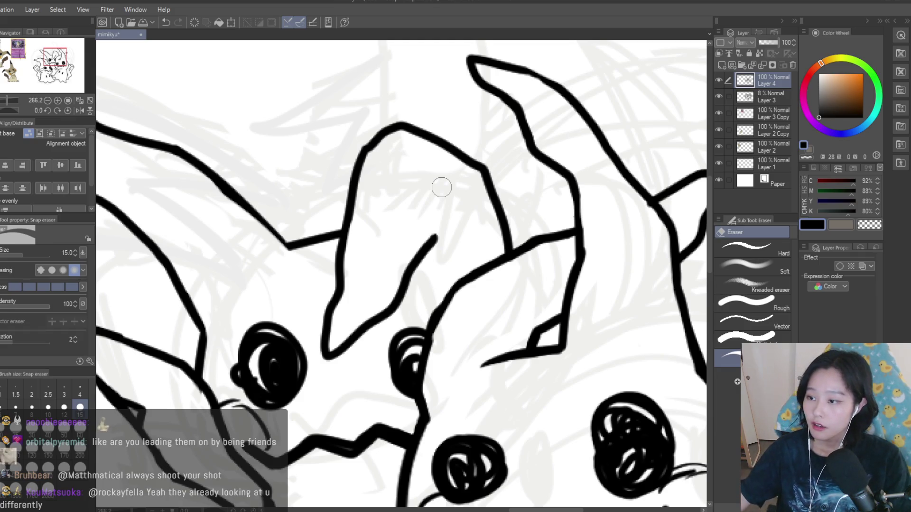
- With the Turnip pen, ink along the Mimikyu ear's edge and add a short line at its base
scroll(434, 219, "down", 2)
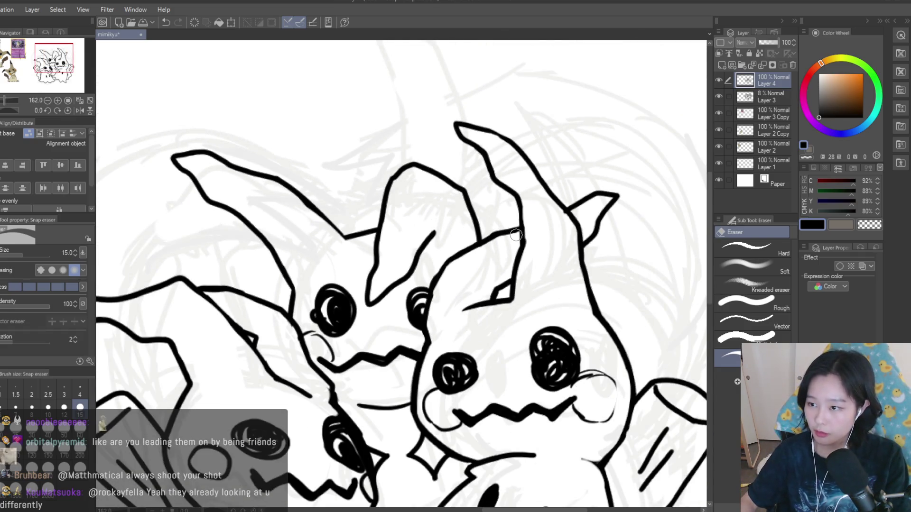
scroll(518, 236, "down", 4)
scroll(468, 198, "up", 2)
scroll(469, 198, "up", 3)
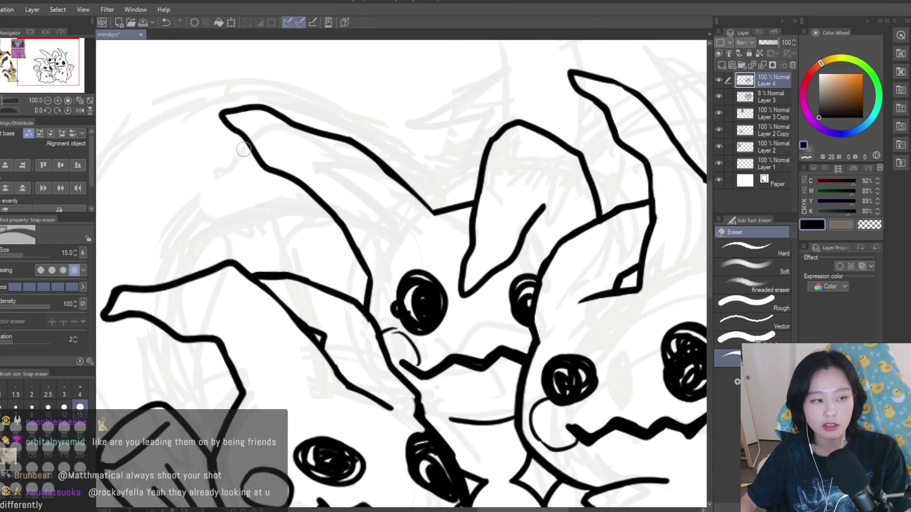
key("p")
scroll(379, 179, "up", 2)
left_click_drag(380, 179, 466, 246)
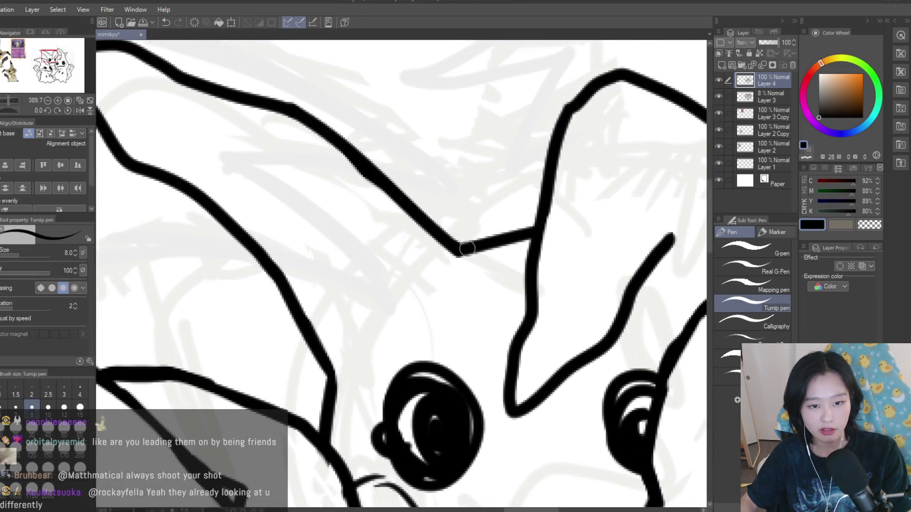
scroll(466, 246, "down", 6)
scroll(543, 221, "up", 6)
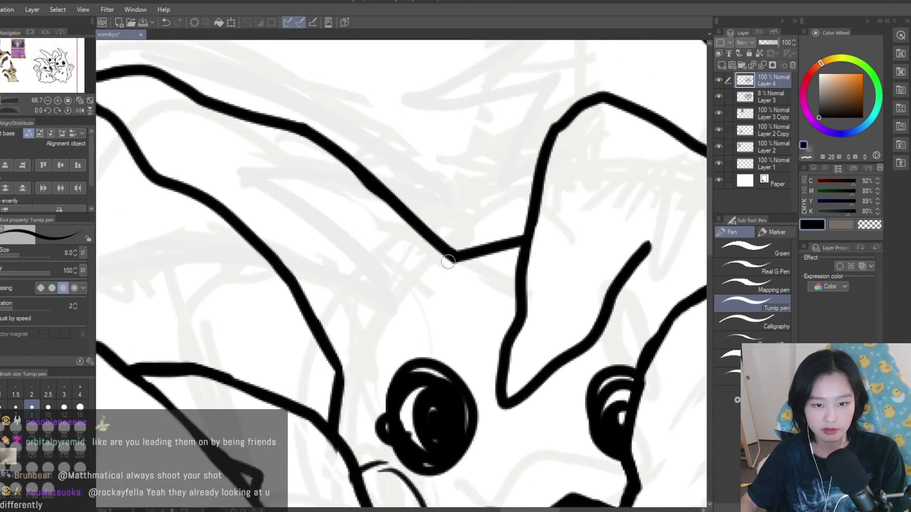
left_click_drag(539, 240, 396, 282)
- Zoom in and out around the top of the group to review the re-inked ear
scroll(468, 254, "down", 1)
scroll(469, 254, "down", 2)
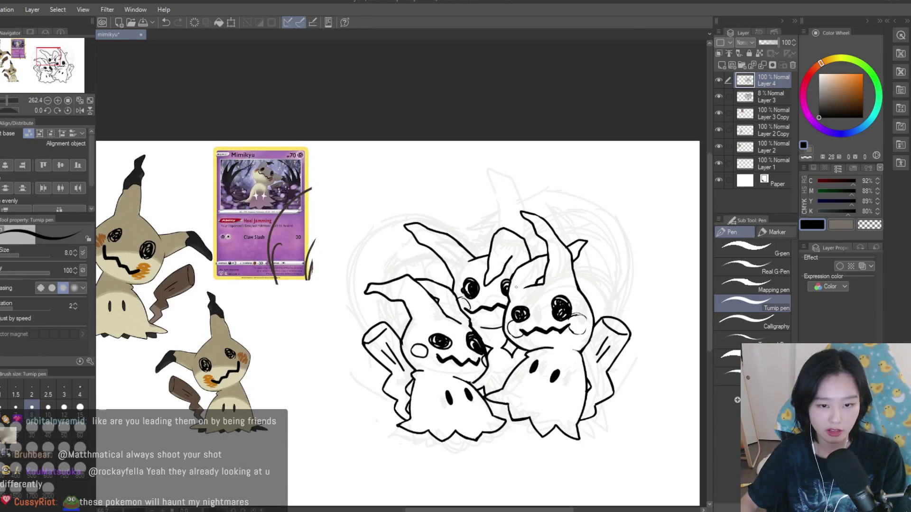
scroll(543, 287, "down", 1)
scroll(531, 297, "up", 2)
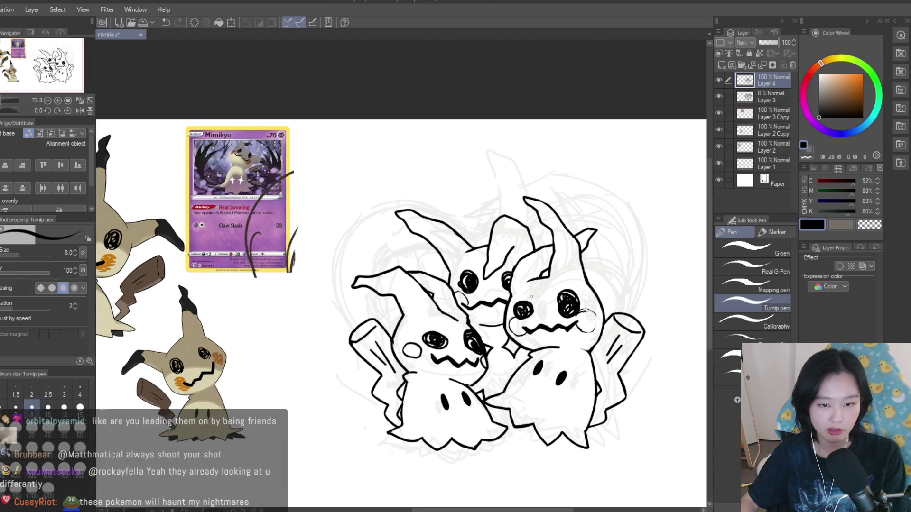
scroll(531, 296, "down", 1)
scroll(532, 275, "up", 1)
scroll(534, 250, "down", 1)
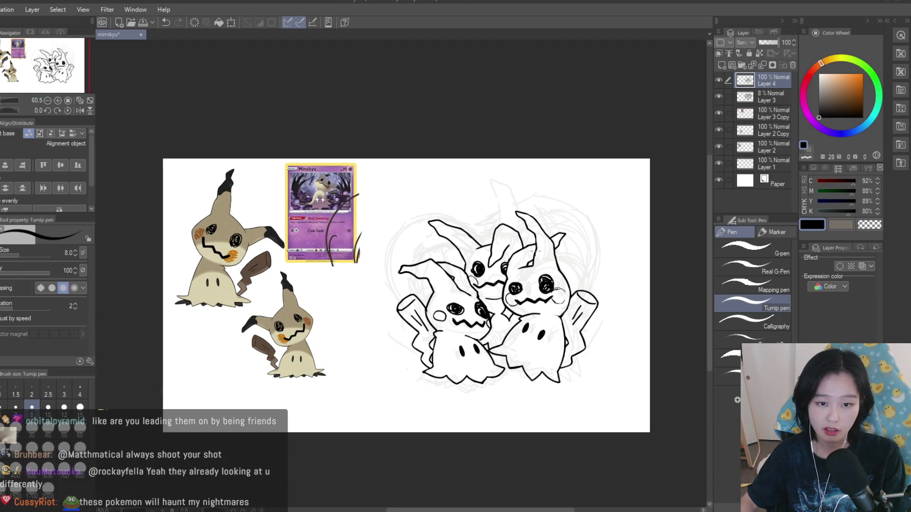
scroll(568, 261, "down", 2)
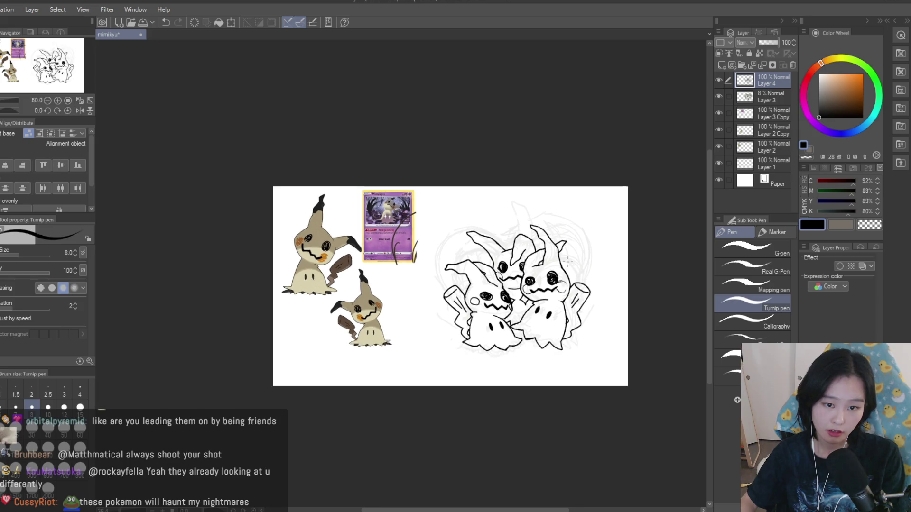
scroll(567, 261, "up", 2)
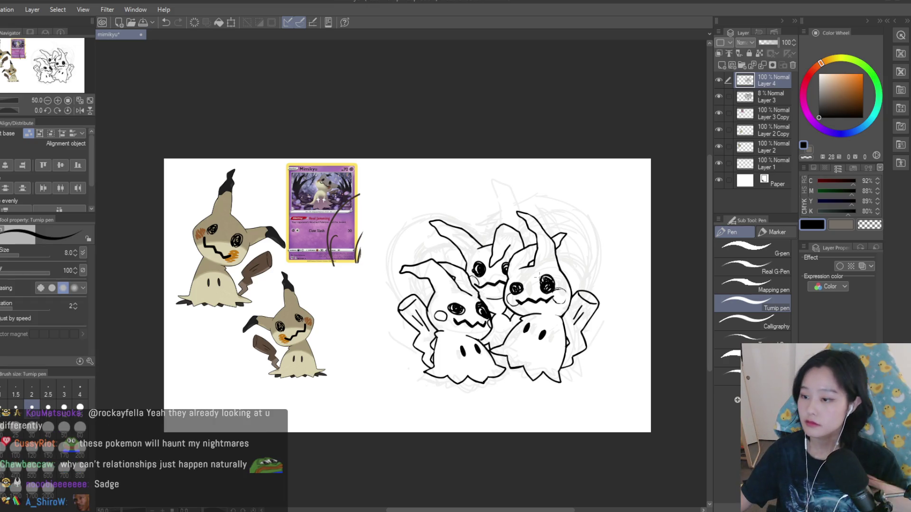
scroll(408, 294, "up", 2)
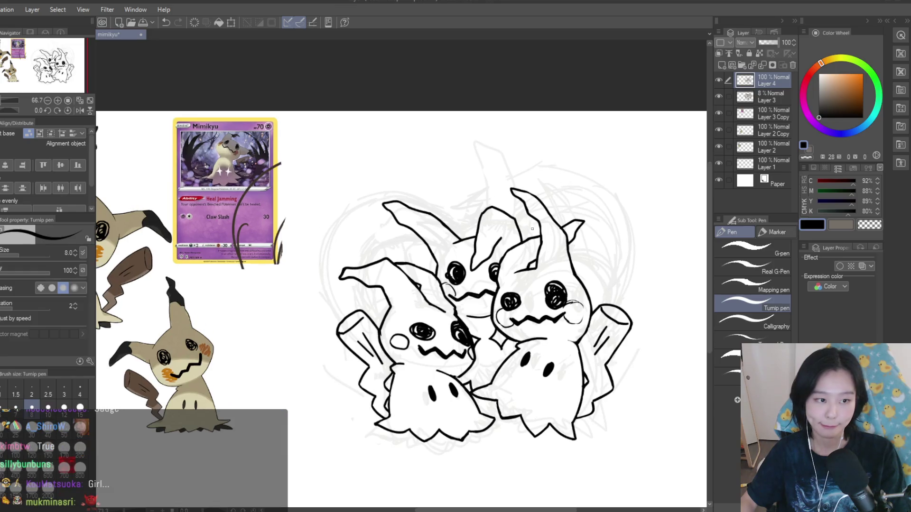
scroll(408, 294, "down", 2)
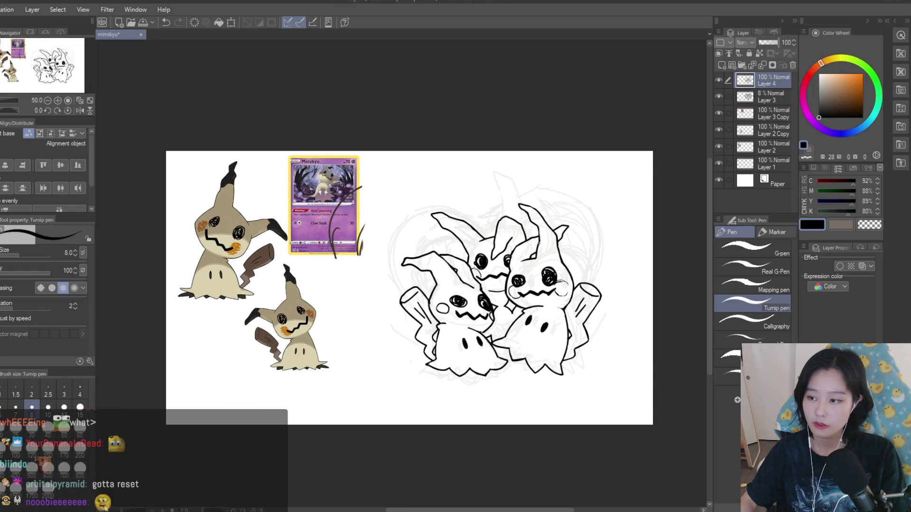
scroll(539, 243, "down", 2)
scroll(545, 250, "up", 4)
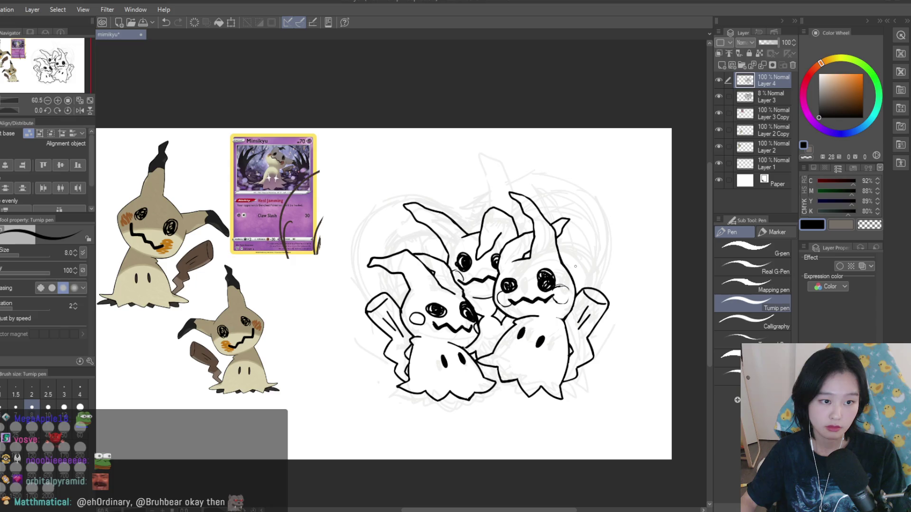
scroll(575, 267, "up", 1)
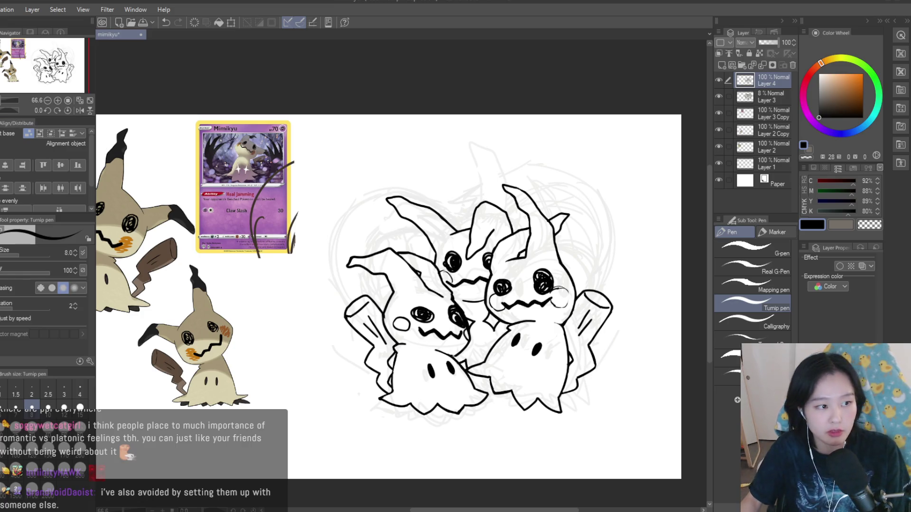
- Erase stray ink near the middle Mimikyu's ear and along the right Mimikyu's lower-left face
scroll(503, 201, "up", 4)
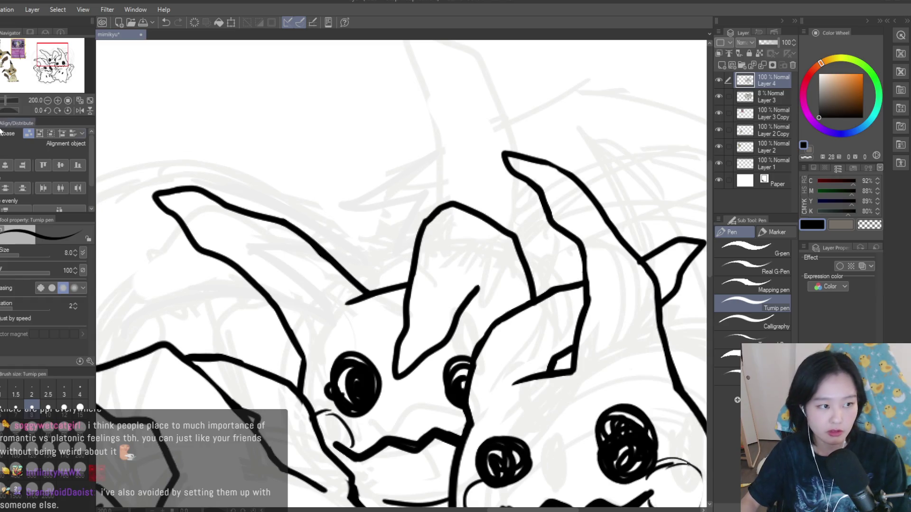
key("e")
key("p")
scroll(559, 164, "up", 2)
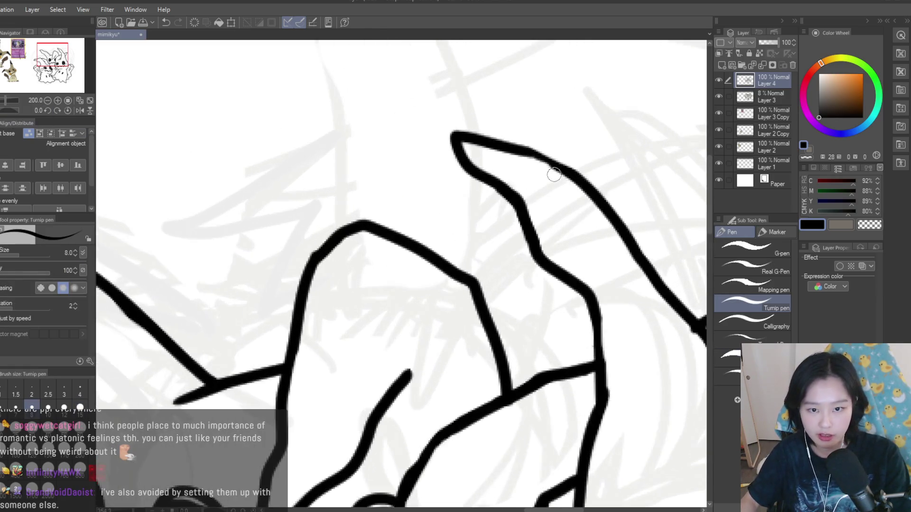
scroll(593, 193, "down", 4)
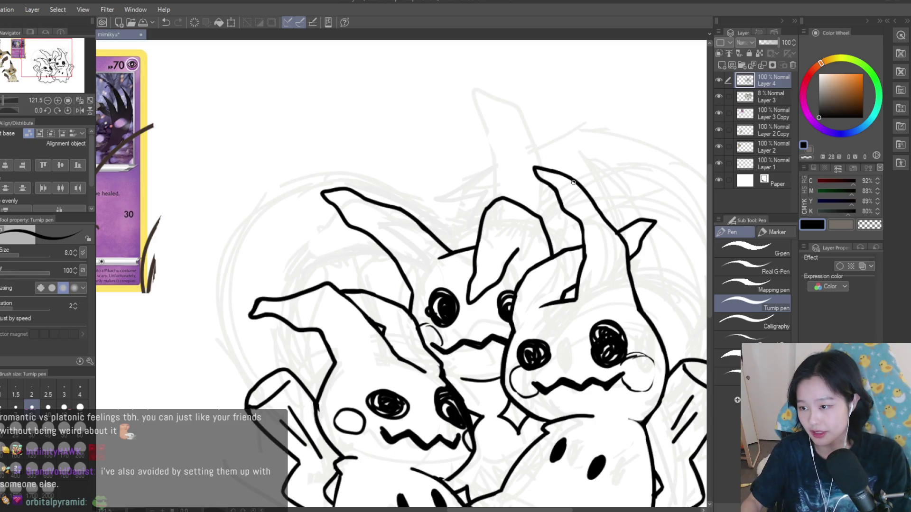
scroll(574, 185, "down", 3)
scroll(461, 251, "up", 6)
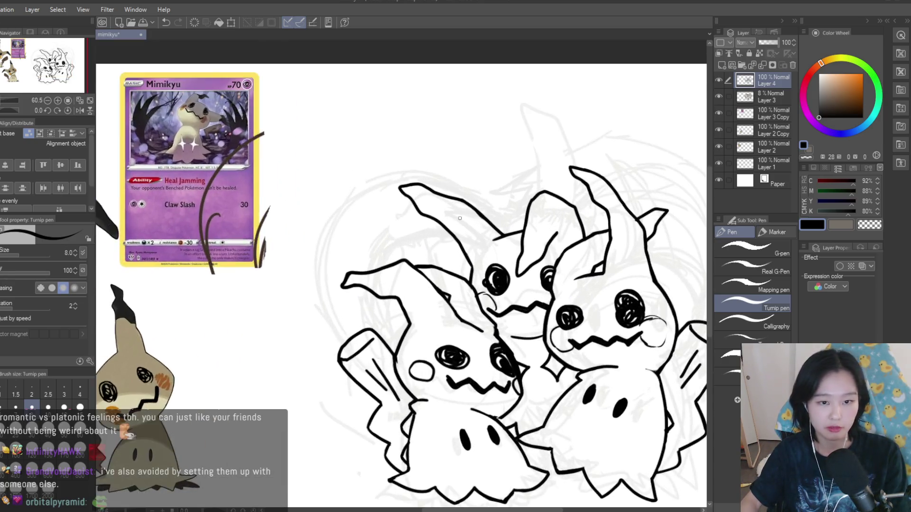
key("e")
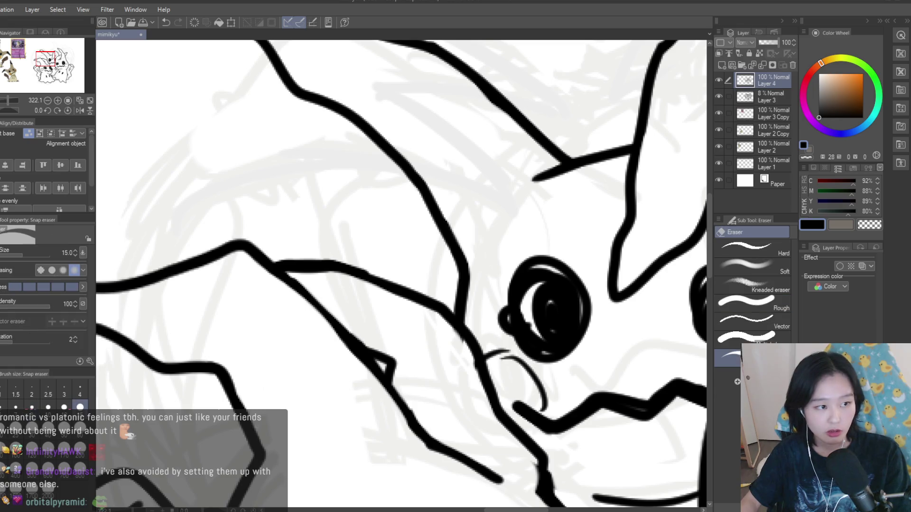
left_click_drag(477, 260, 468, 314)
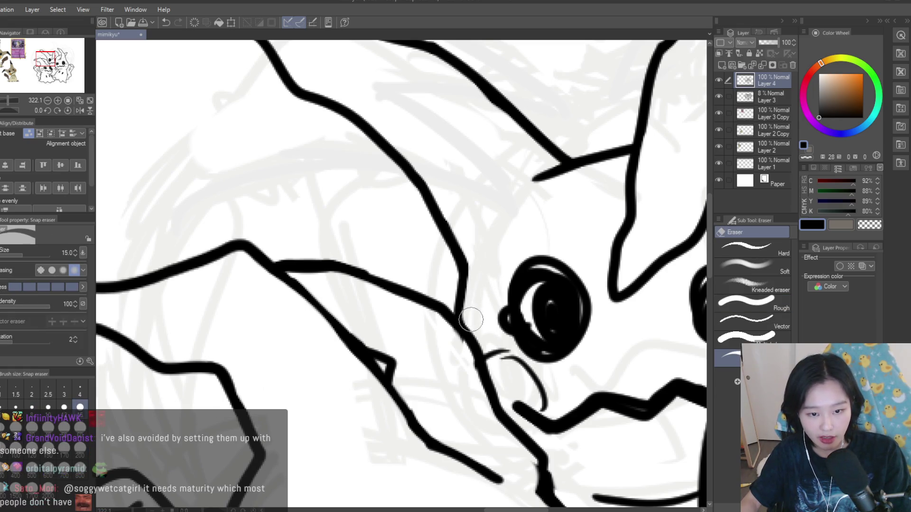
scroll(469, 314, "down", 7)
scroll(554, 332, "up", 1)
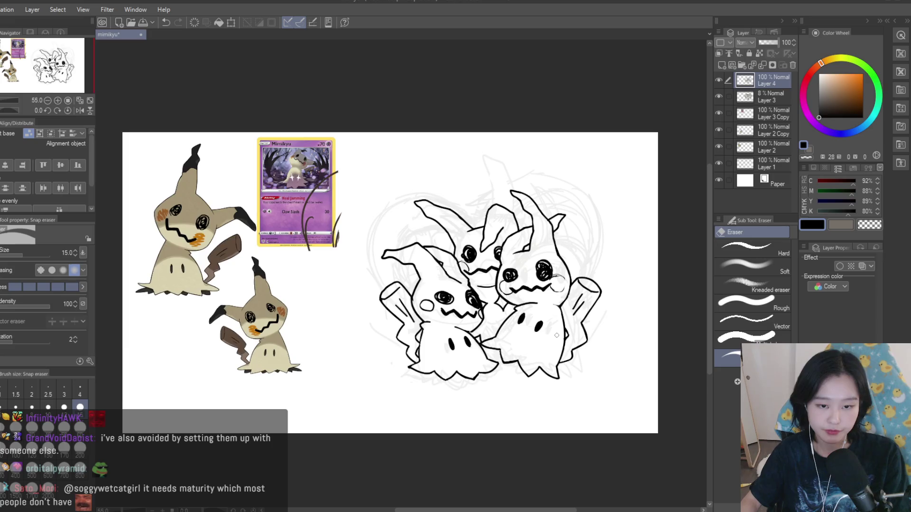
scroll(549, 329, "up", 1)
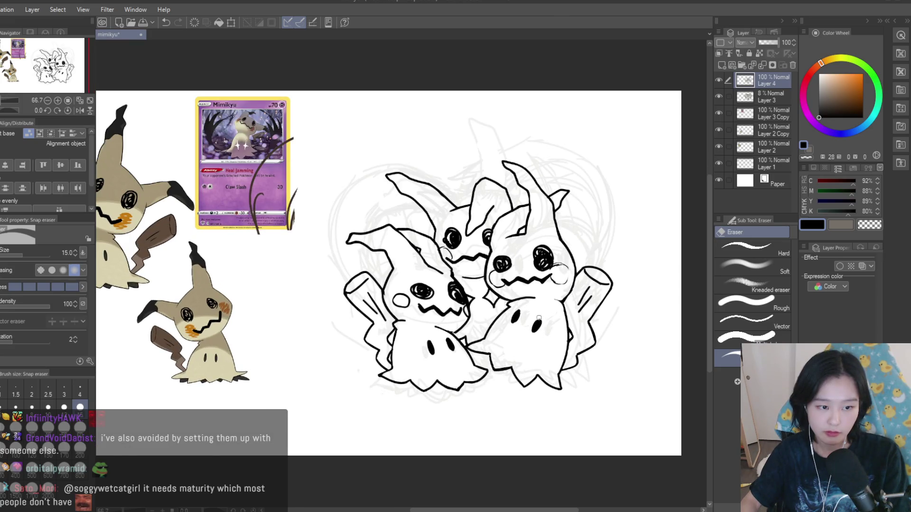
scroll(539, 318, "down", 1)
scroll(535, 312, "up", 4)
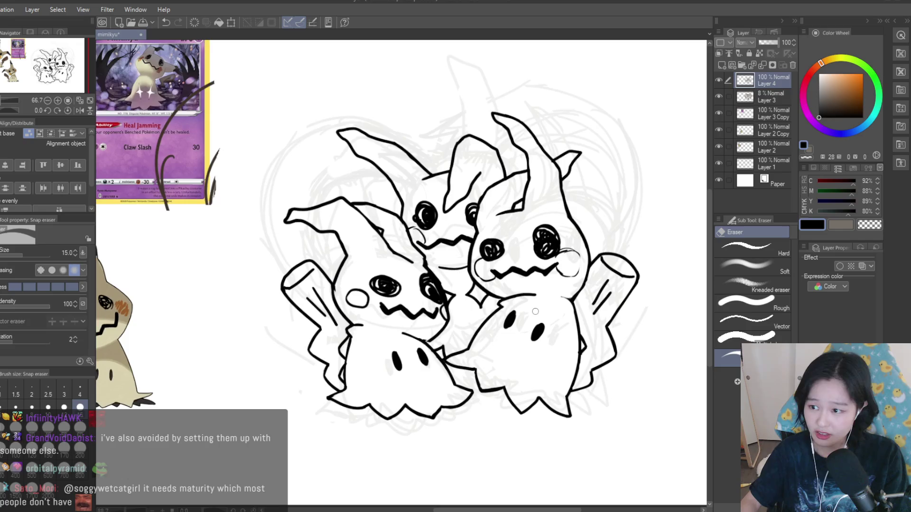
scroll(498, 268, "up", 3)
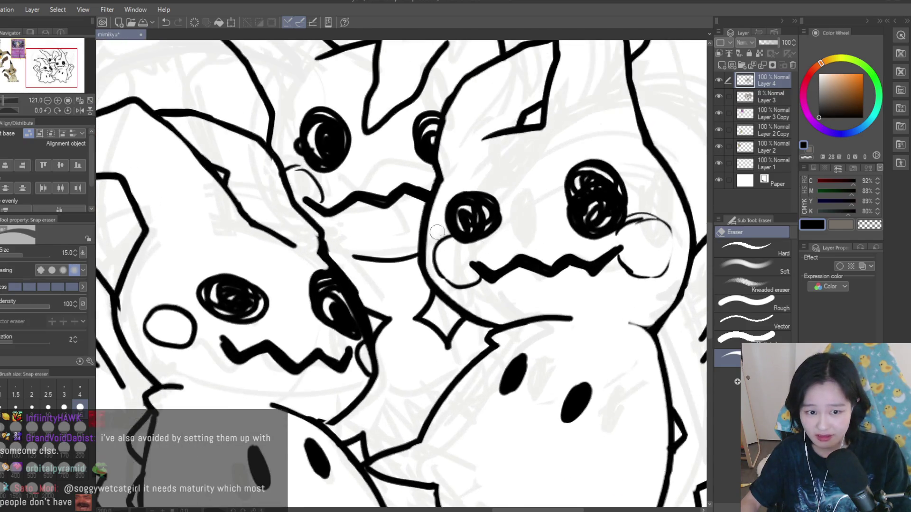
left_click_drag(444, 284, 494, 315)
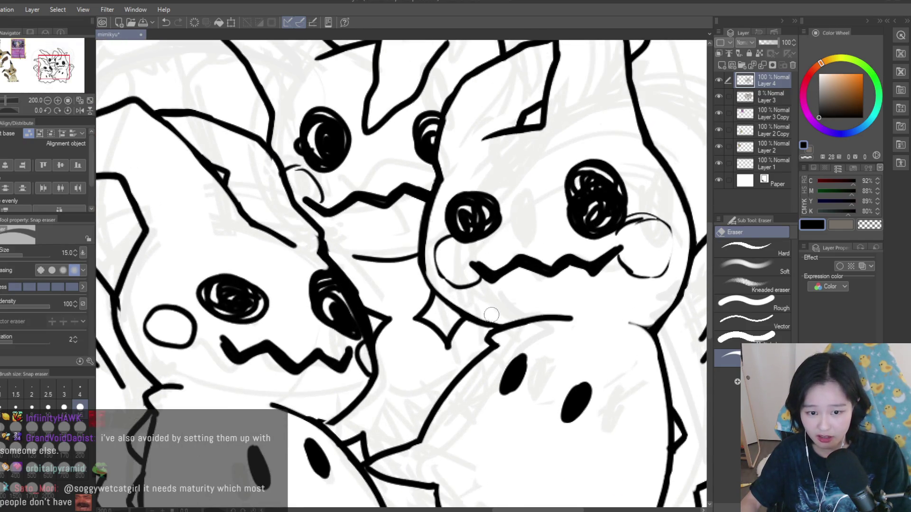
scroll(516, 299, "down", 5)
scroll(631, 285, "up", 7)
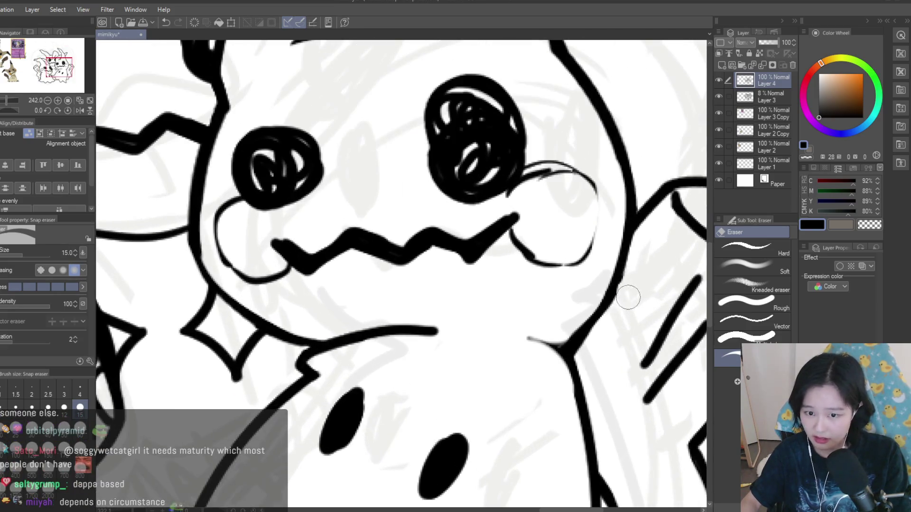
scroll(622, 289, "down", 6)
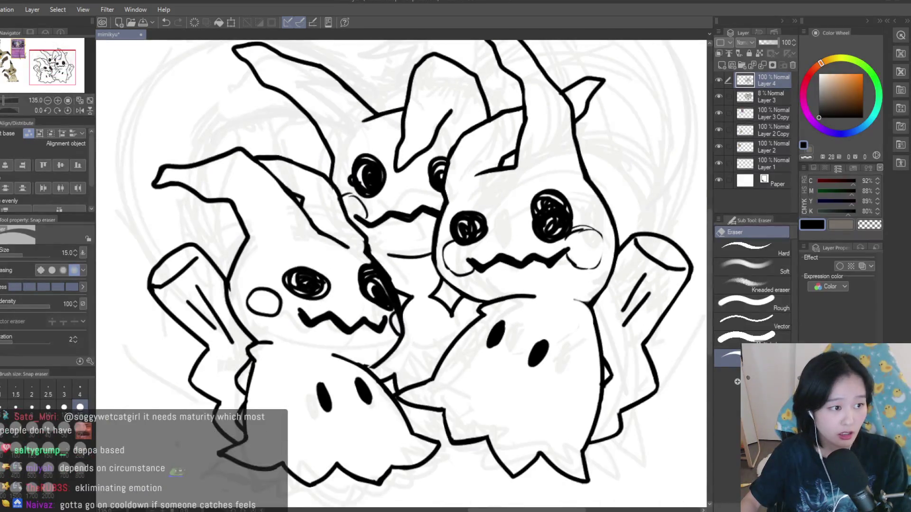
- Ink three short inner-ear strokes with the Turnip pen
key("p")
scroll(607, 322, "down", 3)
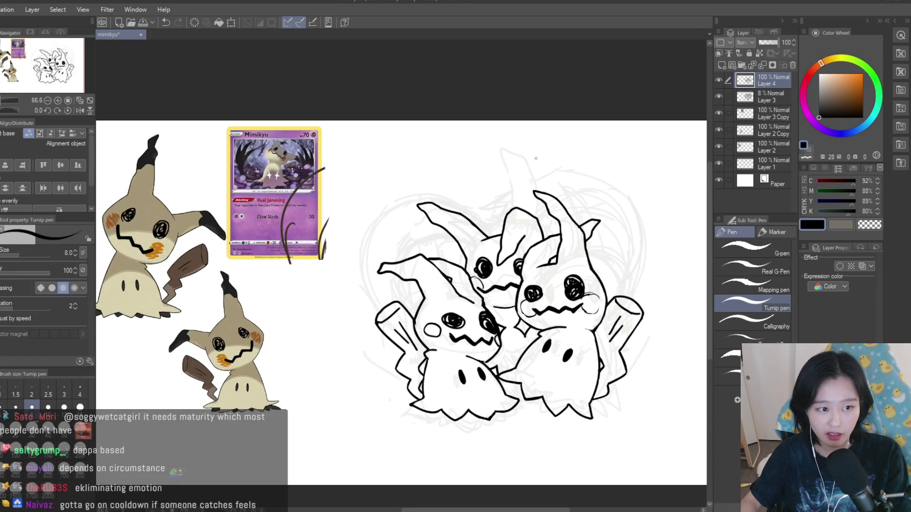
scroll(469, 213, "up", 4)
mouse_move(429, 212)
left_mouse_down()
mouse_move(413, 219)
mouse_move(390, 256)
left_mouse_up()
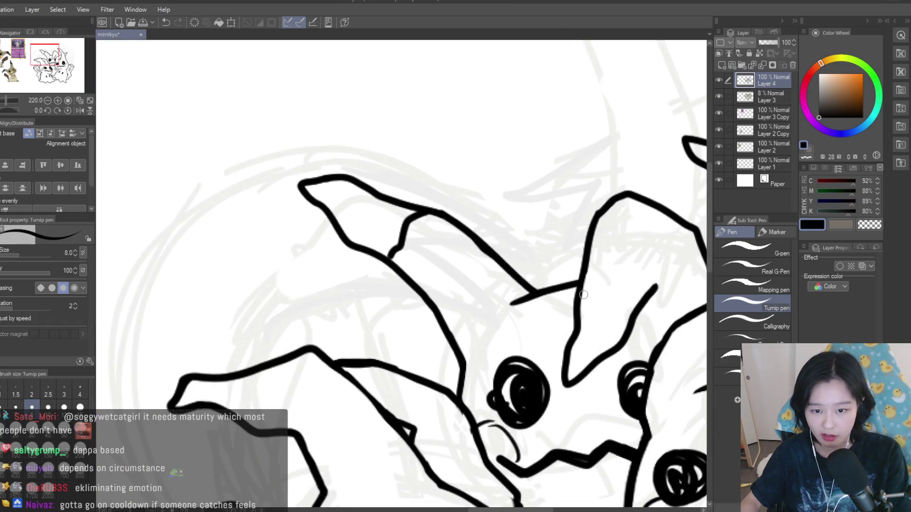
left_click_drag(582, 296, 621, 316)
scroll(617, 313, "down", 5)
scroll(445, 279, "up", 4)
left_click_drag(445, 278, 453, 344)
scroll(453, 343, "down", 5)
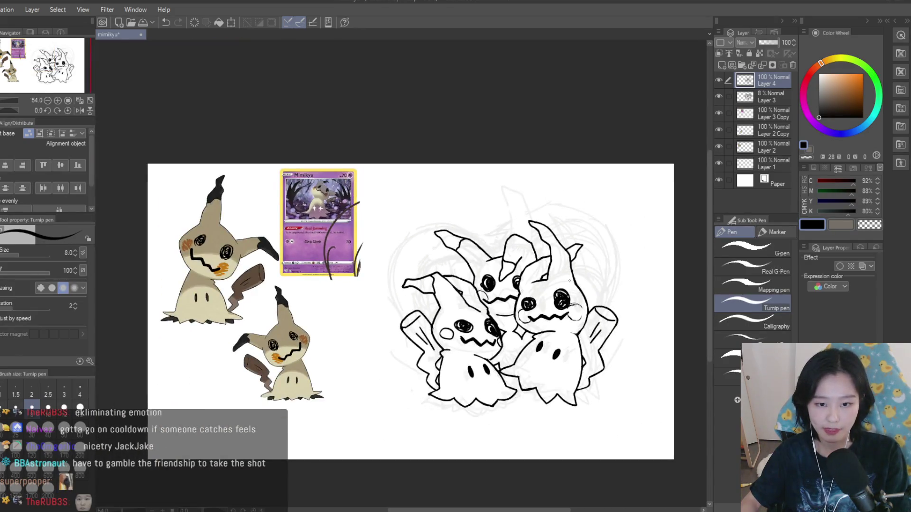
scroll(570, 281, "up", 5)
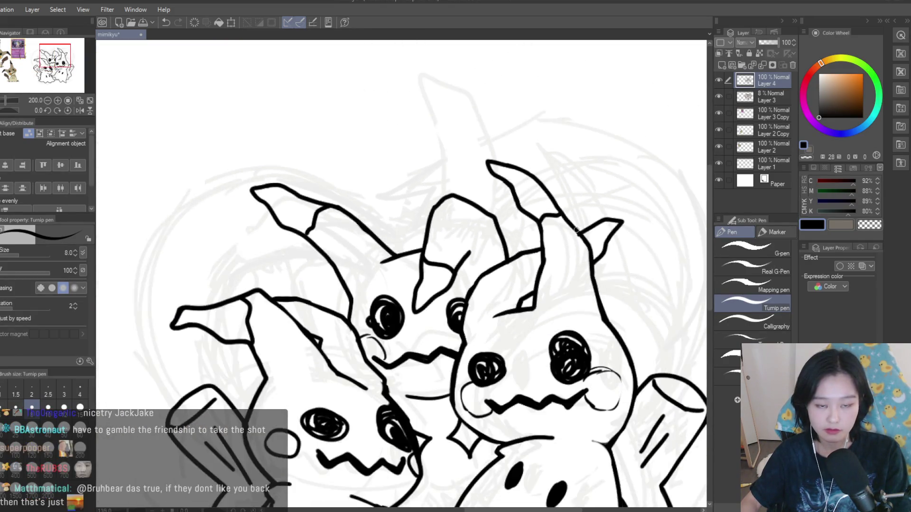
scroll(574, 228, "down", 4)
scroll(549, 222, "down", 2)
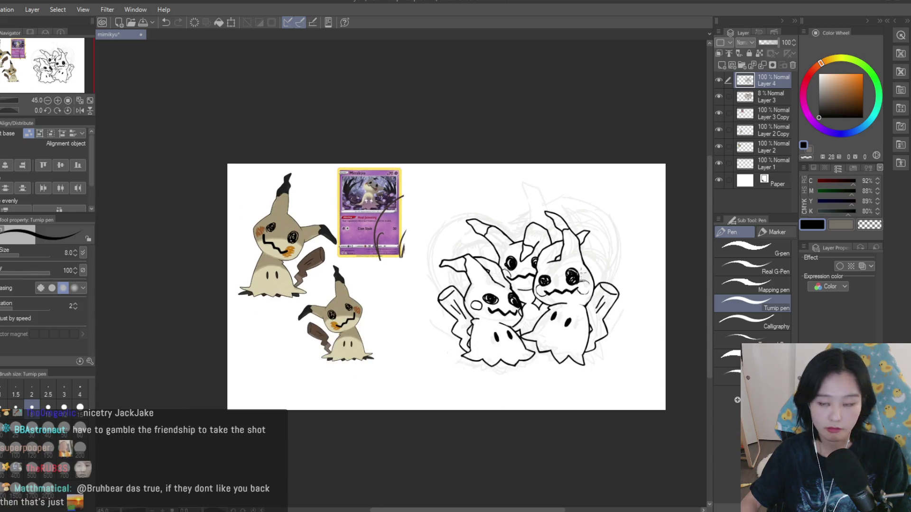
scroll(583, 268, "up", 1)
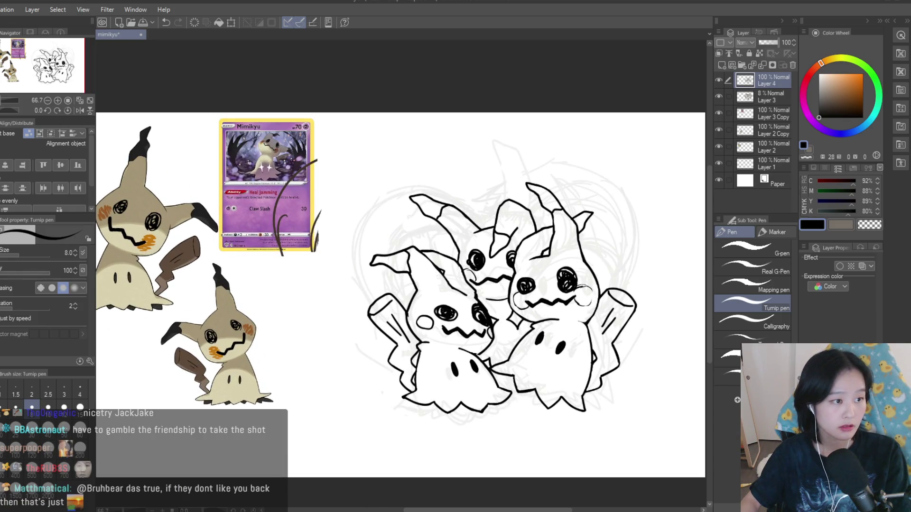
- Fill the first ear tip solid black with the Fill tool
key("g")
scroll(463, 226, "up", 2)
left_click(402, 194)
- Fill three more ear tips solid black, including the right Mimikyu's top ear
left_click(352, 275)
left_click(516, 250)
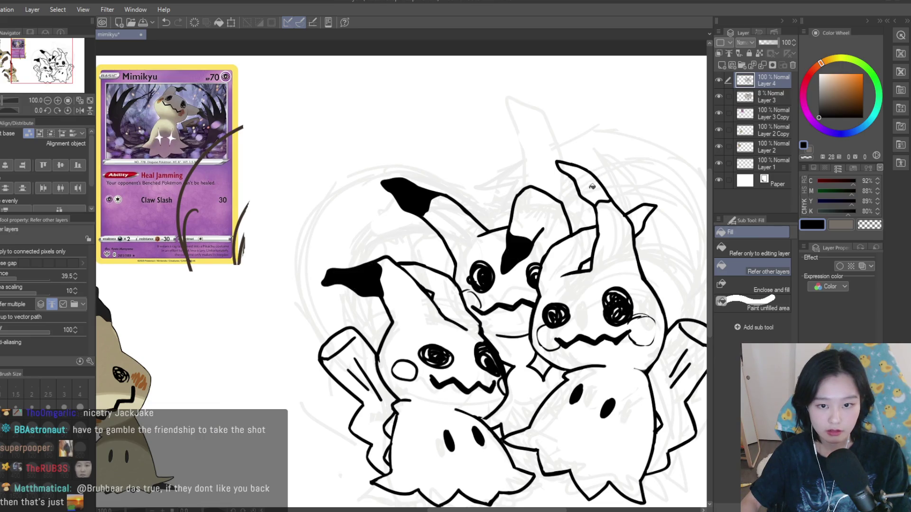
left_click(592, 187)
scroll(588, 195, "down", 3)
scroll(573, 214, "up", 2)
scroll(562, 234, "down", 3)
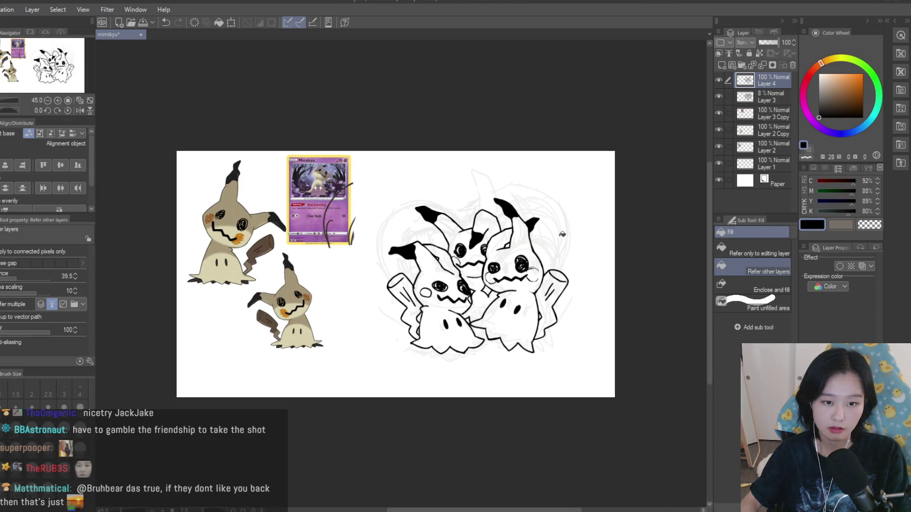
scroll(497, 239, "up", 1)
- Draw a short Turnip pen line down toward the ear notch
key("p")
scroll(453, 239, "up", 3)
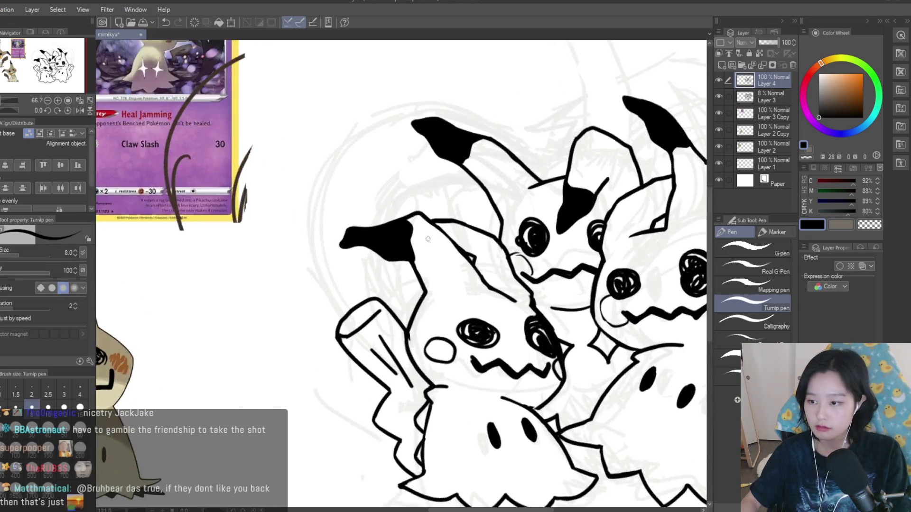
scroll(452, 239, "up", 3)
mouse_move(483, 235)
left_mouse_down()
mouse_move(451, 246)
mouse_move(434, 278)
left_mouse_up()
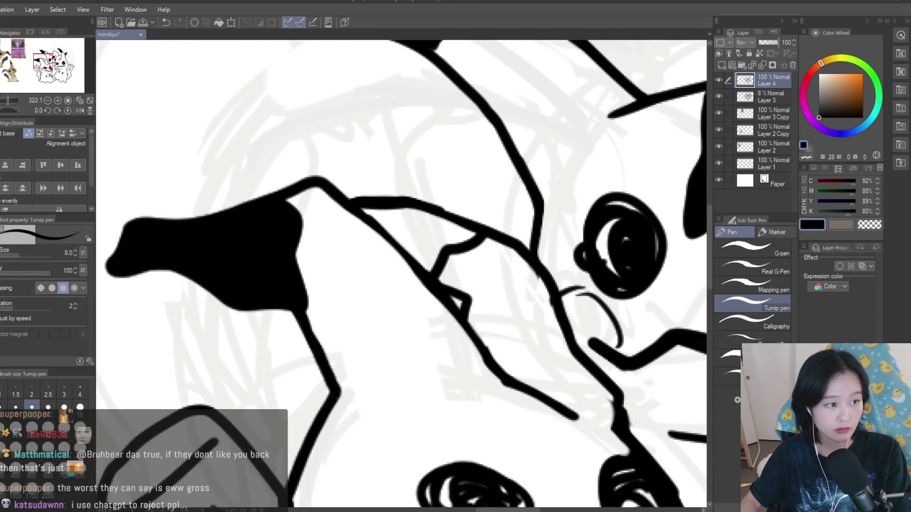
key("g")
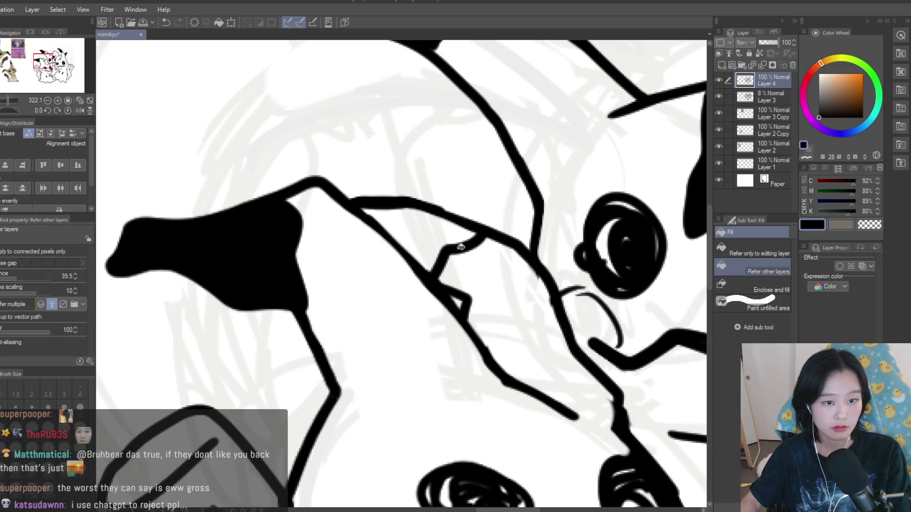
scroll(439, 234, "down", 10)
scroll(467, 246, "up", 3)
- Erase the stray lines between the two faces with the Snap eraser
key("e")
scroll(391, 285, "up", 5)
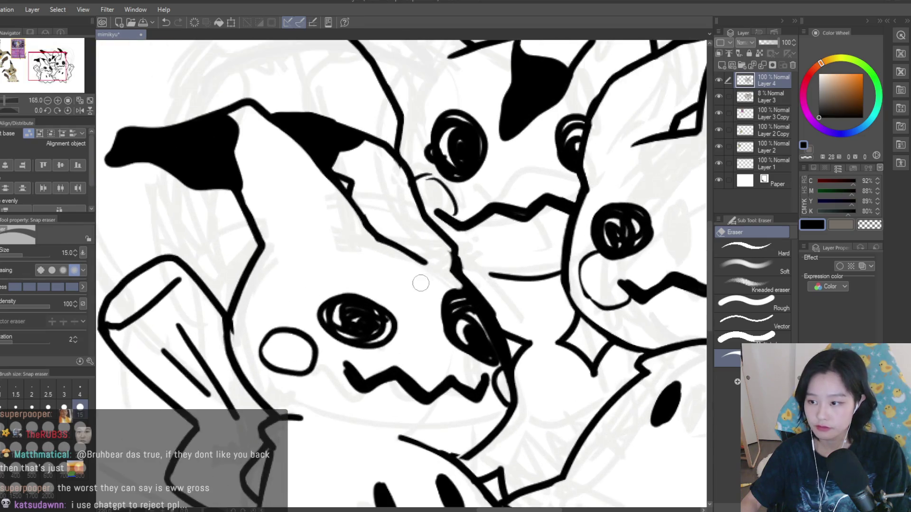
mouse_move(448, 228)
left_mouse_down()
mouse_move(458, 247)
mouse_move(480, 238)
mouse_move(483, 256)
mouse_move(536, 310)
left_mouse_up()
scroll(536, 311, "down", 5)
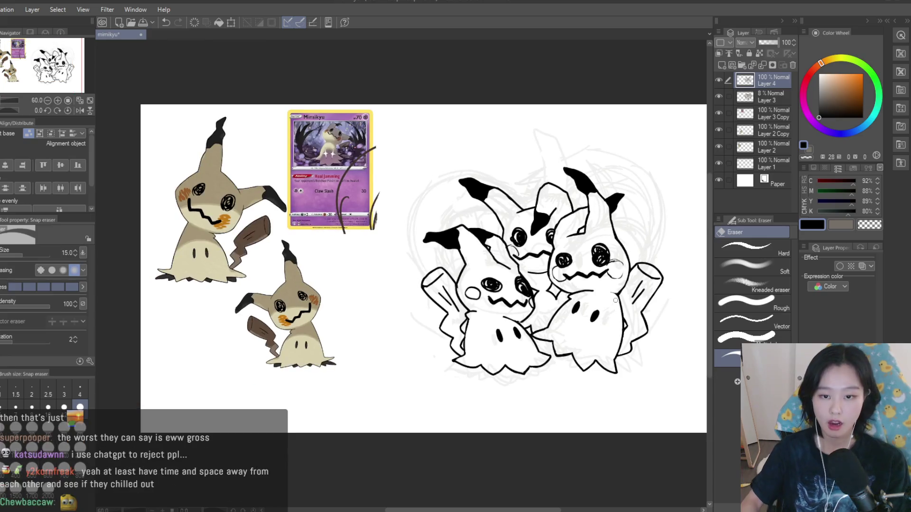
scroll(615, 299, "up", 1)
scroll(615, 299, "down", 2)
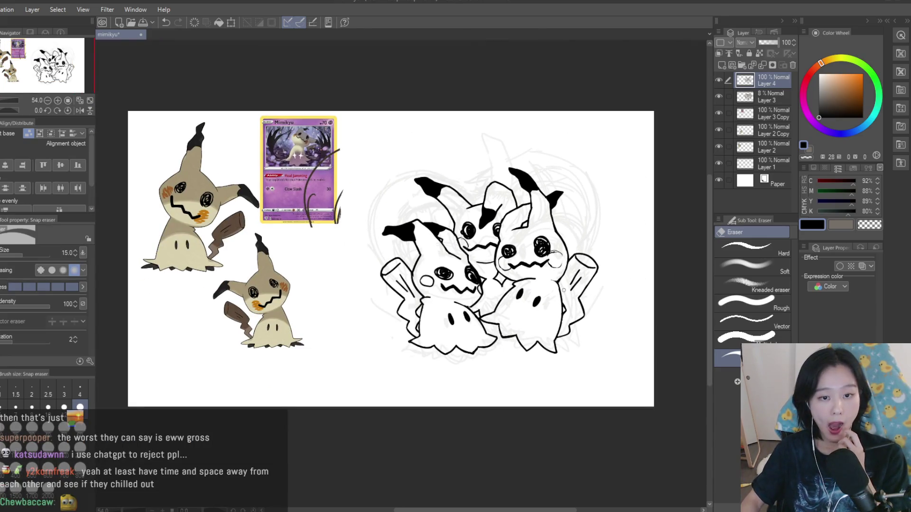
scroll(563, 286, "up", 1)
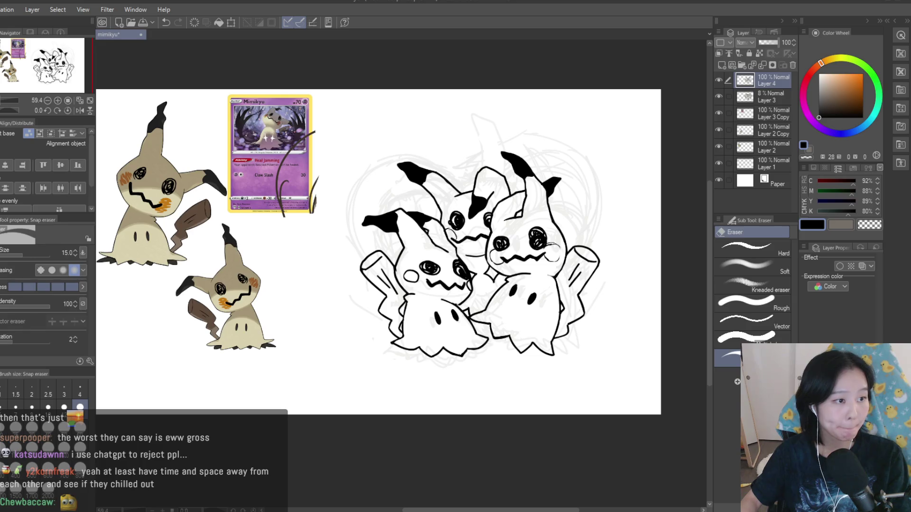
key("p")
scroll(373, 338, "down", 1)
scroll(447, 206, "up", 2)
scroll(499, 191, "up", 3)
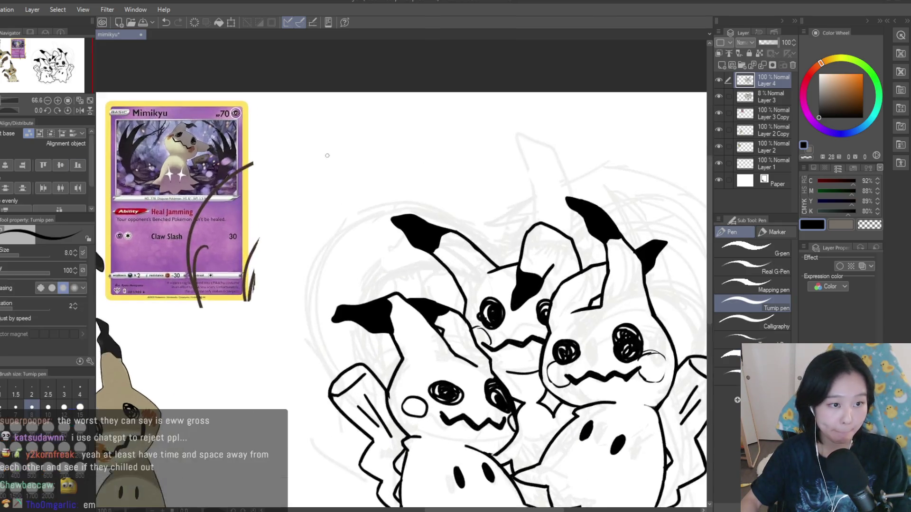
- Draw the heart outline's arc over the right Mimikyu's head, redrawing it until clean
mouse_move(483, 152)
left_mouse_down()
mouse_move(335, 198)
mouse_move(407, 223)
left_mouse_up()
scroll(409, 221, "down", 2)
scroll(426, 190, "up", 1)
mouse_move(429, 177)
left_mouse_down()
mouse_move(490, 174)
mouse_move(581, 258)
left_mouse_up()
left_click_drag(562, 229, 550, 346)
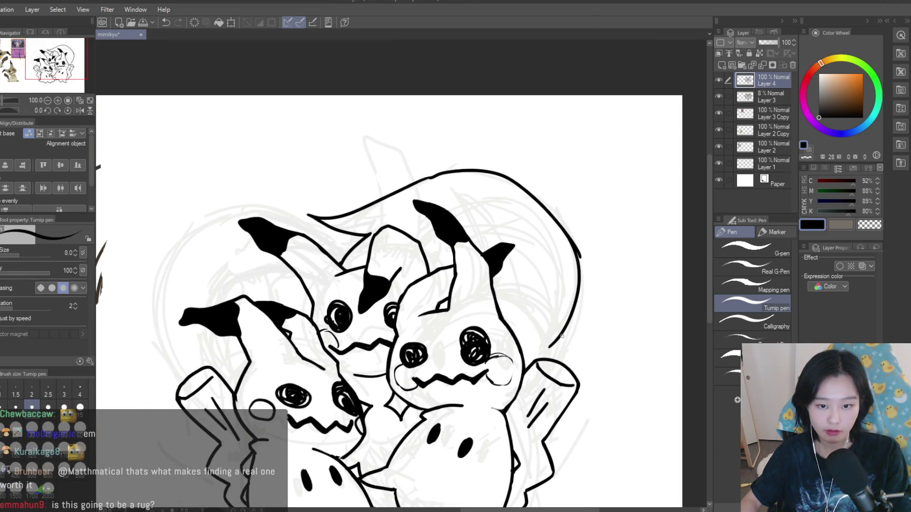
key("ctrl+z")
key("ctrl+z")
left_click_drag(427, 177, 551, 341)
key("ctrl+z")
left_click_drag(427, 177, 565, 328)
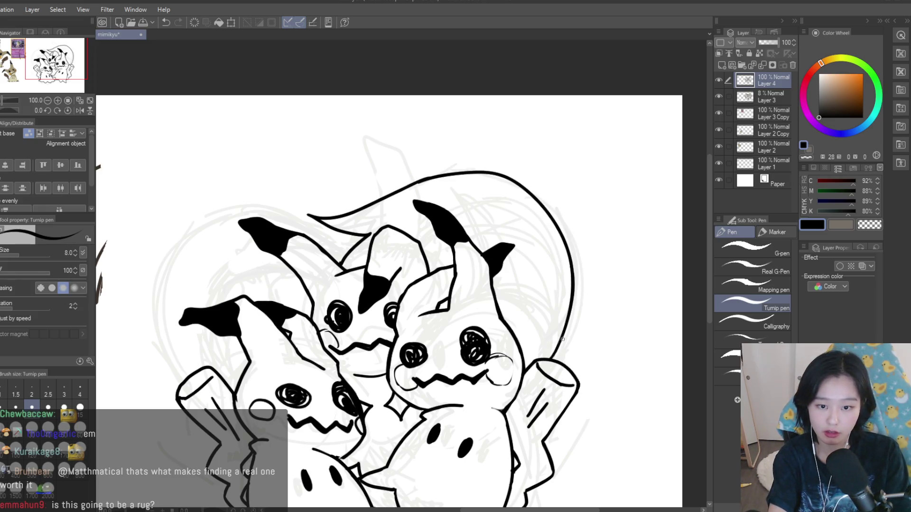
- Try the left half of the heart outline, then undo the outline around the group
scroll(561, 301, "down", 5)
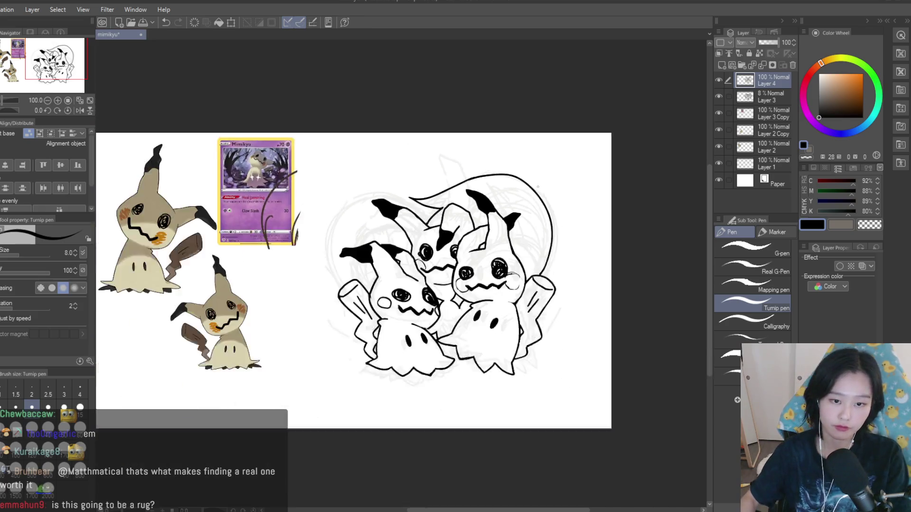
scroll(588, 212, "up", 2)
scroll(359, 196, "up", 3)
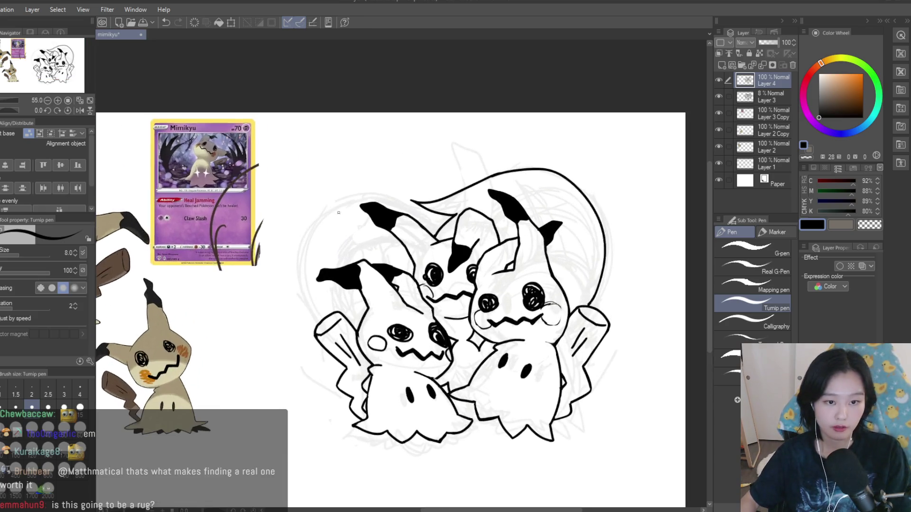
mouse_move(427, 197)
left_mouse_down()
mouse_move(278, 308)
mouse_move(296, 342)
left_mouse_up()
key("ctrl+z")
mouse_move(427, 202)
left_mouse_down()
mouse_move(266, 308)
mouse_move(273, 340)
mouse_move(397, 199)
mouse_move(271, 306)
mouse_move(303, 357)
left_mouse_up()
key("ctrl+z")
key("ctrl+z")
key("ctrl+z")
left_click_drag(269, 284, 297, 354)
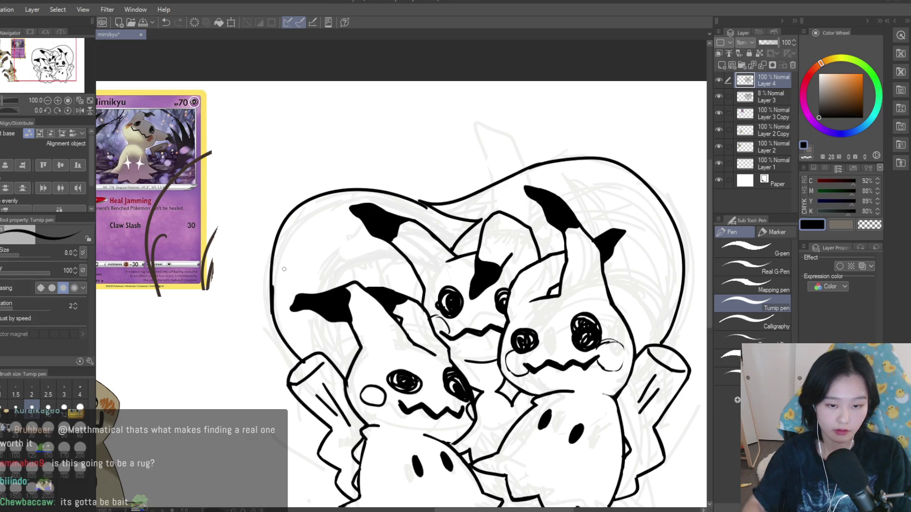
scroll(283, 269, "down", 5)
scroll(284, 269, "up", 3)
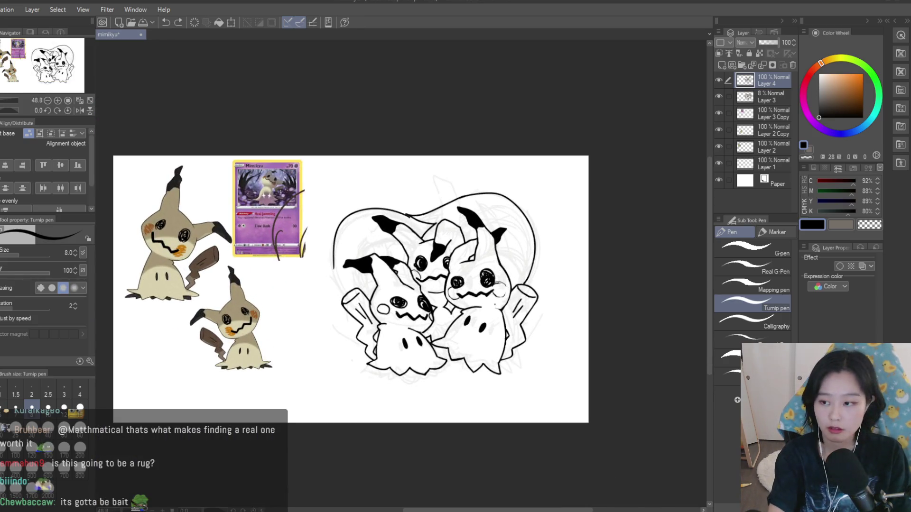
key("ctrl+z")
key("ctrl+z")
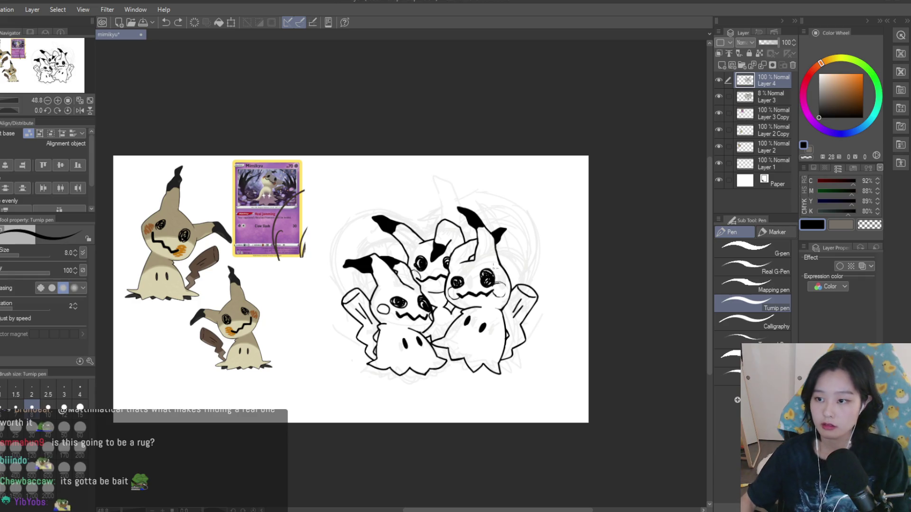
- Save the drawing with Ctrl+S
scroll(427, 247, "up", 2)
key("ctrl+s")
scroll(427, 246, "down", 1)
scroll(427, 247, "up", 1)
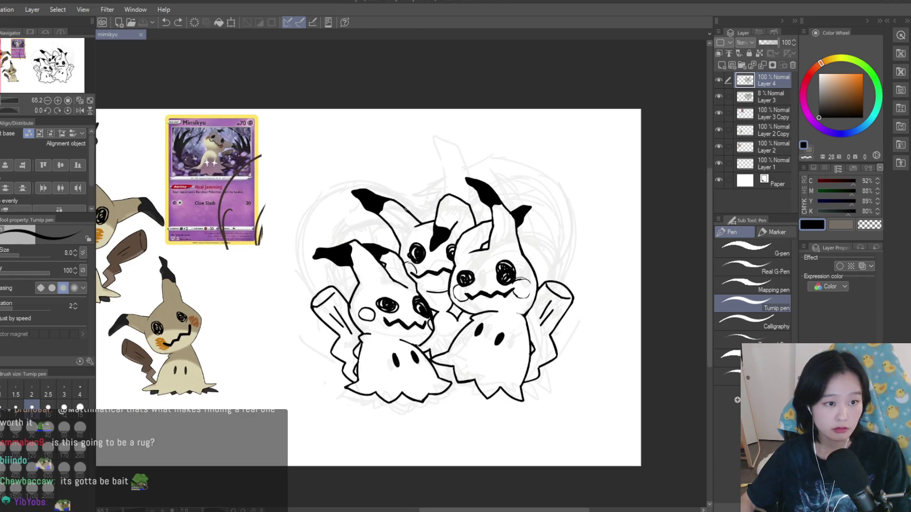
scroll(465, 185, "up", 3)
- Draw a longer arc over the middle Mimikyu's head, removing trial strokes, and add a short end hook
mouse_move(458, 154)
left_mouse_down()
mouse_move(353, 218)
mouse_move(430, 191)
left_mouse_up()
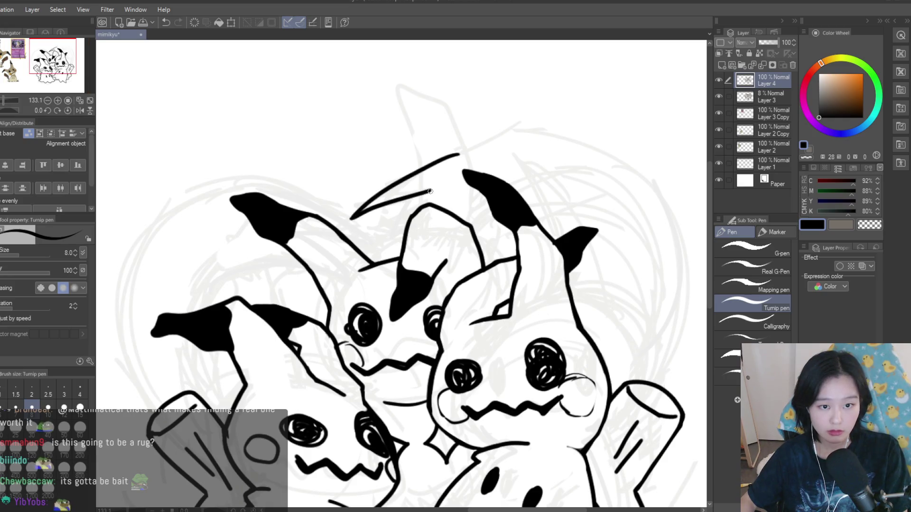
scroll(430, 190, "down", 3)
scroll(430, 191, "up", 4)
key("ctrl+z")
key("ctrl+z")
left_click_drag(503, 175, 385, 240)
key("ctrl+z")
left_click_drag(483, 220, 383, 252)
key("ctrl+z")
key("ctrl+z")
key("ctrl+z")
key("ctrl+z")
left_click_drag(508, 172, 383, 242)
key("ctrl+z")
mouse_move(477, 218)
left_mouse_down()
mouse_move(405, 232)
mouse_move(379, 249)
left_mouse_up()
key("ctrl+z")
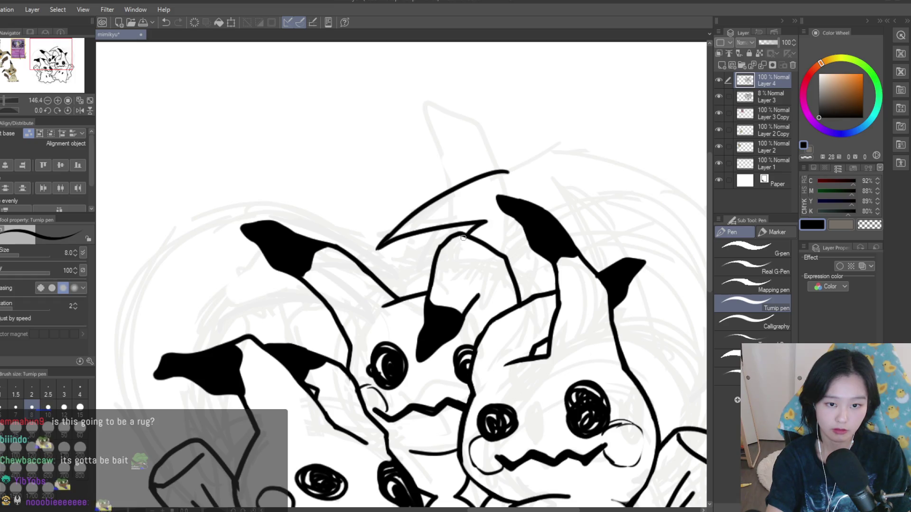
left_click_drag(485, 221, 468, 234)
- Replace the top arc with one sweeping over the top and a smoother right-side stroke
scroll(366, 199, "down", 5)
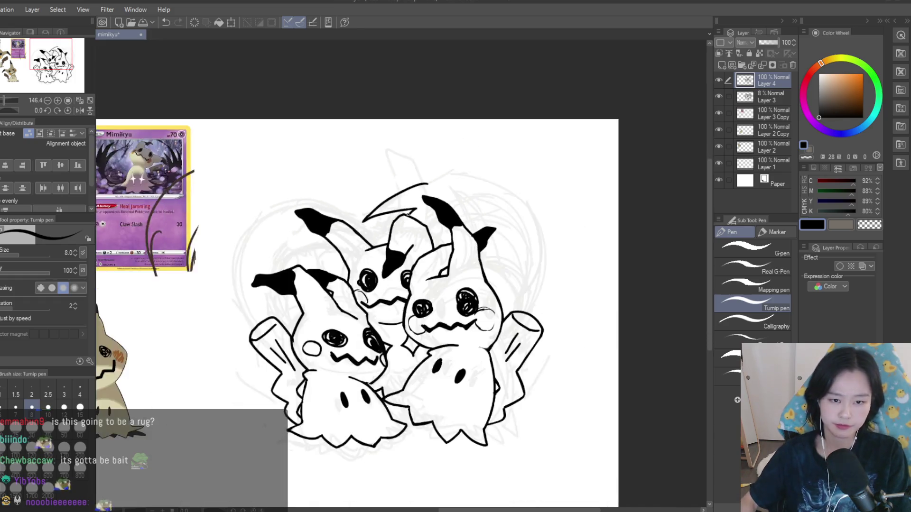
scroll(427, 199, "up", 3)
scroll(502, 191, "down", 3)
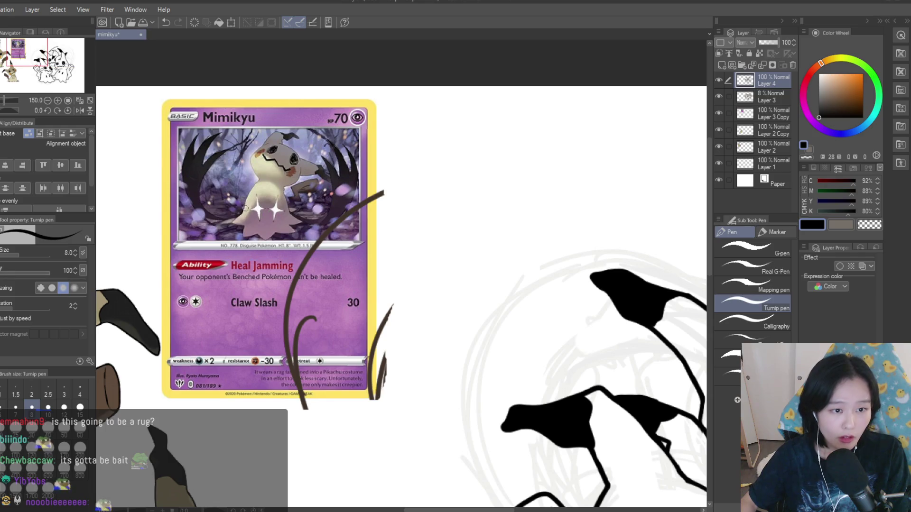
scroll(239, 200, "down", 5)
scroll(408, 214, "up", 5)
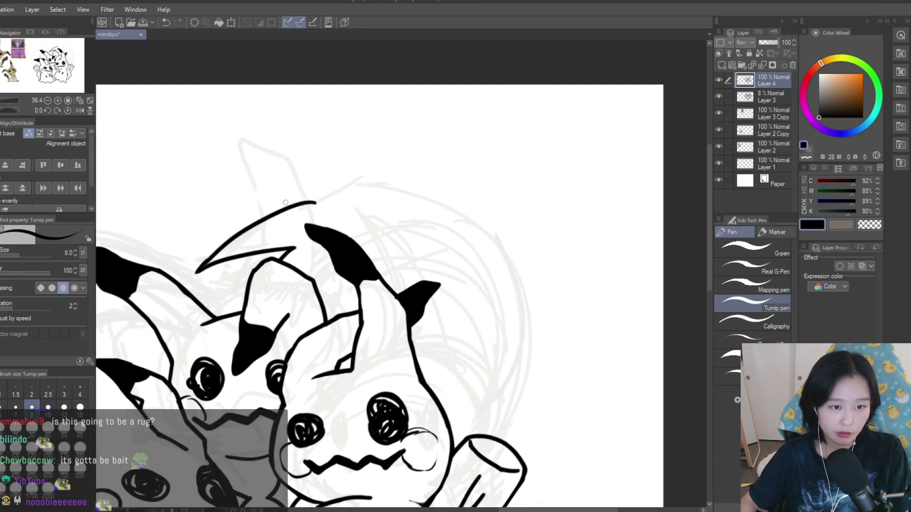
key("ctrl+z")
mouse_move(291, 204)
left_mouse_down()
mouse_move(372, 184)
mouse_move(529, 322)
mouse_move(477, 443)
left_mouse_up()
key("ctrl+z")
left_click_drag(528, 313, 496, 428)
- Touch up with the eraser, then extend the hood line down from the right ear
scroll(492, 143, "down", 4)
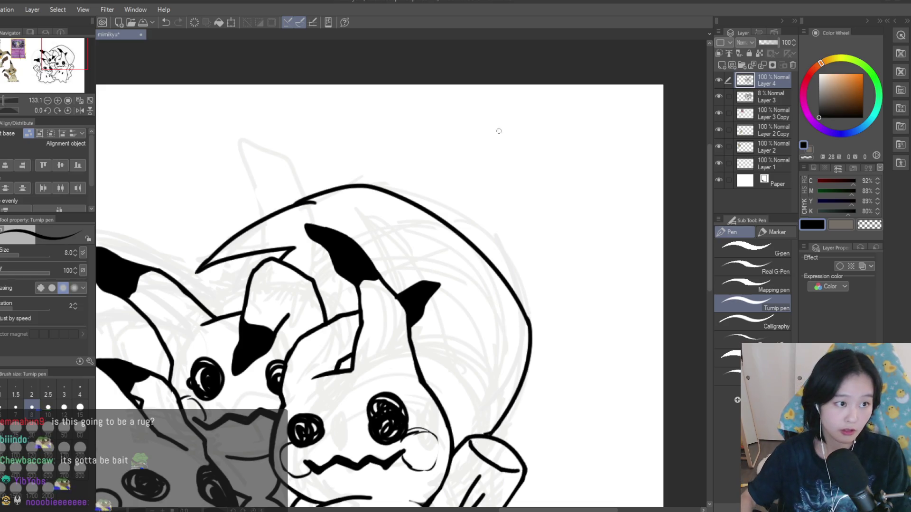
scroll(544, 106, "up", 1)
key("e")
scroll(413, 153, "up", 5)
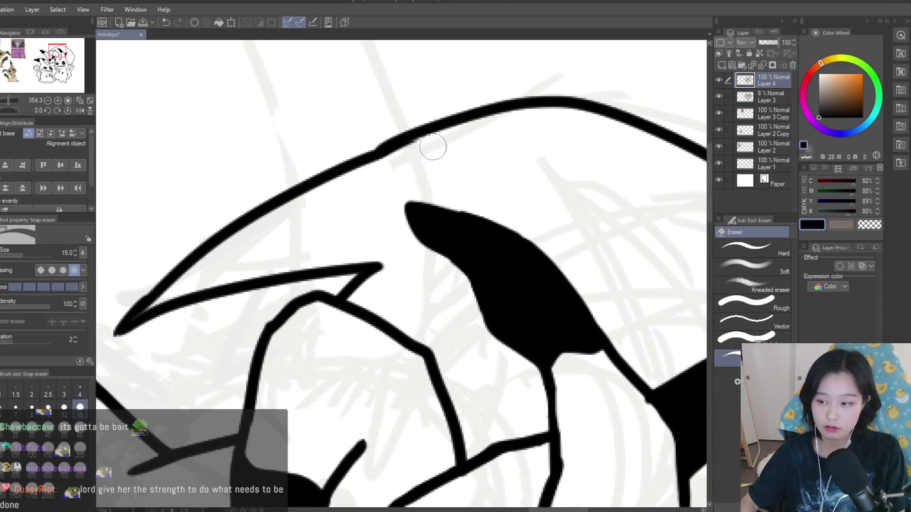
scroll(430, 146, "down", 6)
scroll(606, 260, "up", 1)
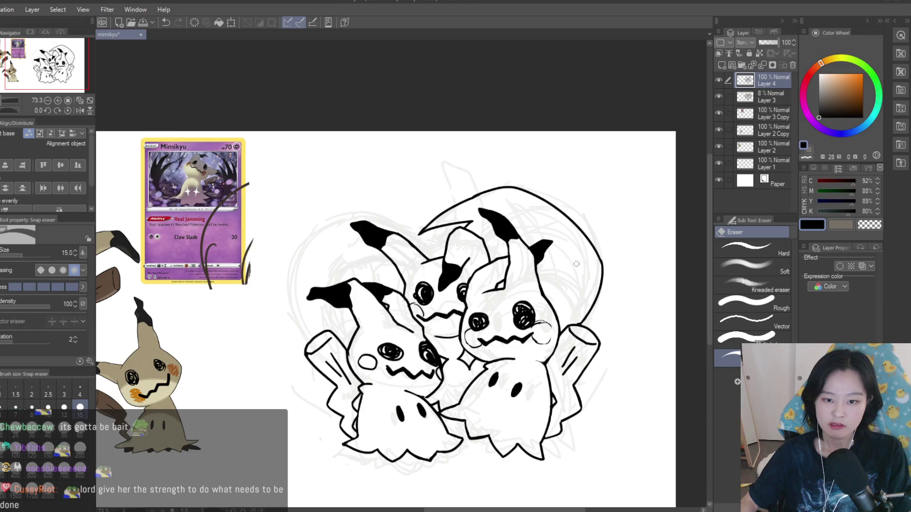
scroll(574, 262, "down", 2)
scroll(261, 141, "up", 4)
key("p")
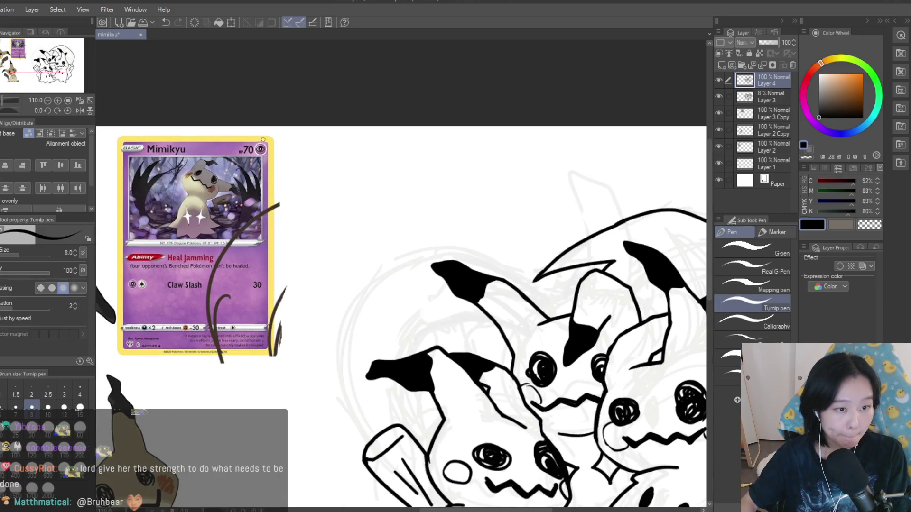
scroll(476, 247, "up", 3)
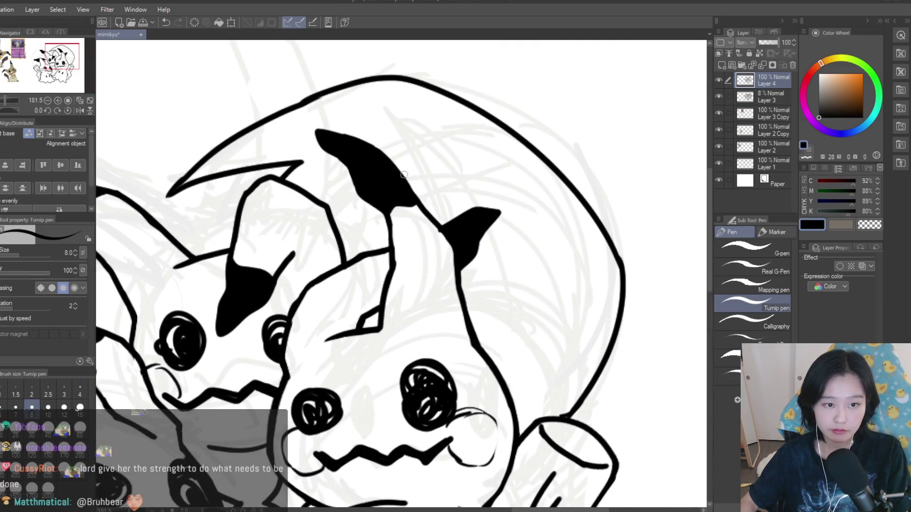
left_click_drag(458, 250, 602, 328)
left_click_drag(519, 268, 497, 378)
scroll(497, 378, "down", 4)
scroll(561, 314, "up", 3)
key("ctrl+z")
scroll(585, 308, "up", 3)
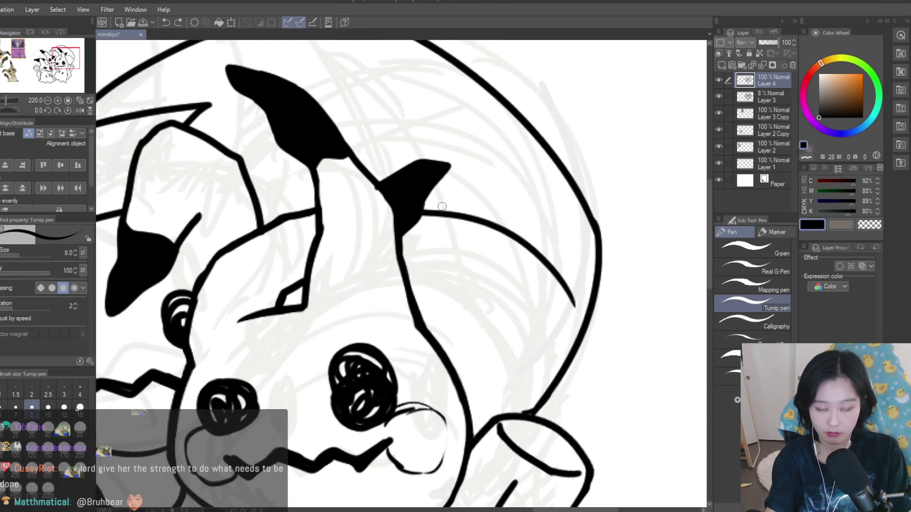
- Draw the ear line curving down to the right, with a stroke below the ear
left_click_drag(413, 221, 487, 227)
key("ctrl+z")
mouse_move(415, 221)
left_mouse_down()
mouse_move(525, 243)
mouse_move(581, 334)
left_mouse_up()
mouse_move(489, 232)
left_mouse_down()
mouse_move(489, 278)
mouse_move(448, 363)
left_mouse_up()
key("ctrl+z")
left_click_drag(493, 250, 447, 366)
- Undo the thin stray stroke below the ear
scroll(585, 254, "down", 3)
scroll(586, 254, "down", 2)
scroll(474, 178, "up", 6)
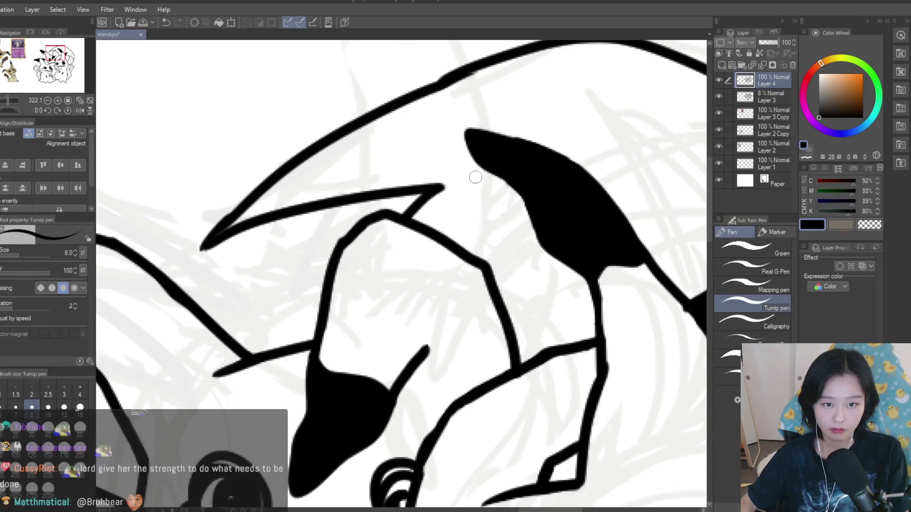
scroll(518, 251, "down", 5)
scroll(518, 250, "up", 4)
scroll(518, 251, "down", 2)
scroll(507, 257, "down", 4)
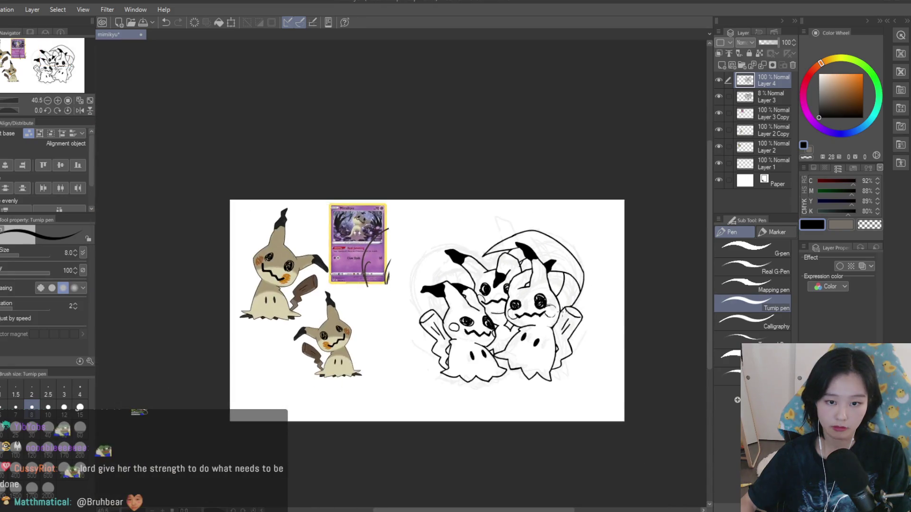
scroll(487, 272, "up", 5)
key("ctrl+z")
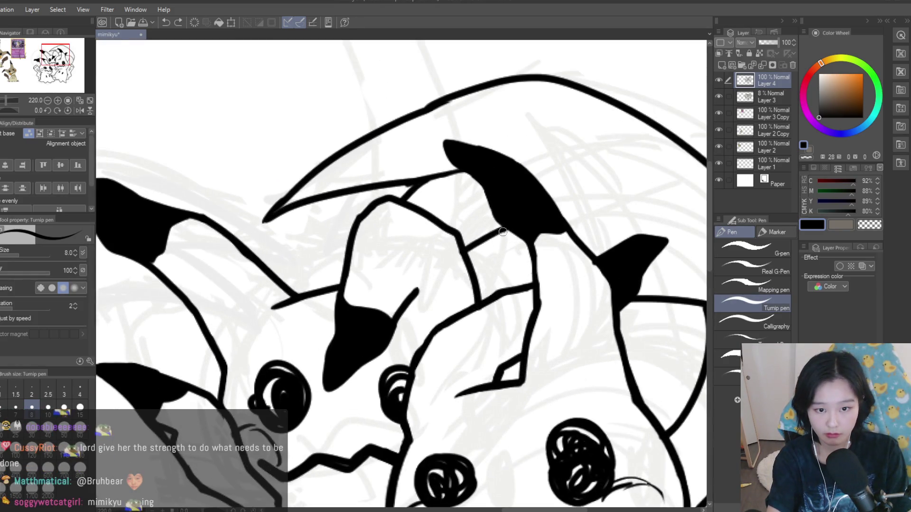
scroll(605, 276, "down", 8)
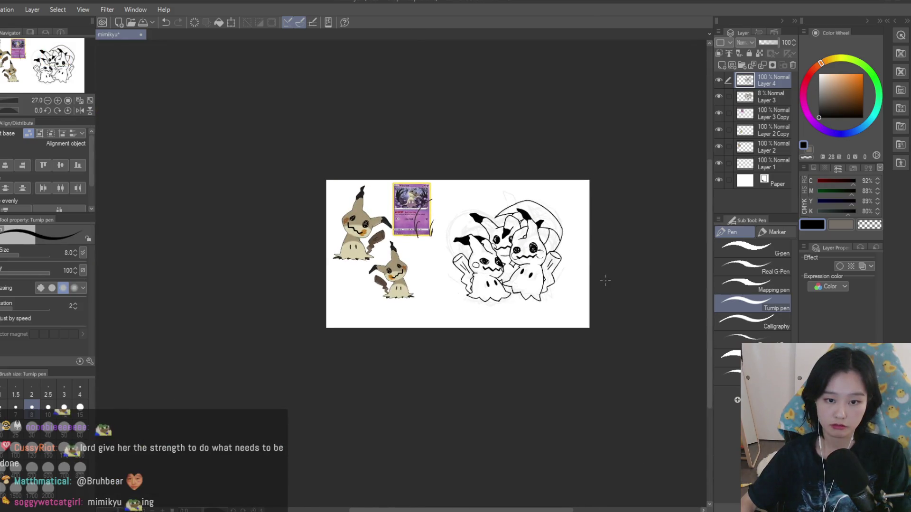
scroll(479, 205, "up", 6)
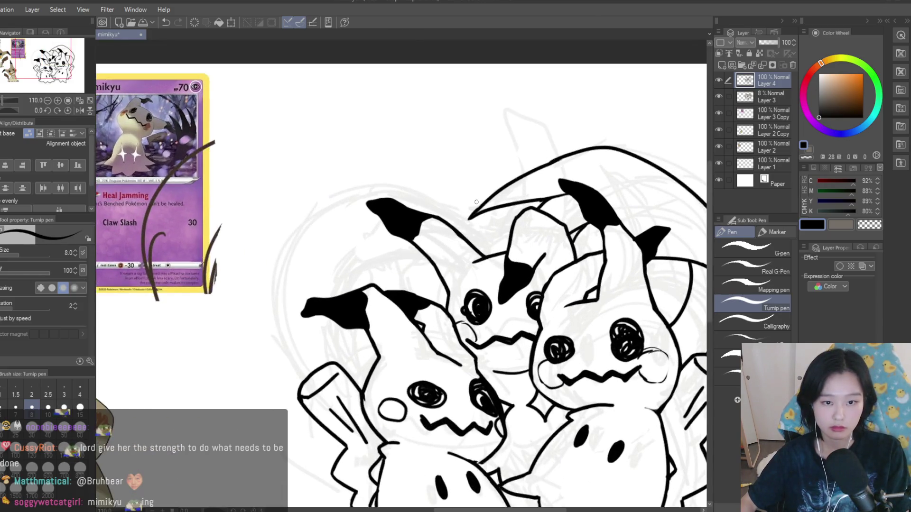
- Draw a wide arc from the ear across and down the group's left side
left_click_drag(472, 216, 290, 274)
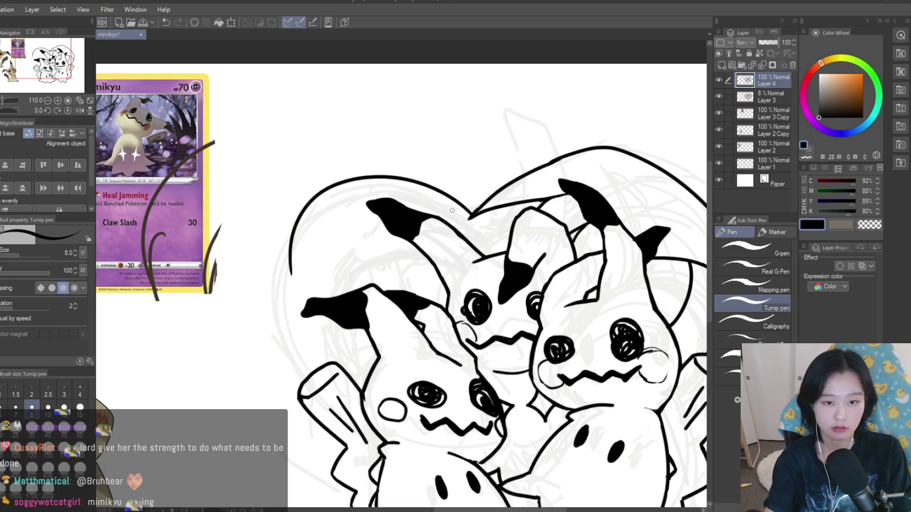
key("ctrl+z")
left_click_drag(470, 217, 263, 291)
key("ctrl+z")
left_click_drag(470, 217, 274, 297)
left_click_drag(280, 259, 307, 366)
- Compare with and without the lower-left extension, leaving it removed
key("ctrl+z")
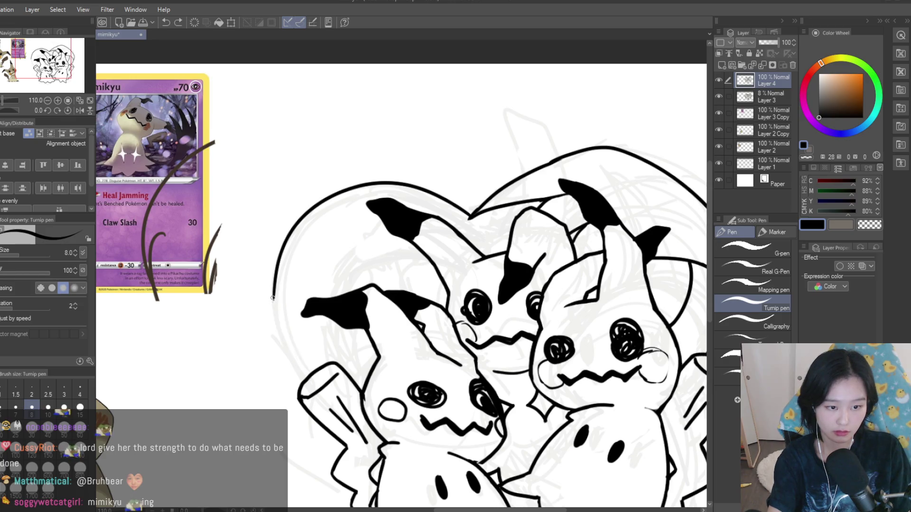
key("ctrl+z")
key("ctrl+y")
key("ctrl+z")
key("ctrl+y")
key("ctrl+z")
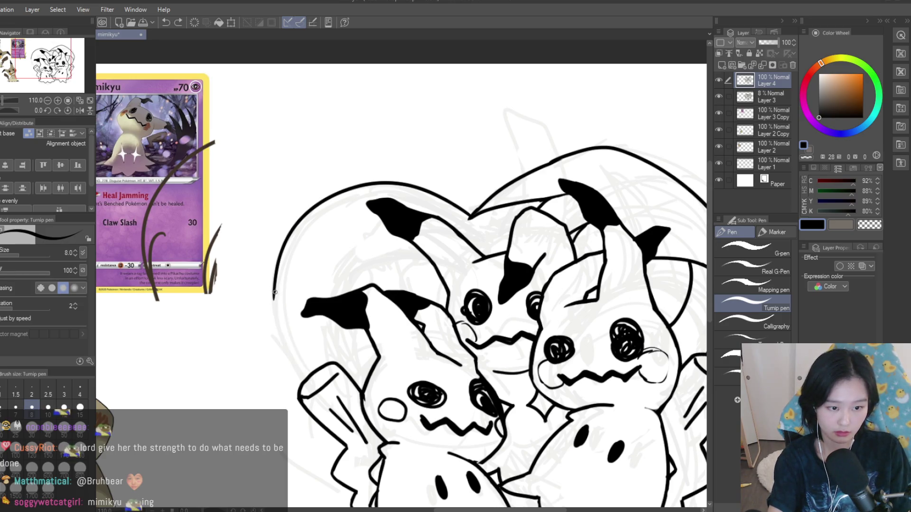
scroll(269, 321, "up", 3)
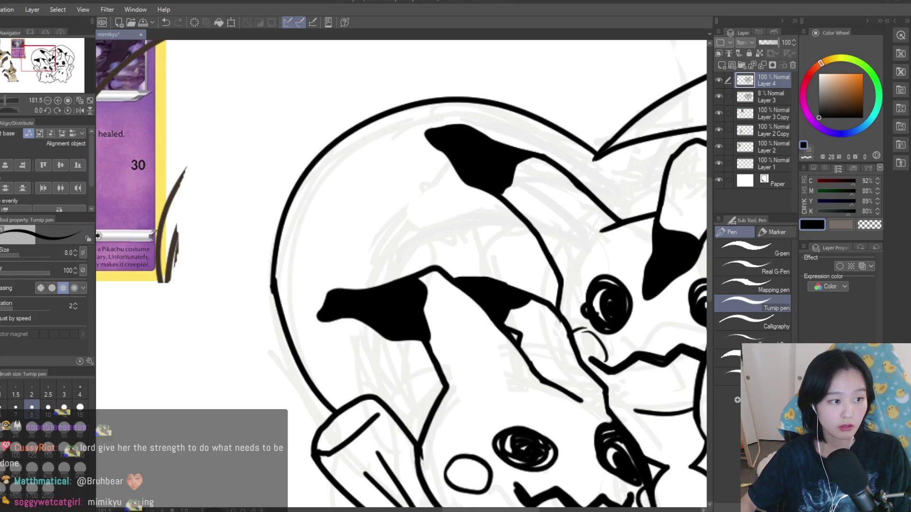
key("e")
key("p")
scroll(276, 294, "down", 2)
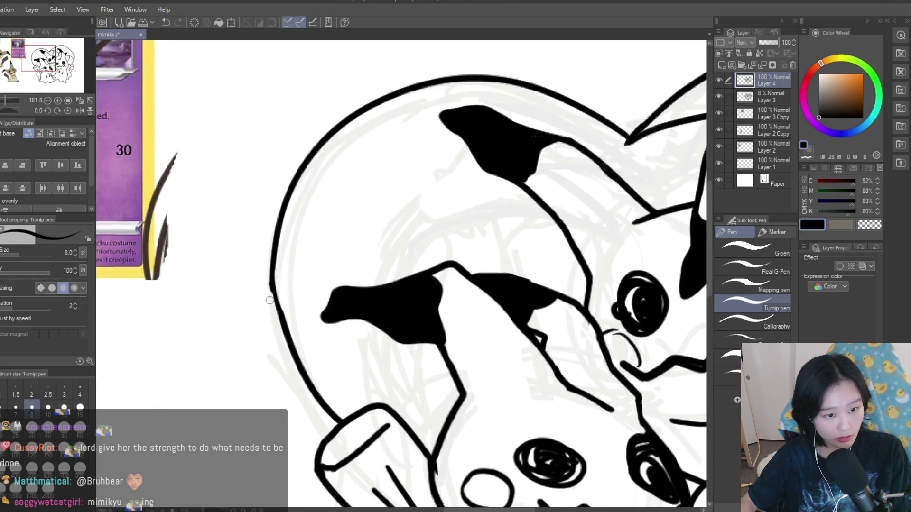
scroll(275, 294, "up", 2)
scroll(275, 294, "down", 5)
scroll(489, 265, "up", 10)
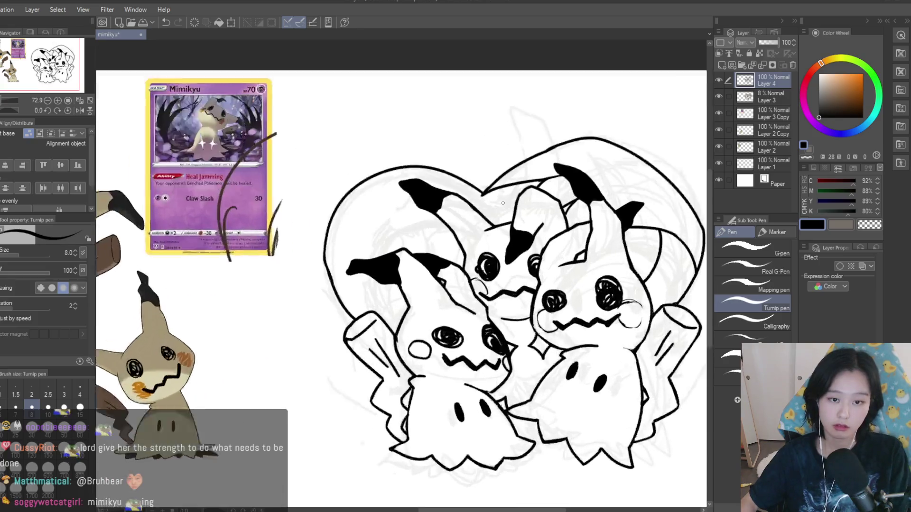
scroll(489, 265, "down", 1)
scroll(489, 265, "down", 5)
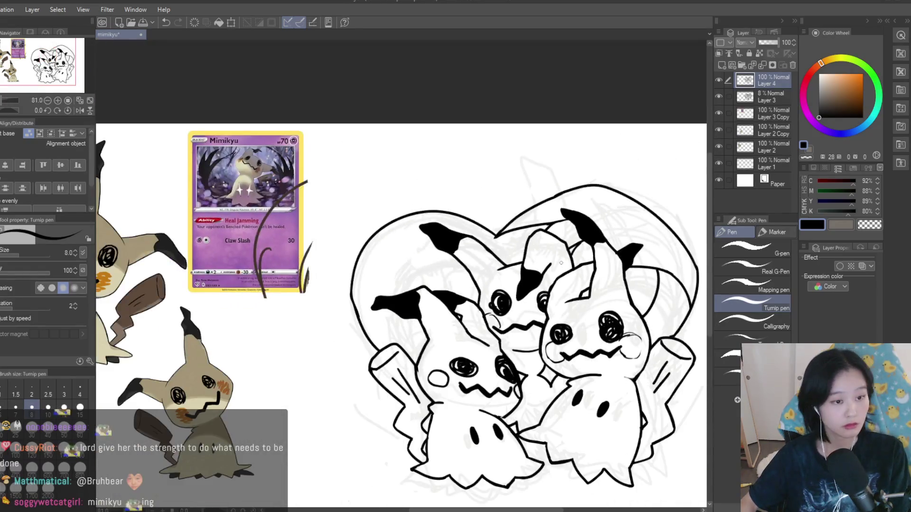
scroll(479, 280, "up", 7)
- Draw two converging lines running down-left from the back Mimikyu's ear edge
left_click_drag(338, 173, 474, 288)
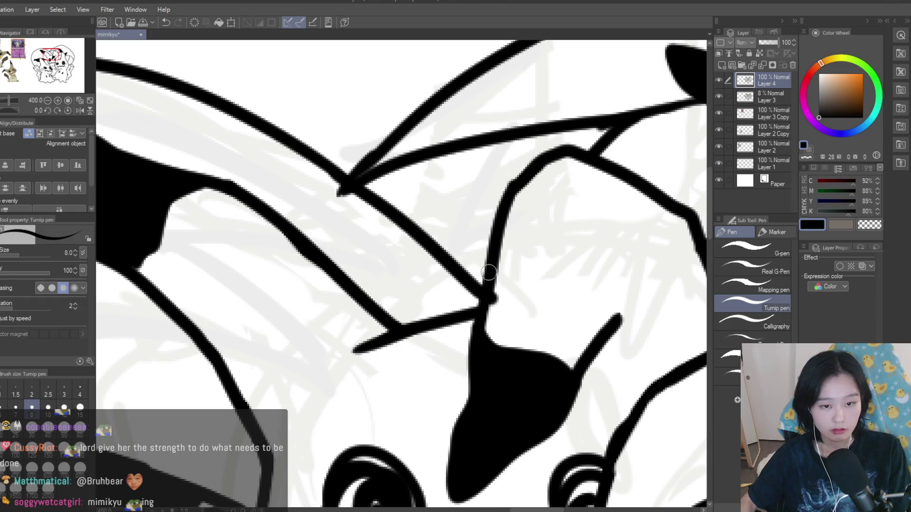
key("ctrl+z")
key("e")
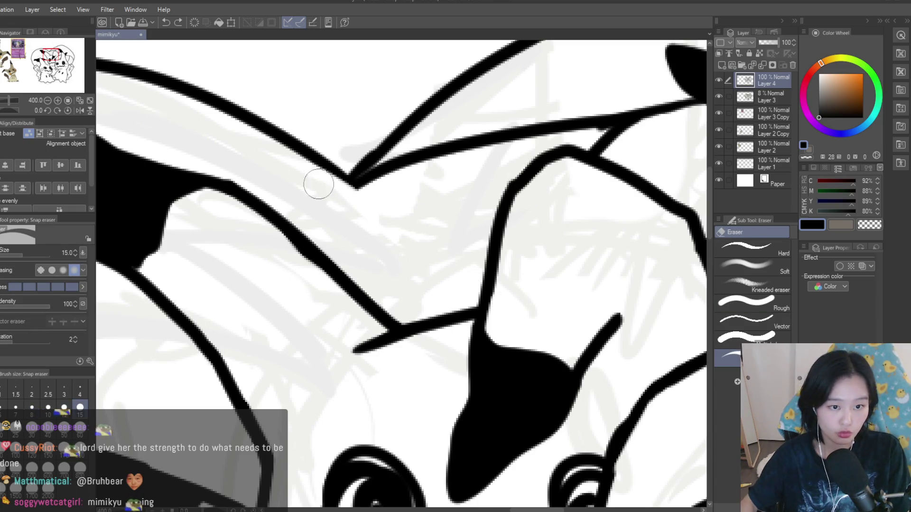
key("p")
scroll(439, 234, "down", 4)
scroll(439, 233, "up", 4)
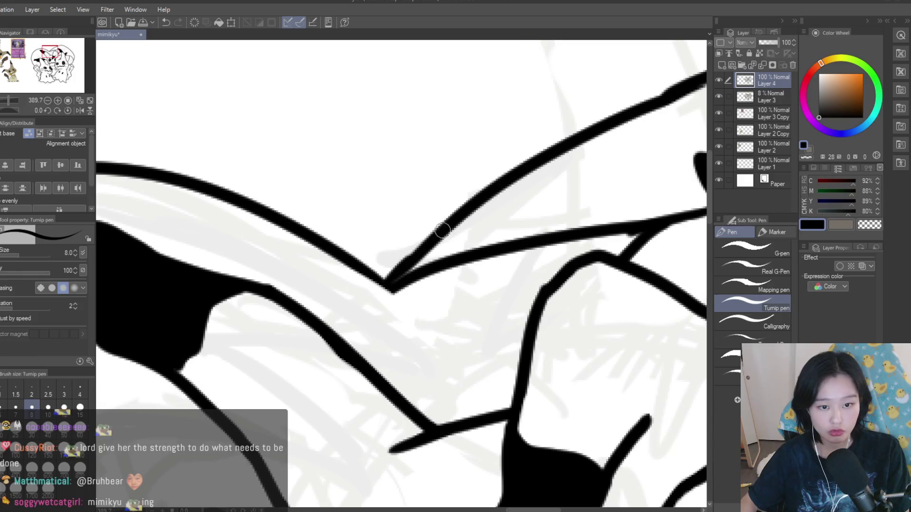
left_click_drag(439, 234, 343, 323)
left_click_drag(636, 237, 345, 313)
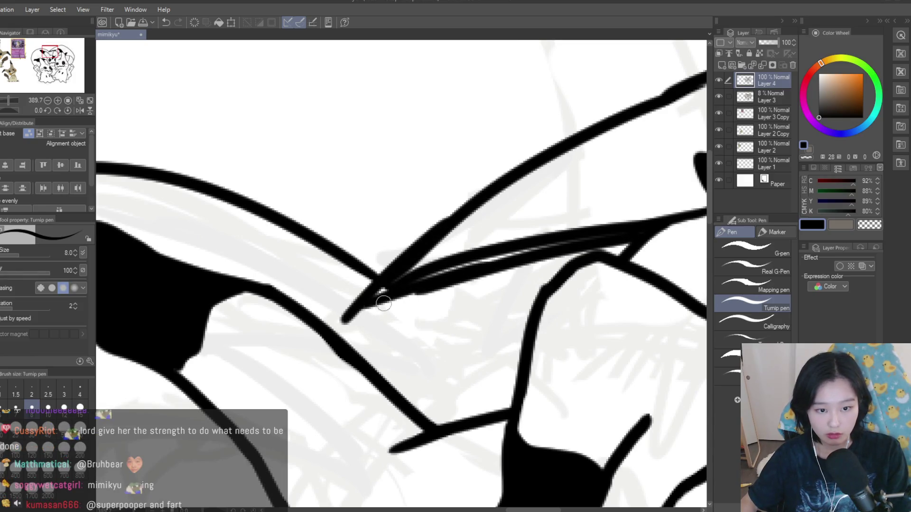
- Erase the doubled thin strokes at the junction with the Snap eraser
key("e")
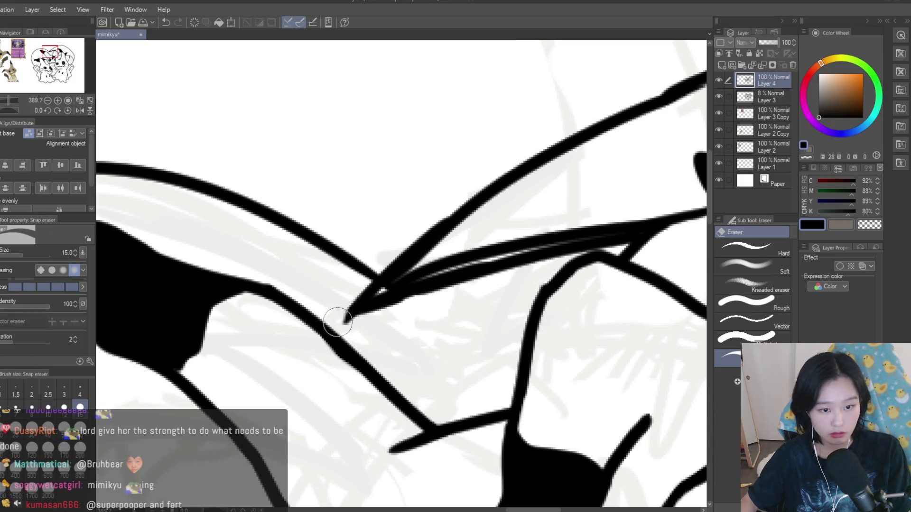
left_click_drag(377, 314, 340, 321)
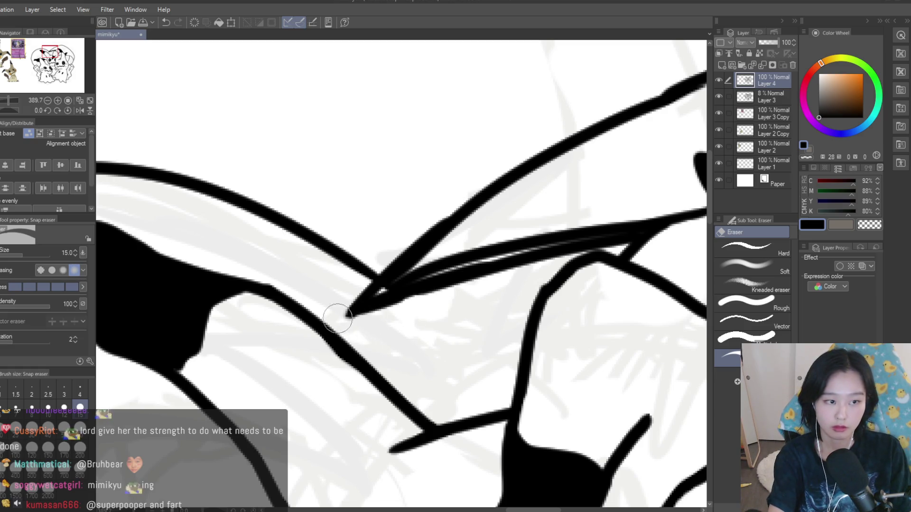
mouse_move(453, 254)
left_mouse_down()
mouse_move(476, 225)
mouse_move(434, 258)
left_mouse_up()
scroll(434, 258, "down", 3)
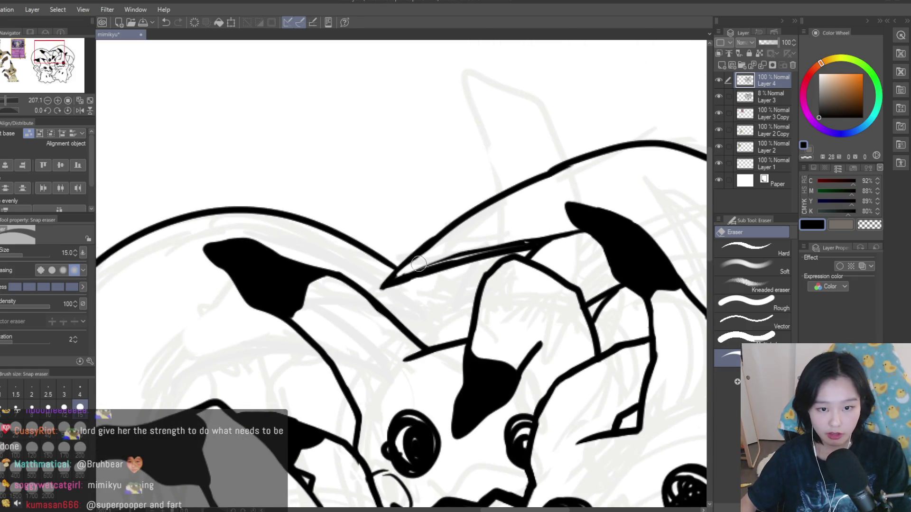
left_click_drag(500, 241, 555, 232)
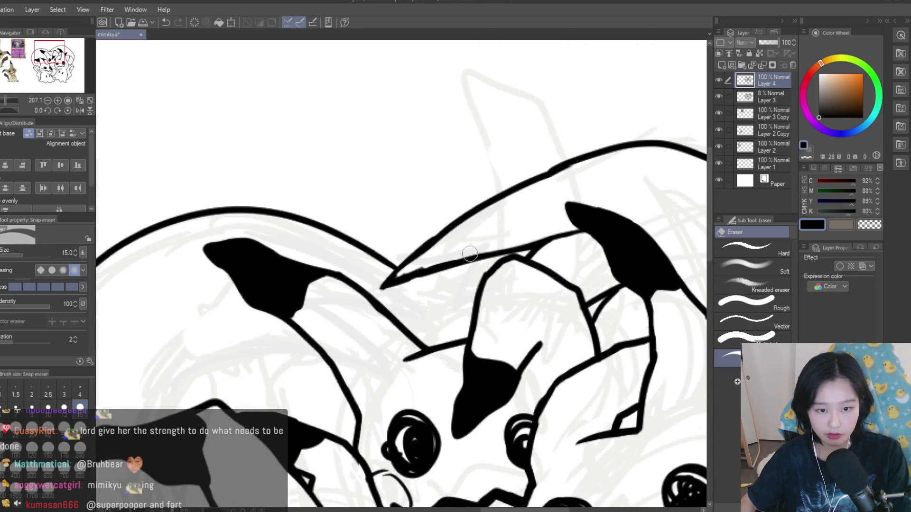
scroll(444, 259, "down", 5)
scroll(532, 294, "down", 2)
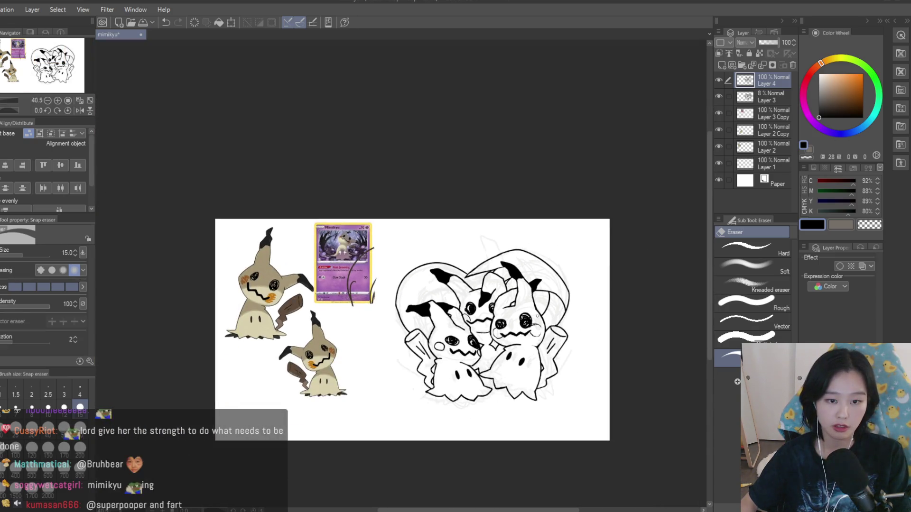
scroll(427, 285, "up", 4)
key("p")
scroll(430, 229, "up", 5)
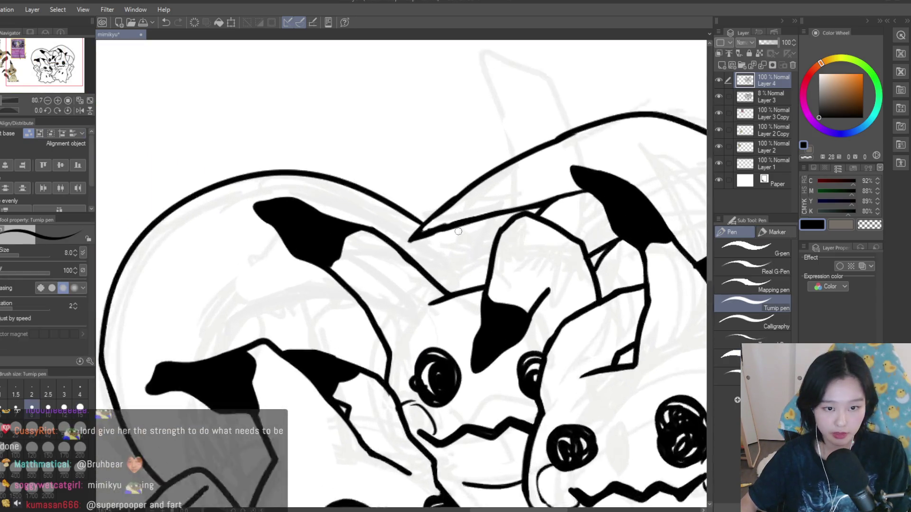
- Redraw the ear-tip line reaching down to the middle ear until it sits cleanly
left_click_drag(433, 232, 498, 293)
key("ctrl+z")
left_click_drag(427, 230, 499, 299)
key("ctrl+z")
key("ctrl+z")
left_click_drag(385, 272, 503, 313)
key("ctrl+z")
key("ctrl+z")
left_click_drag(385, 277, 503, 313)
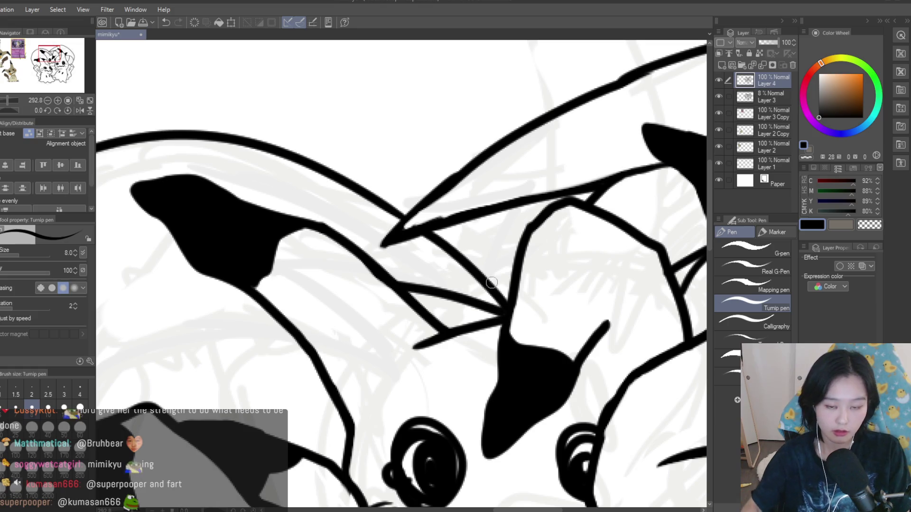
scroll(492, 288, "down", 10)
scroll(441, 230, "up", 4)
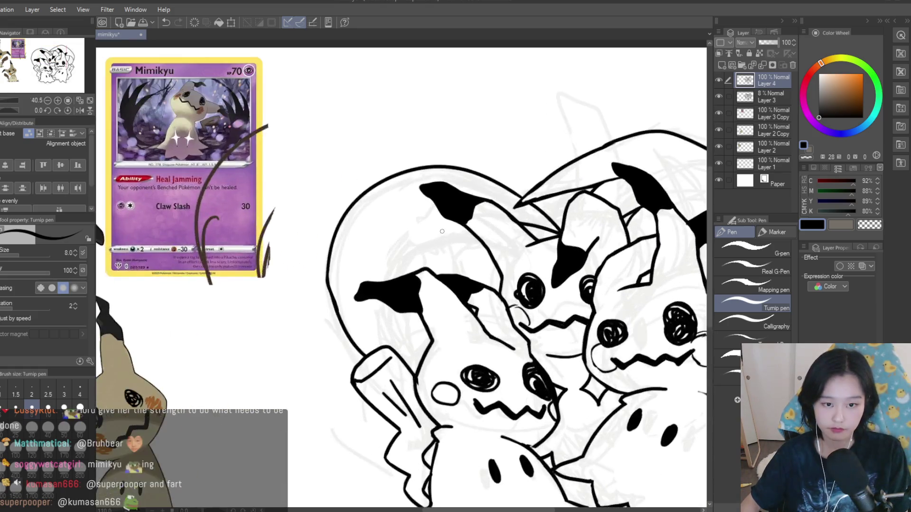
- Try several curved strokes running down from the left Mimikyu's ear, undoing until one arc remains
scroll(440, 231, "up", 4)
left_click_drag(493, 244, 495, 266)
scroll(496, 266, "down", 3)
scroll(495, 265, "up", 3)
key("ctrl+z")
mouse_move(486, 223)
left_mouse_down()
mouse_move(496, 264)
mouse_move(347, 235)
left_mouse_up()
key("ctrl+z")
mouse_move(494, 264)
left_mouse_down()
mouse_move(386, 218)
mouse_move(311, 259)
left_mouse_up()
key("ctrl+z")
key("ctrl+z")
left_click_drag(393, 221, 272, 291)
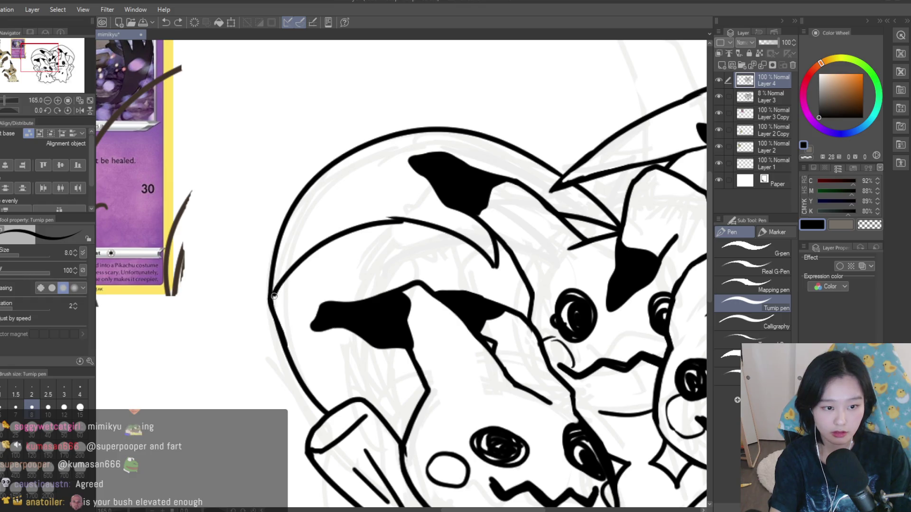
- Replace the thick inner head stroke with one smooth outline below the left ear
key("e")
scroll(422, 210, "up", 2)
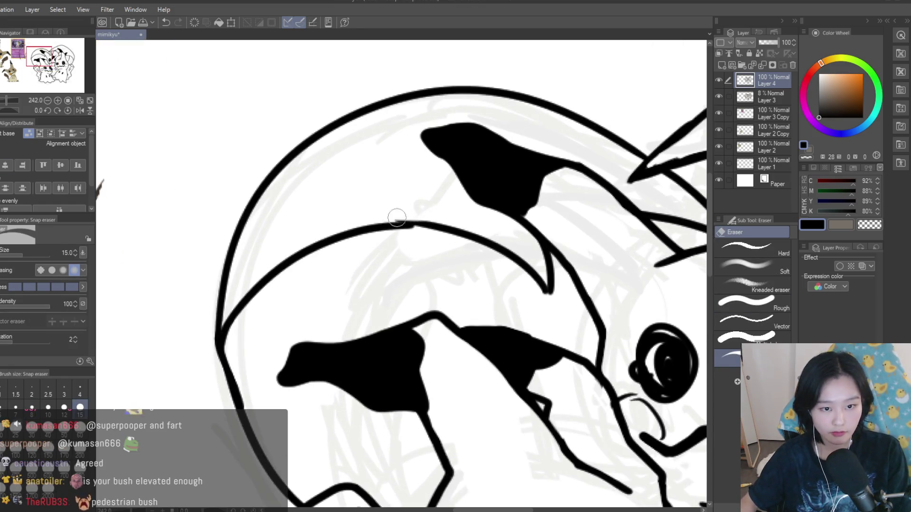
key("p")
scroll(375, 223, "up", 2)
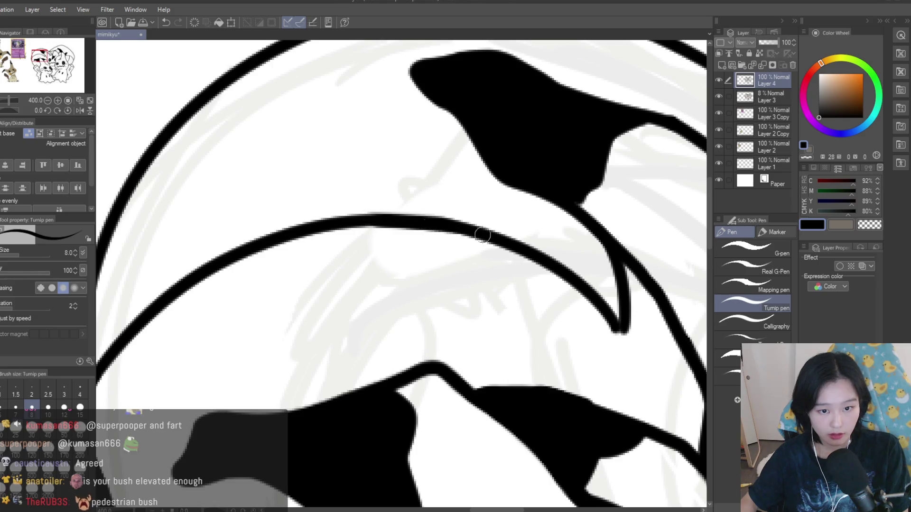
scroll(304, 242, "down", 1)
scroll(304, 242, "down", 8)
scroll(320, 205, "up", 3)
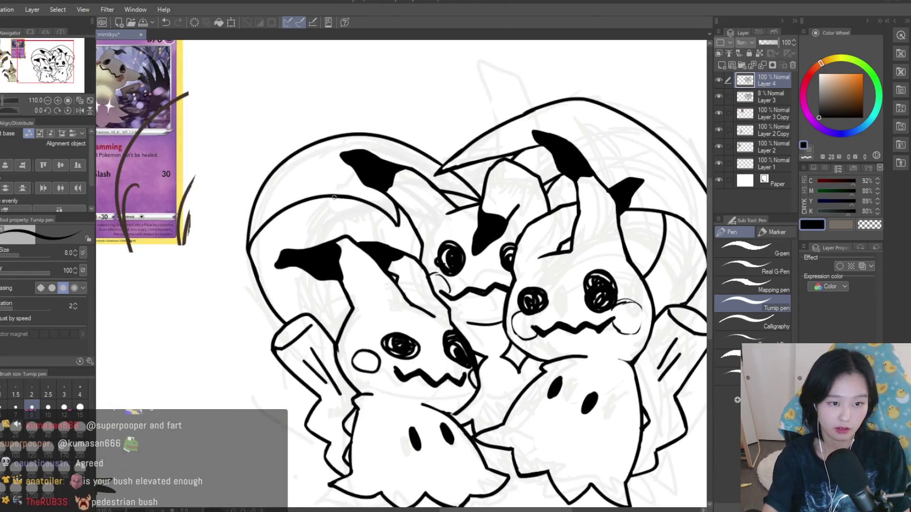
key("ctrl+z")
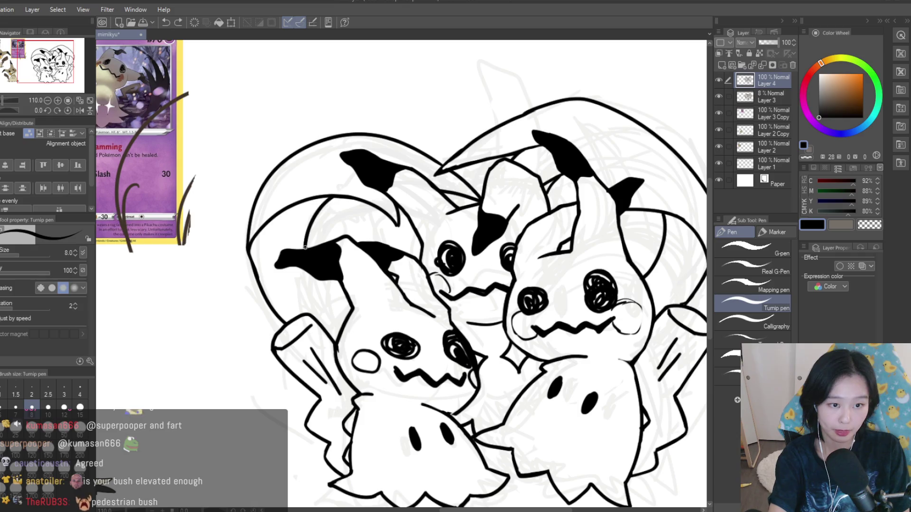
left_click_drag(309, 272, 338, 327)
key("ctrl+z")
key("ctrl+z")
left_click_drag(309, 272, 338, 327)
scroll(326, 282, "down", 5)
scroll(546, 274, "up", 2)
scroll(546, 274, "up", 1)
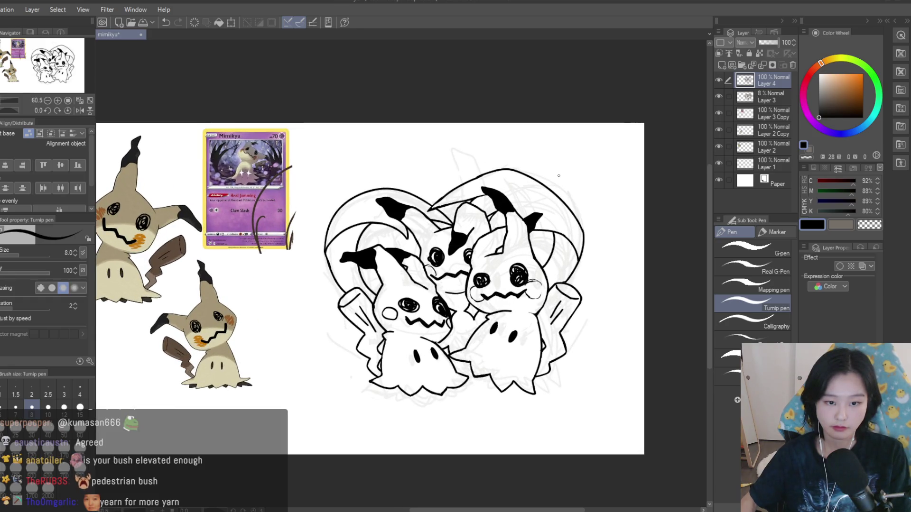
- Delete the sketch layer (Layer 3) and check the remaining line art
left_click(720, 96)
left_click(770, 95)
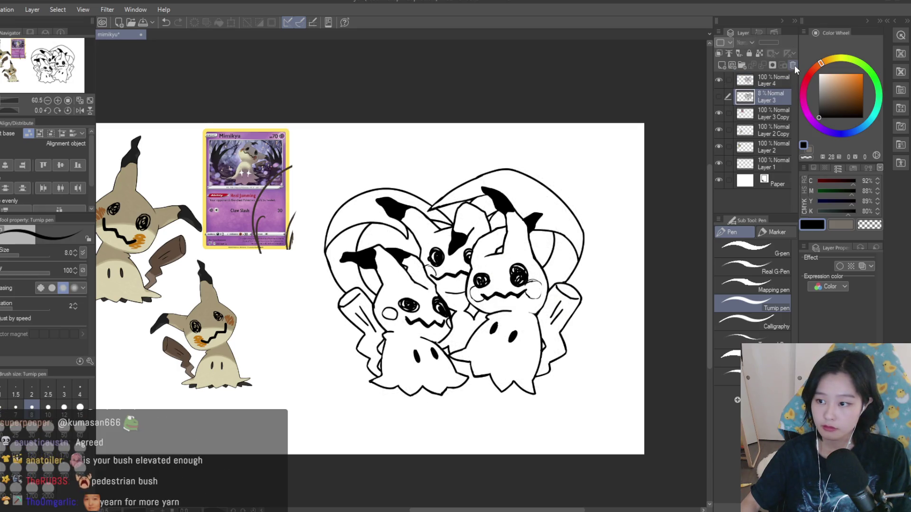
left_click(793, 65)
left_click(719, 81)
left_click(719, 81)
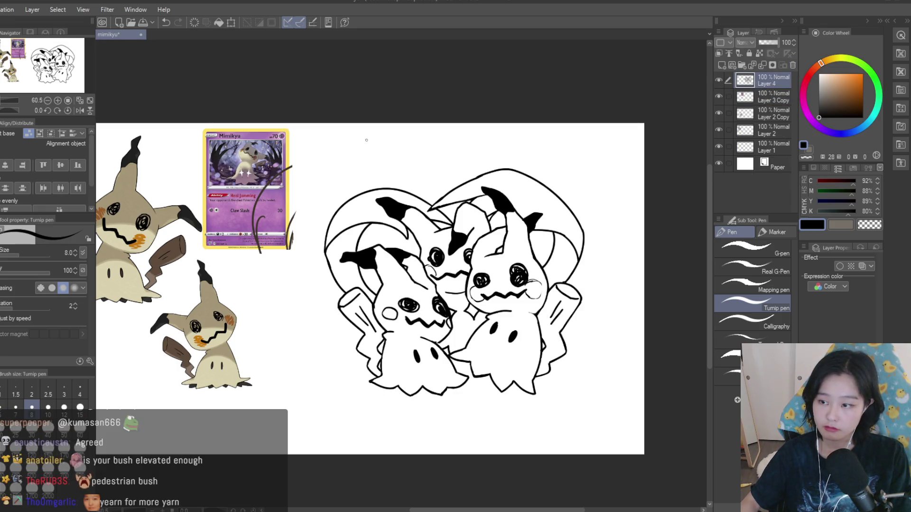
- Erase the blush circle strokes on both cheeks and beside the mouth
key("e")
scroll(384, 313, "up", 5)
left_click_drag(407, 337, 389, 295)
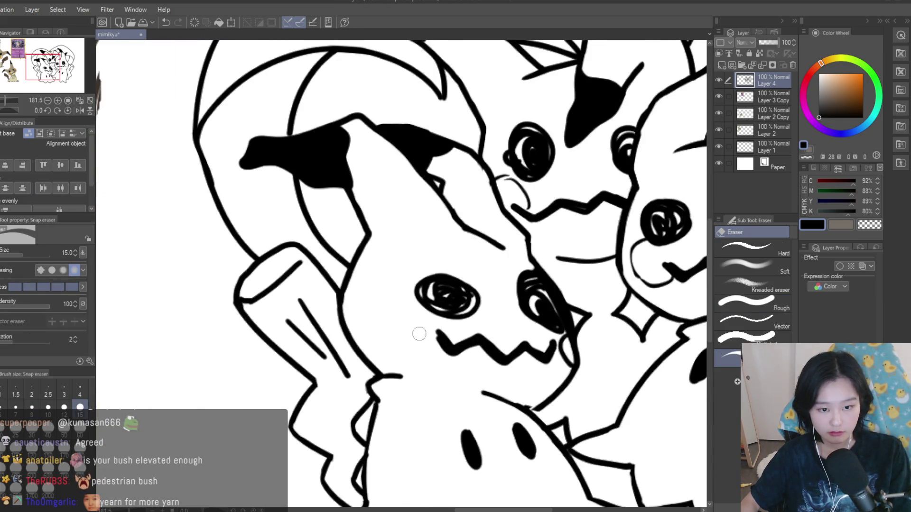
scroll(522, 335, "up", 4)
left_click_drag(569, 327, 567, 345)
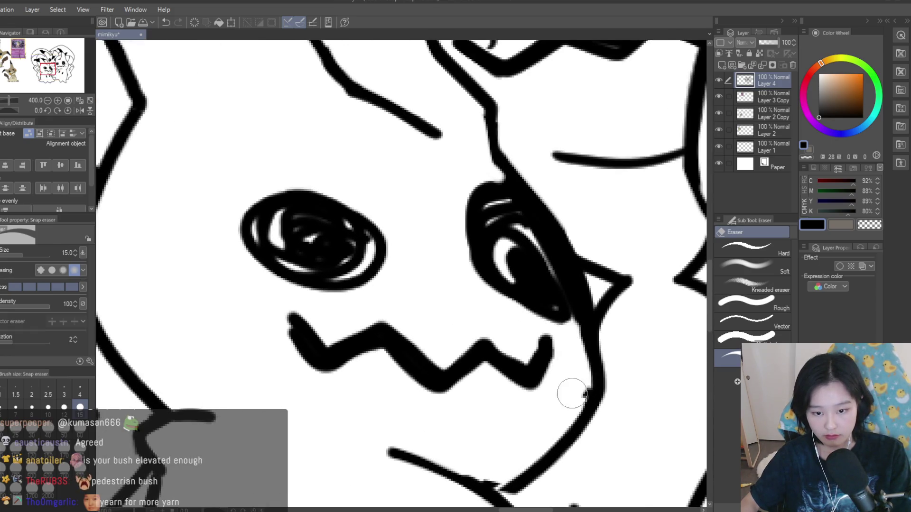
scroll(574, 391, "down", 6)
scroll(532, 260, "up", 4)
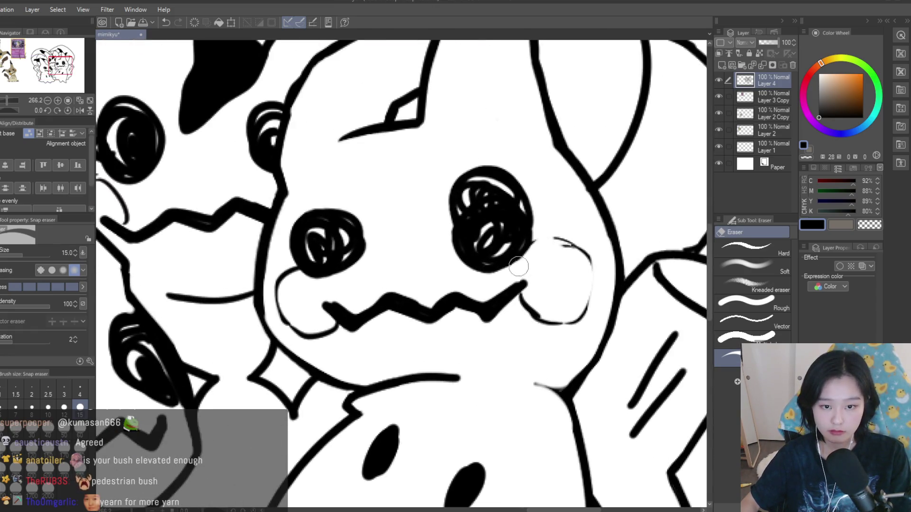
left_click_drag(547, 328, 519, 290)
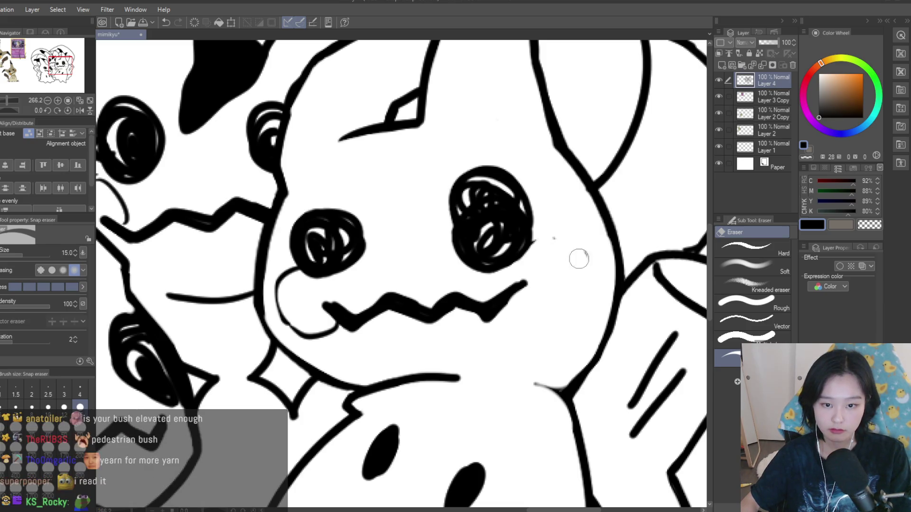
left_click_drag(315, 344, 395, 322)
left_click(385, 317)
scroll(441, 359, "down", 2)
scroll(325, 264, "up", 4)
left_click_drag(322, 264, 357, 291)
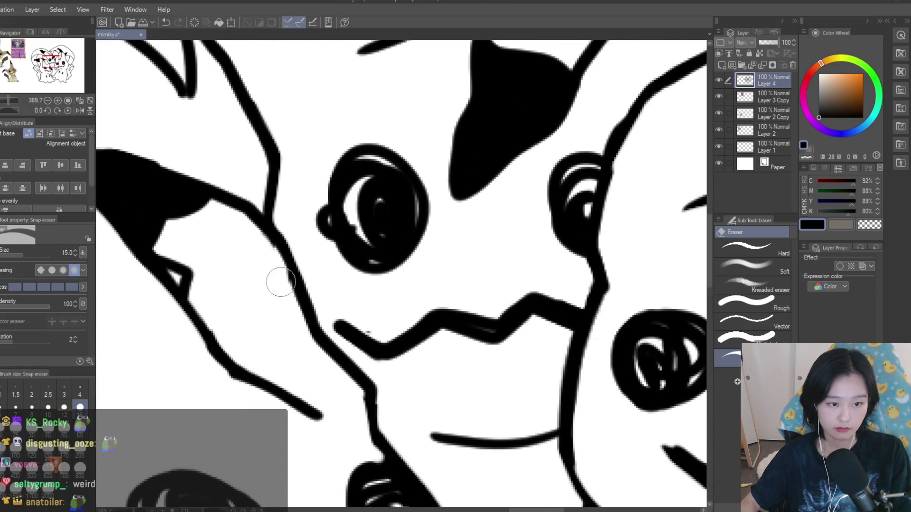
scroll(279, 278, "down", 10)
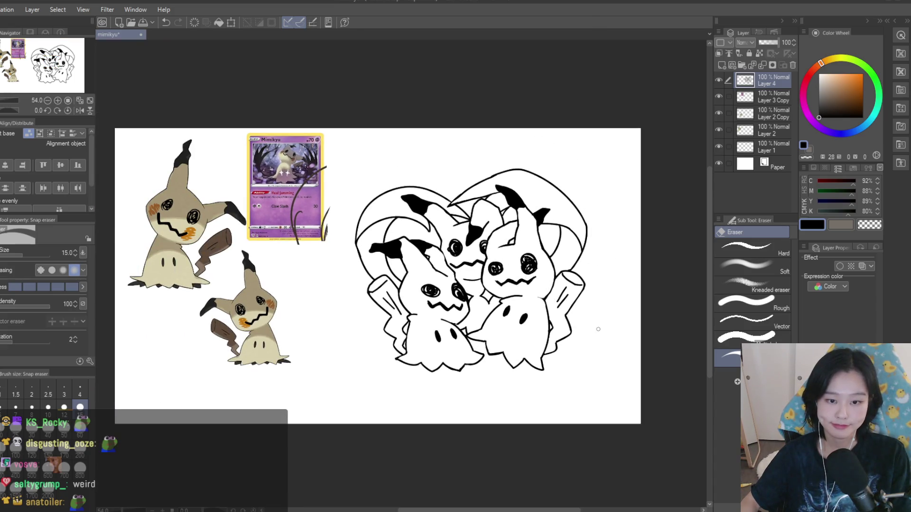
scroll(598, 329, "up", 2)
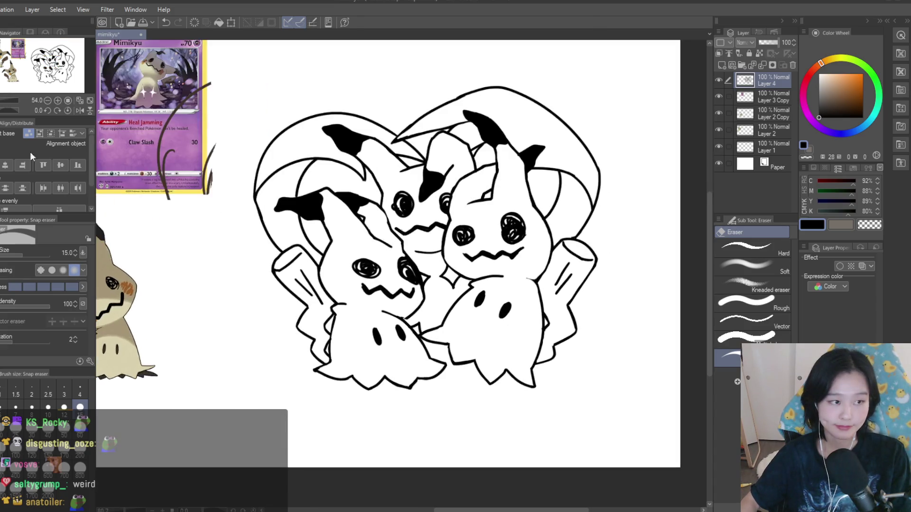
- Tidy the overlapping bodies with short strokes where they meet
key("p")
scroll(430, 357, "up", 4)
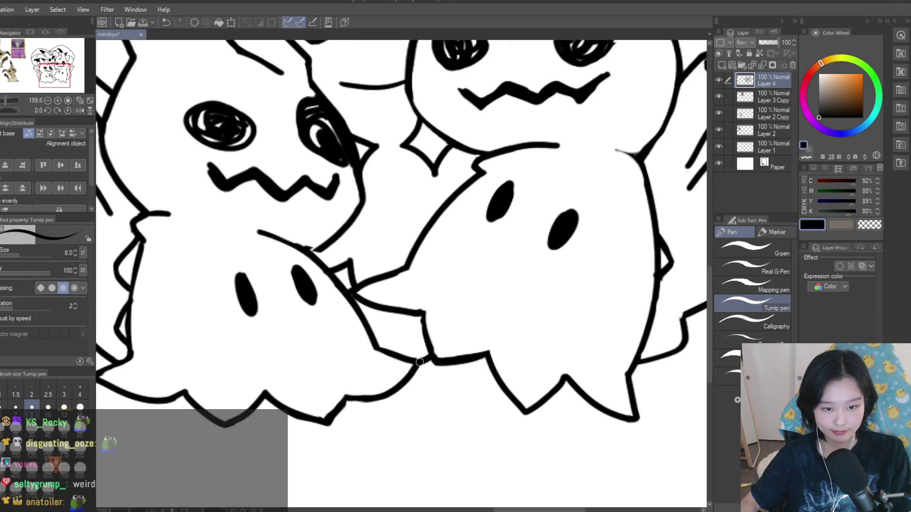
scroll(418, 362, "down", 5)
scroll(450, 302, "up", 6)
scroll(449, 302, "up", 1)
left_click_drag(441, 292, 444, 321)
key("e")
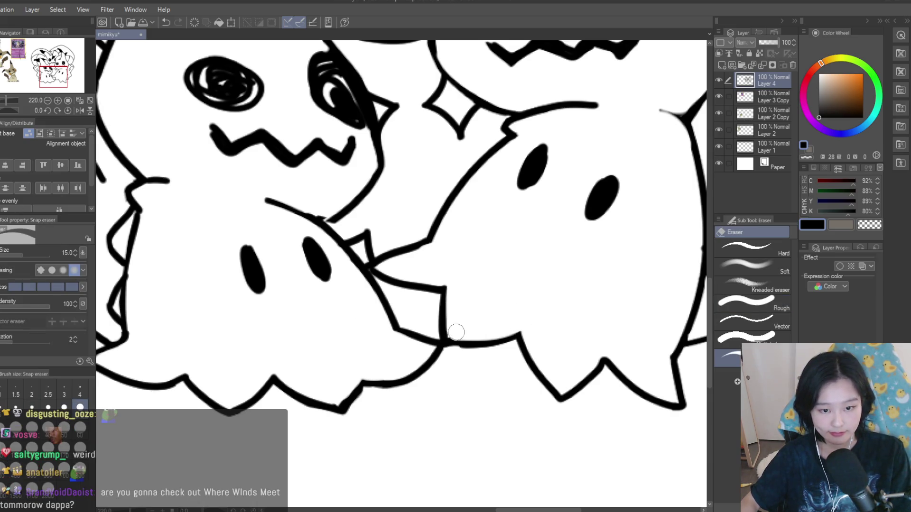
key("p")
scroll(456, 340, "up", 2)
mouse_move(478, 350)
left_mouse_down()
mouse_move(446, 346)
mouse_move(474, 360)
left_mouse_up()
key("e")
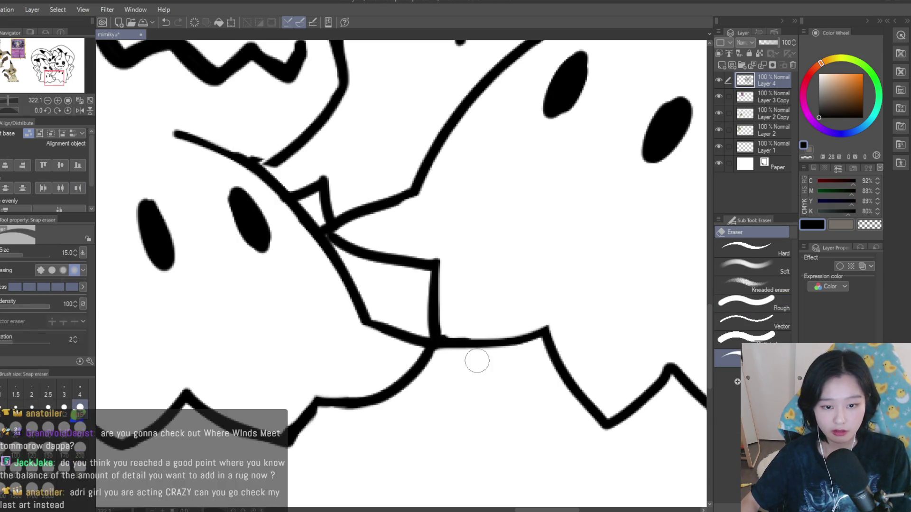
scroll(502, 365, "down", 3)
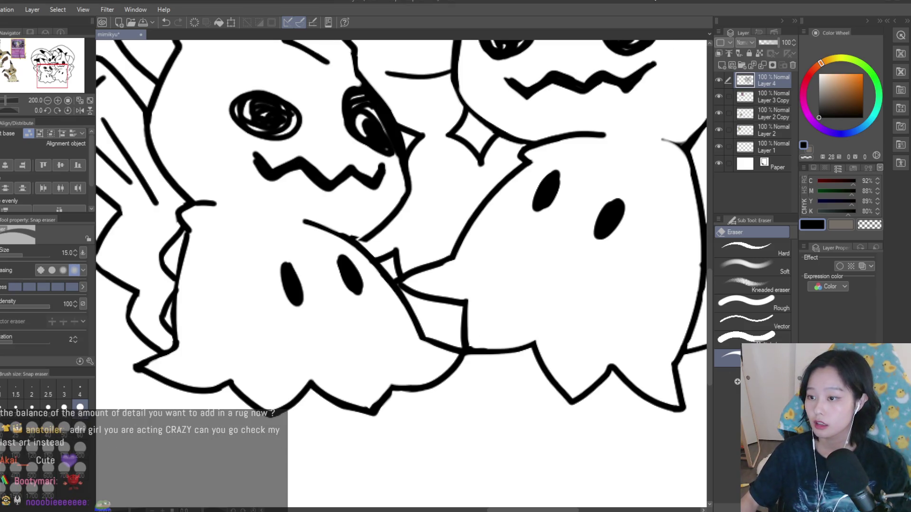
scroll(378, 311, "down", 6)
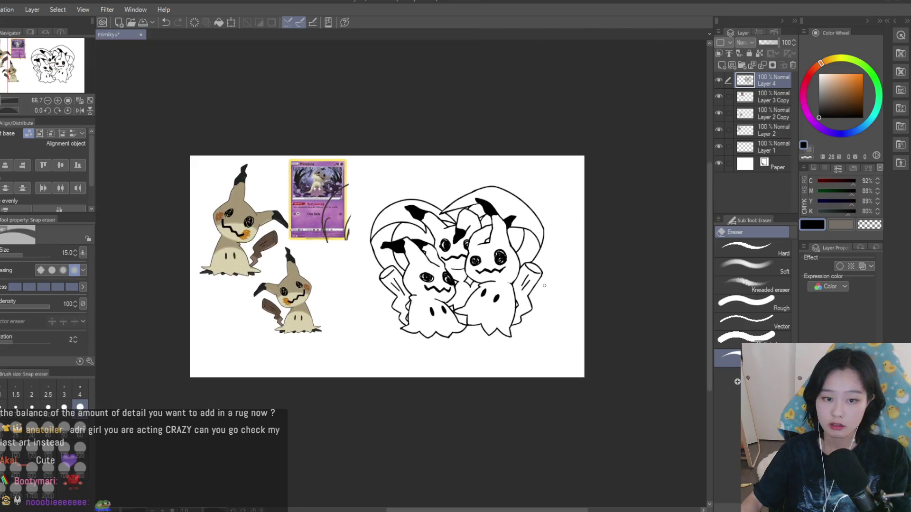
scroll(539, 307, "up", 2)
scroll(435, 243, "up", 2)
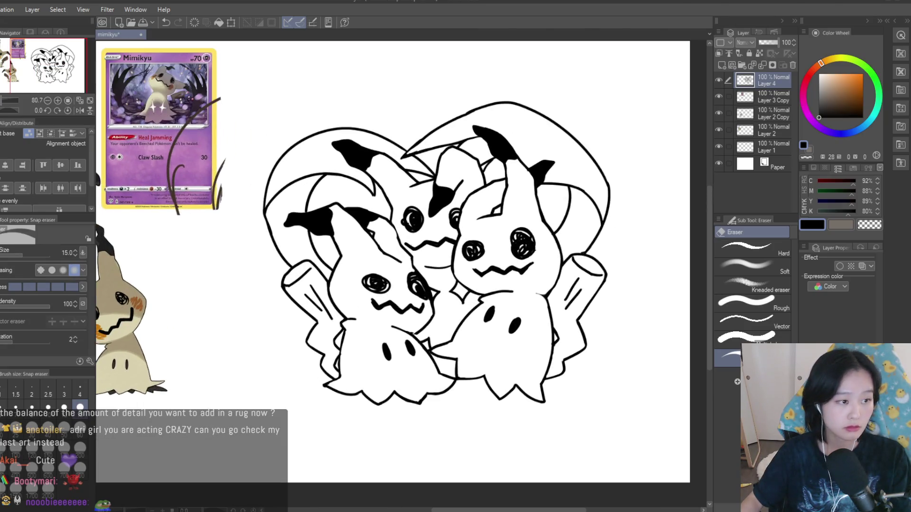
- Lower Layer 4's opacity to 15% so the line art turns pale grey
left_click(764, 43)
left_click_drag(763, 43, 760, 43)
left_click(721, 65)
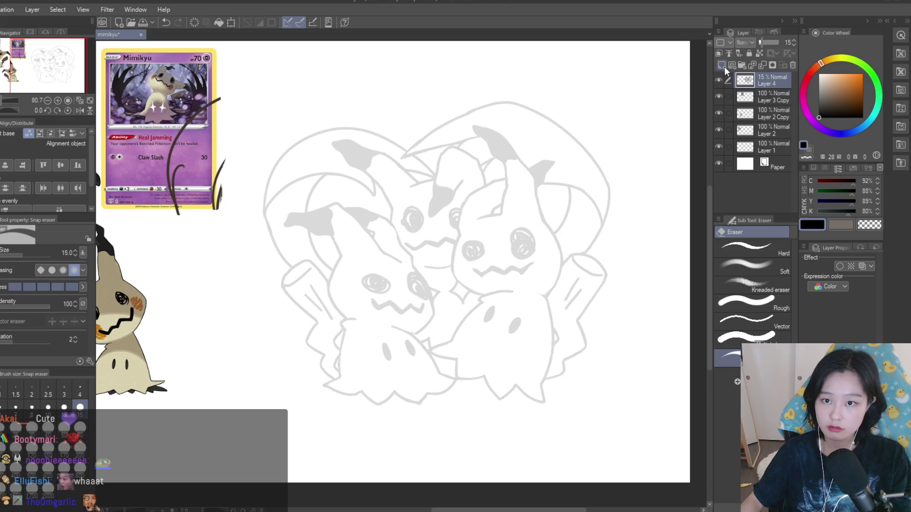
- Try inking the eye at brush sizes 15 and 12, then discard that layer for a fresh one
key("p")
scroll(540, 256, "up", 4)
key("bracketright")
key("bracketright")
key("bracketright")
mouse_move(536, 240)
left_mouse_down()
mouse_move(521, 232)
mouse_move(531, 275)
mouse_move(505, 244)
mouse_move(524, 285)
left_mouse_up()
key("bracketleft")
key("ctrl+z")
left_click_drag(521, 211, 531, 285)
mouse_move(521, 227)
left_mouse_down()
mouse_move(474, 255)
mouse_move(513, 279)
mouse_move(503, 273)
left_mouse_up()
mouse_move(383, 253)
left_mouse_down()
mouse_move(326, 272)
mouse_move(373, 283)
mouse_move(360, 299)
mouse_move(344, 296)
mouse_move(356, 300)
mouse_move(397, 256)
left_mouse_up()
key("ctrl+z")
key("ctrl+z")
scroll(454, 289, "down", 5)
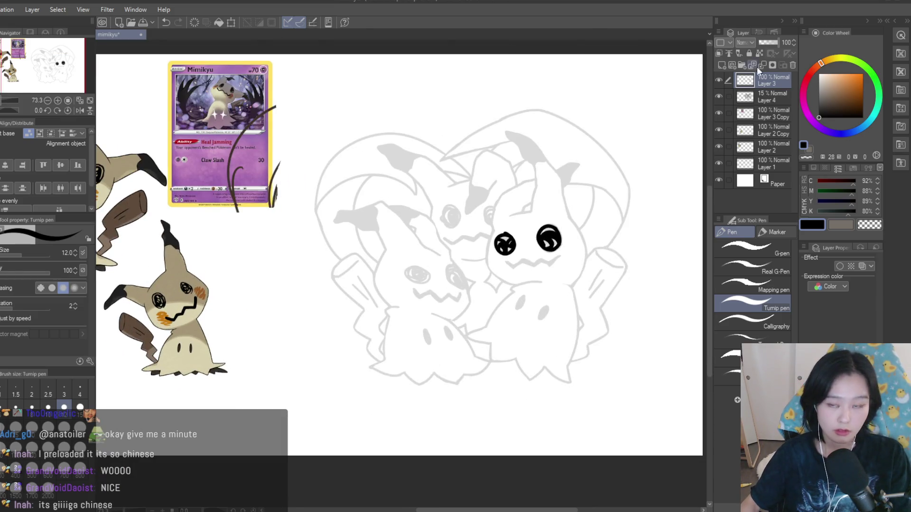
left_click(791, 65)
key("ctrl+alt+0")
left_click(721, 65)
- At brush size 8, ink the right eye as a thick black oval with inner strokes
scroll(528, 247, "up", 3)
key("bracketleft")
key("bracketleft")
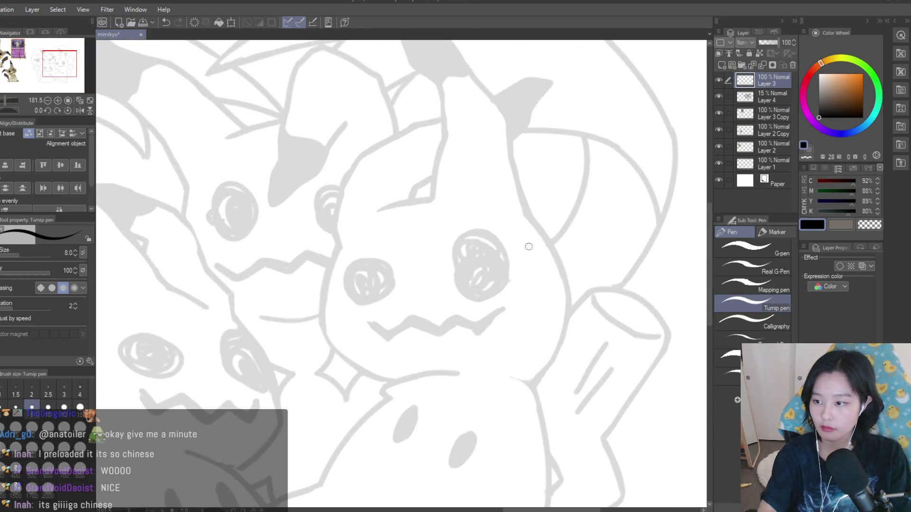
scroll(528, 246, "up", 4)
mouse_move(505, 256)
left_mouse_down()
mouse_move(408, 265)
mouse_move(438, 341)
mouse_move(504, 325)
mouse_move(448, 351)
left_mouse_up()
mouse_move(496, 223)
left_mouse_down()
mouse_move(413, 300)
mouse_move(420, 328)
mouse_move(508, 309)
mouse_move(431, 326)
mouse_move(479, 235)
mouse_move(420, 256)
mouse_move(489, 270)
mouse_move(422, 294)
mouse_move(474, 313)
mouse_move(468, 284)
mouse_move(437, 278)
mouse_move(465, 284)
mouse_move(455, 306)
left_mouse_up()
scroll(558, 321, "down", 5)
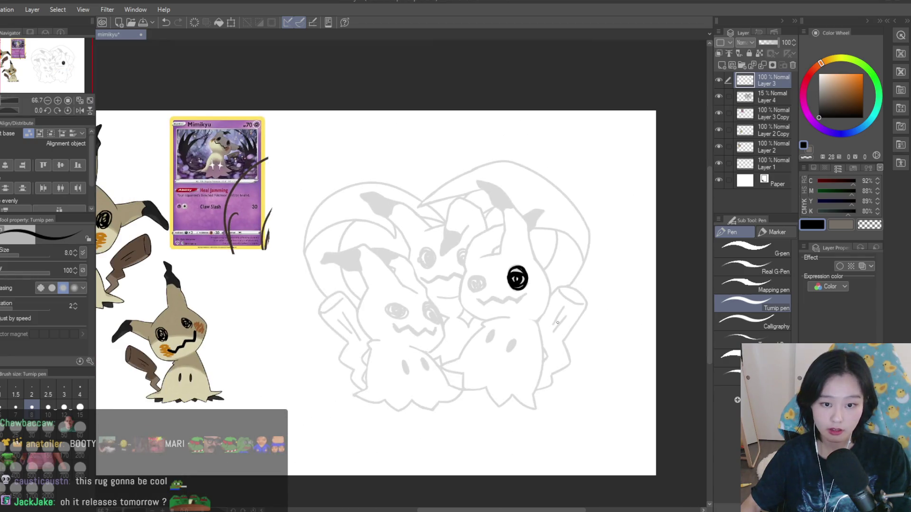
scroll(523, 301, "up", 5)
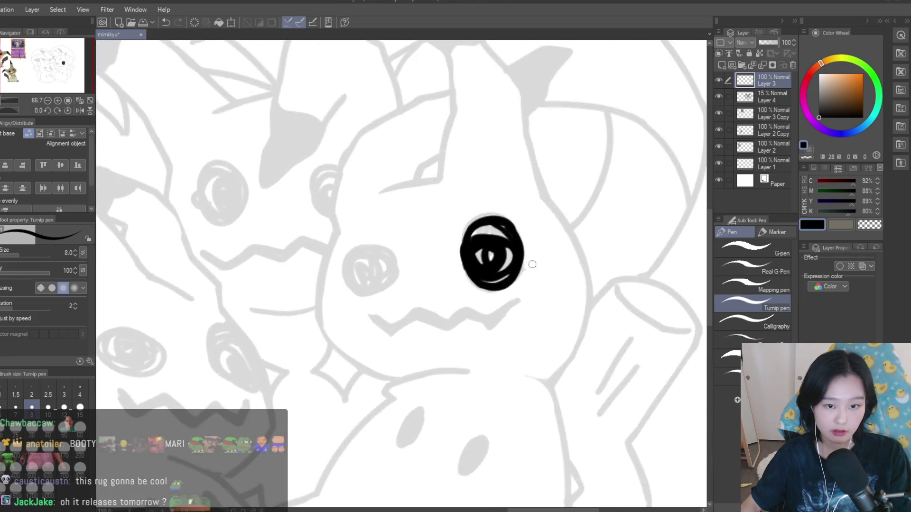
mouse_move(501, 240)
left_mouse_down()
mouse_move(467, 223)
mouse_move(451, 253)
mouse_move(472, 299)
mouse_move(503, 278)
mouse_move(447, 290)
left_mouse_up()
left_click(875, 227)
scroll(484, 265, "up", 1)
left_click(812, 225)
scroll(480, 308, "down", 8)
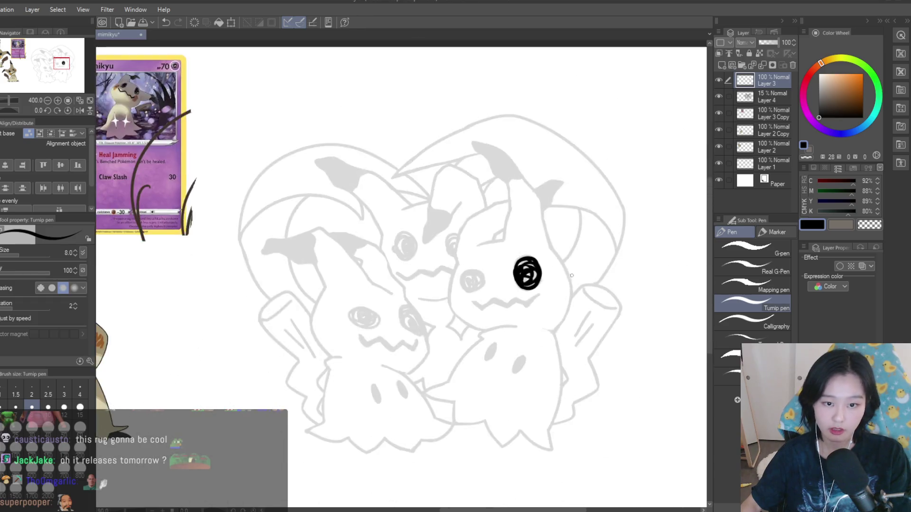
scroll(504, 248, "up", 3)
scroll(471, 287, "up", 5)
- Ink the second eye solid black, trimming its lower edge and cutting a transparent highlight
left_click_drag(467, 249, 470, 251)
mouse_move(437, 313)
left_mouse_down()
mouse_move(498, 294)
mouse_move(463, 278)
mouse_move(482, 332)
left_mouse_up()
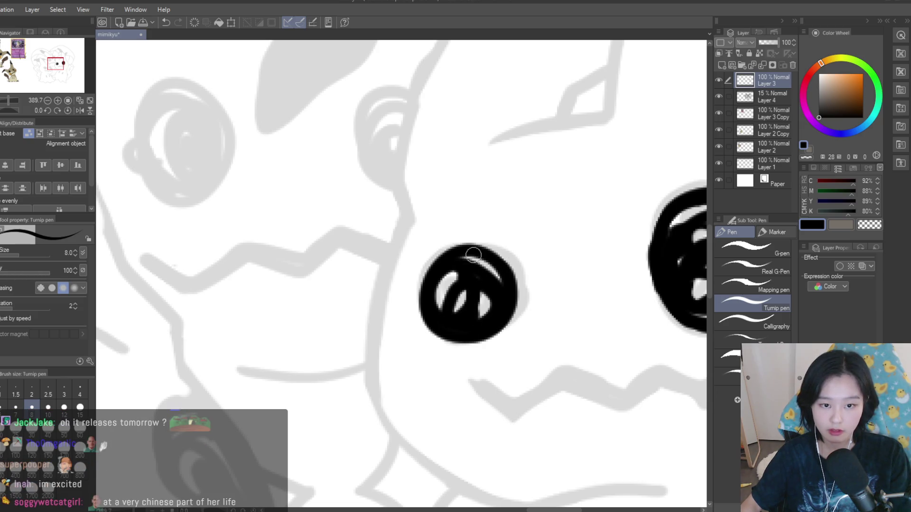
left_click(869, 224)
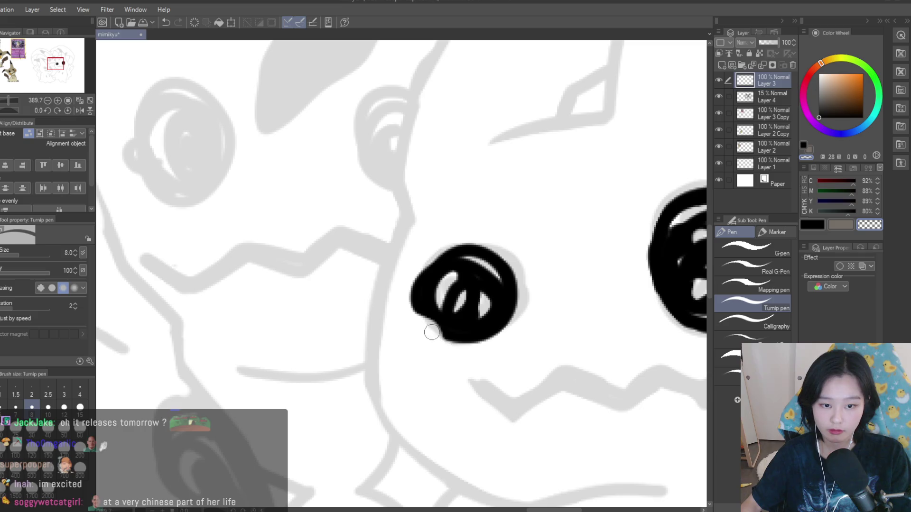
left_click_drag(427, 328, 483, 340)
left_click(811, 225)
scroll(429, 303, "up", 1)
left_click_drag(419, 305, 514, 328)
left_click_drag(418, 284, 445, 256)
left_click(869, 225)
mouse_move(431, 325)
left_mouse_down()
mouse_move(488, 325)
mouse_move(462, 332)
left_mouse_up()
left_click(812, 225)
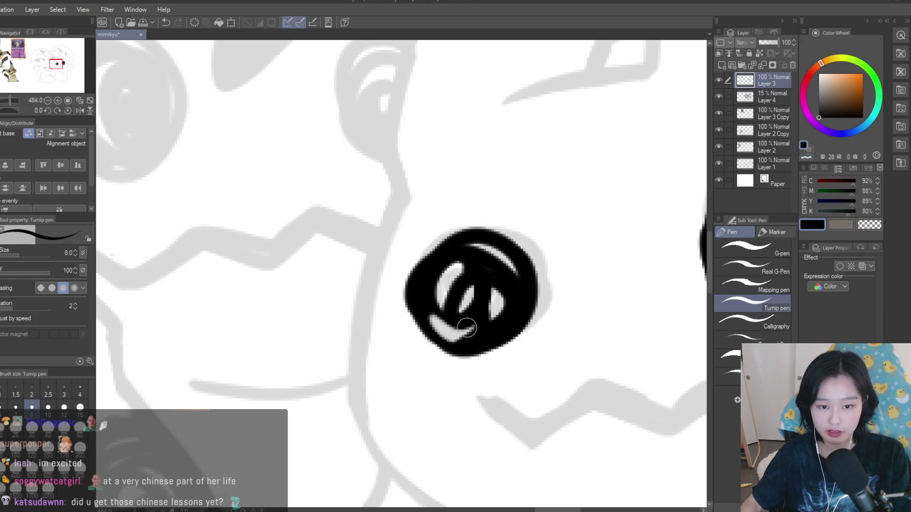
scroll(463, 332, "down", 5)
key("c")
scroll(446, 272, "up", 3)
scroll(446, 272, "up", 2)
scroll(446, 271, "down", 5)
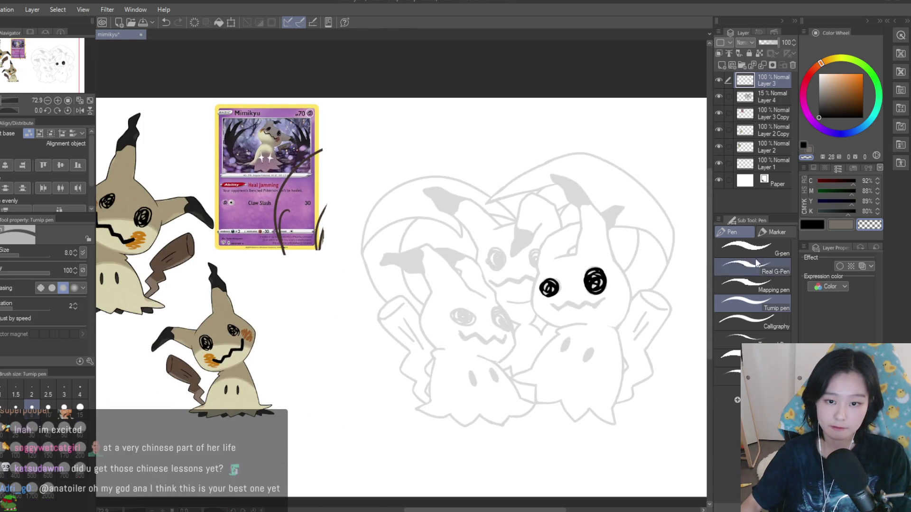
left_click(812, 225)
scroll(456, 309, "up", 5)
- Ink the left Mimikyu's first eye as a black oval with a small transparent highlight
mouse_move(519, 317)
left_mouse_down()
mouse_move(467, 372)
mouse_move(470, 302)
mouse_move(532, 333)
left_mouse_up()
mouse_move(493, 310)
left_mouse_down()
mouse_move(486, 362)
mouse_move(502, 349)
left_mouse_up()
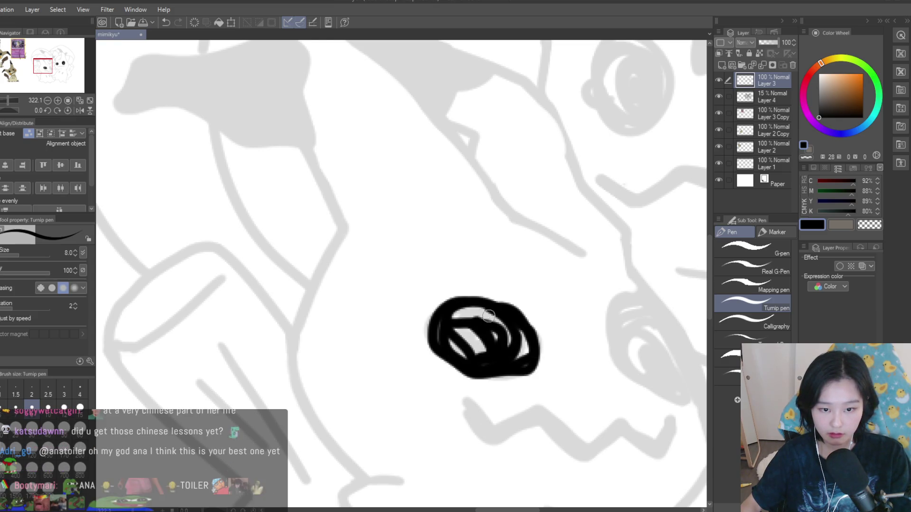
key("c")
left_click(494, 336)
scroll(493, 336, "down", 6)
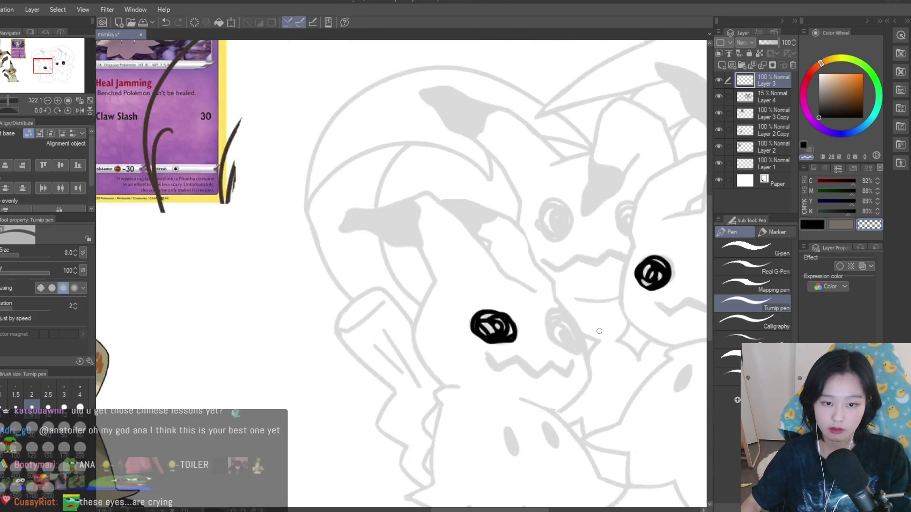
scroll(493, 332, "up", 3)
left_click(808, 227)
- Outline and fill its second eye with black loops, then zoom out to view the illustration
scroll(564, 312, "up", 4)
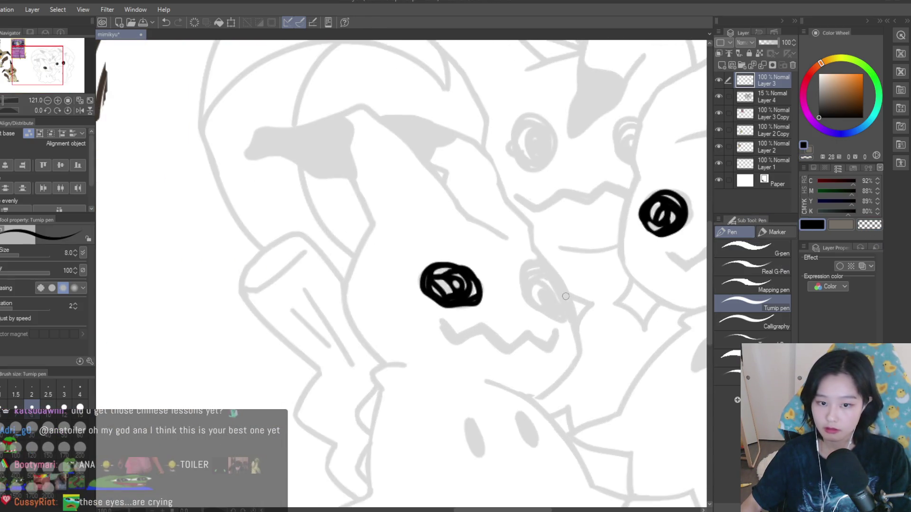
mouse_move(550, 267)
left_mouse_down()
mouse_move(536, 354)
mouse_move(558, 287)
mouse_move(539, 282)
mouse_move(517, 328)
left_mouse_up()
mouse_move(517, 285)
left_mouse_down()
mouse_move(520, 322)
mouse_move(572, 301)
left_mouse_up()
mouse_move(564, 337)
left_mouse_down()
mouse_move(569, 308)
mouse_move(567, 340)
left_mouse_up()
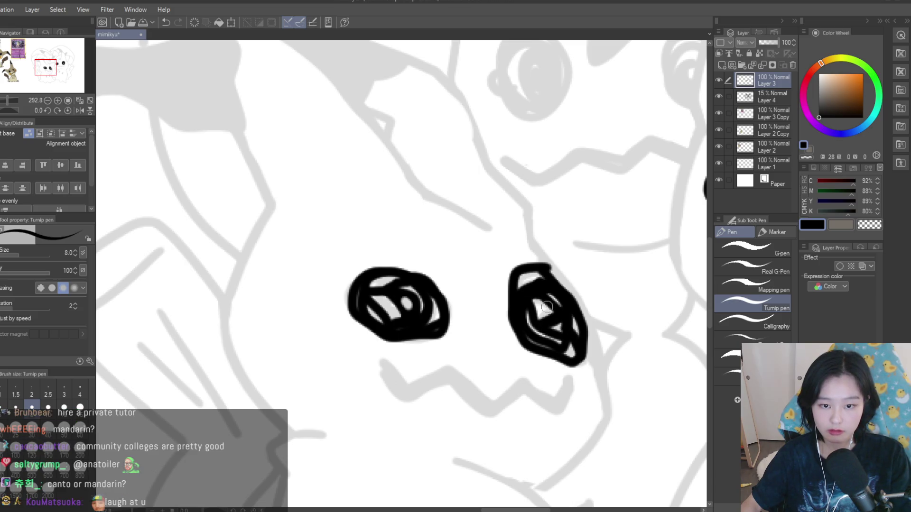
scroll(539, 271, "down", 10)
scroll(538, 271, "up", 4)
scroll(559, 290, "down", 5)
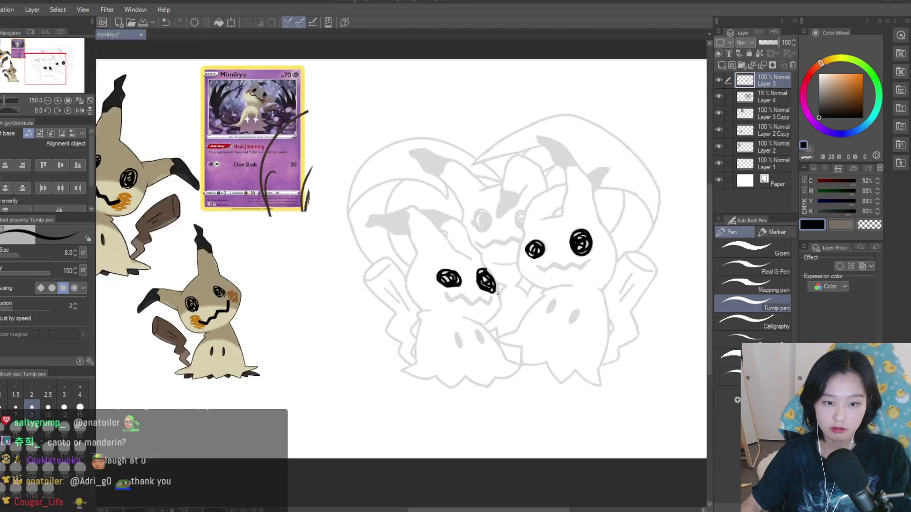
scroll(558, 289, "up", 4)
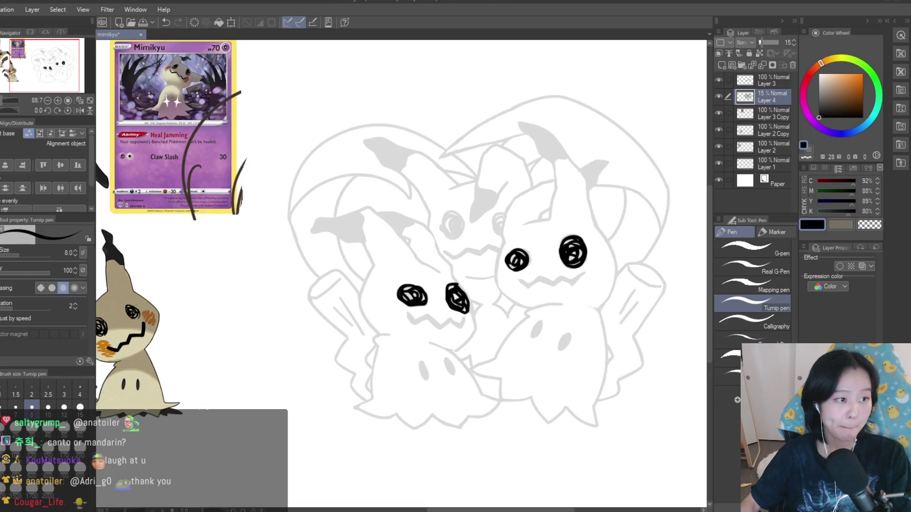
- Enlarge the eraser and briefly hide the eye layer to check the scribbles beneath it
key("e")
scroll(422, 293, "up", 6)
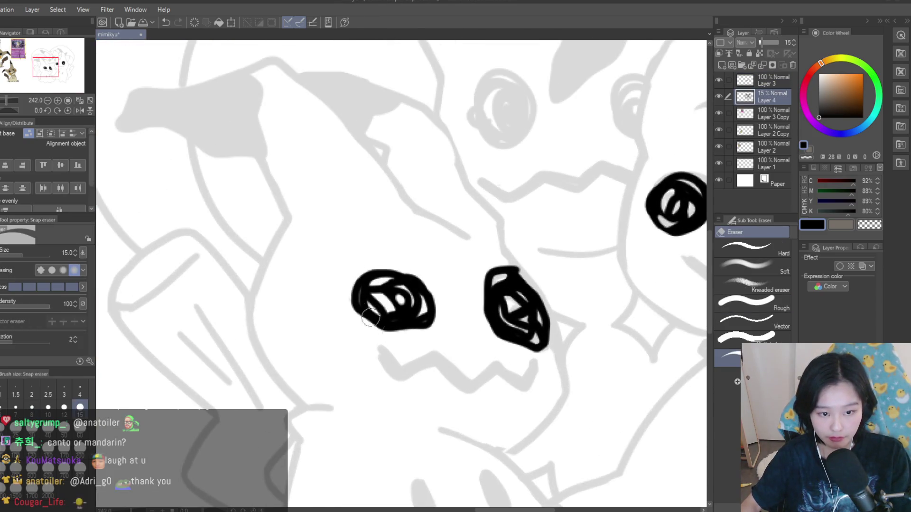
scroll(484, 289, "up", 2)
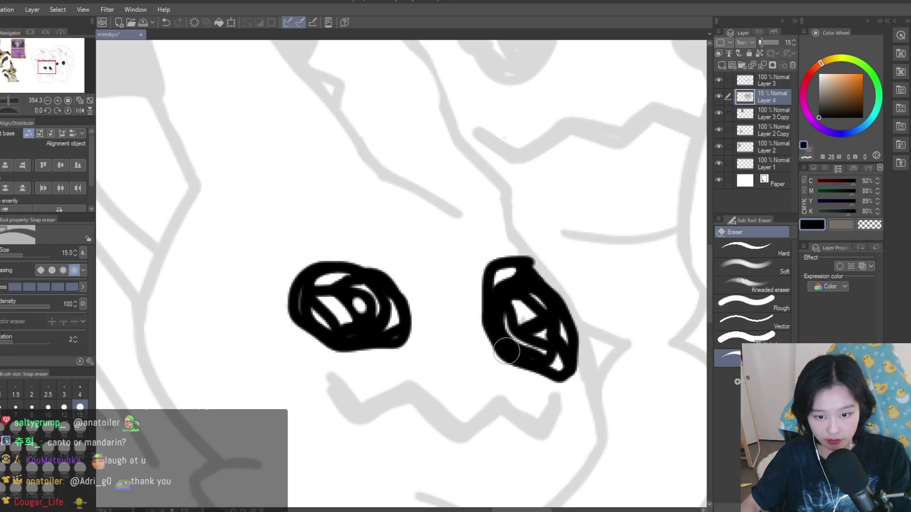
scroll(510, 266, "down", 5)
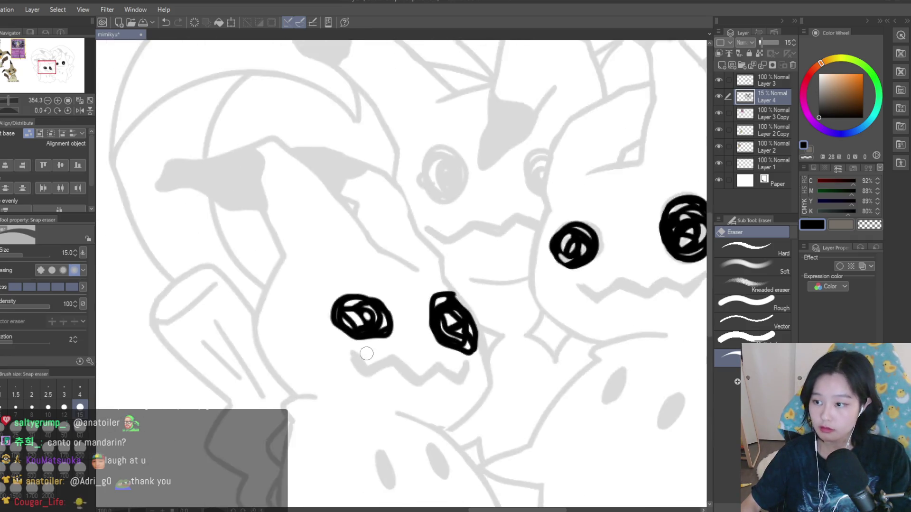
scroll(526, 256, "up", 4)
key("bracketright")
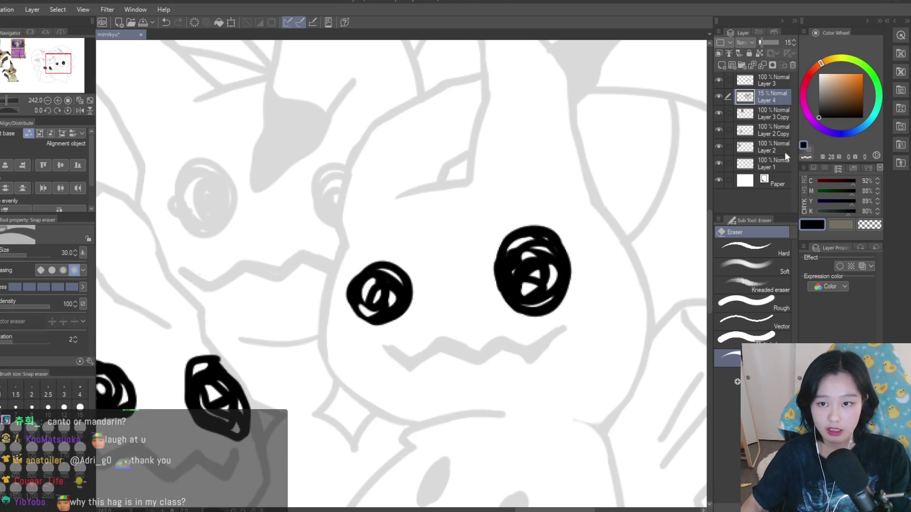
left_click(719, 80)
left_click(719, 80)
- Scribble the middle Mimikyu's left and right eyes in black, carving highlights with transparent colour
key("p")
scroll(325, 261, "down", 4)
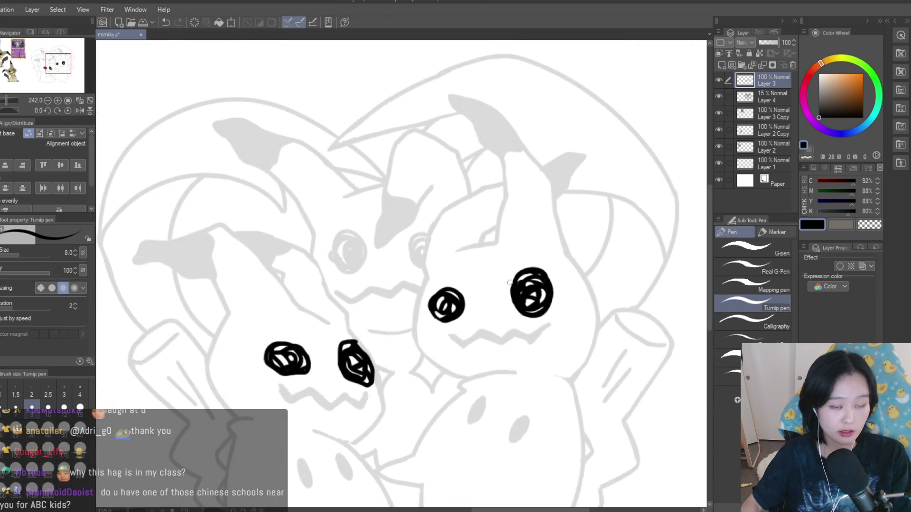
scroll(324, 261, "up", 2)
scroll(324, 262, "up", 3)
mouse_move(311, 252)
left_mouse_down()
mouse_move(407, 228)
mouse_move(336, 224)
mouse_move(398, 266)
mouse_move(318, 285)
mouse_move(365, 294)
mouse_move(343, 274)
left_mouse_up()
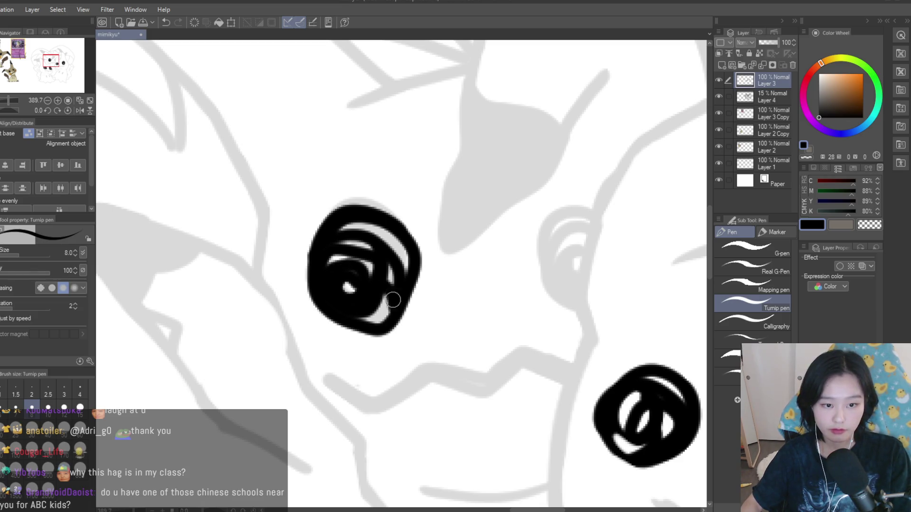
left_click(868, 224)
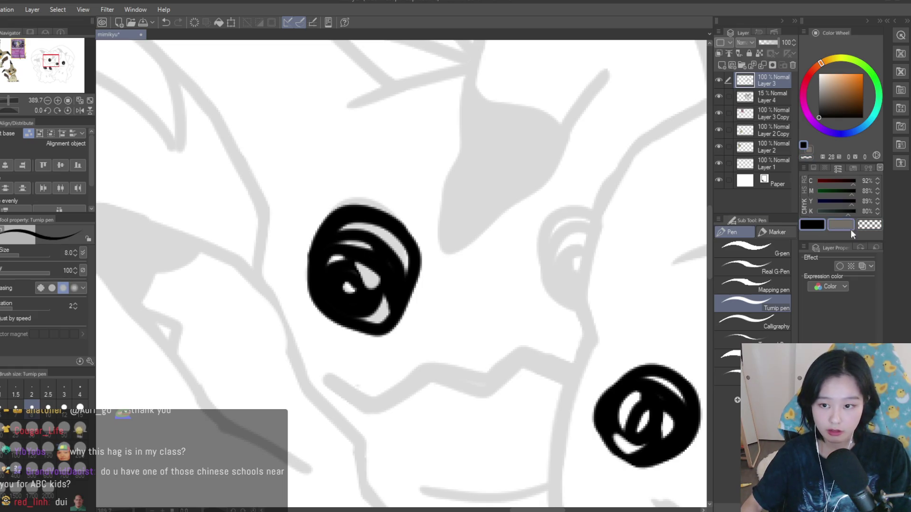
left_click(810, 226)
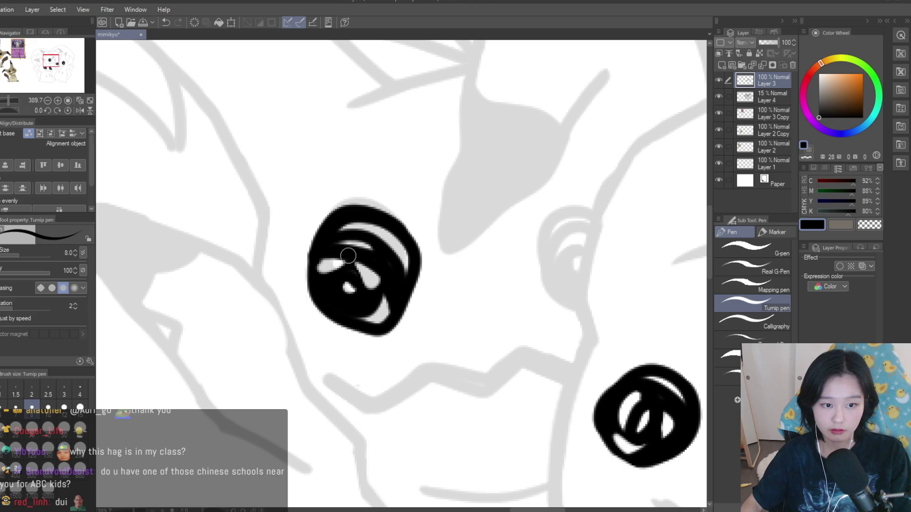
mouse_move(594, 219)
left_mouse_down()
mouse_move(576, 308)
mouse_move(588, 256)
mouse_move(571, 235)
left_mouse_up()
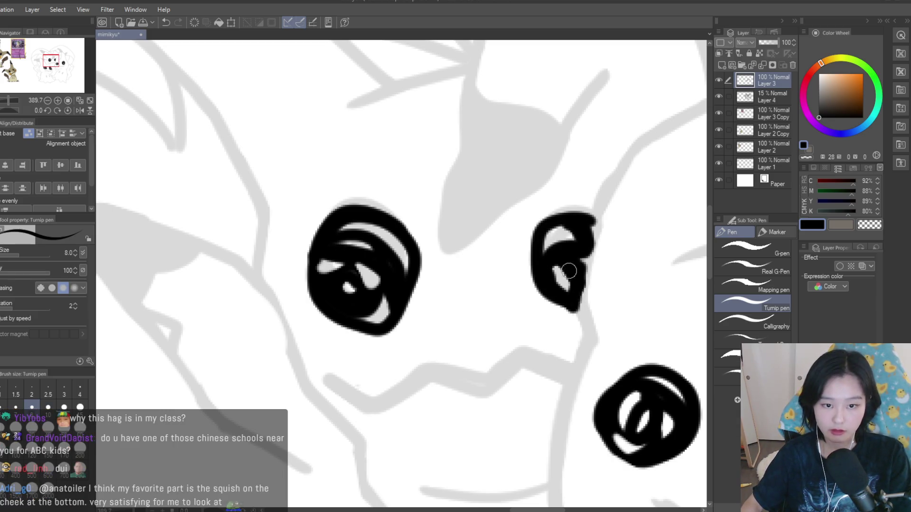
scroll(569, 271, "down", 5)
scroll(474, 271, "up", 2)
- Select the faint line art layer with the eraser and zoom out to the whole drawing
key("e")
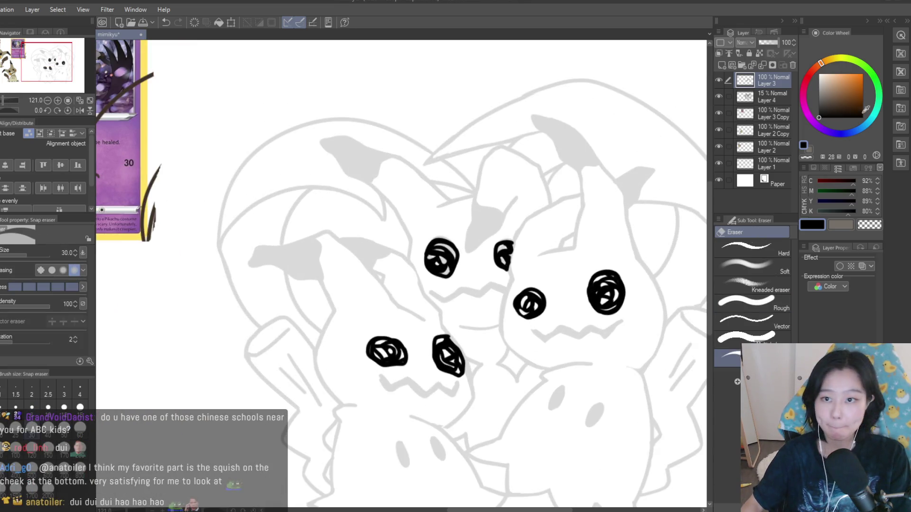
left_click(768, 97)
scroll(451, 266, "up", 2)
scroll(540, 247, "up", 2)
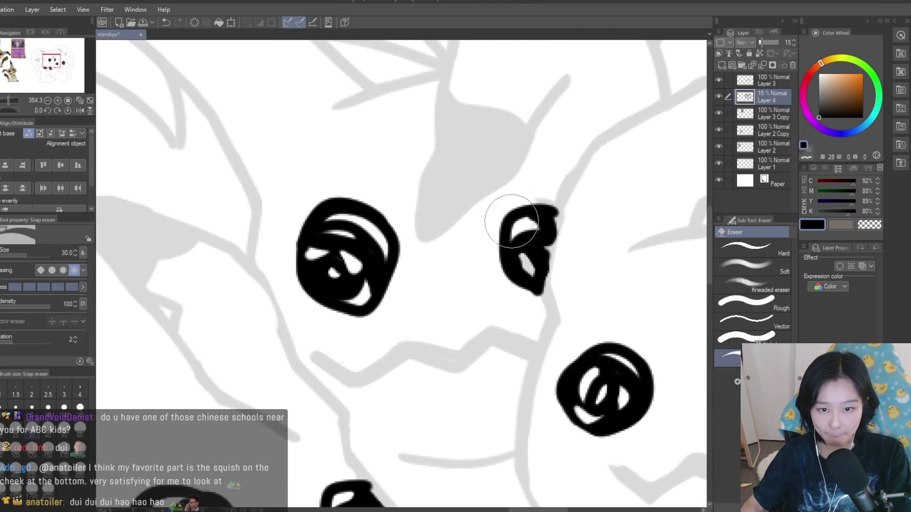
key("ctrl+0")
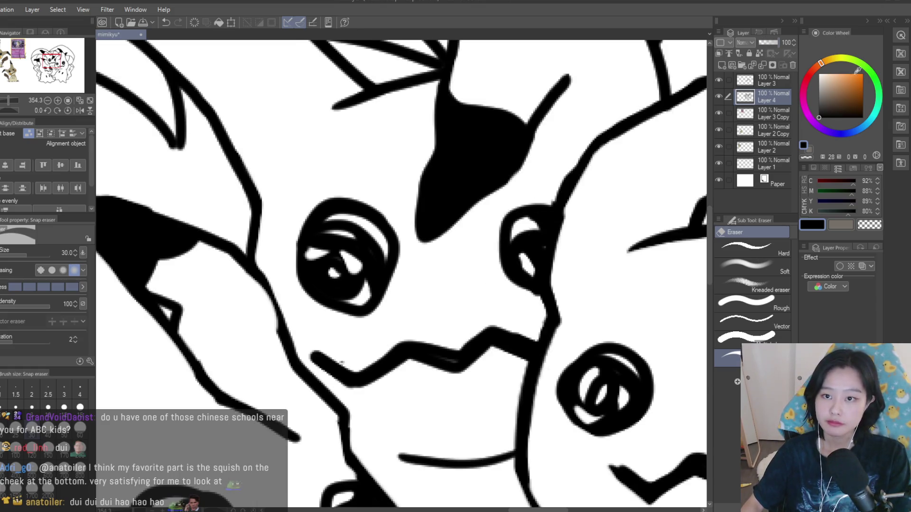
- Set the line art layer to 100% opacity and merge the eye layer into it
left_click(789, 42)
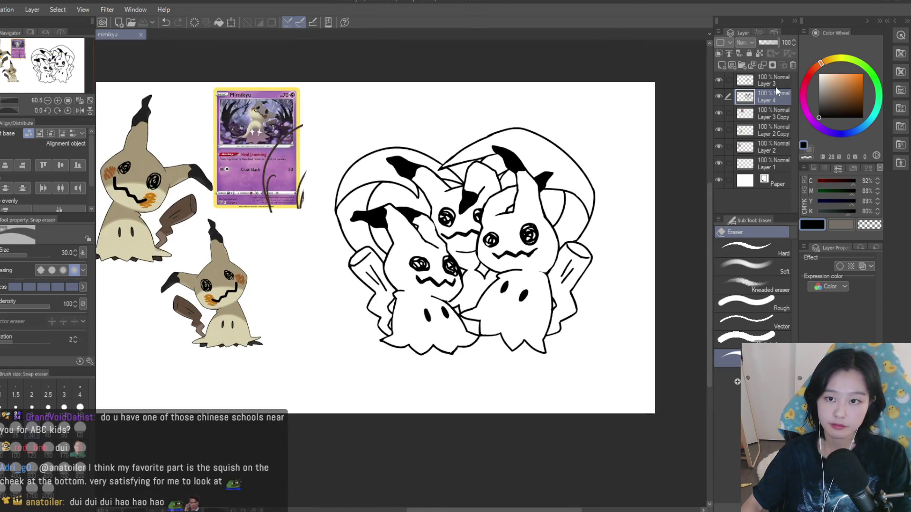
key("ctrl+e")
scroll(369, 262, "down", 1)
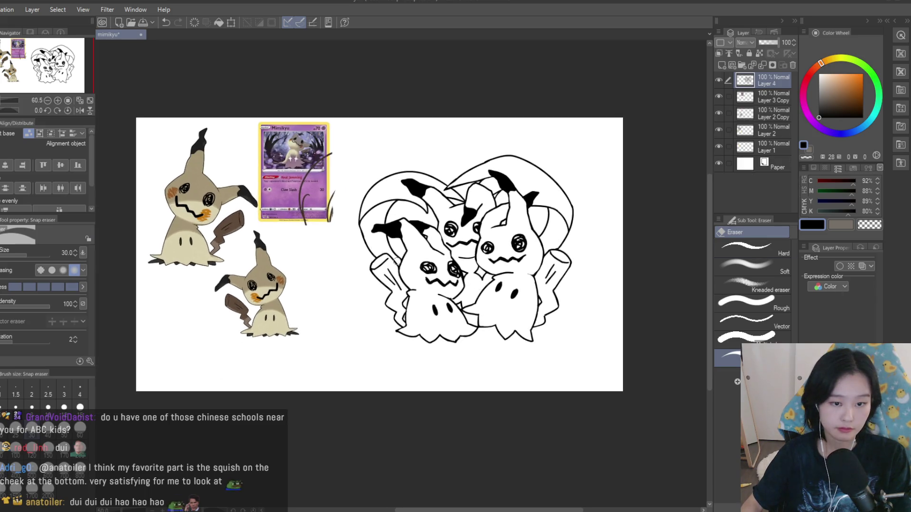
scroll(369, 262, "up", 2)
- Erase a small section of the front Mimikyu's tail line
key("p")
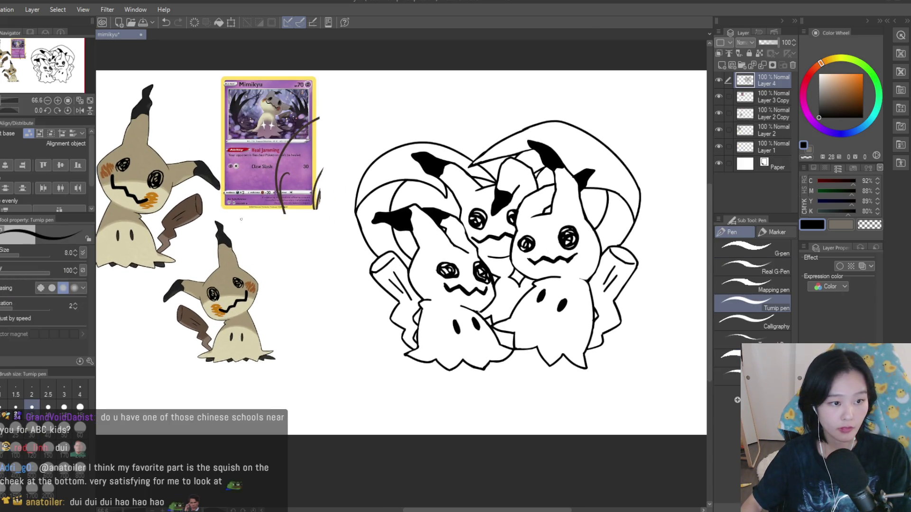
scroll(536, 261, "down", 1)
scroll(446, 322, "up", 4)
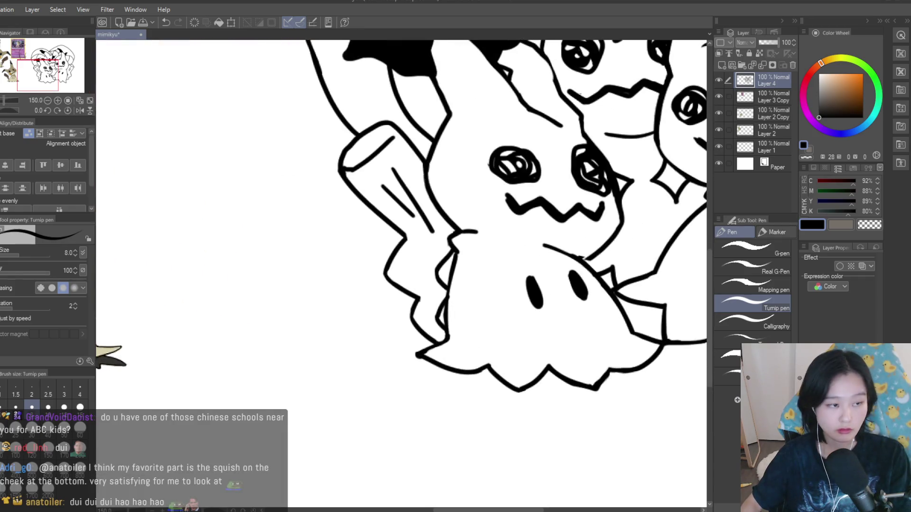
key("e")
scroll(416, 251, "up", 2)
scroll(415, 250, "up", 3)
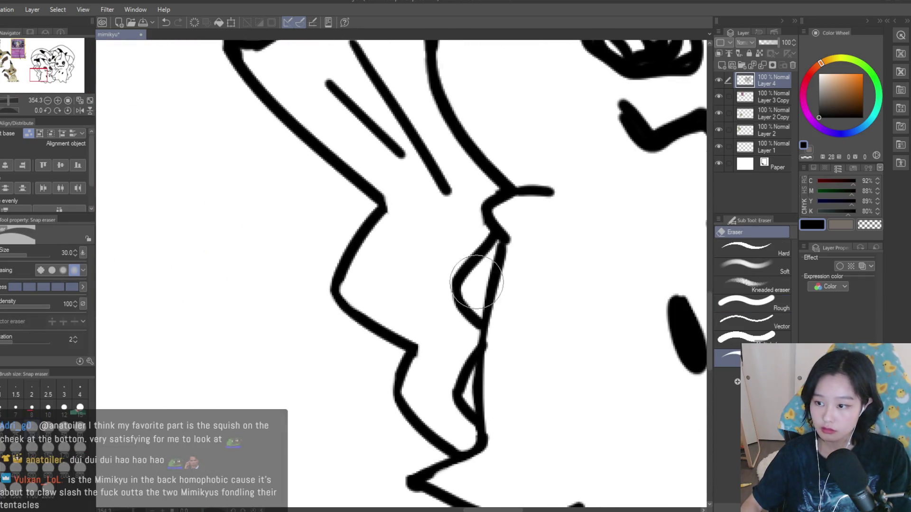
left_click_drag(495, 341, 476, 305)
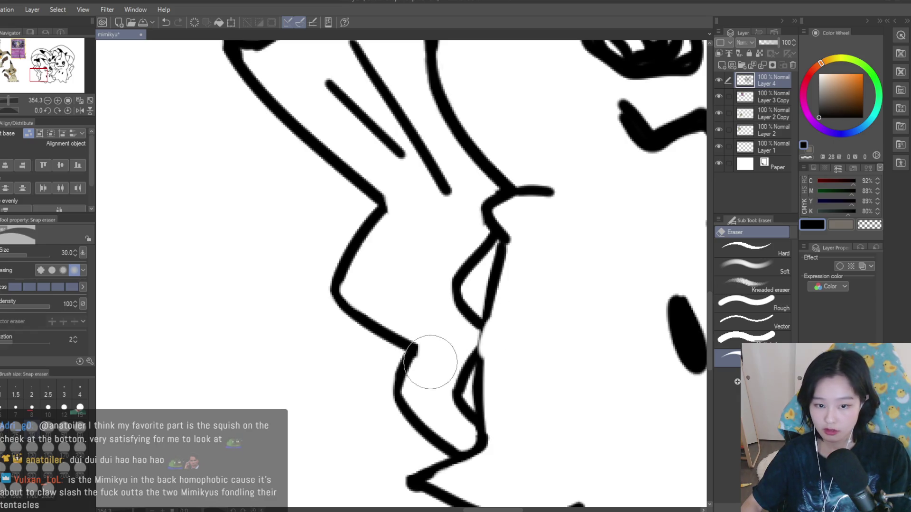
- Thicken the front Mimikyu's tail line with pen strokes, undoing a stray diagonal stroke
key("p")
scroll(492, 337, "up", 2)
left_click_drag(486, 304, 470, 370)
left_click_drag(495, 320, 474, 412)
left_click_drag(481, 358, 449, 422)
scroll(450, 413, "down", 8)
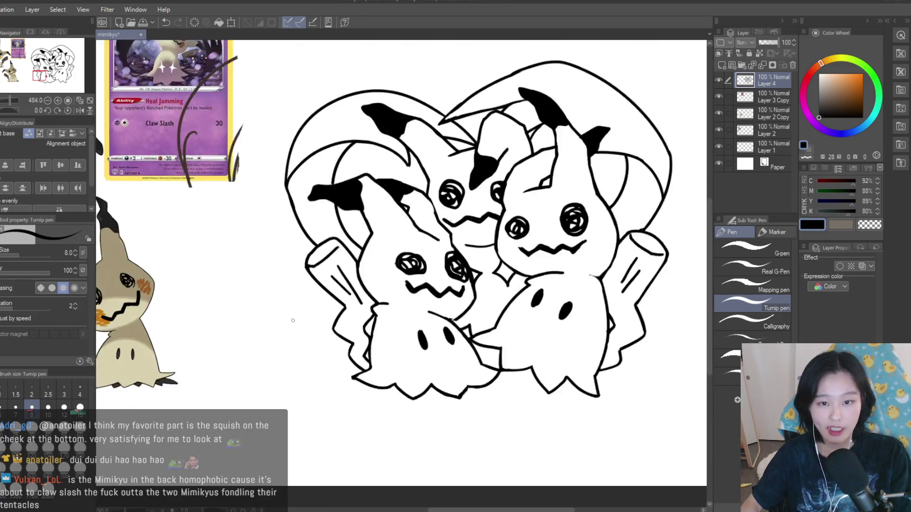
key("ctrl+z")
key("ctrl+z")
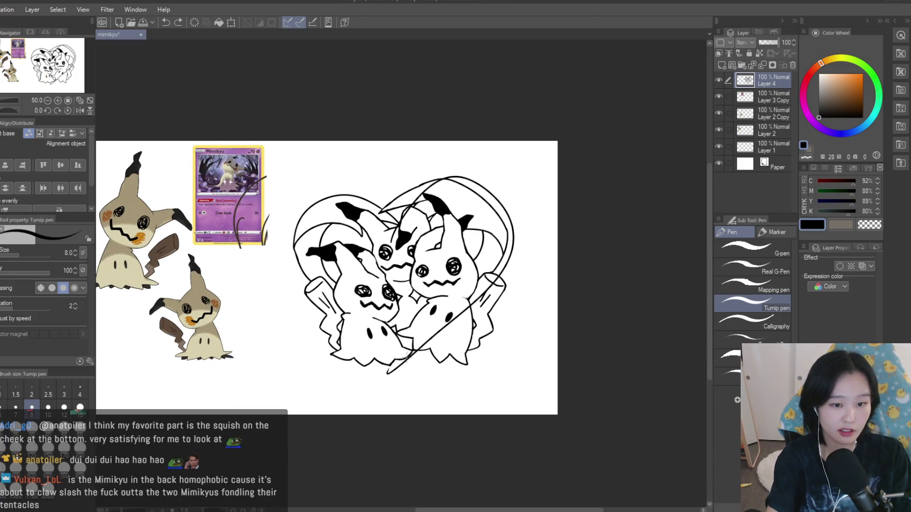
- Thin the top-left ear line with the eraser
scroll(567, 285, "down", 1)
scroll(568, 285, "down", 3)
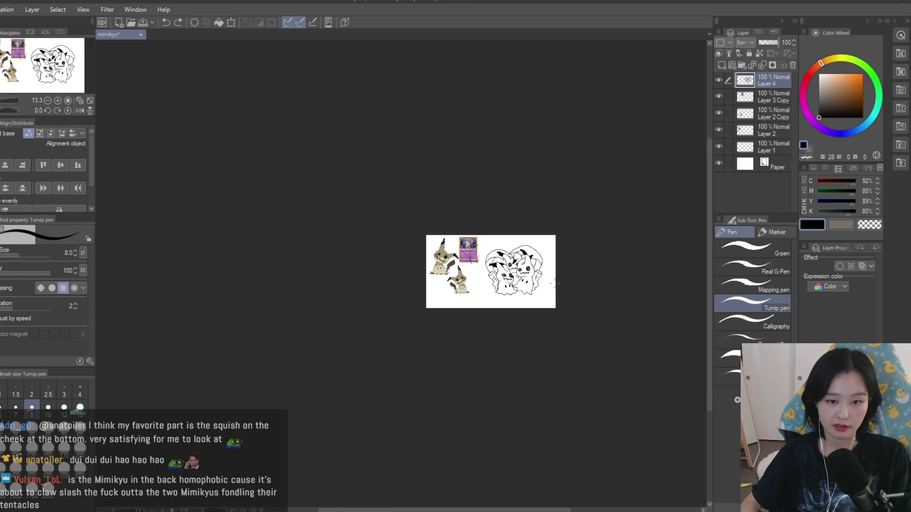
scroll(521, 265, "up", 5)
scroll(507, 299, "up", 7)
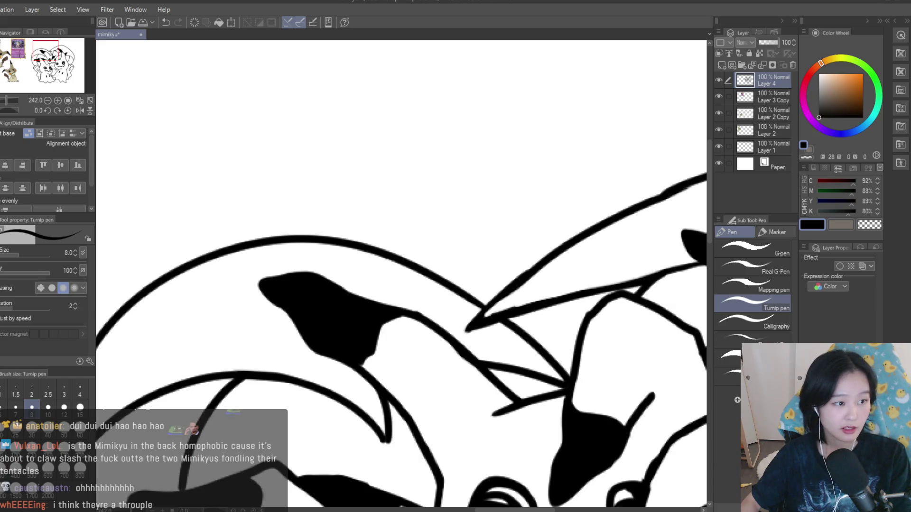
key("e")
mouse_move(486, 311)
left_mouse_down()
mouse_move(529, 265)
mouse_move(510, 308)
mouse_move(467, 330)
left_mouse_up()
- Return to the pen and save the drawing with Ctrl+S
key("p")
scroll(493, 289, "down", 6)
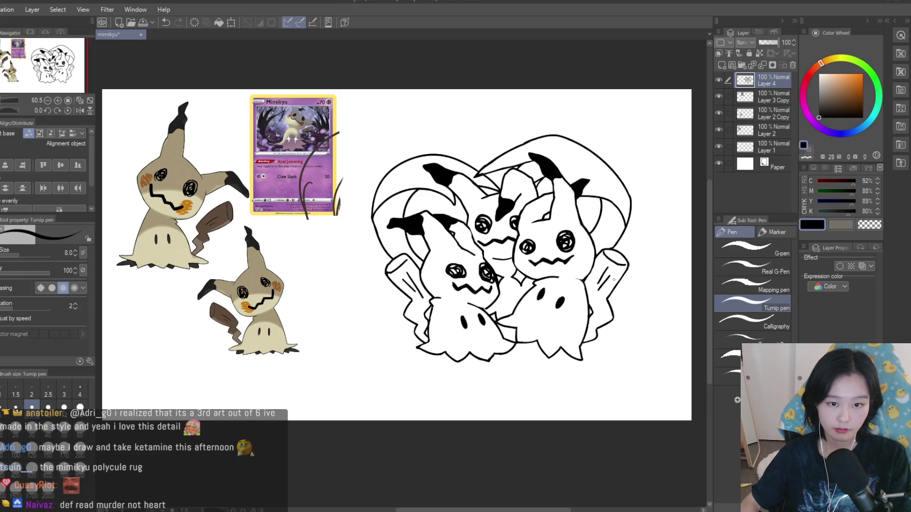
scroll(591, 284, "up", 5)
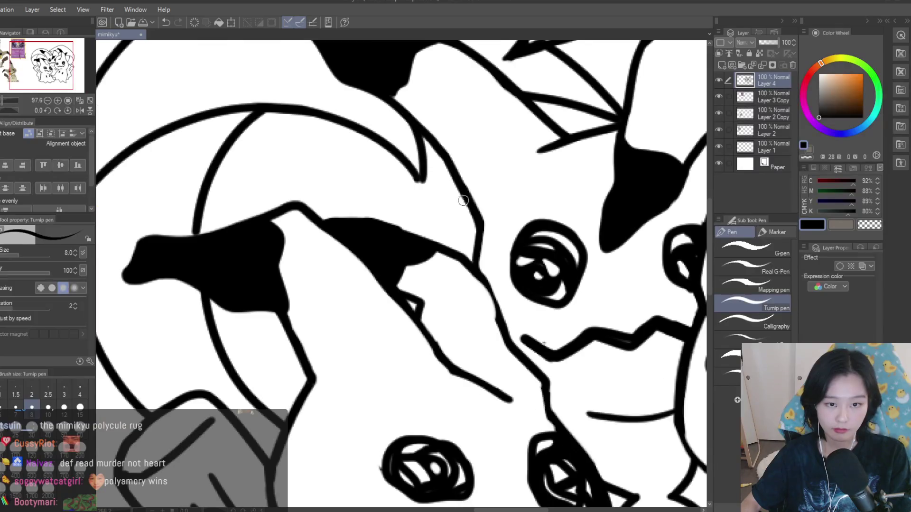
scroll(542, 299, "down", 5)
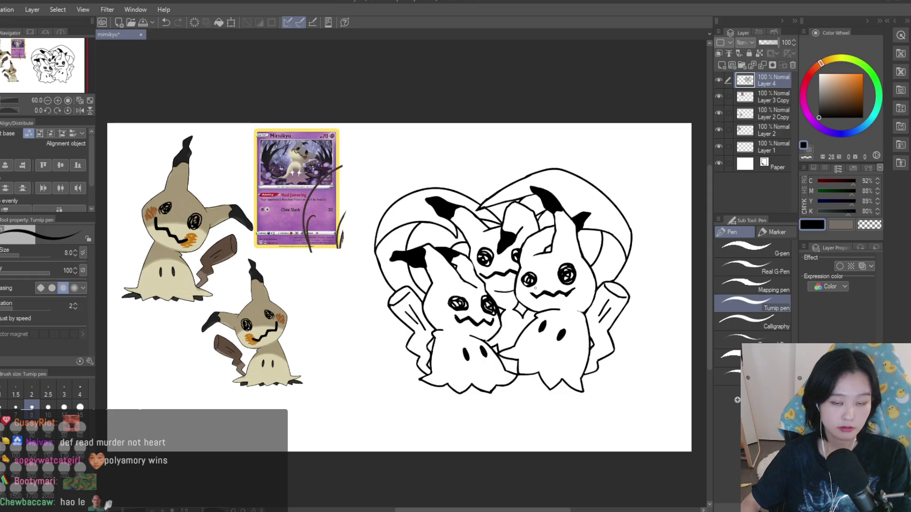
scroll(602, 284, "down", 3)
scroll(629, 314, "up", 1)
scroll(536, 207, "down", 1)
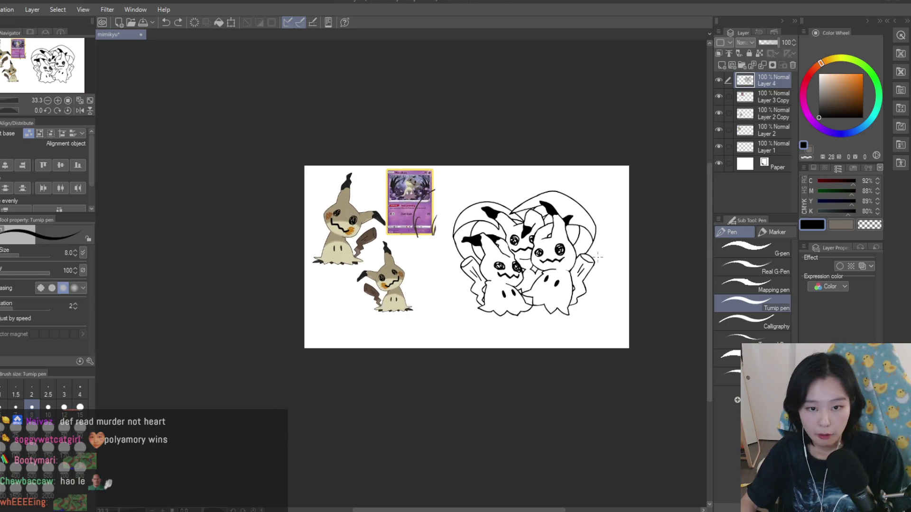
scroll(545, 217, "up", 1)
key("ctrl+s")
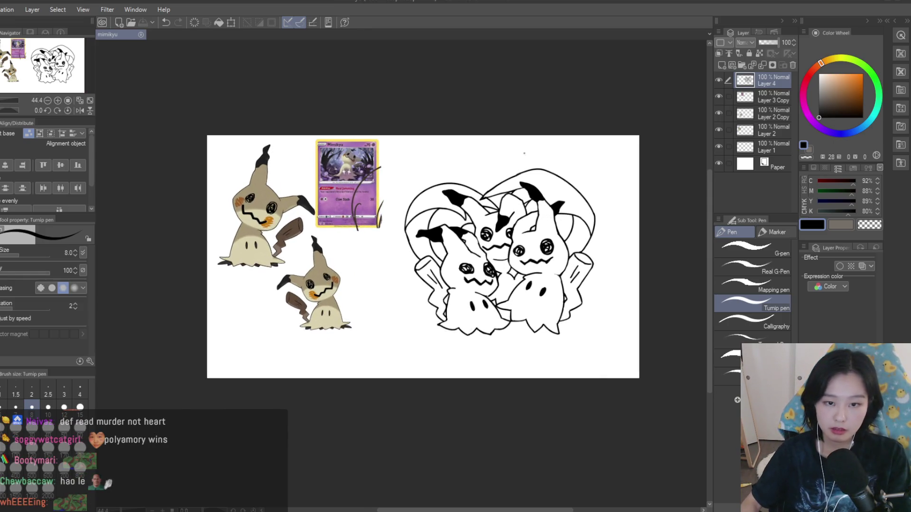
- Extend the outline along the Mimikyu's jaw
scroll(545, 218, "up", 2)
scroll(435, 279, "down", 1)
scroll(435, 279, "up", 1)
scroll(556, 311, "down", 1)
scroll(556, 311, "up", 1)
scroll(556, 311, "down", 1)
scroll(431, 256, "up", 6)
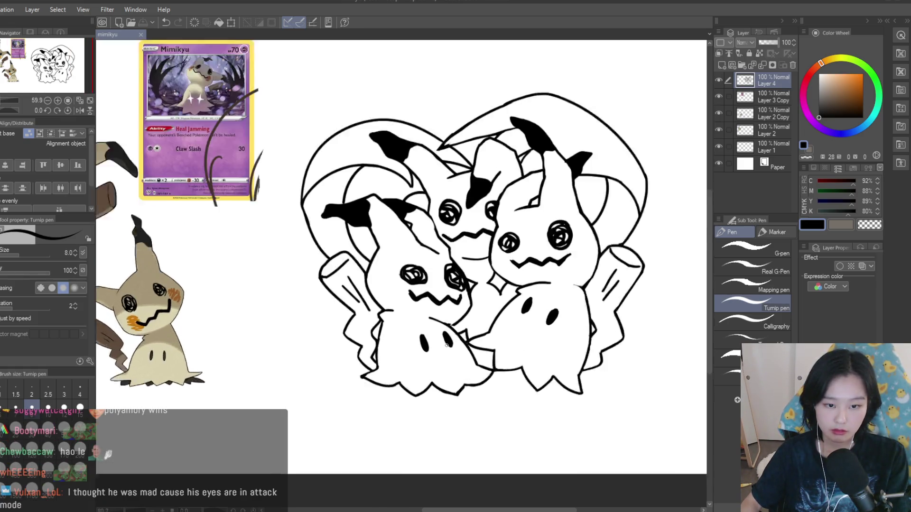
scroll(430, 255, "up", 1)
mouse_move(524, 284)
left_mouse_down()
mouse_move(502, 332)
mouse_move(471, 359)
left_mouse_up()
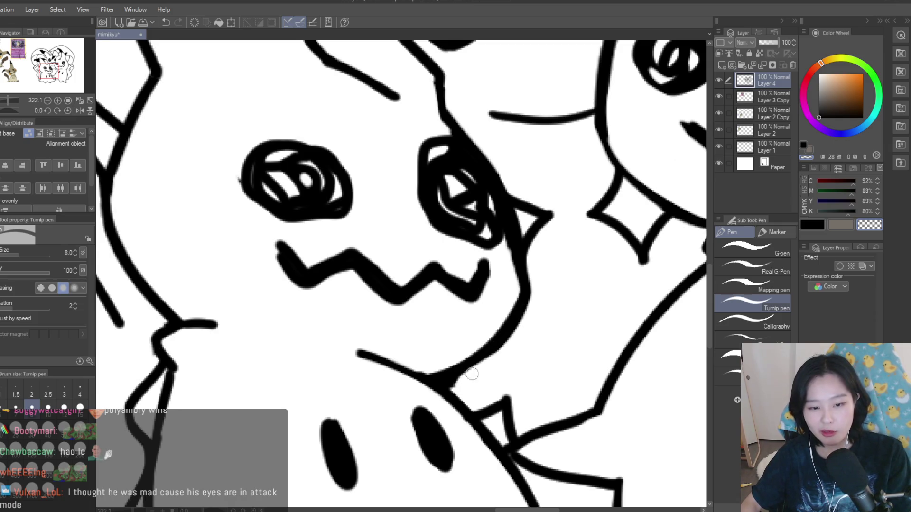
- Trim the diamond's outline thinner and clean up the line above it
scroll(454, 385, "down", 5)
scroll(496, 207, "up", 5)
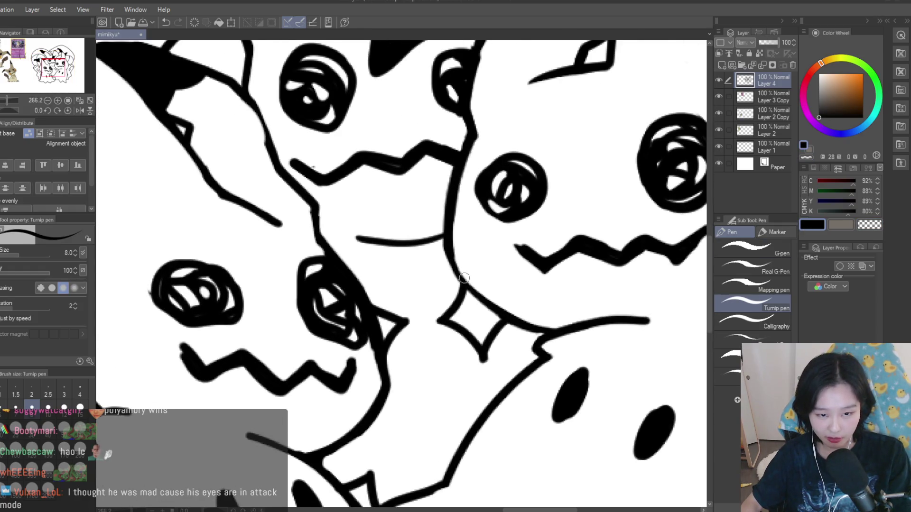
scroll(486, 297, "down", 5)
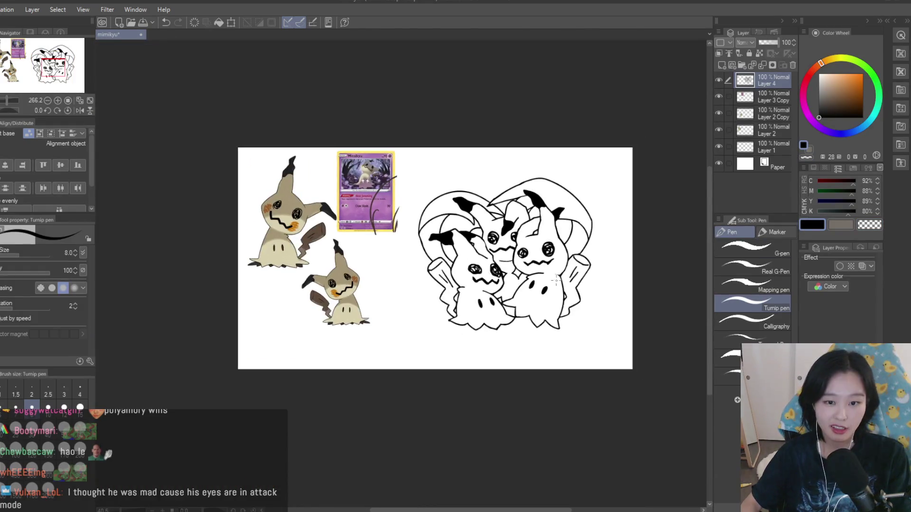
scroll(521, 272, "up", 2)
scroll(522, 266, "down", 1)
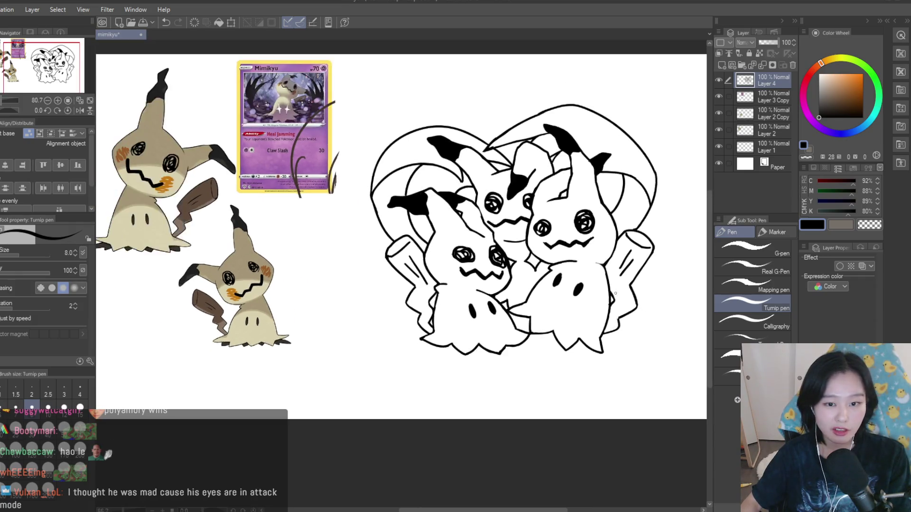
scroll(522, 265, "up", 5)
scroll(536, 237, "down", 3)
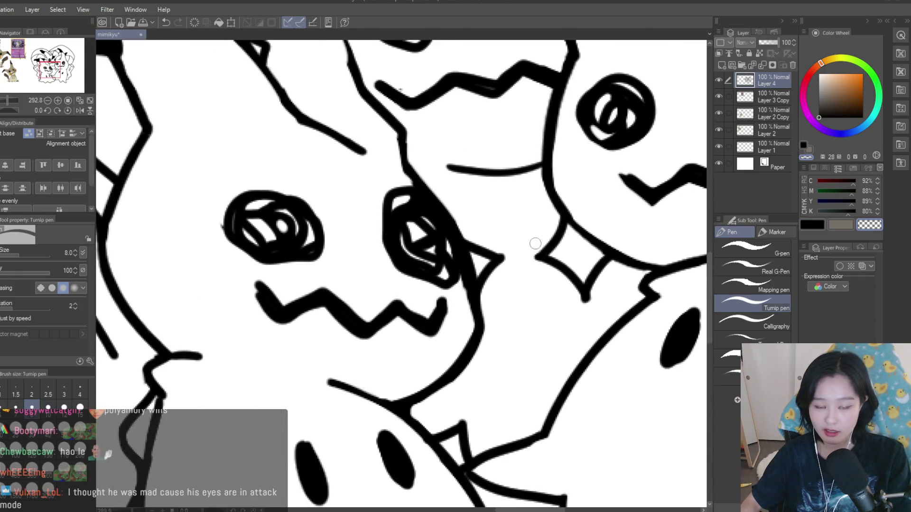
scroll(493, 212, "up", 5)
left_click_drag(493, 212, 467, 256)
mouse_move(536, 323)
left_mouse_down()
mouse_move(470, 273)
mouse_move(546, 322)
left_mouse_up()
left_click_drag(579, 268, 543, 319)
- Widen the triangle's white interior, thicken its left edge in black, then trim its top edge
scroll(494, 284, "down", 3)
scroll(446, 246, "up", 2)
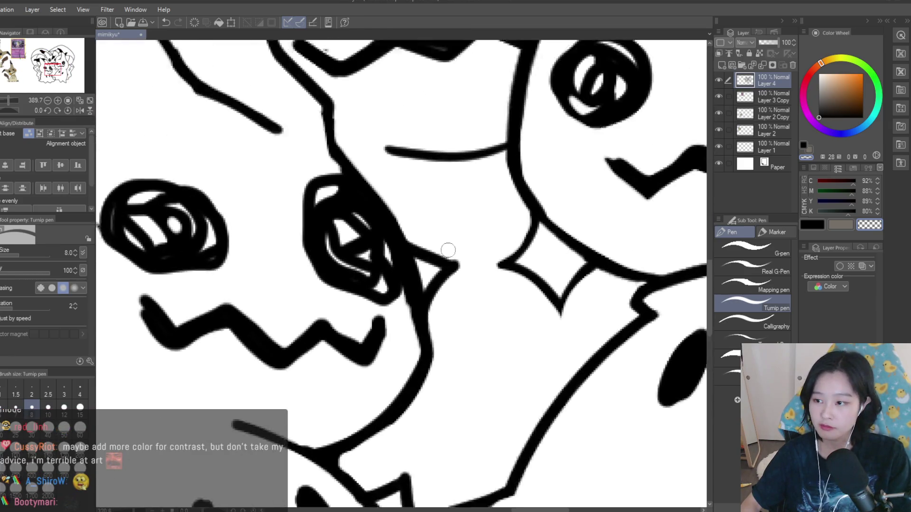
scroll(451, 244, "down", 2)
scroll(442, 252, "up", 5)
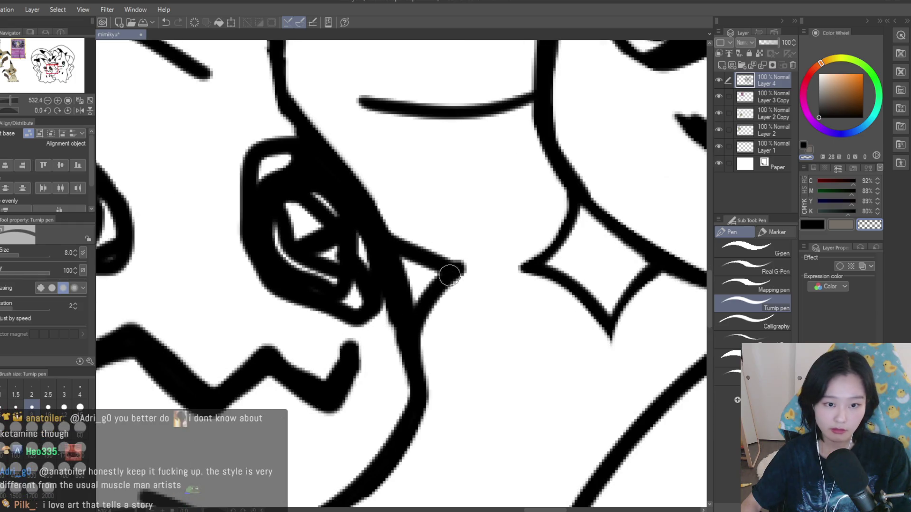
left_click_drag(402, 254, 438, 275)
key("c")
left_click_drag(391, 256, 416, 315)
mouse_move(370, 199)
left_mouse_down()
mouse_move(405, 242)
mouse_move(472, 273)
mouse_move(413, 353)
mouse_move(402, 346)
left_mouse_up()
key("c")
mouse_move(399, 207)
left_mouse_down()
mouse_move(474, 268)
mouse_move(434, 325)
left_mouse_up()
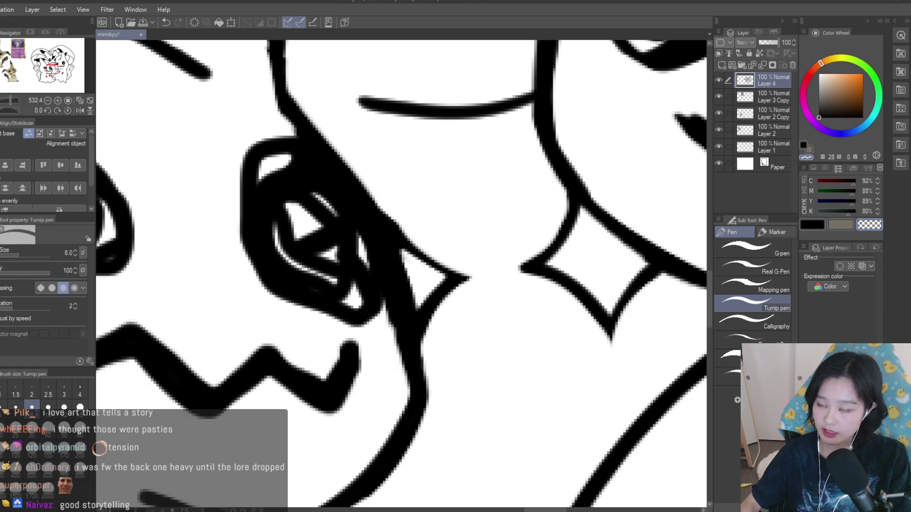
scroll(522, 268, "down", 8)
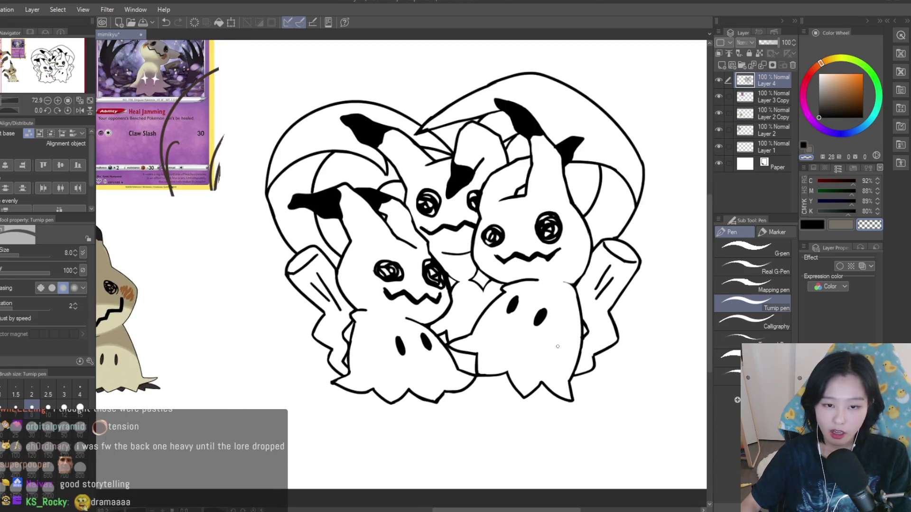
scroll(557, 346, "up", 1)
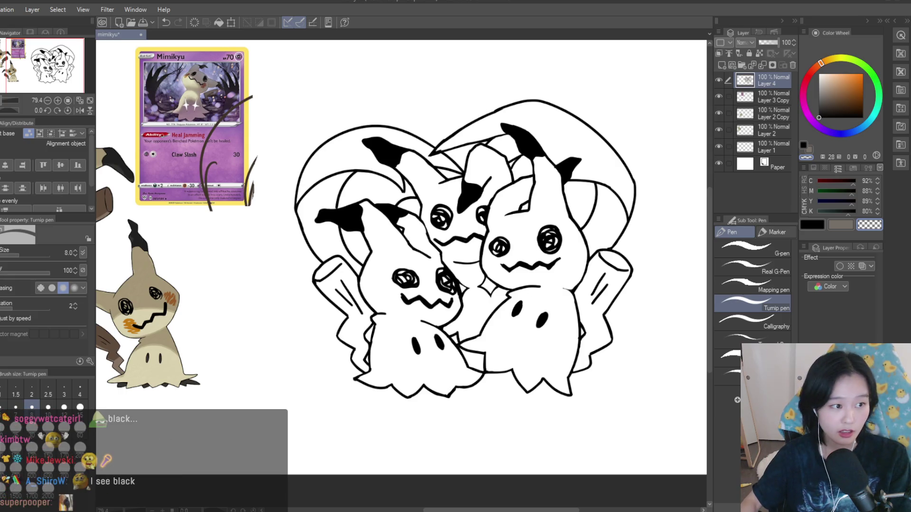
key("e")
- Shrink the eraser to size 12, restore the erased diagonal line, and ink a black stroke beside the eye
scroll(450, 344, "up", 5)
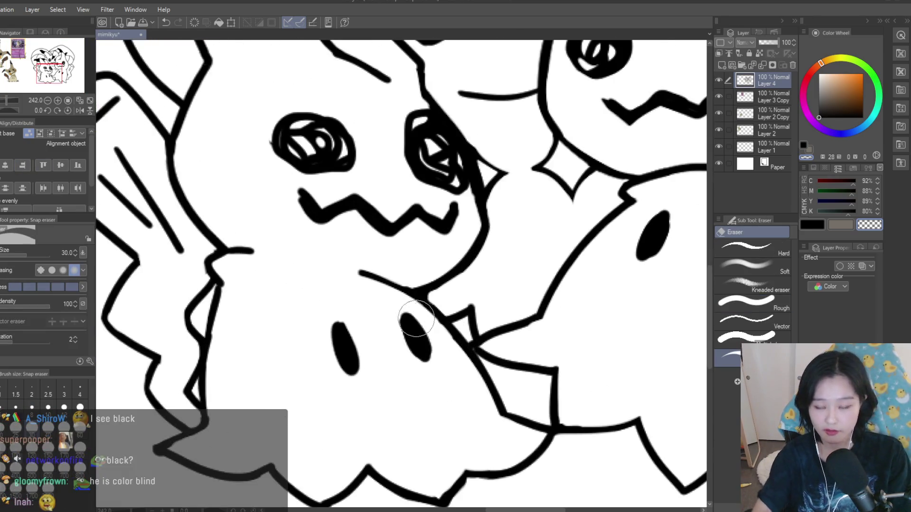
key("bracketleft")
key("bracketleft")
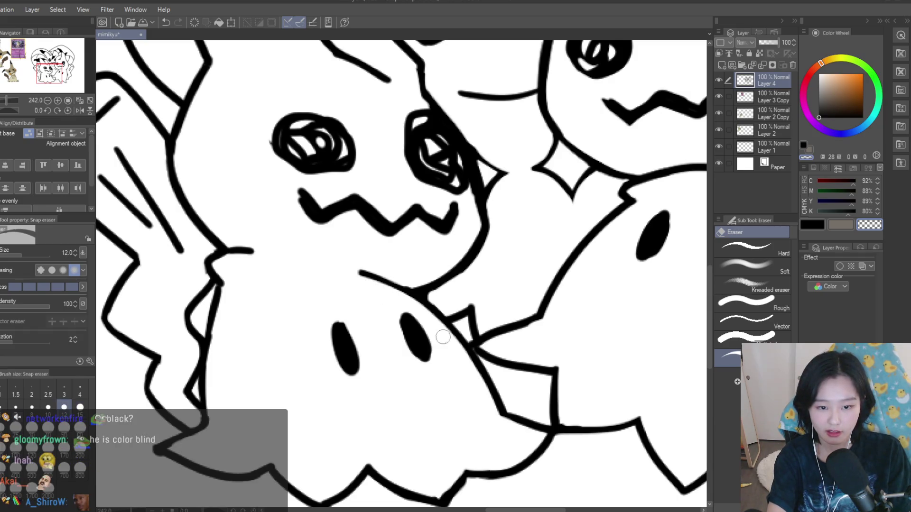
scroll(493, 422, "down", 5)
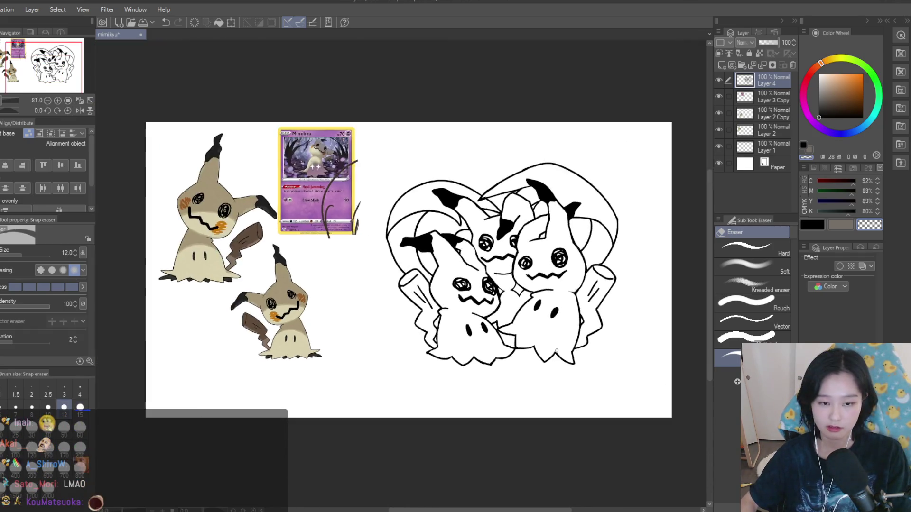
scroll(456, 347, "up", 3)
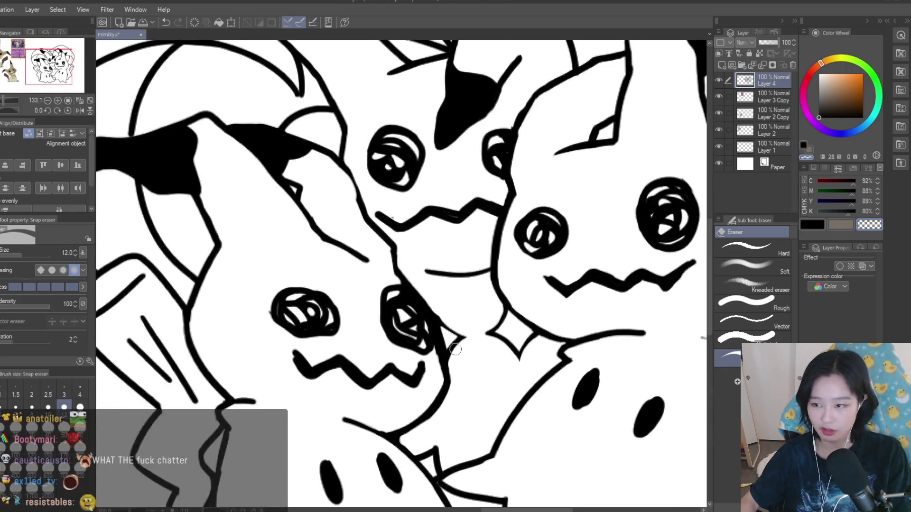
scroll(456, 347, "up", 4)
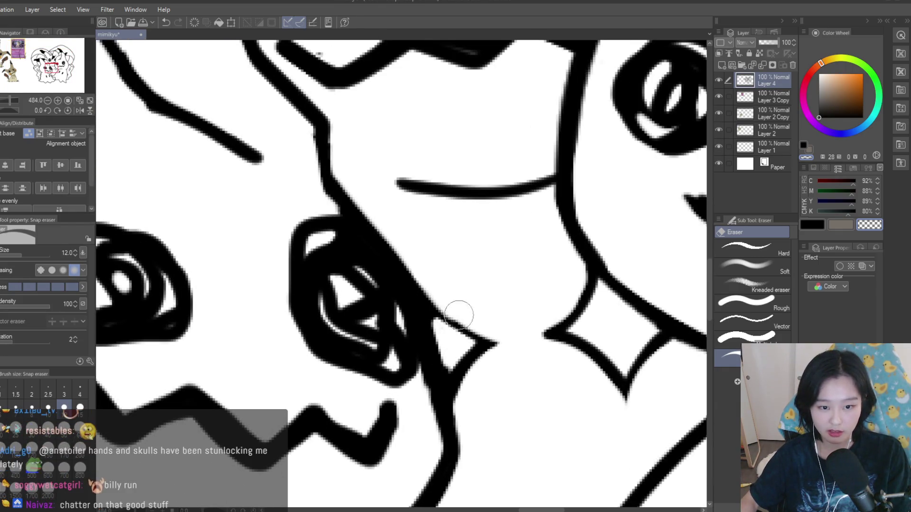
key("p")
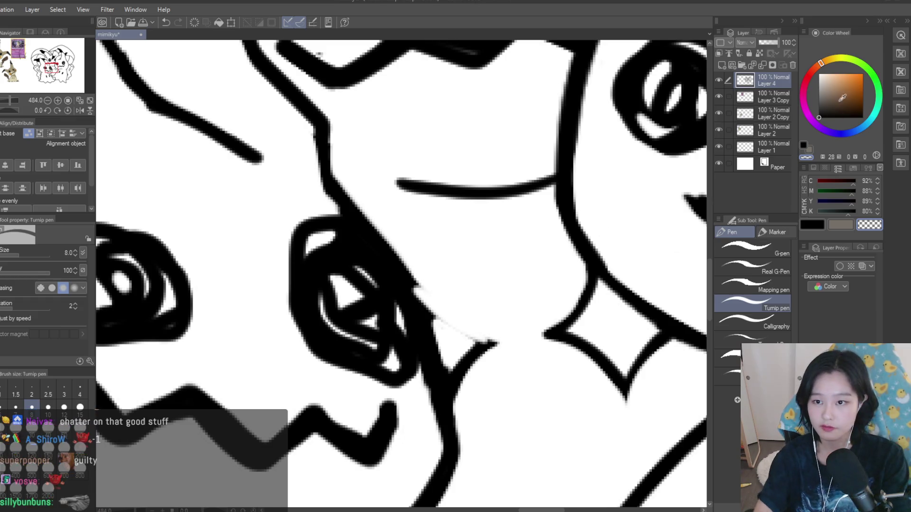
key("ctrl+z")
key("c")
left_click_drag(431, 300, 496, 340)
- Erase a stray mark and smooth the triangular spike into a clean line
scroll(417, 246, "down", 8)
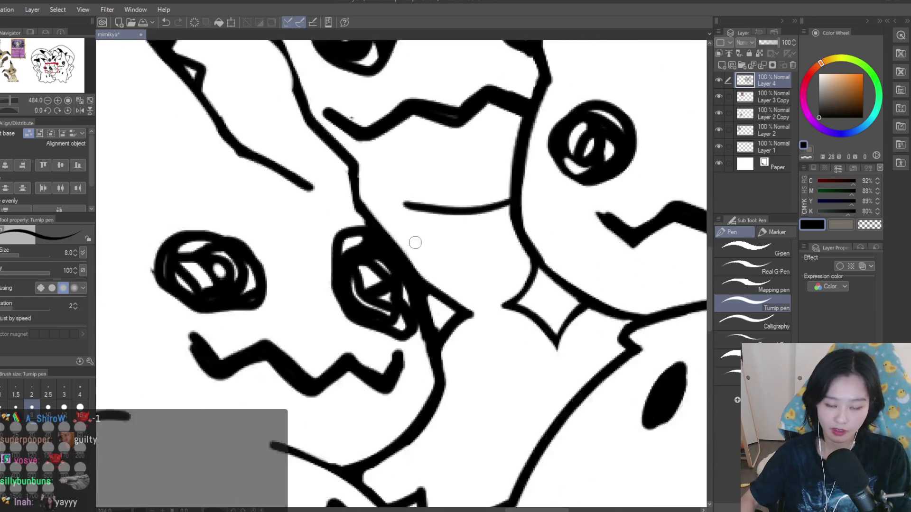
scroll(522, 275, "up", 1)
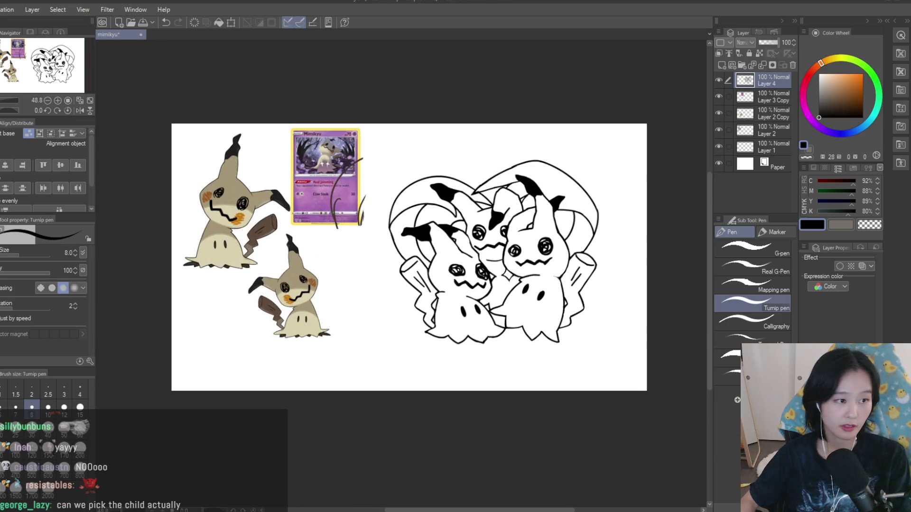
key("e")
scroll(522, 273, "up", 2)
scroll(522, 273, "up", 6)
mouse_move(474, 303)
left_mouse_down()
mouse_move(425, 294)
mouse_move(510, 295)
left_mouse_up()
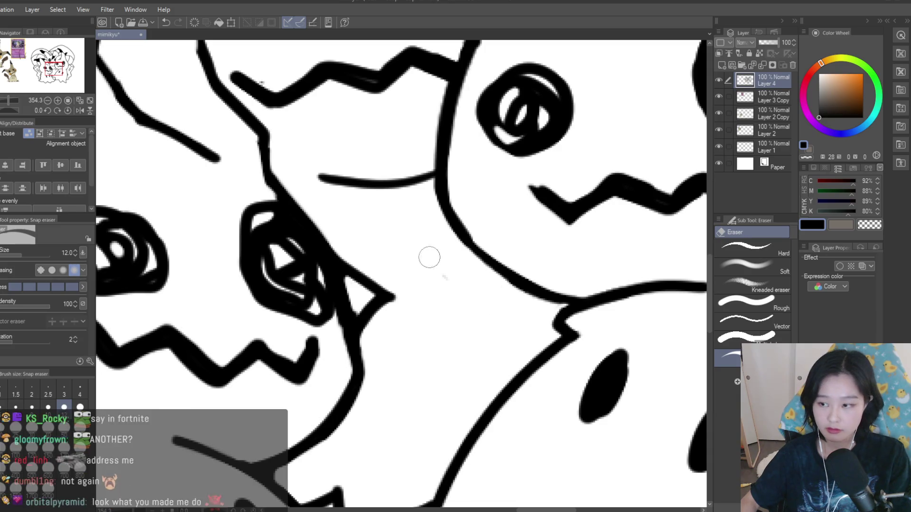
mouse_move(335, 216)
left_mouse_down()
mouse_move(376, 301)
mouse_move(329, 234)
mouse_move(380, 305)
mouse_move(320, 225)
left_mouse_up()
- Redraw the curved strokes by the eye and add a diagonal line near it
mouse_move(462, 240)
left_mouse_down()
mouse_move(465, 334)
mouse_move(484, 375)
left_mouse_up()
key("ctrl+z")
left_click_drag(474, 259, 482, 346)
key("ctrl+z")
left_click_drag(448, 313, 498, 387)
key("ctrl+z")
mouse_move(541, 296)
left_mouse_down()
mouse_move(508, 328)
mouse_move(498, 385)
left_mouse_up()
left_click_drag(340, 285, 390, 321)
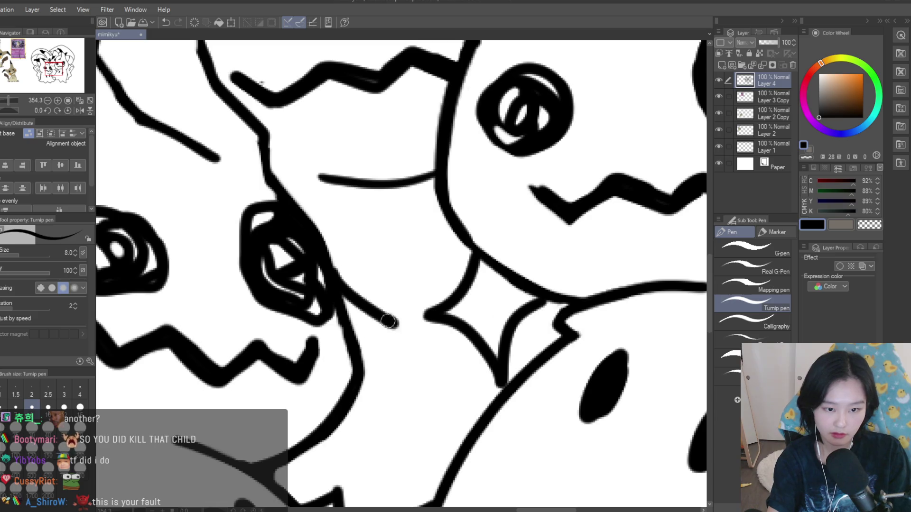
- Remove the short cheek stroke and try redrawing it as a curve, then undo it
scroll(574, 337, "down", 10)
scroll(574, 337, "down", 1)
scroll(449, 337, "up", 8)
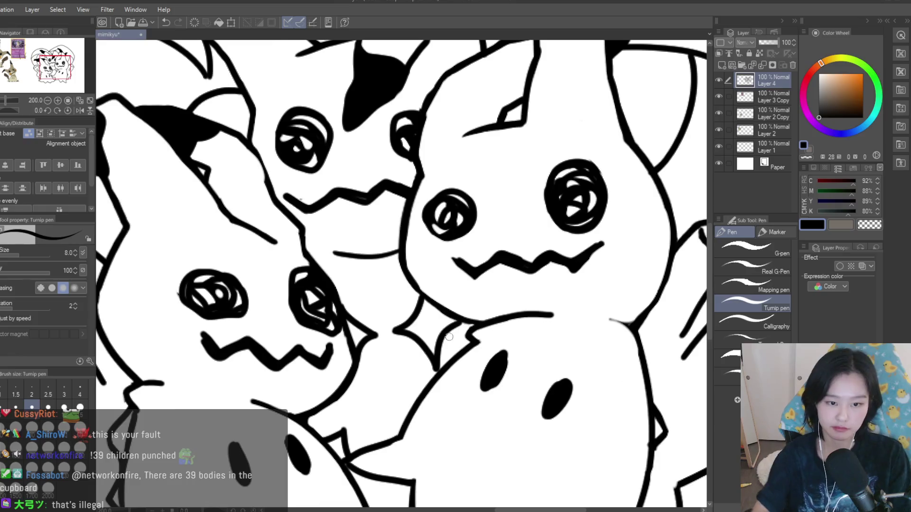
key("ctrl+z")
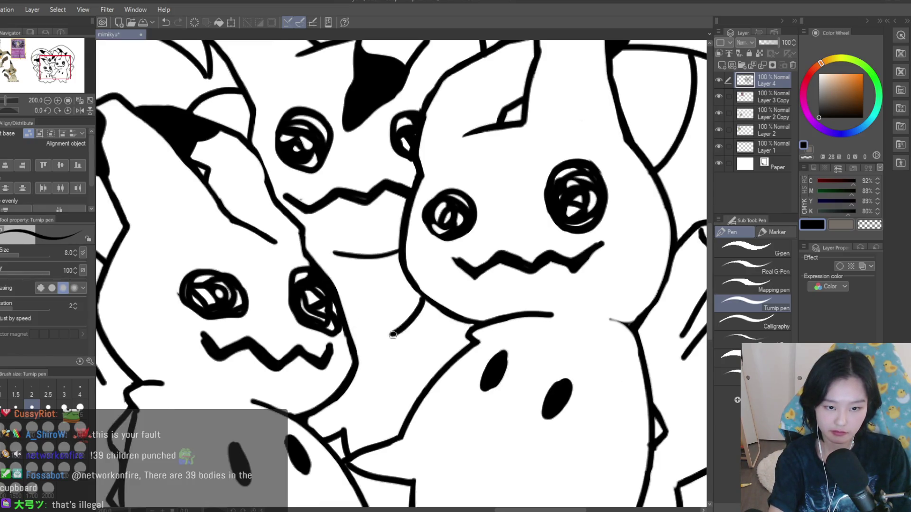
key("ctrl+z")
mouse_move(416, 291)
left_mouse_down()
mouse_move(401, 334)
mouse_move(444, 365)
left_mouse_up()
key("ctrl+z")
- Redraw the collar curve and a short stroke from the eye outline, then fit the canvas
key("ctrl+z")
left_click_drag(459, 321, 441, 364)
key("ctrl+z")
key("ctrl+z")
left_click_drag(460, 323, 442, 361)
left_click_drag(376, 338, 358, 396)
key("ctrl+z")
key("ctrl+z")
mouse_move(346, 316)
left_mouse_down()
mouse_move(365, 332)
mouse_move(354, 360)
left_mouse_up()
key("ctrl+z")
key("ctrl+0")
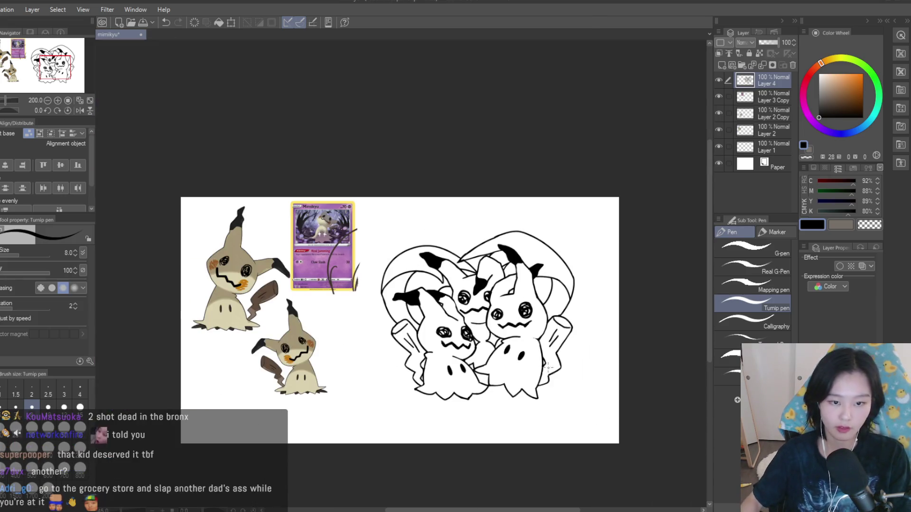
- Zoom in on the right Mimikyu with the eraser selected, then save the drawing
key("e")
scroll(440, 341, "up", 3)
scroll(440, 342, "up", 5)
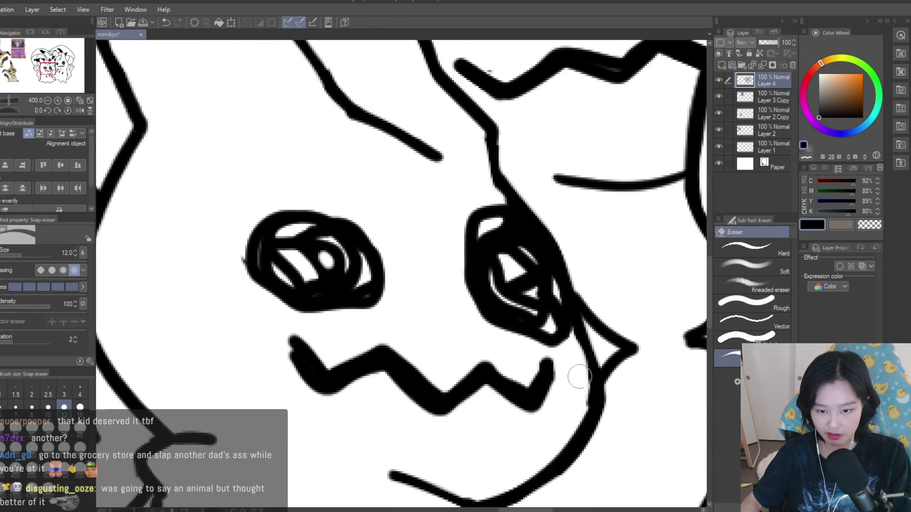
scroll(407, 295, "down", 6)
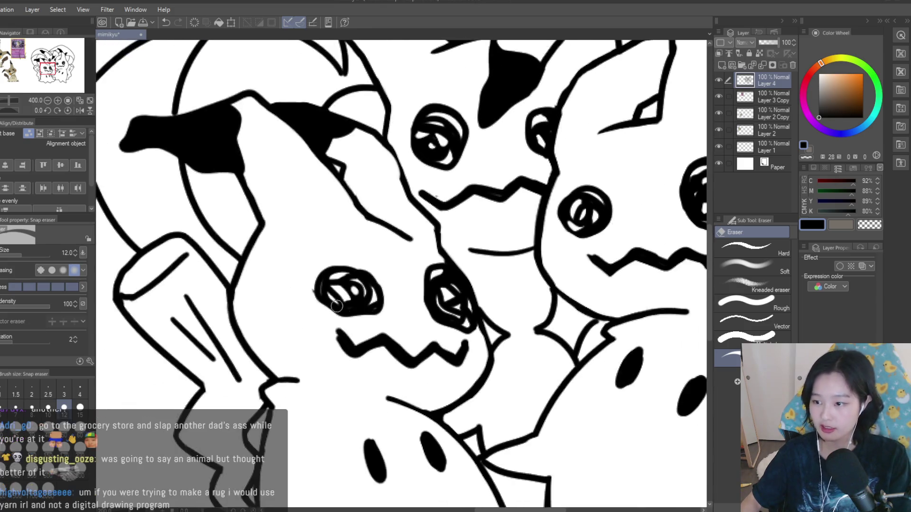
key("ctrl+s")
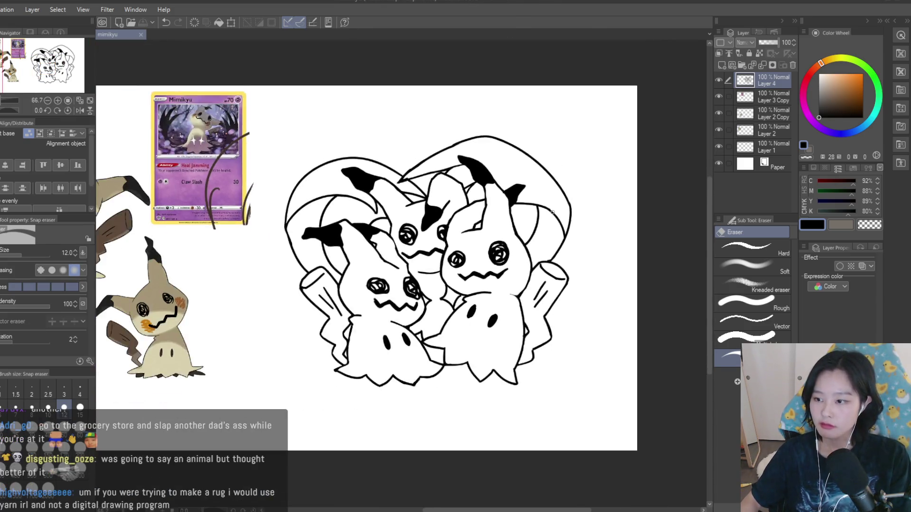
- Alternate between pen and eraser while inspecting the right Mimikyu's outline
key("p")
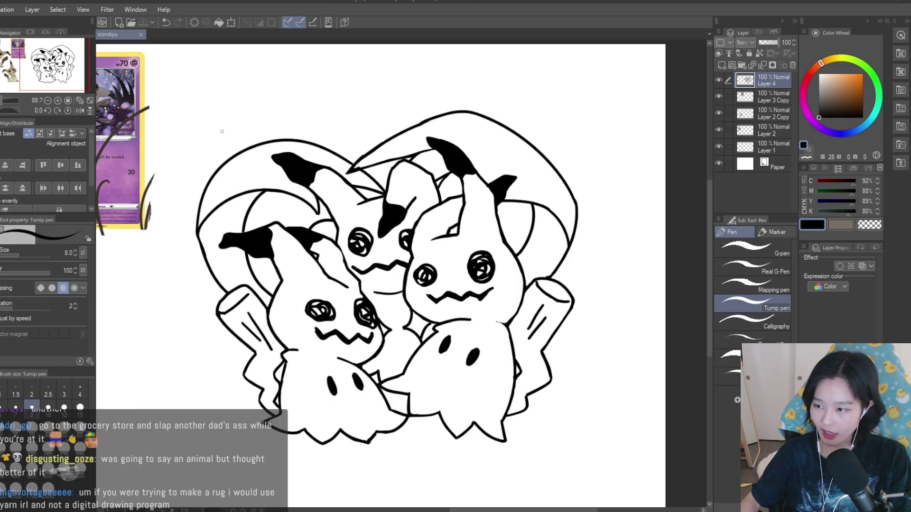
scroll(221, 131, "down", 3)
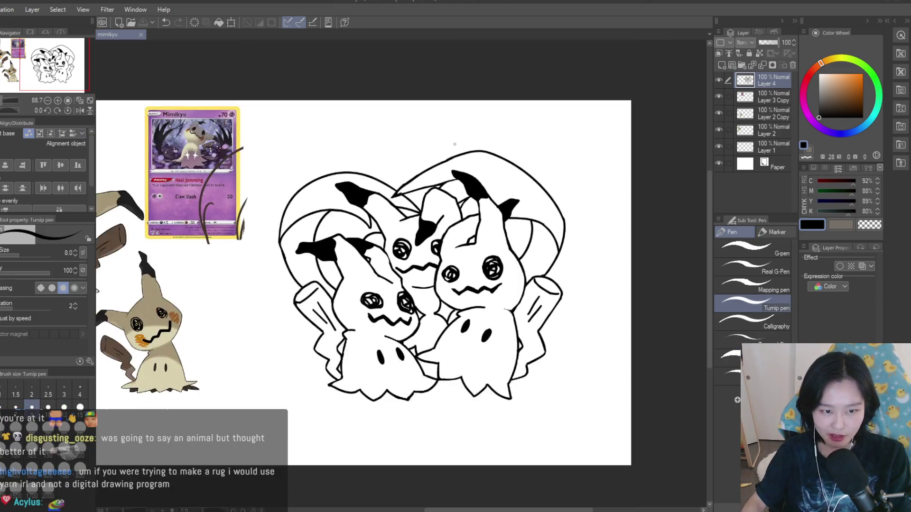
scroll(379, 237, "up", 5)
key("e")
scroll(488, 180, "up", 5)
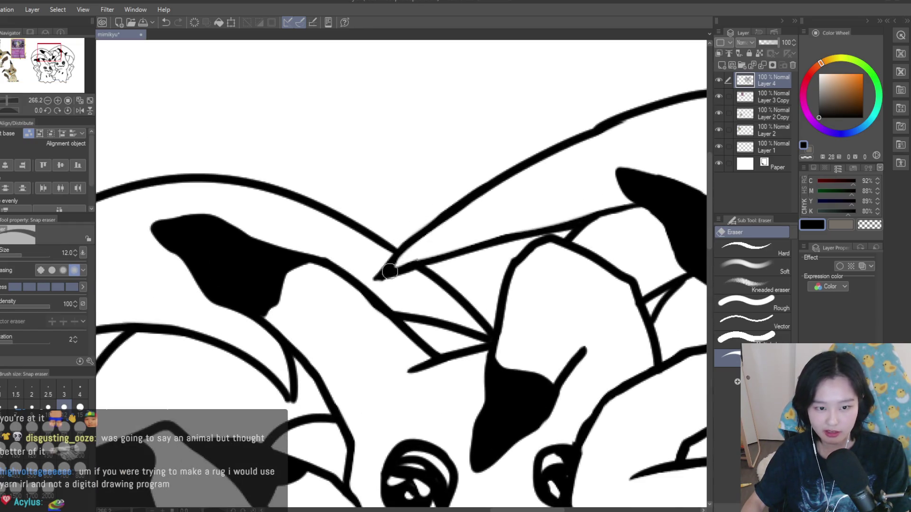
scroll(392, 270, "down", 8)
key("p")
scroll(231, 207, "down", 2)
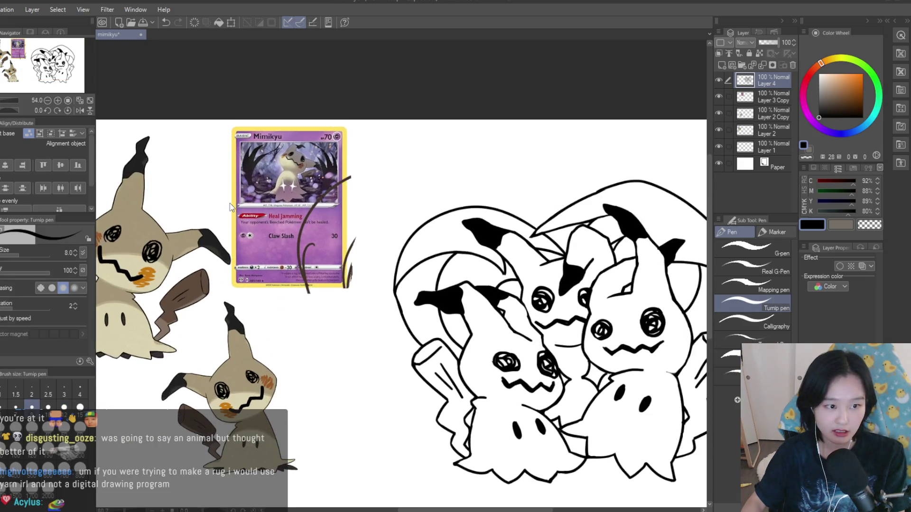
- Fit the whole drawing in the window and add a small stroke to the line art
key("ctrl+0")
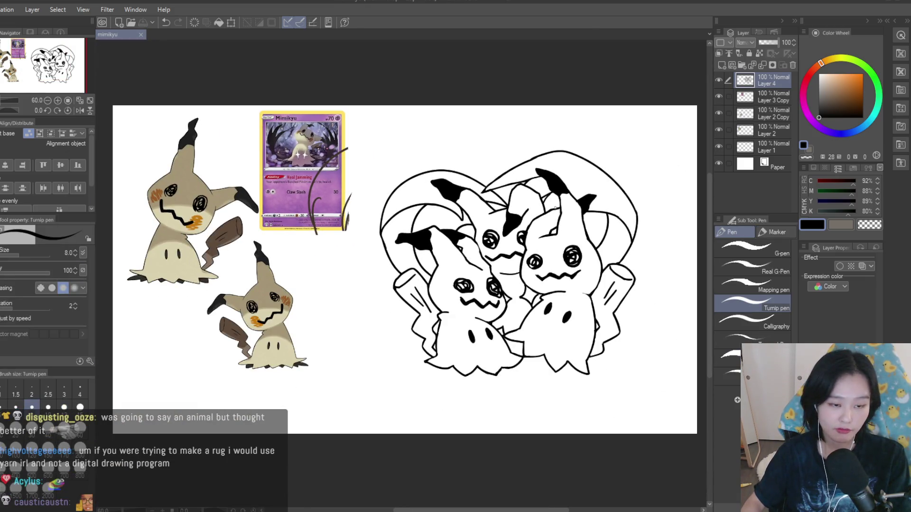
scroll(609, 244, "up", 1)
scroll(495, 217, "up", 10)
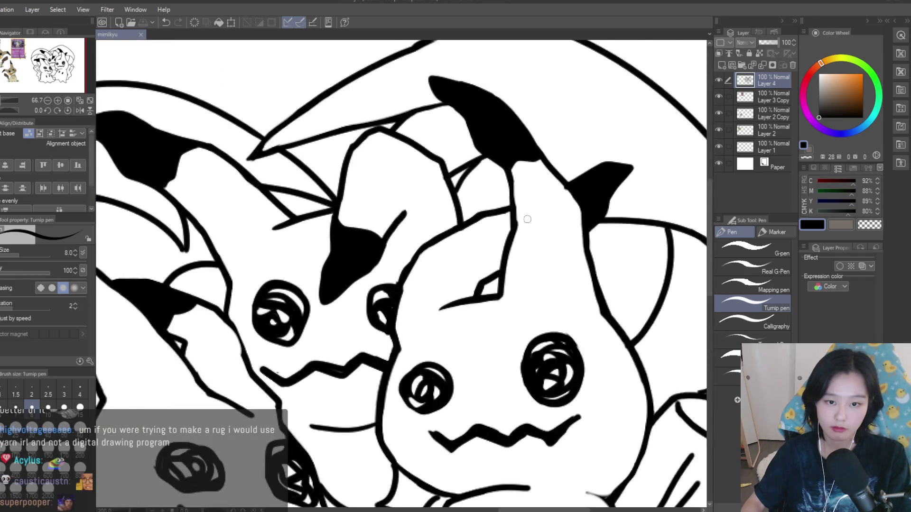
left_click_drag(488, 216, 519, 237)
scroll(583, 280, "down", 10)
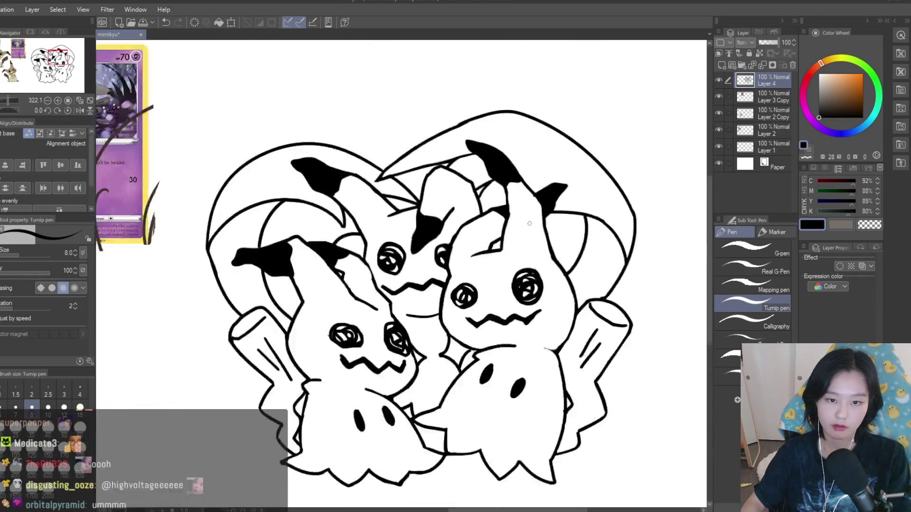
scroll(583, 280, "up", 2)
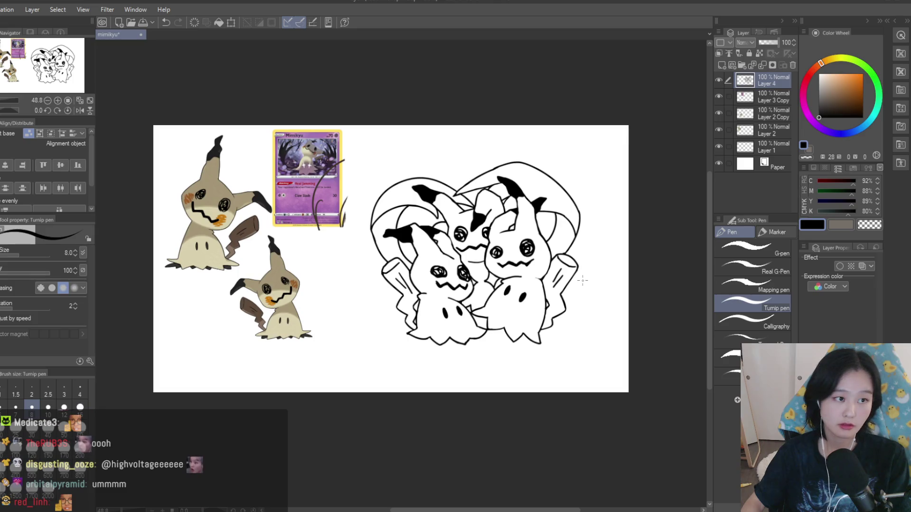
- Mirror the canvas horizontally to check the drawing, then flip it back to normal
key("h")
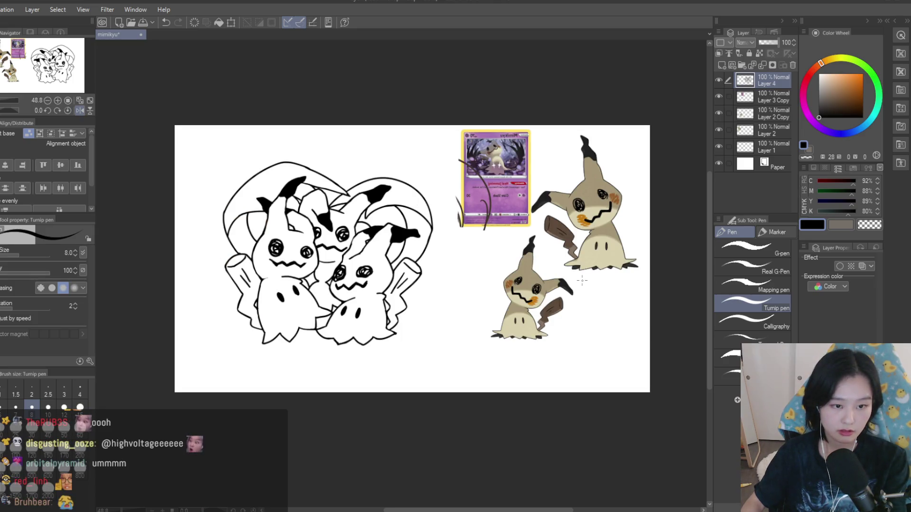
key("h")
key("h")
key("h")
scroll(621, 228, "up", 1)
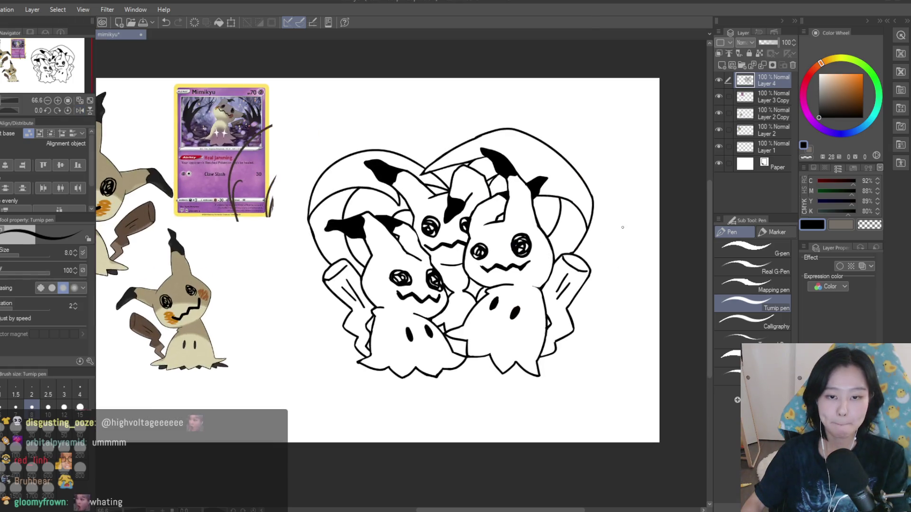
scroll(621, 228, "down", 1)
scroll(602, 298, "up", 4)
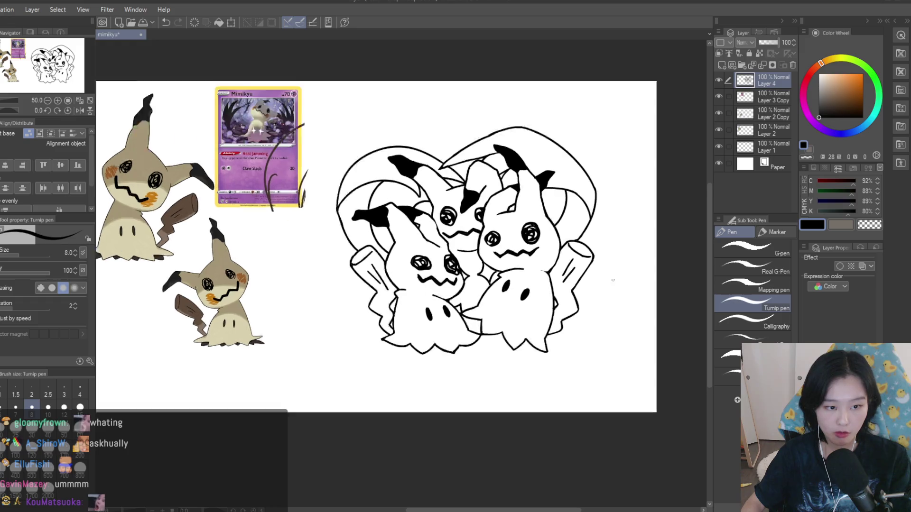
- Switch to the eraser and briefly hide a reference layer
key("e")
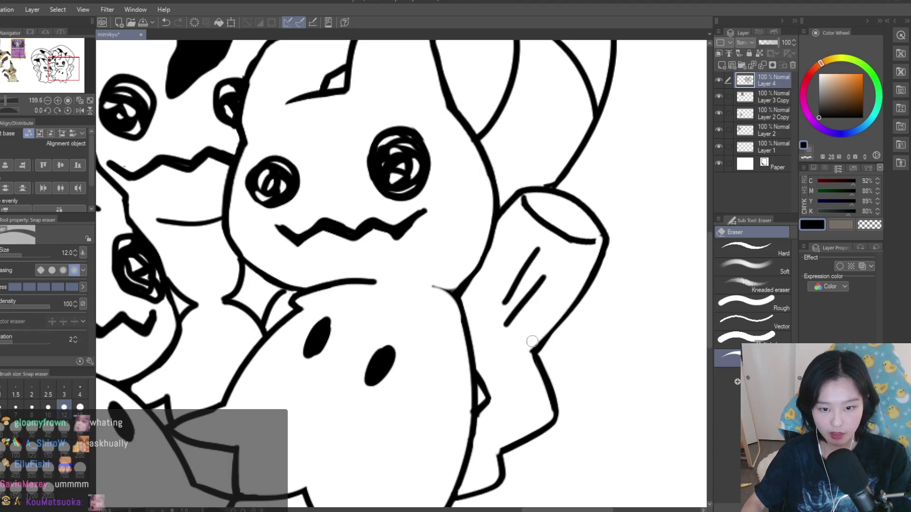
scroll(599, 233, "down", 4)
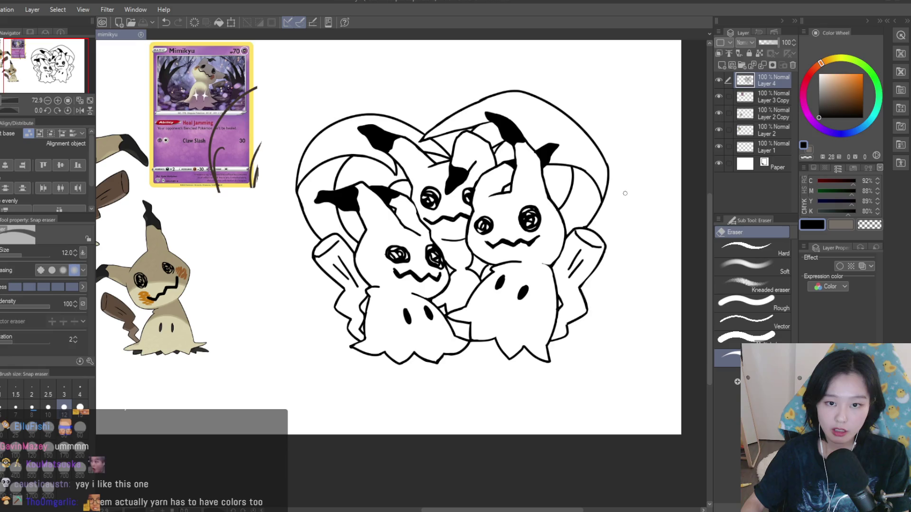
scroll(620, 191, "down", 1)
left_click(716, 96)
left_click(716, 96)
- Hide and re-show the second reference Mimikyu, then add a new layer for body colour
left_click(719, 109)
left_click(719, 112)
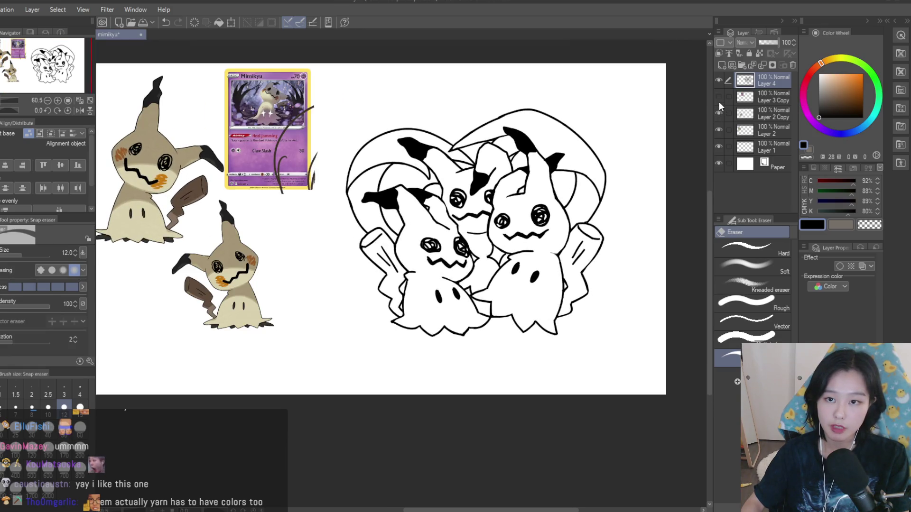
left_click(768, 95)
left_click(722, 65)
- Bucket-fill the right, middle and left Mimikyu bodies with the reference beige, then add another layer
key("g")
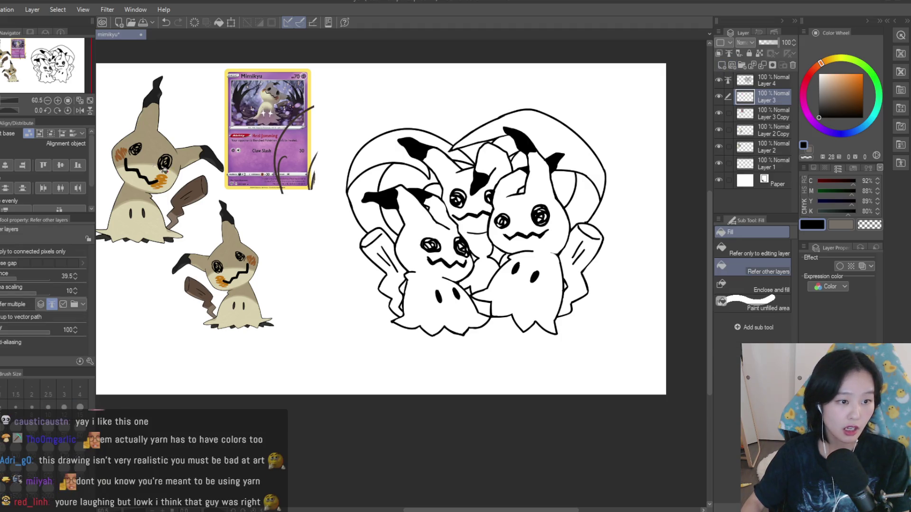
left_click(159, 177, "alt")
scroll(564, 218, "up", 2)
left_click(528, 282)
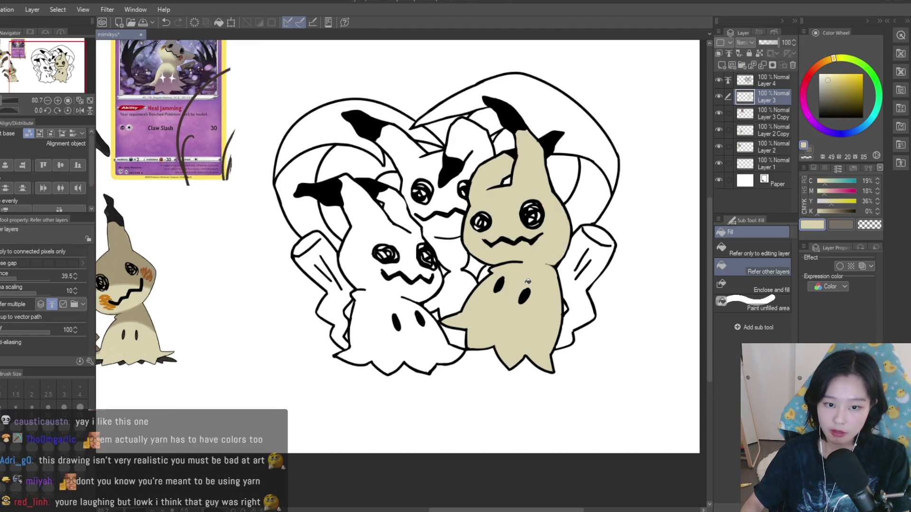
scroll(451, 275, "up", 2)
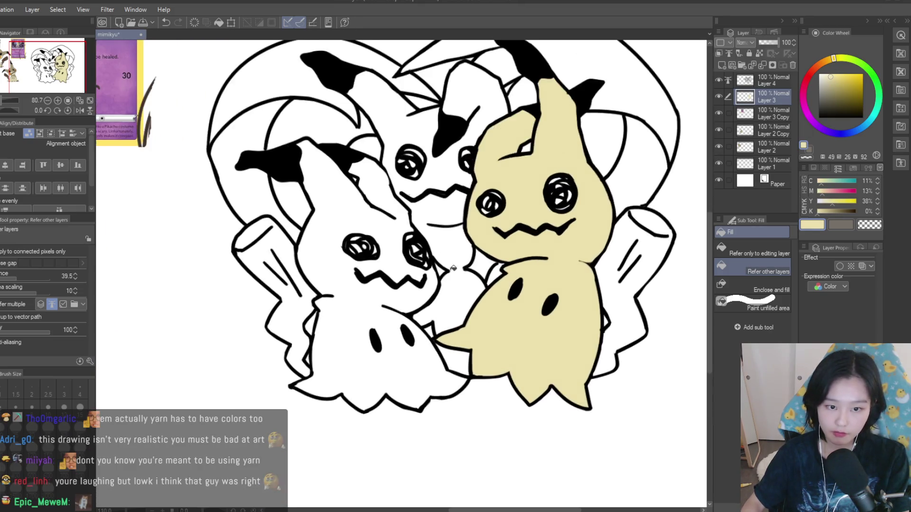
left_click(454, 268)
left_click(374, 303)
scroll(474, 314, "down", 5)
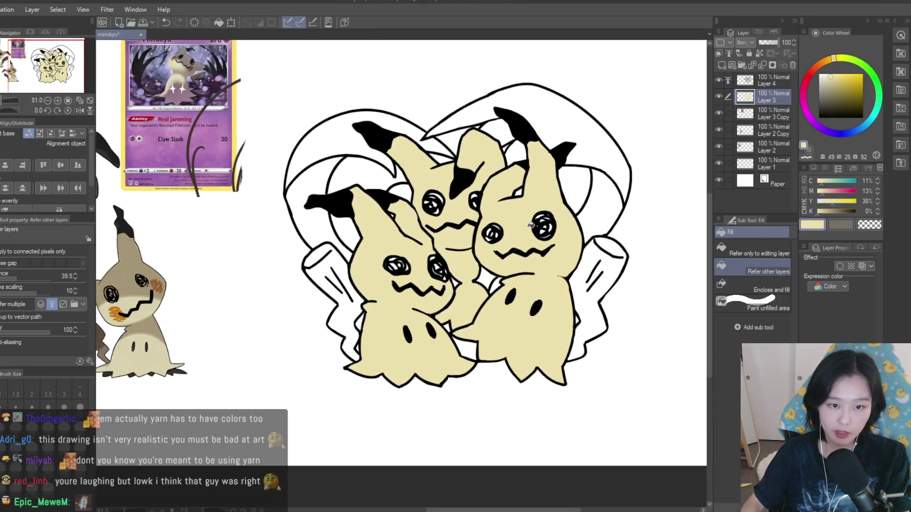
scroll(579, 227, "up", 3)
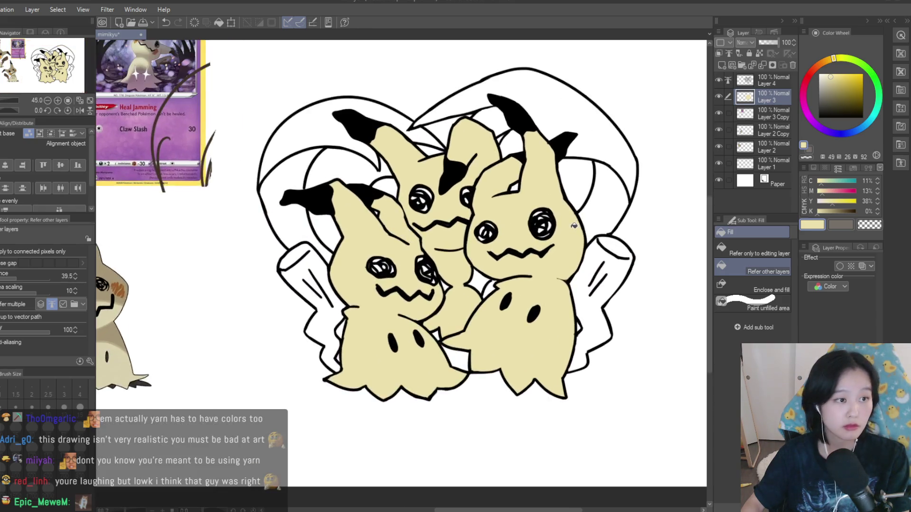
left_click(721, 65)
scroll(484, 218, "down", 1)
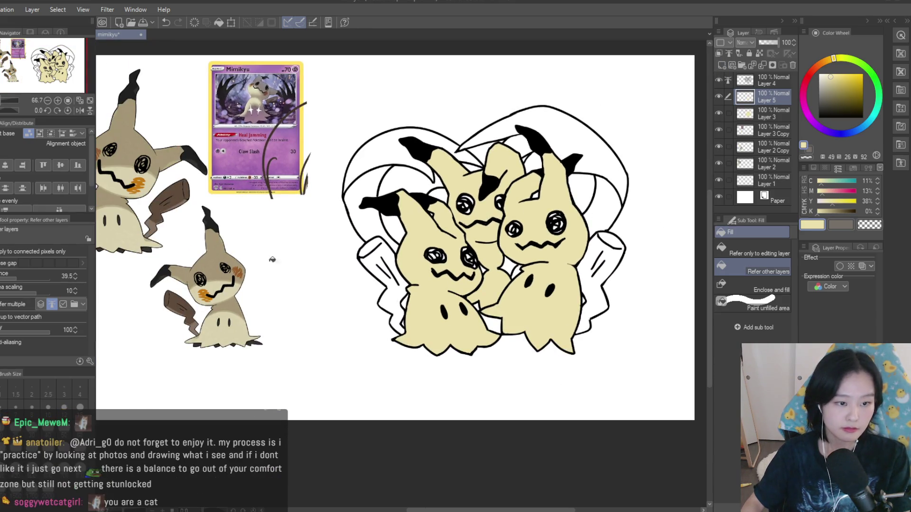
- Sample and brighten the reference cheek orange, then try and undo a blush stroke on the left Mimikyu
left_click(241, 270, "alt")
left_click(856, 81)
key("p")
scroll(460, 245, "up", 5)
scroll(338, 309, "up", 1)
mouse_move(326, 286)
left_mouse_down()
mouse_move(360, 314)
mouse_move(341, 343)
mouse_move(334, 327)
mouse_move(351, 312)
mouse_move(308, 348)
mouse_move(349, 342)
left_mouse_up()
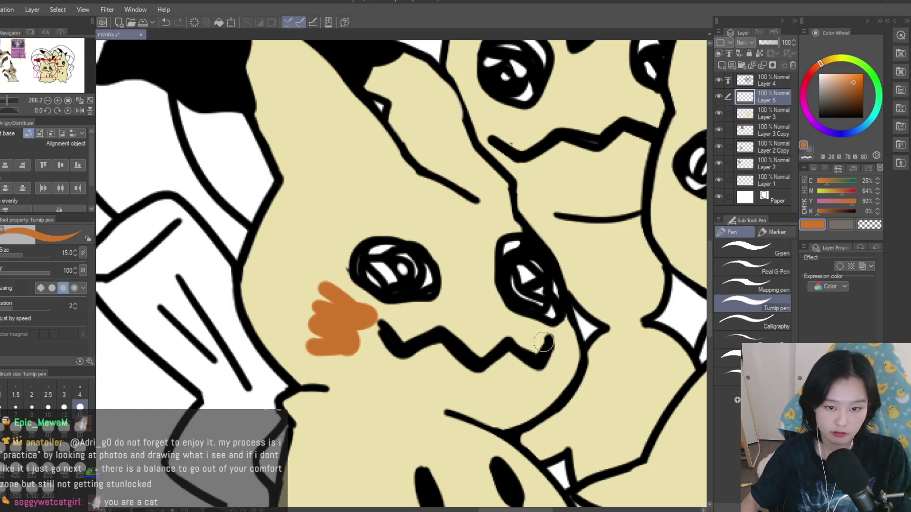
key("ctrl+z")
- Shrink the brush and rework the left Mimikyu's cheek blush, erasing and redrawing strokes
key("bracketleft")
key("bracketleft")
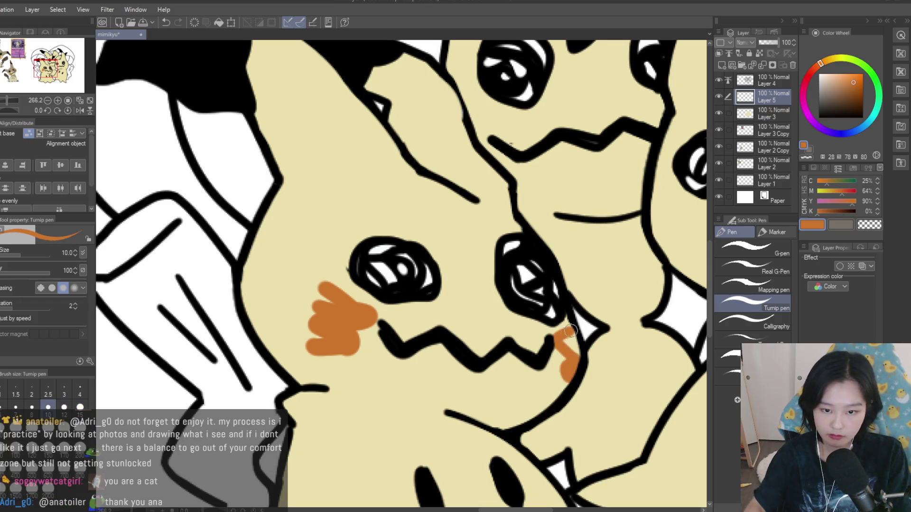
scroll(577, 358, "down", 8)
scroll(576, 358, "up", 2)
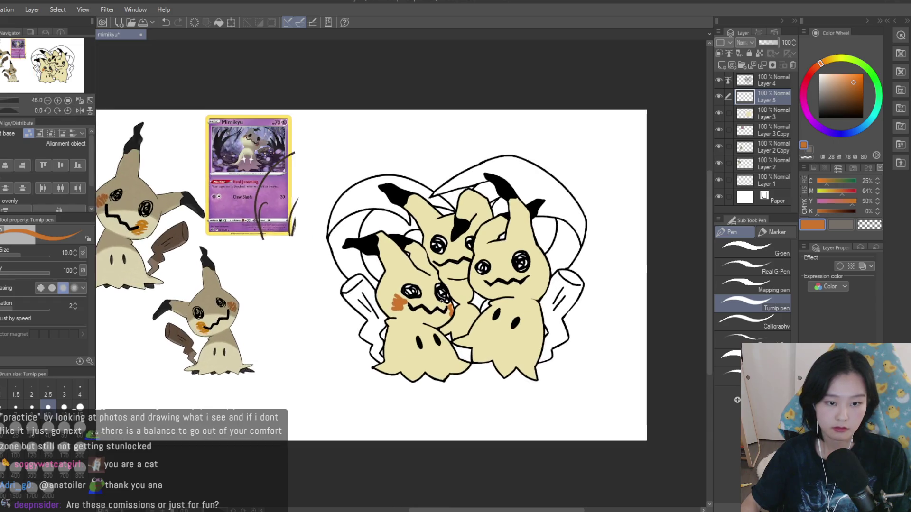
scroll(394, 302, "up", 8)
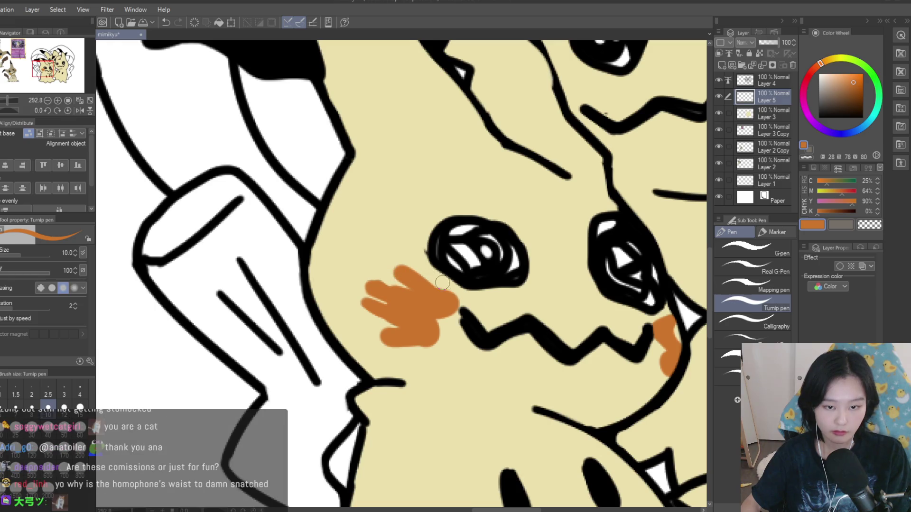
key("e")
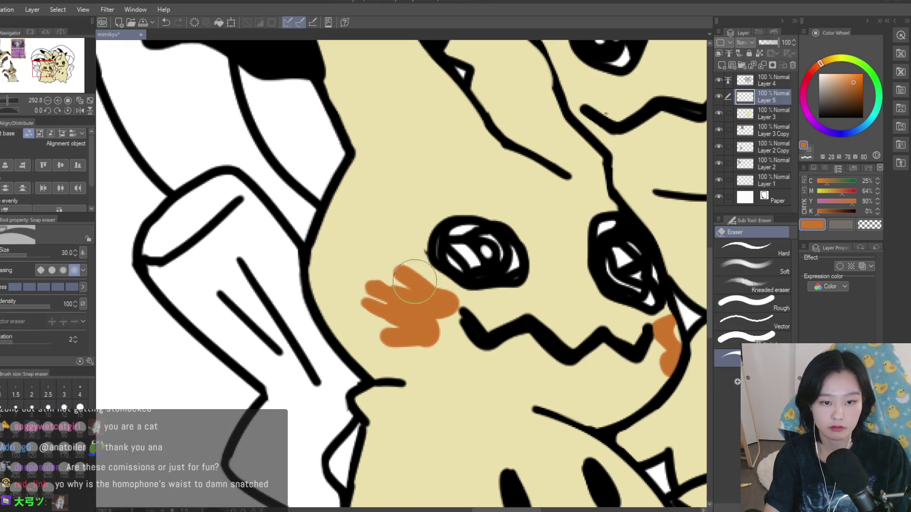
left_click_drag(408, 289, 411, 360)
key("p")
scroll(395, 304, "up", 2)
mouse_move(400, 263)
left_mouse_down()
mouse_move(413, 267)
mouse_move(380, 304)
mouse_move(439, 325)
mouse_move(376, 305)
left_mouse_up()
key("ctrl+z")
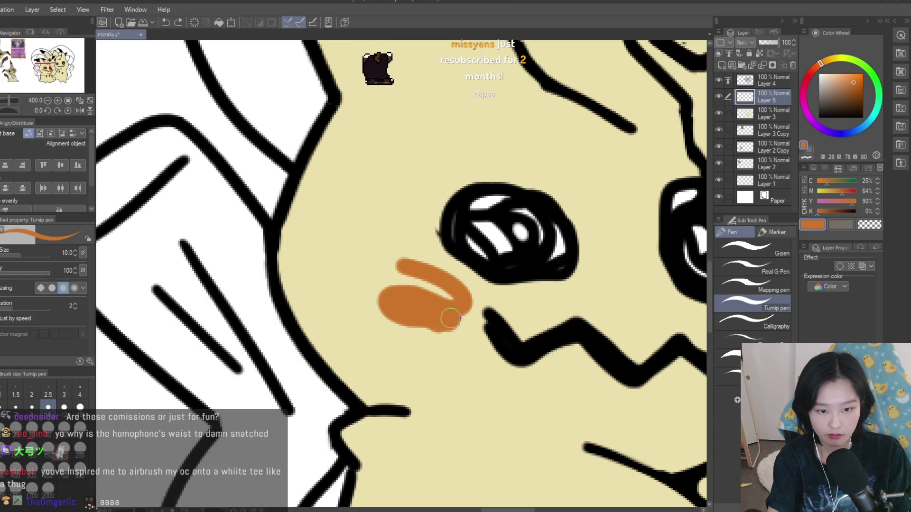
key("ctrl+z")
- Scribble looping orange blush strokes across the left Mimikyu's cheek
mouse_move(446, 310)
left_mouse_down()
mouse_move(427, 346)
mouse_move(462, 315)
left_mouse_up()
mouse_move(380, 299)
left_mouse_down()
mouse_move(360, 278)
mouse_move(451, 332)
left_mouse_up()
key("ctrl+z")
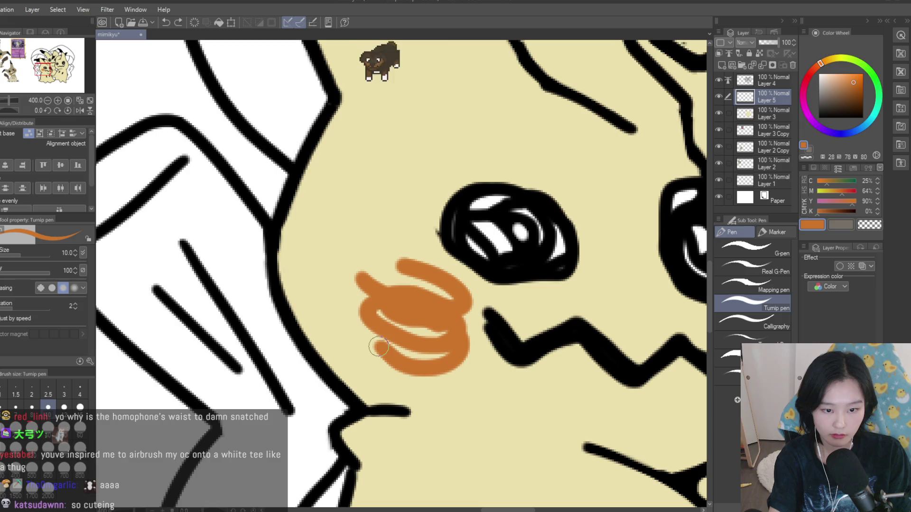
left_click_drag(379, 327, 454, 320)
left_click_drag(361, 315, 388, 360)
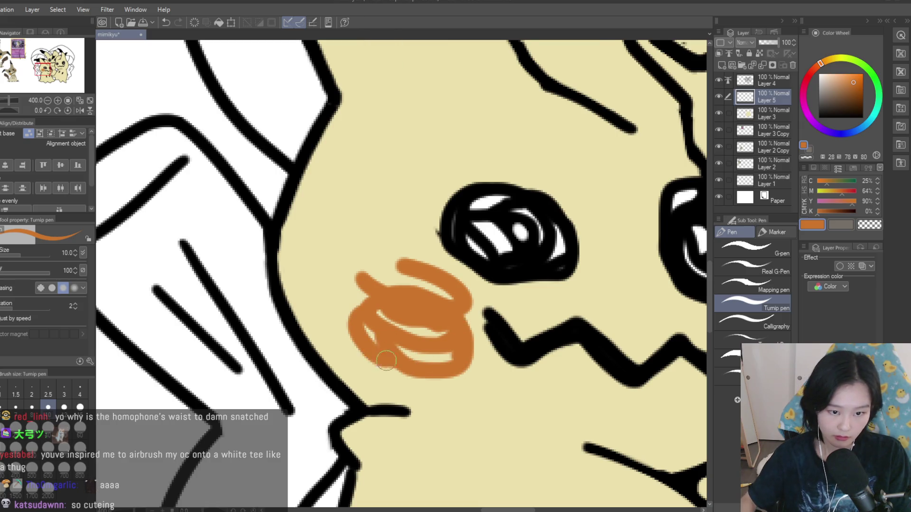
scroll(454, 321, "down", 6)
scroll(441, 287, "up", 3)
scroll(442, 287, "down", 2)
scroll(441, 287, "up", 5)
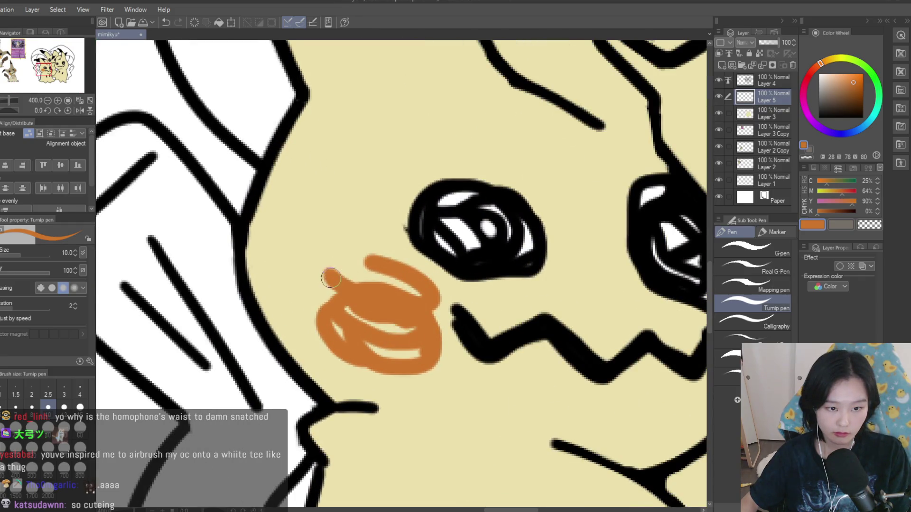
scroll(391, 300, "down", 3)
scroll(390, 300, "up", 2)
scroll(390, 300, "down", 4)
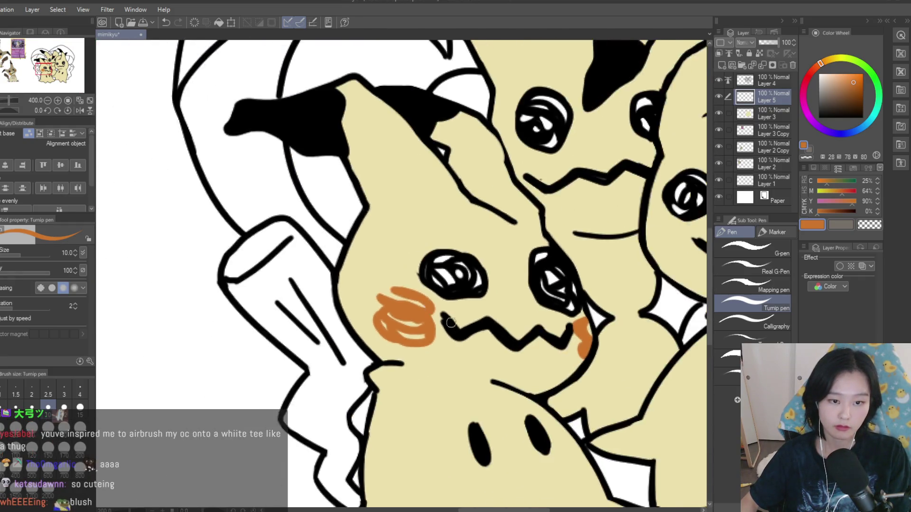
scroll(603, 364, "down", 1)
scroll(603, 353, "up", 6)
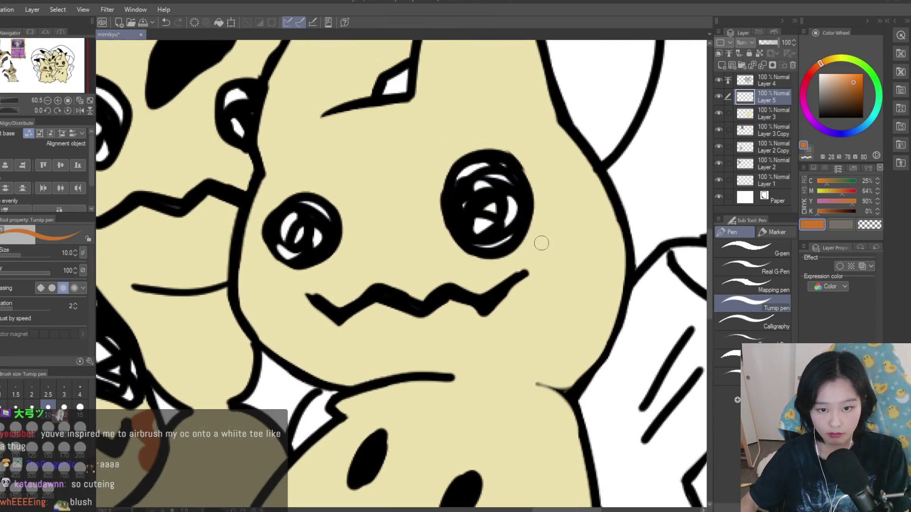
- Scribble orange blush on the next Mimikyu's cheeks, extending it toward the mouth
mouse_move(562, 231)
left_mouse_down()
mouse_move(566, 257)
mouse_move(536, 313)
mouse_move(532, 278)
left_mouse_up()
left_click_drag(534, 241, 512, 278)
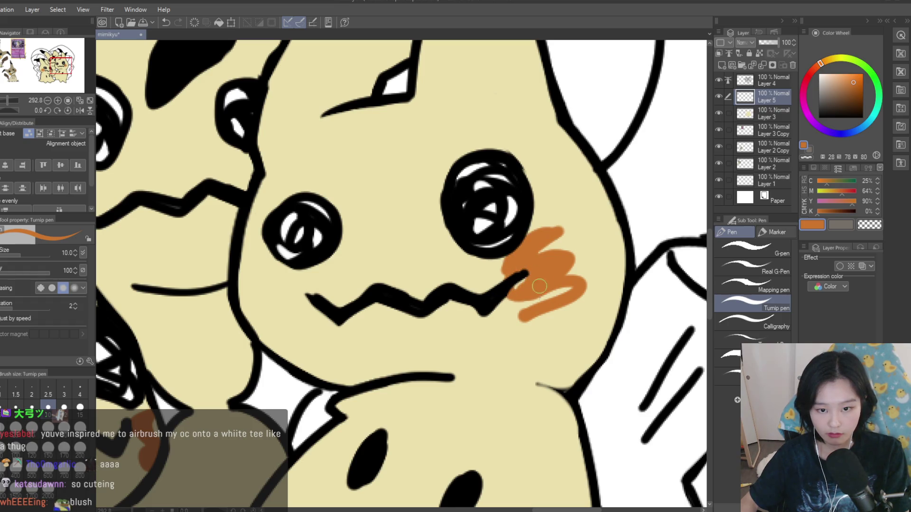
left_click_drag(560, 317, 507, 293)
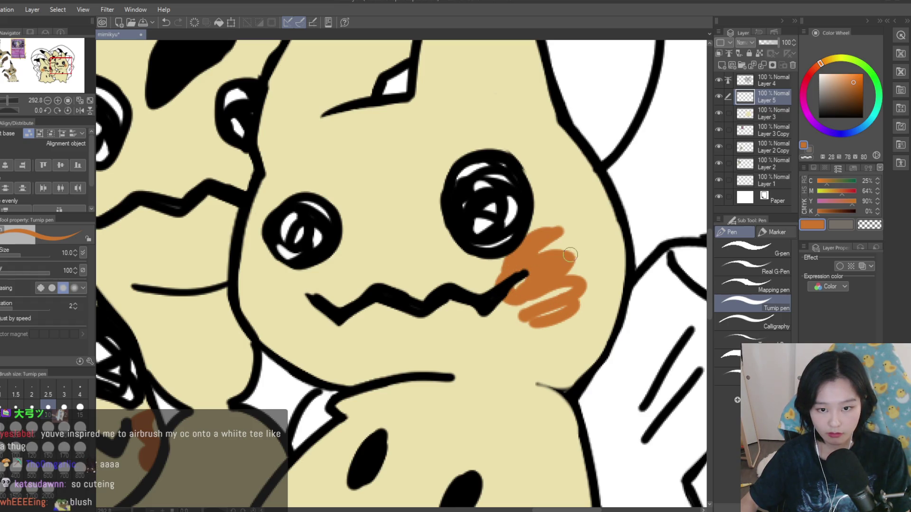
scroll(494, 275, "down", 5)
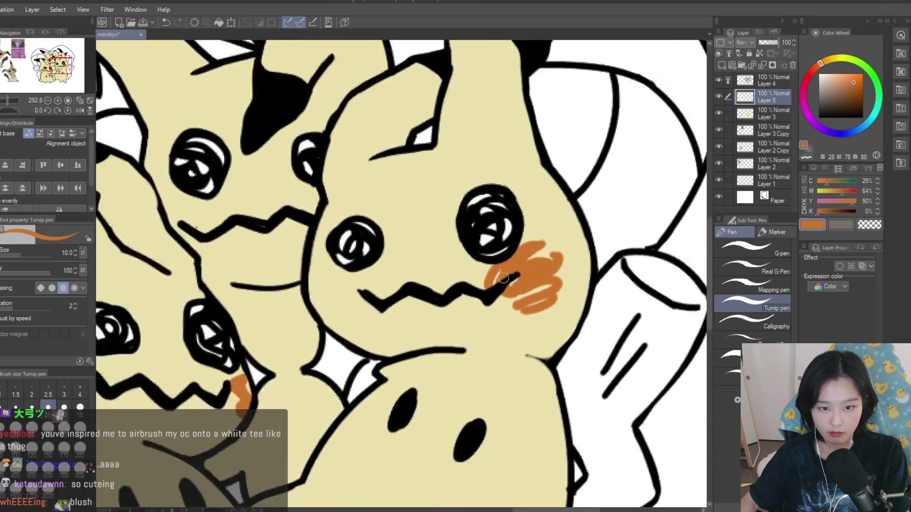
scroll(463, 289, "up", 4)
left_click_drag(441, 262, 466, 307)
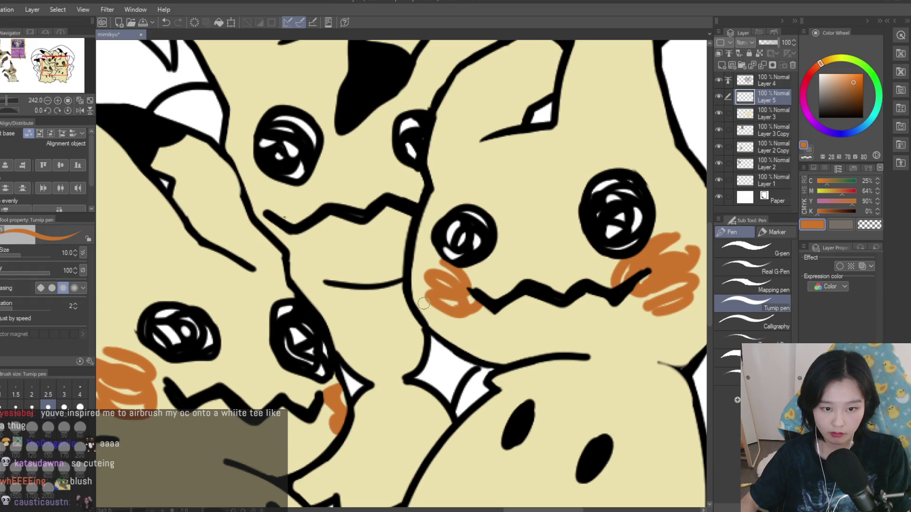
left_click_drag(429, 296, 470, 311)
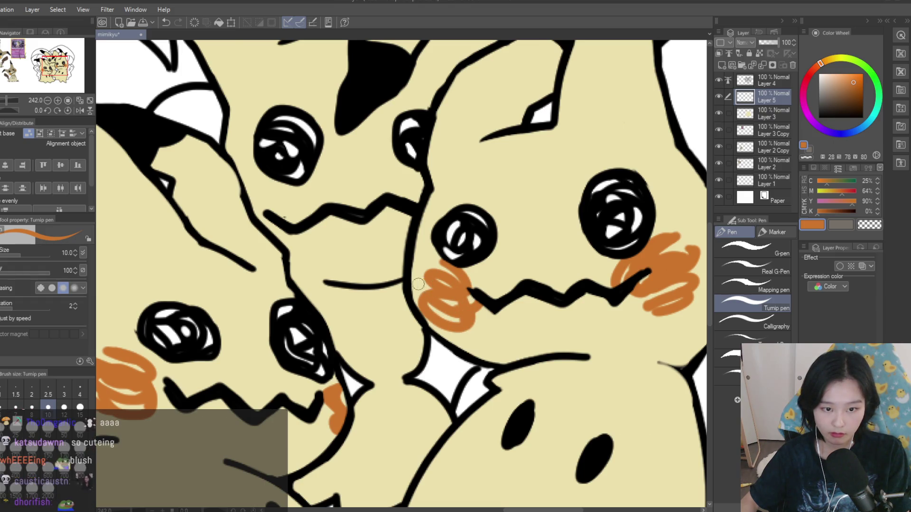
- Check the whole canvas and add more orange scribbles to the middle Mimikyu's cheeks
key("ctrl+0")
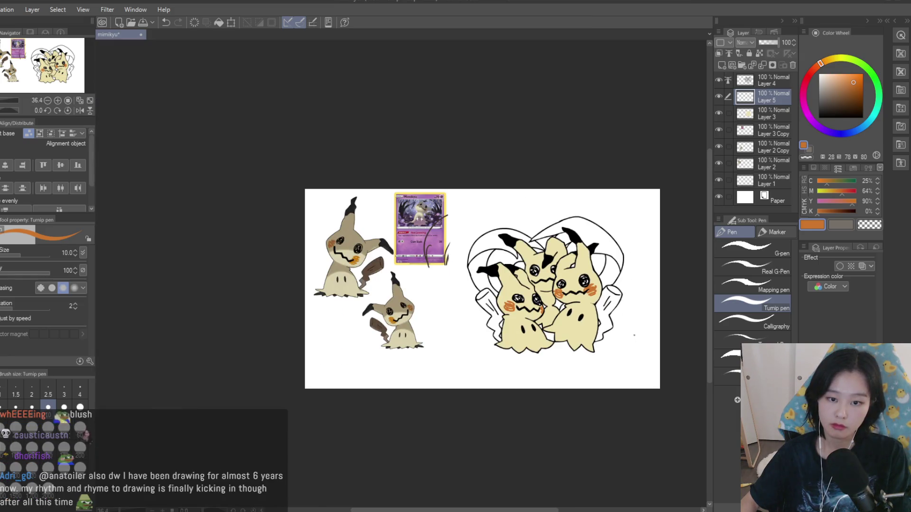
scroll(534, 293, "up", 12)
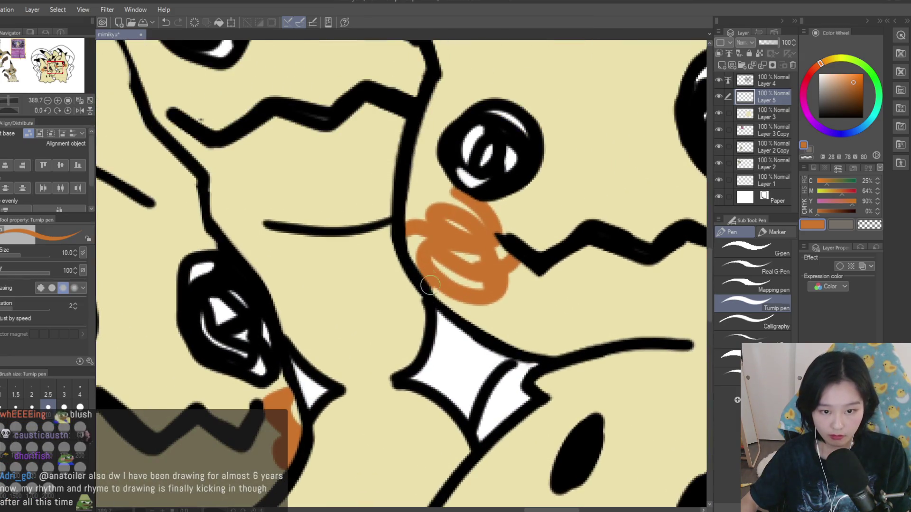
scroll(523, 302, "down", 5)
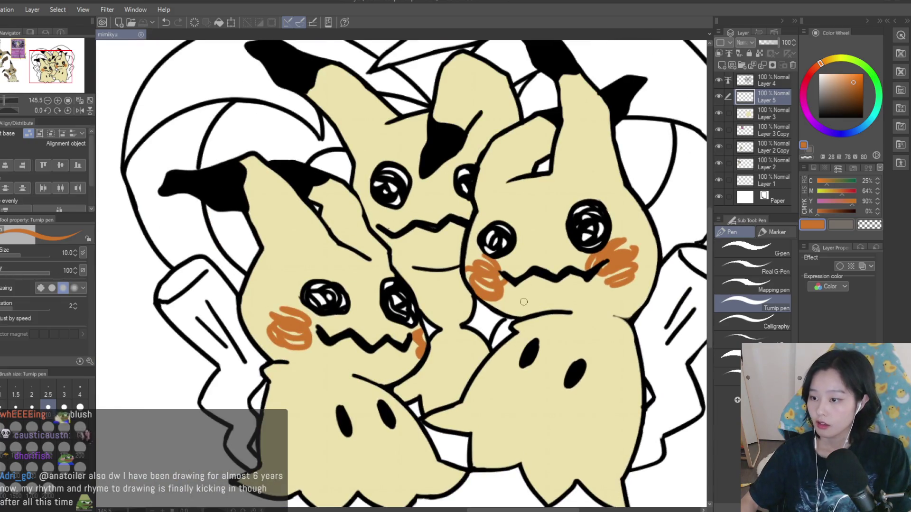
key("ctrl+0")
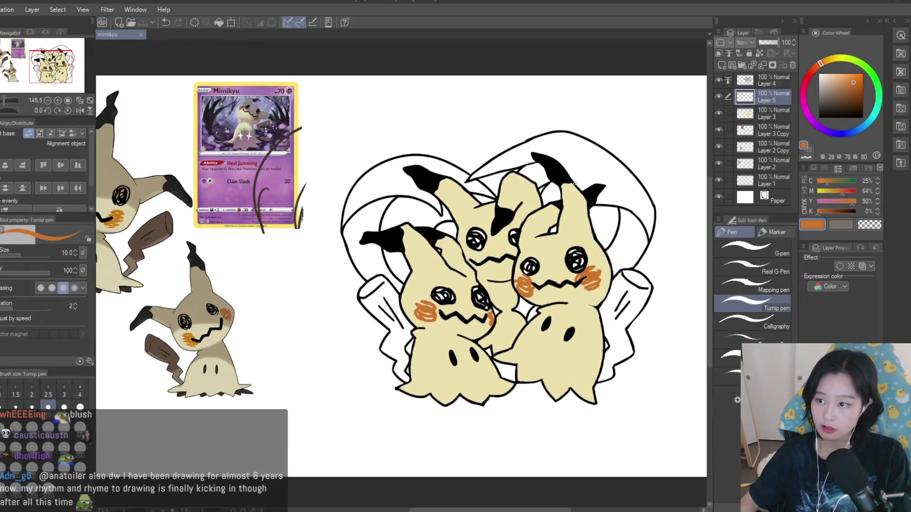
scroll(401, 235, "up", 8)
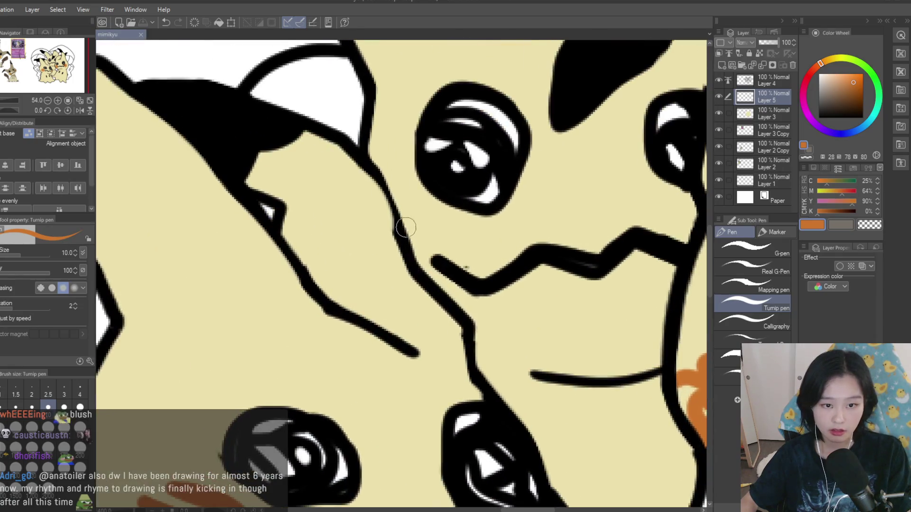
left_click_drag(405, 210, 446, 223)
scroll(522, 238, "down", 1)
left_click_drag(578, 217, 563, 251)
scroll(573, 257, "down", 10)
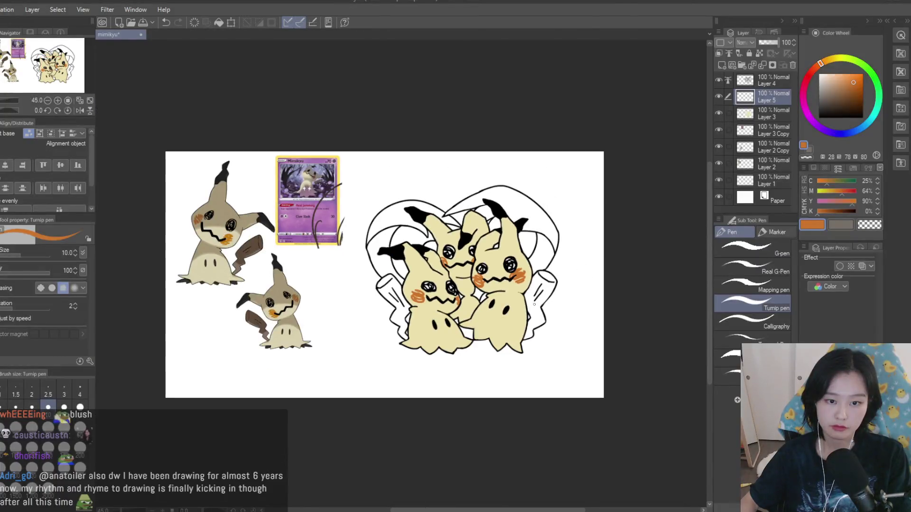
scroll(416, 290, "up", 3)
scroll(416, 291, "down", 1)
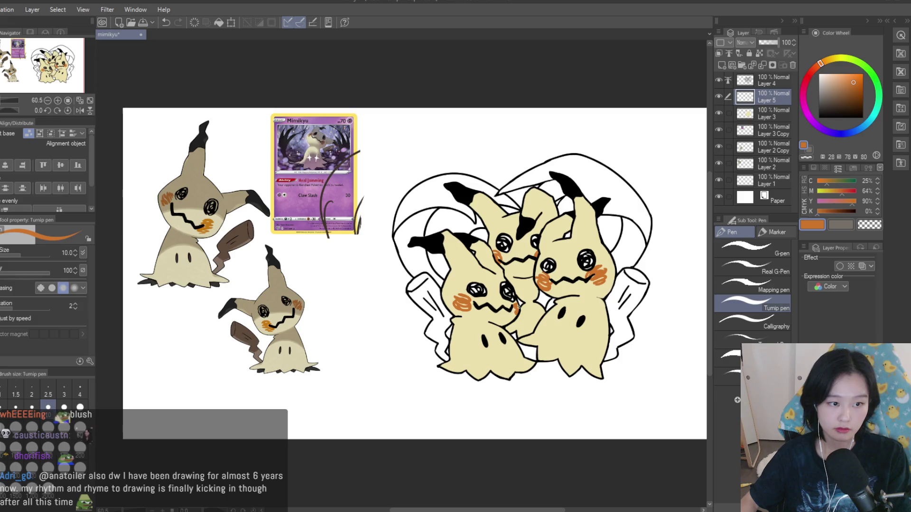
scroll(476, 284, "down", 1)
scroll(597, 313, "up", 1)
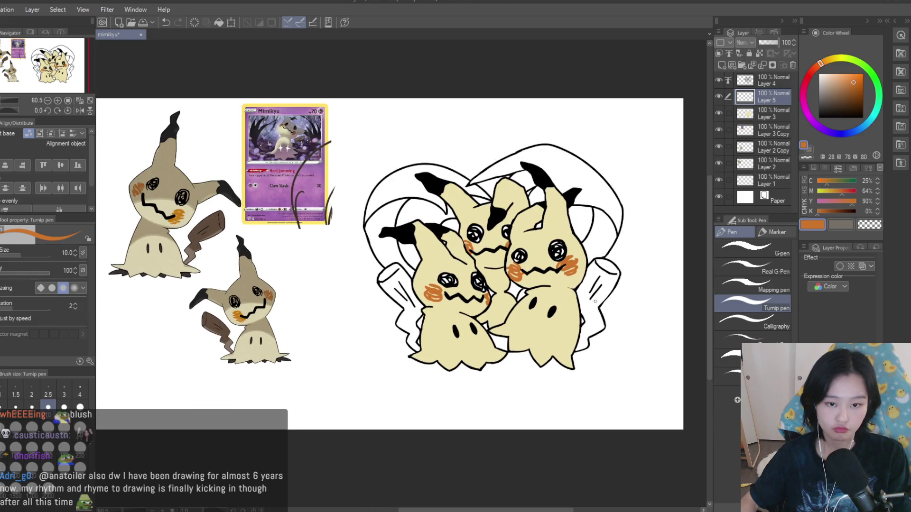
scroll(378, 222, "up", 5)
left_click(764, 80)
- Redraw a Mimikyu's mouth-corner line thicker in black and save the drawing
left_click(818, 117)
left_click_drag(412, 233, 369, 216)
scroll(514, 225, "down", 8)
key("ctrl+s")
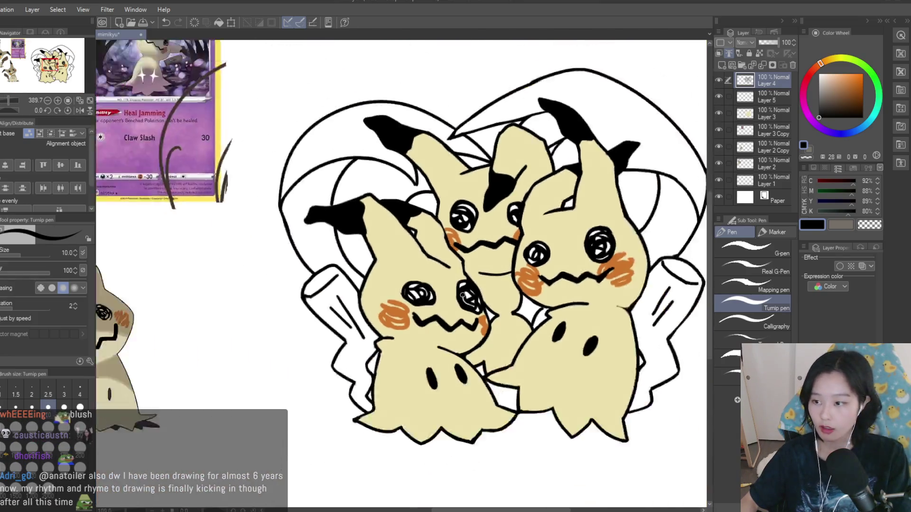
- Select Layer 3, switch to the Fill tool and pick the cream body colour
scroll(569, 269, "up", 1)
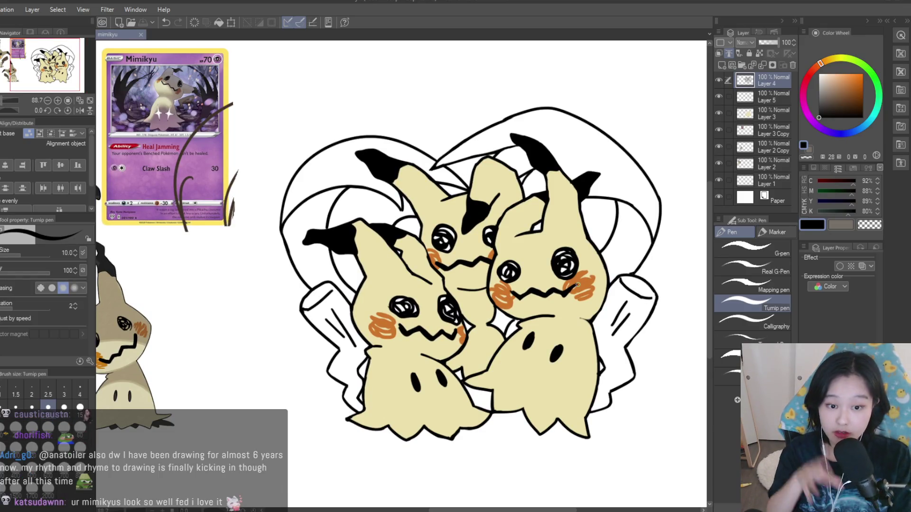
scroll(596, 282, "up", 1)
scroll(612, 284, "down", 3)
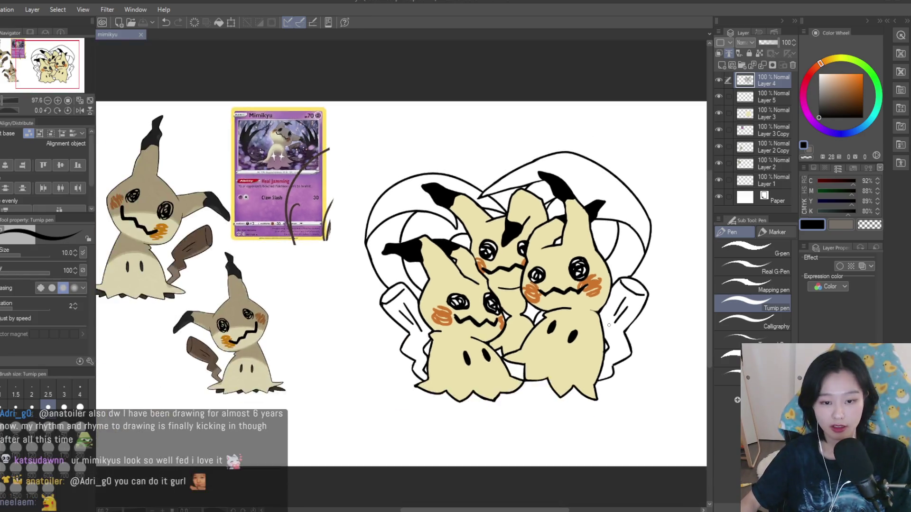
scroll(431, 132, "up", 4)
left_click(430, 132, "ctrl+shift")
key("g")
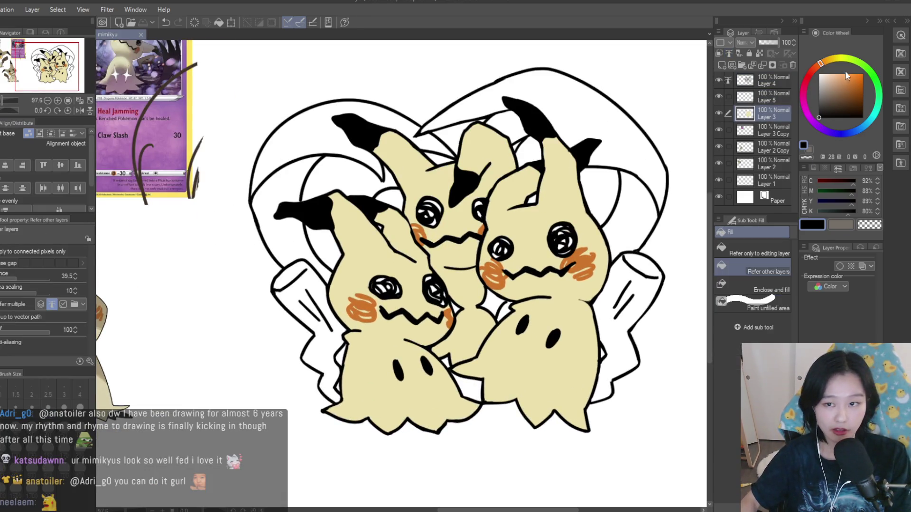
scroll(504, 310, "up", 2)
left_click(504, 309, "alt")
scroll(504, 309, "down", 5)
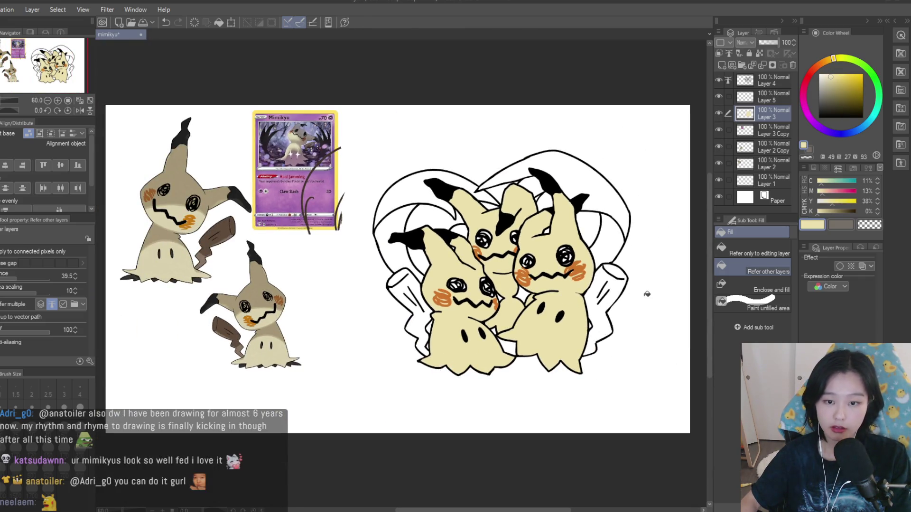
scroll(611, 283, "up", 3)
scroll(286, 248, "up", 1)
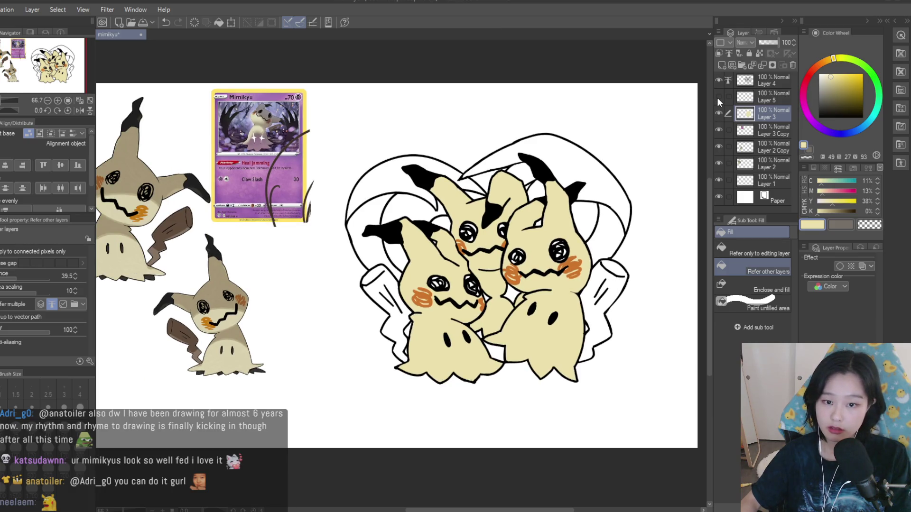
- Add a new layer above Layer 5 and set the drawing colour to pure white
left_click(746, 100)
left_click(722, 65)
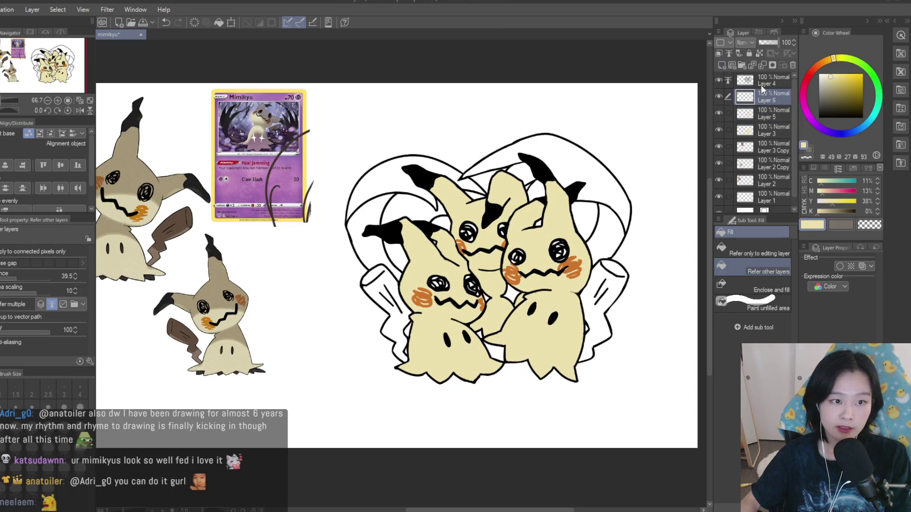
left_click_drag(837, 81, 831, 68)
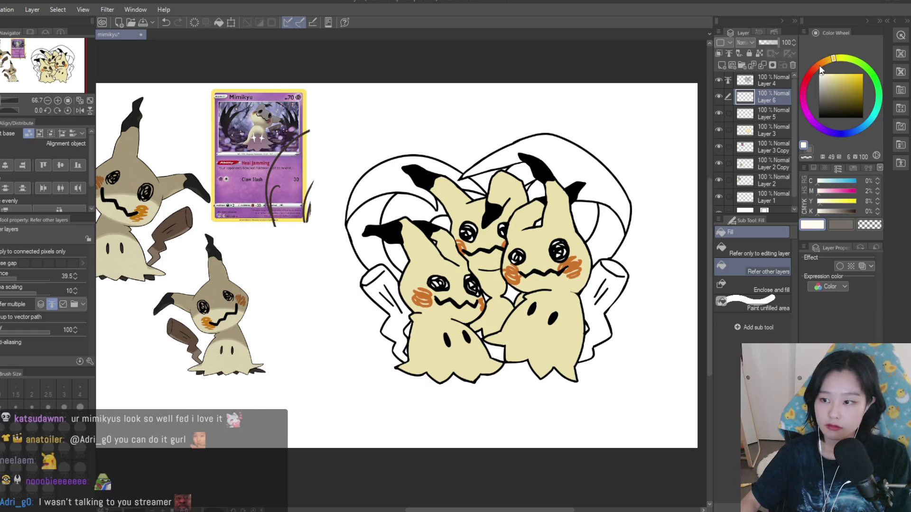
scroll(471, 241, "up", 10)
left_click(471, 241, "alt")
scroll(471, 241, "down", 5)
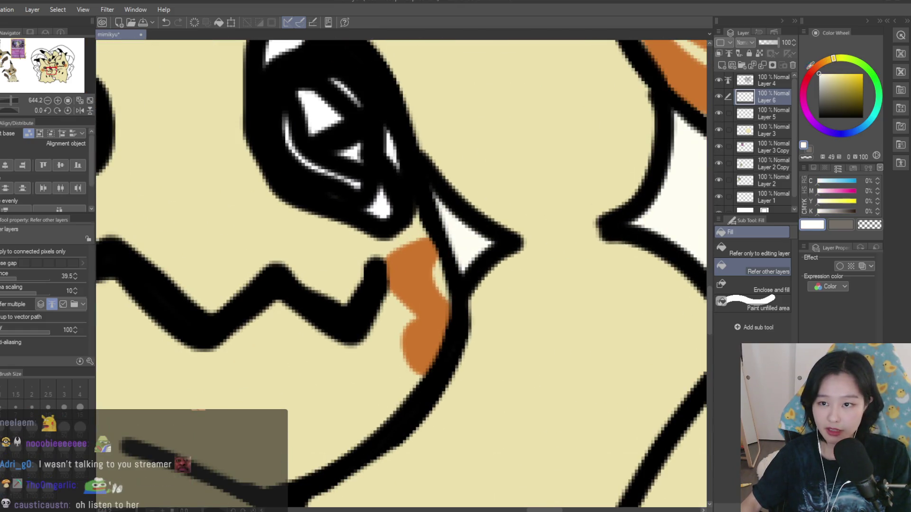
scroll(440, 266, "down", 10)
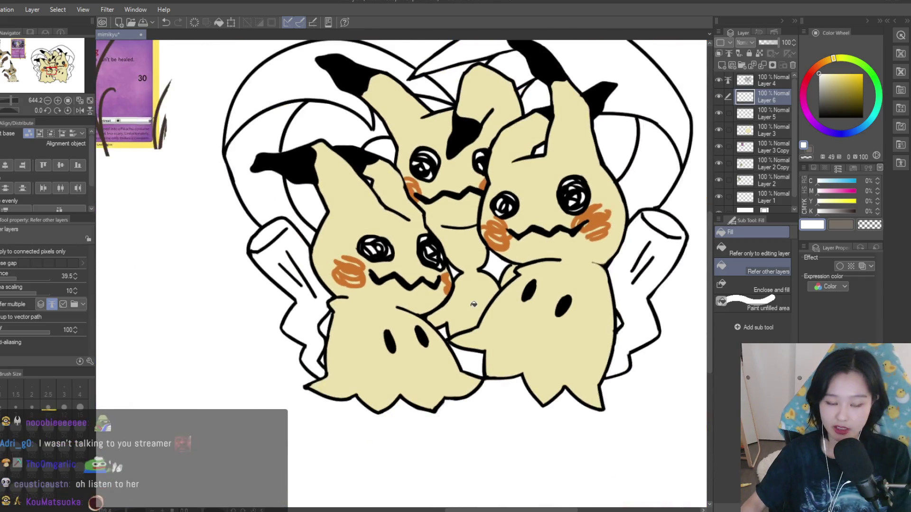
- On a new layer, fill both wooden tails and the gap behind an ear with the reference brown
left_click(721, 65)
left_click(200, 334, "alt")
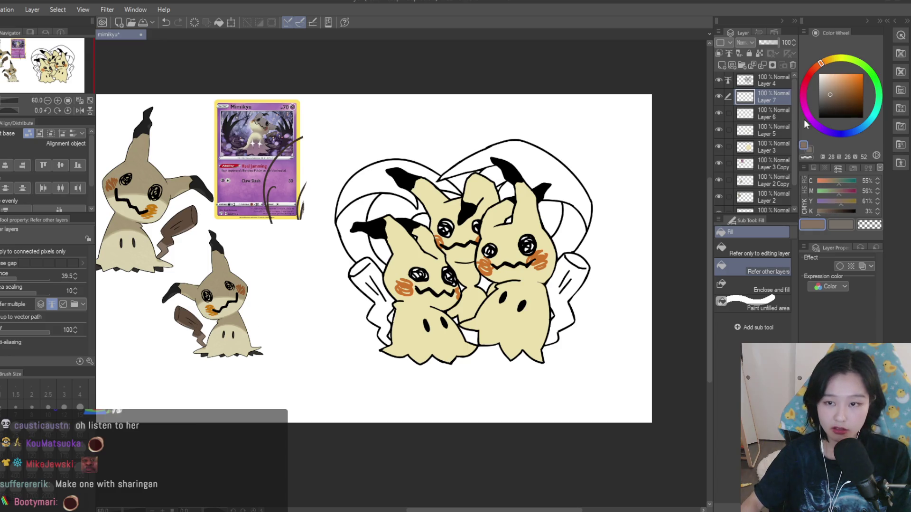
scroll(590, 100, "up", 3)
left_click(583, 308)
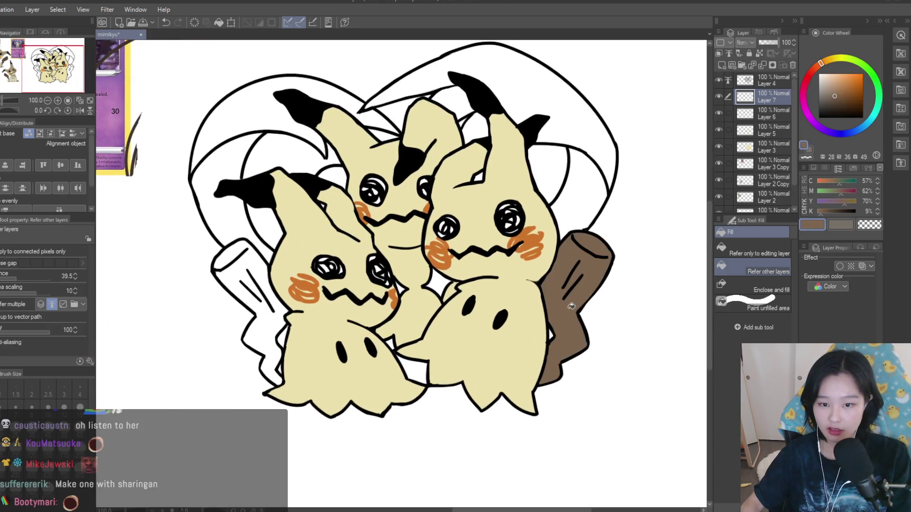
left_click(247, 332)
scroll(356, 182, "up", 2)
left_click(327, 185)
scroll(376, 200, "down", 5)
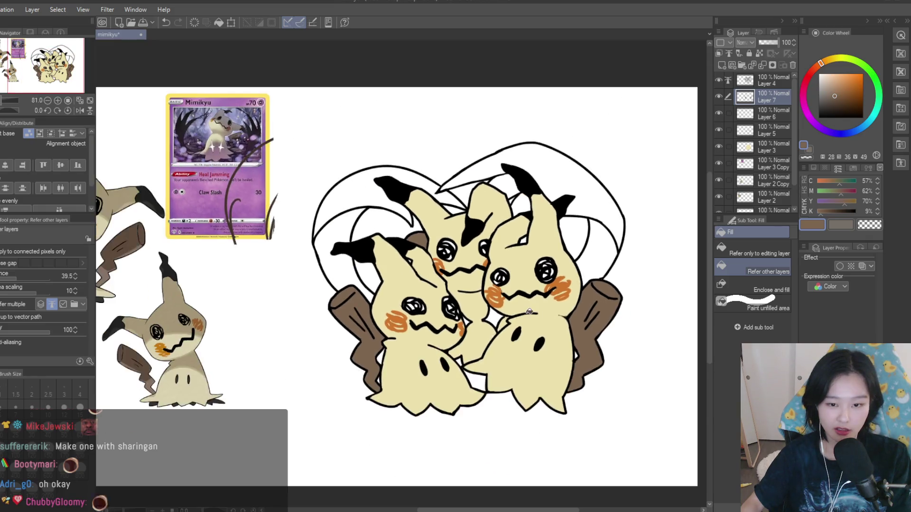
scroll(508, 246, "up", 3)
scroll(508, 246, "up", 1)
- Add an empty Layer 8 above Layer 7
left_click(722, 65)
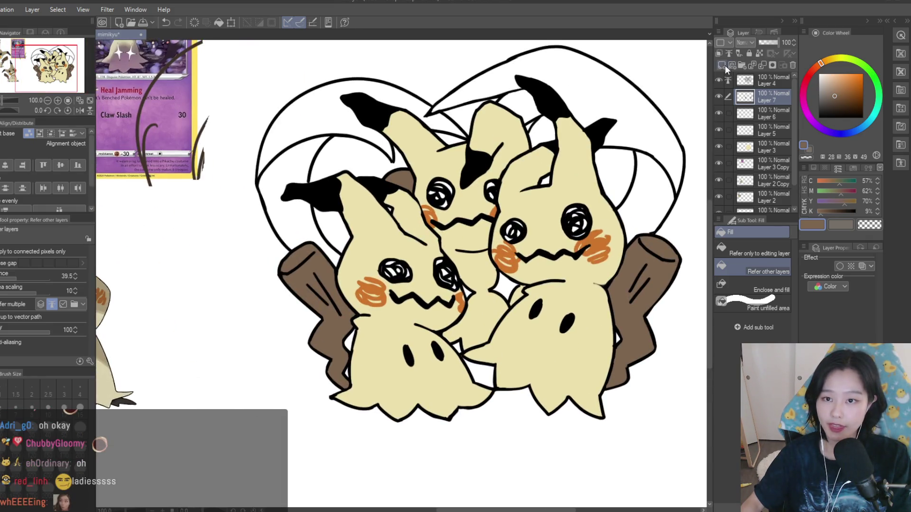
scroll(527, 230, "down", 2)
scroll(551, 166, "up", 2)
scroll(555, 180, "down", 2)
scroll(562, 199, "up", 2)
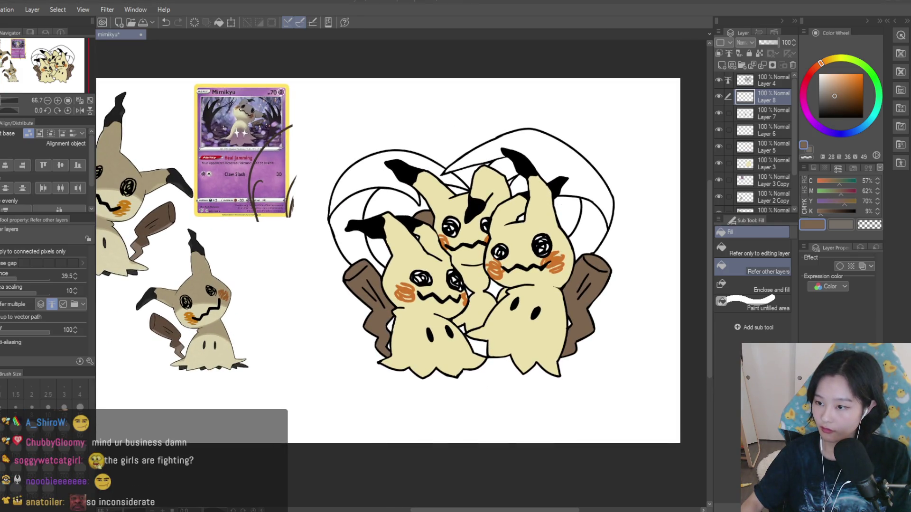
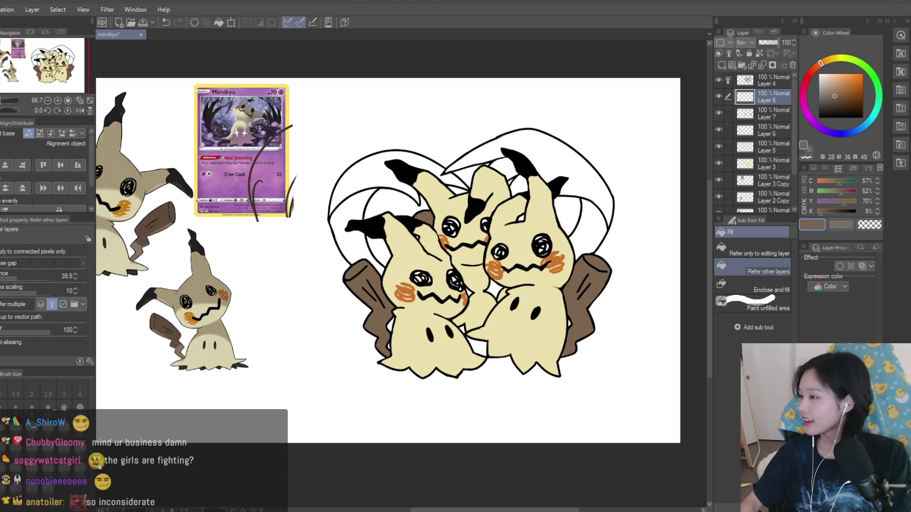
- Pick a saturated red and fill the heart behind the left Mimikyu and the top-centre gaps
scroll(597, 147, "up", 2)
left_click(809, 74)
left_click(862, 74)
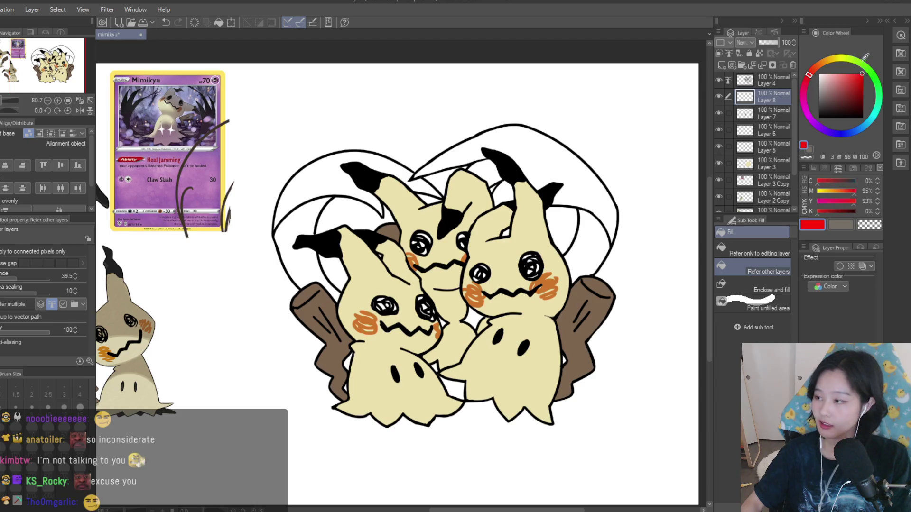
scroll(390, 247, "up", 1)
left_click(344, 218)
scroll(427, 199, "up", 2)
left_click(429, 188)
left_click(450, 155)
- Fill the small gaps near the lower Mimikyu and the bodies with red
scroll(447, 187, "up", 2)
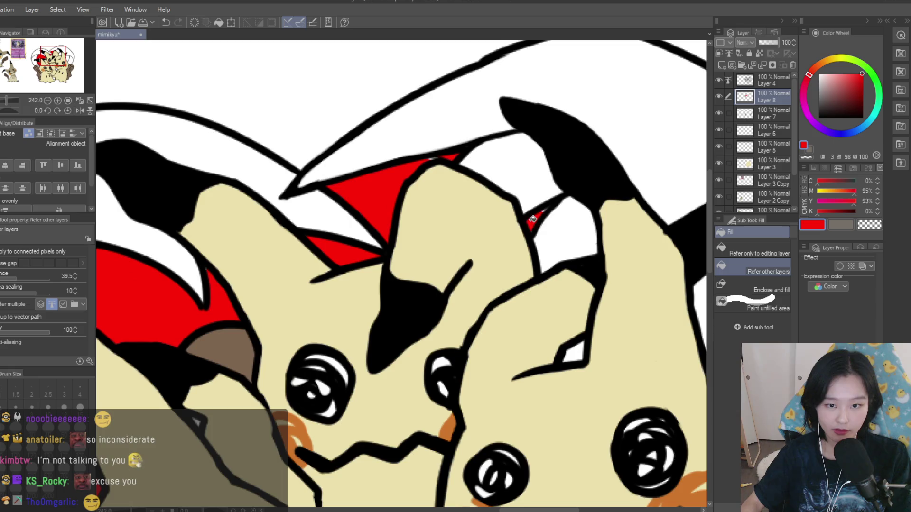
scroll(533, 219, "down", 2)
scroll(474, 309, "up", 2)
scroll(453, 415, "down", 4)
scroll(453, 415, "up", 2)
left_click(477, 425)
scroll(418, 403, "up", 2)
left_click(302, 374)
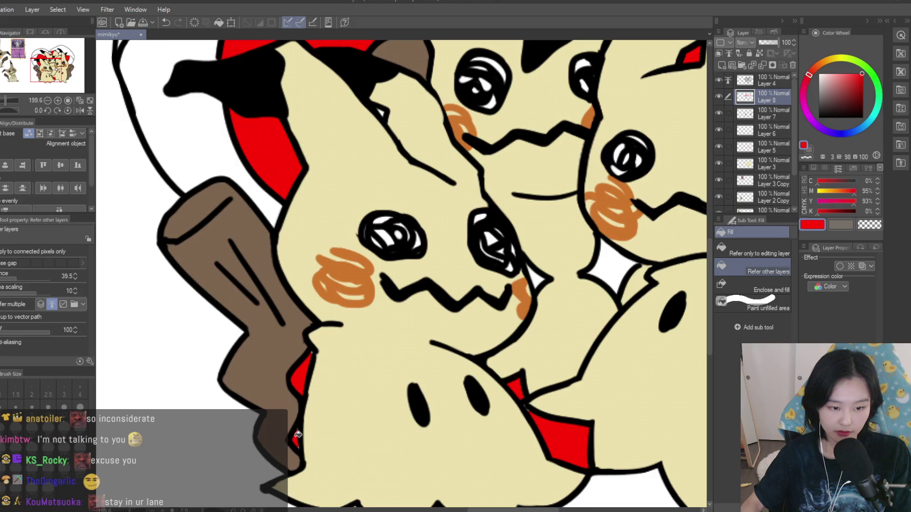
scroll(297, 434, "down", 3)
scroll(427, 332, "up", 3)
scroll(542, 260, "down", 5)
scroll(542, 260, "up", 3)
scroll(541, 260, "down", 3)
scroll(535, 259, "up", 2)
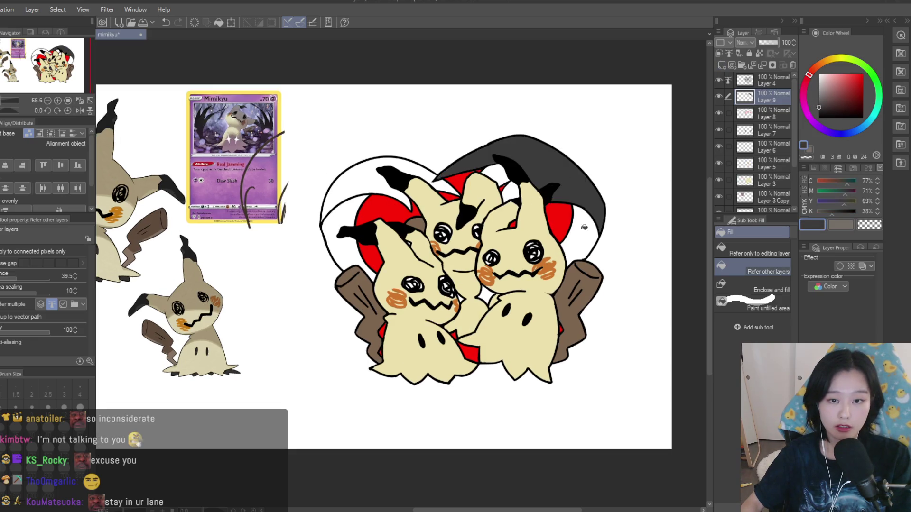
- Fill the heart's outer band dark grey, including the white gap on its left side
left_click(579, 228)
scroll(545, 214, "up", 2)
left_click(498, 180)
left_click(266, 204)
left_click(270, 236)
scroll(332, 285, "down", 4)
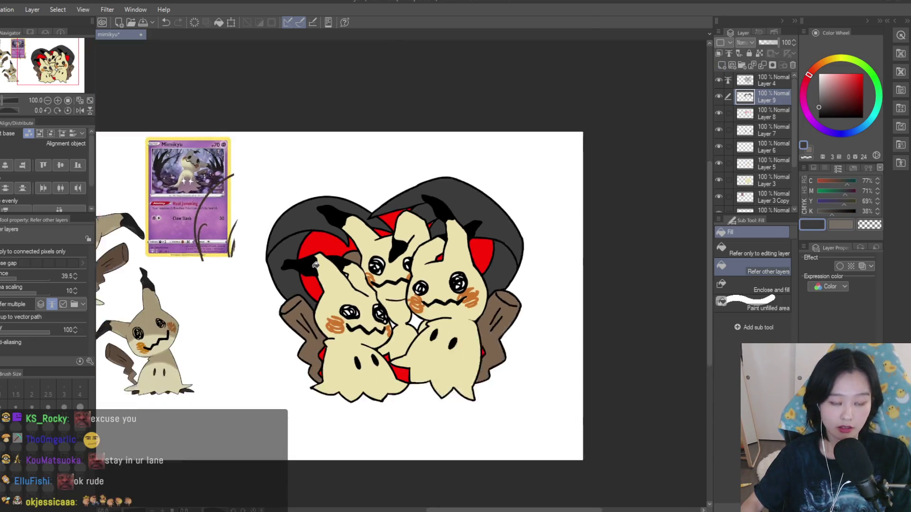
scroll(541, 317, "up", 2)
scroll(540, 317, "down", 3)
scroll(540, 317, "up", 4)
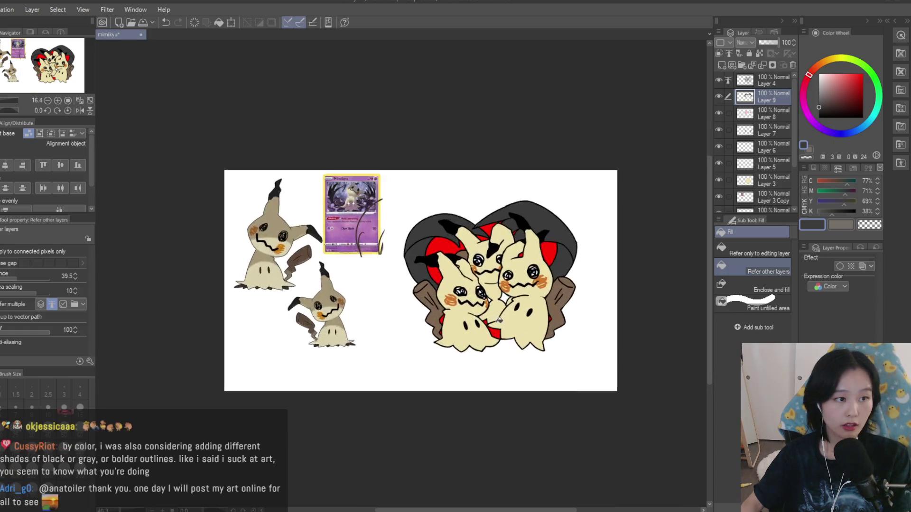
left_click(750, 119)
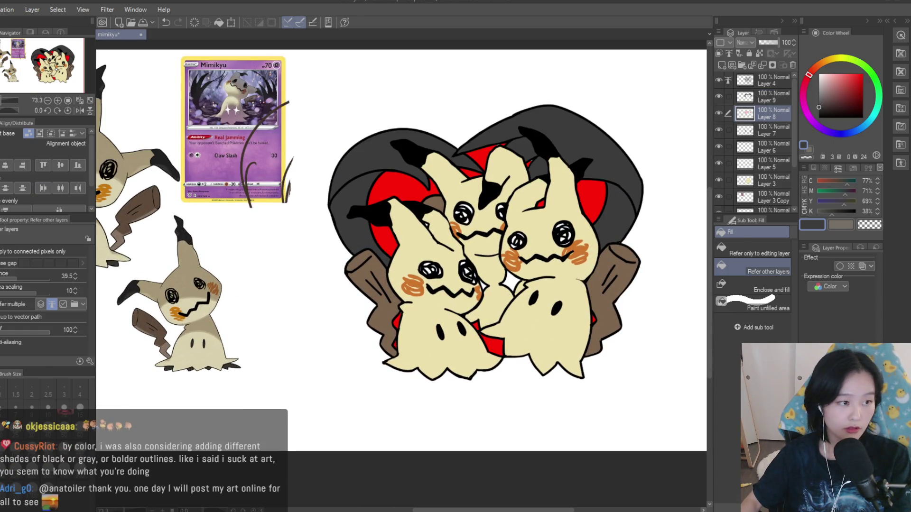
- Switch to the pen and check the grey band on Layer 9 before returning to Layer 8
key("p")
scroll(451, 133, "up", 7)
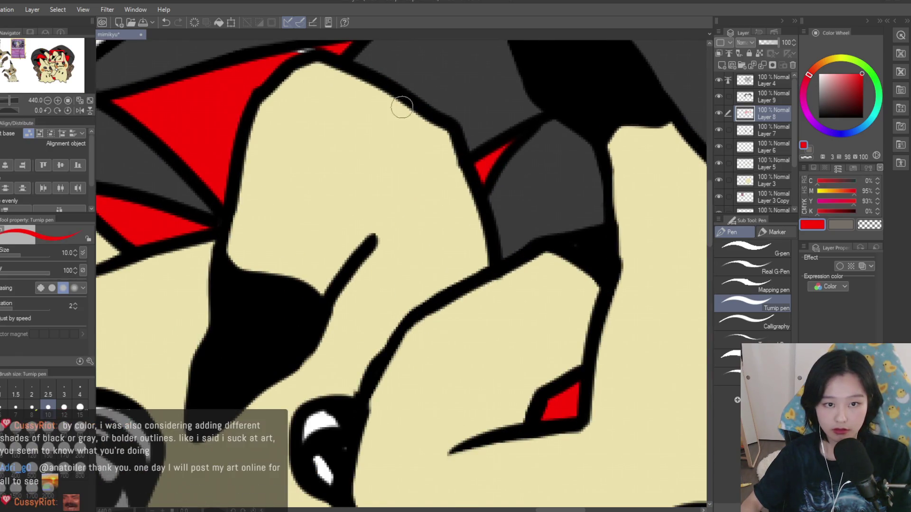
scroll(421, 120, "down", 8)
scroll(559, 178, "up", 6)
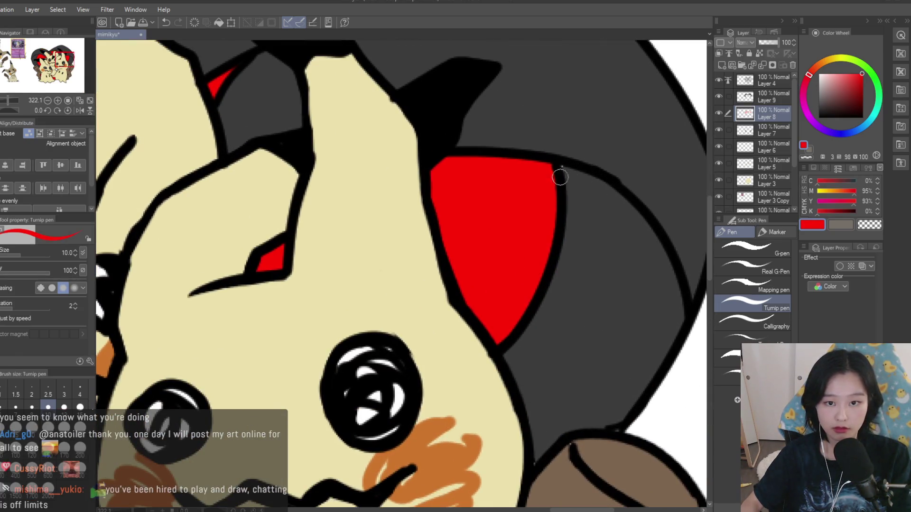
left_click(768, 97)
left_click(558, 164, "alt")
left_click(768, 114)
scroll(335, 231, "down", 4)
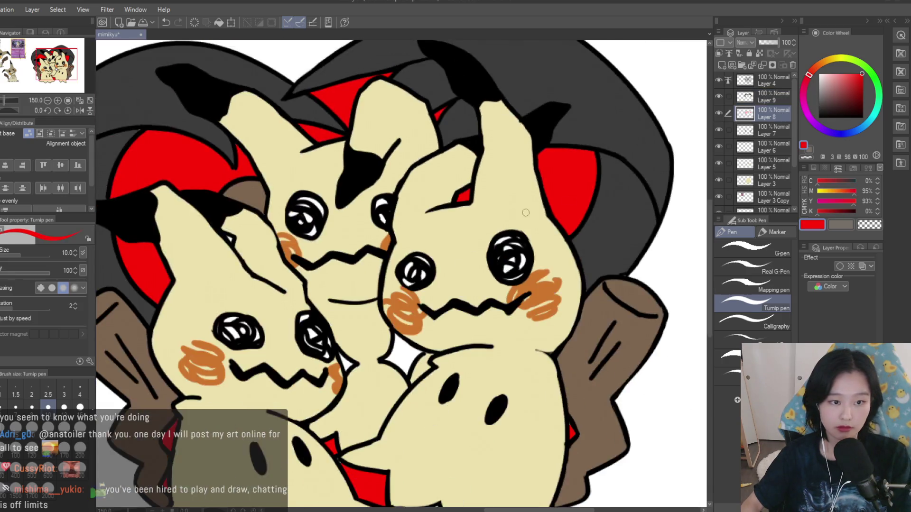
scroll(335, 231, "up", 3)
scroll(335, 231, "down", 4)
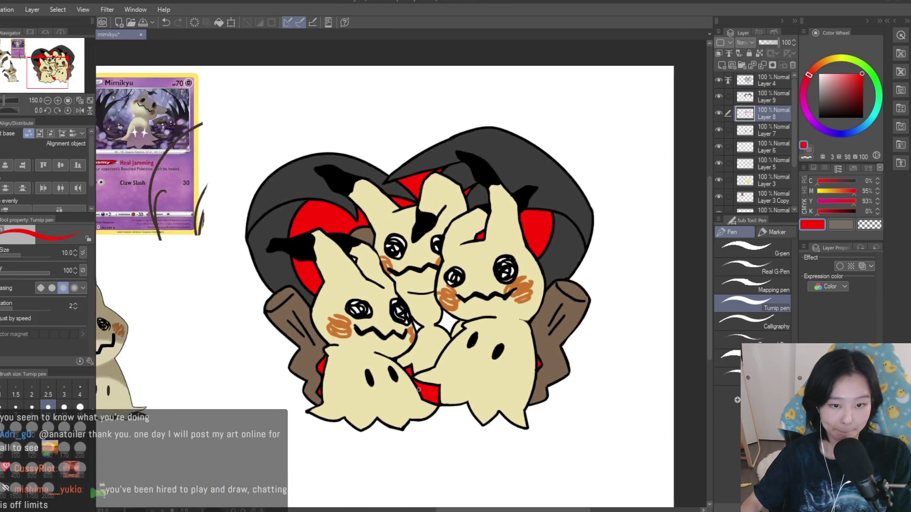
scroll(384, 381, "up", 5)
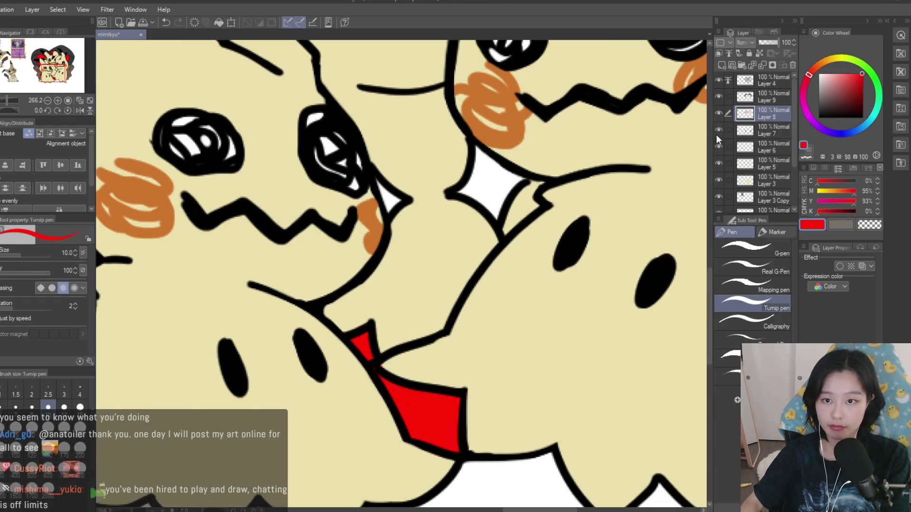
- On Layer 3, sample the cream body colour and enlarge the brush to 50
left_click(763, 182)
scroll(403, 237, "down", 4)
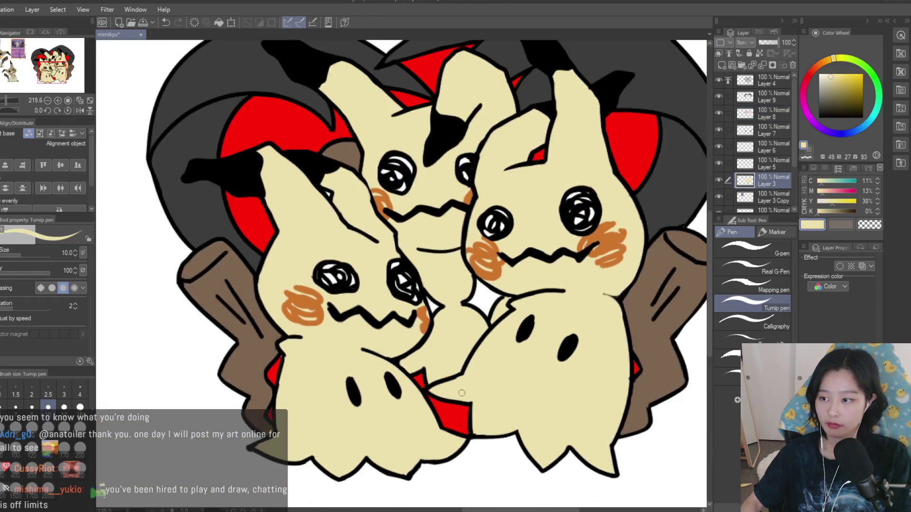
scroll(592, 209, "up", 4)
left_click(631, 161, "alt")
key("bracketright")
key("bracketright")
key("bracketright")
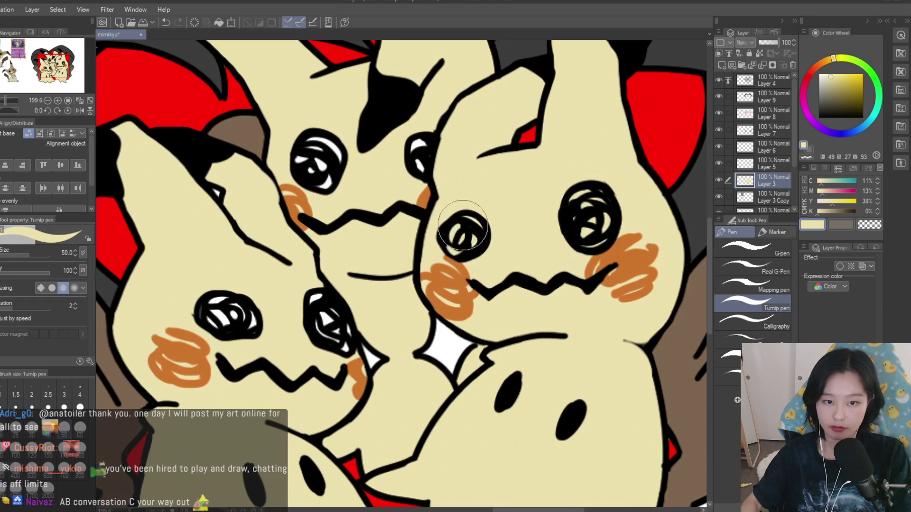
scroll(312, 143, "down", 3)
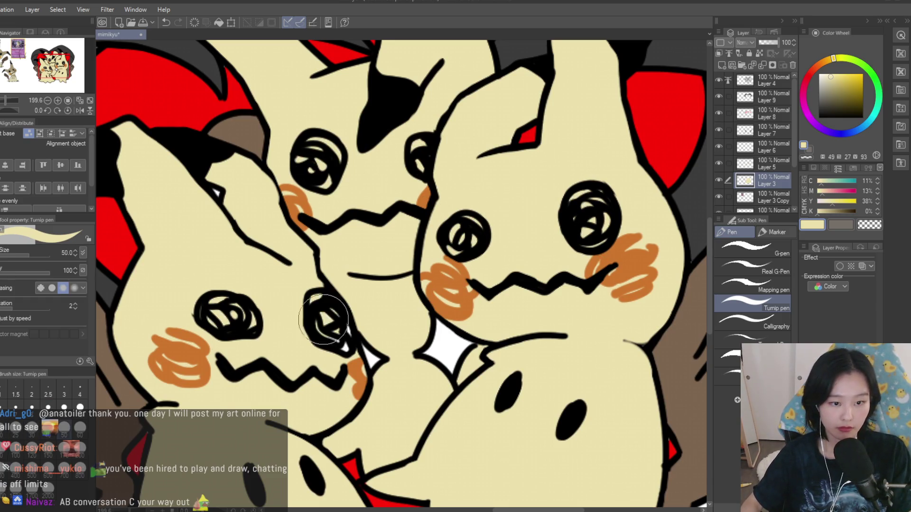
scroll(265, 219, "up", 2)
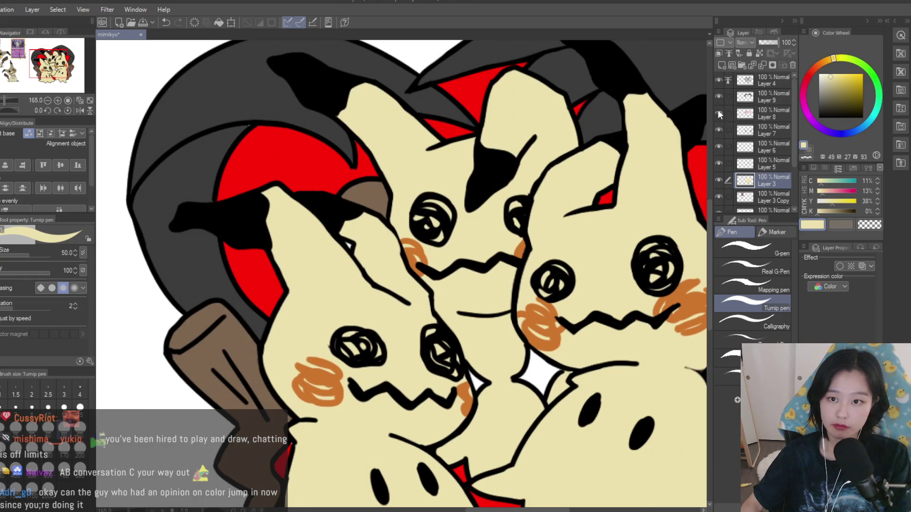
- On Layer 8, paint red into a small leftover gap with a size 10 brush
left_click(770, 113)
left_click(318, 172, "alt")
scroll(320, 173, "up", 4)
key("bracketleft")
key("bracketleft")
key("bracketleft")
scroll(384, 251, "up", 2)
left_click_drag(390, 336, 402, 365)
scroll(360, 304, "down", 8)
scroll(292, 212, "up", 4)
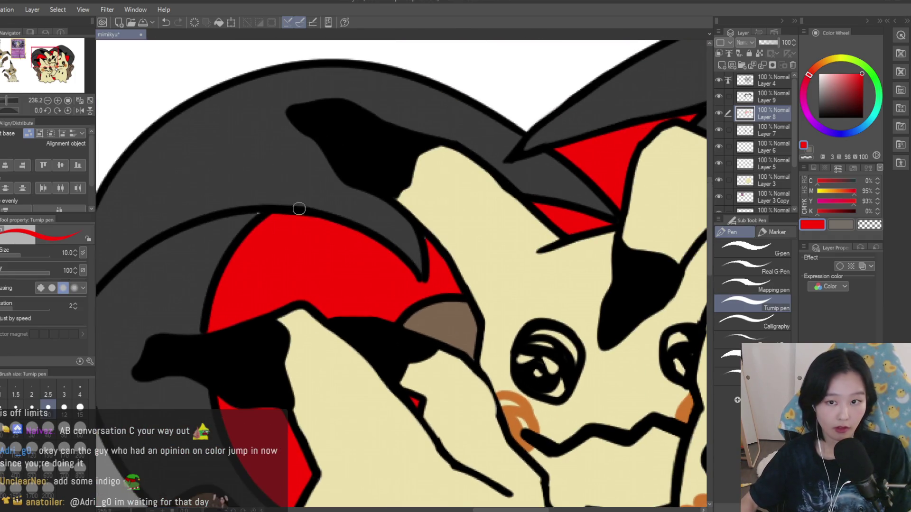
- Select Layer 9 with the transparent colour and toggle Layers 8 and 3 to check them
left_click(772, 100)
key("c")
scroll(244, 212, "down", 10)
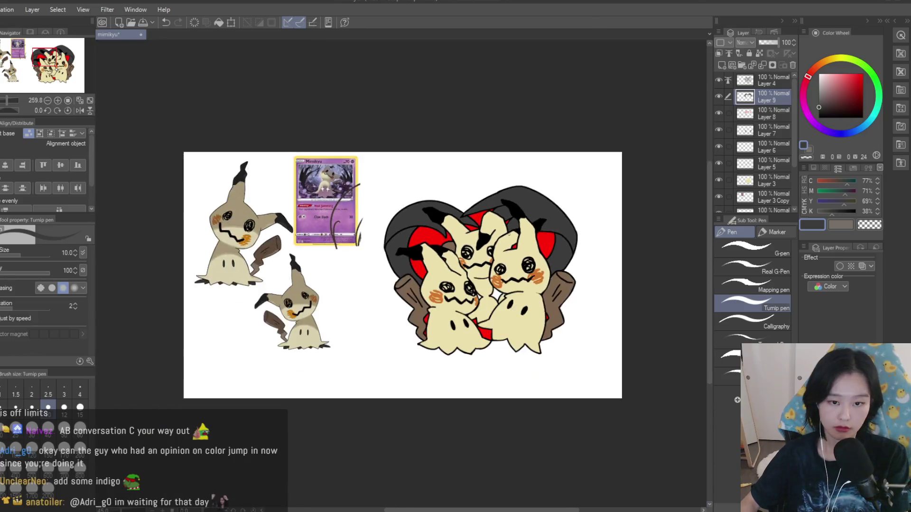
scroll(383, 267, "up", 2)
left_click(719, 114)
left_click(719, 114)
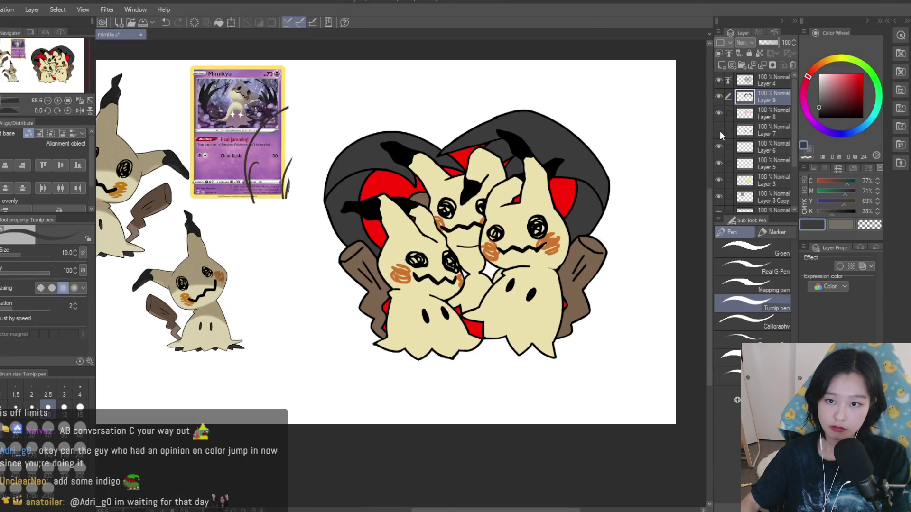
left_click(718, 181)
left_click(719, 180)
- Make Layer 3 the working layer and choose a beige shading colour
left_click(740, 180)
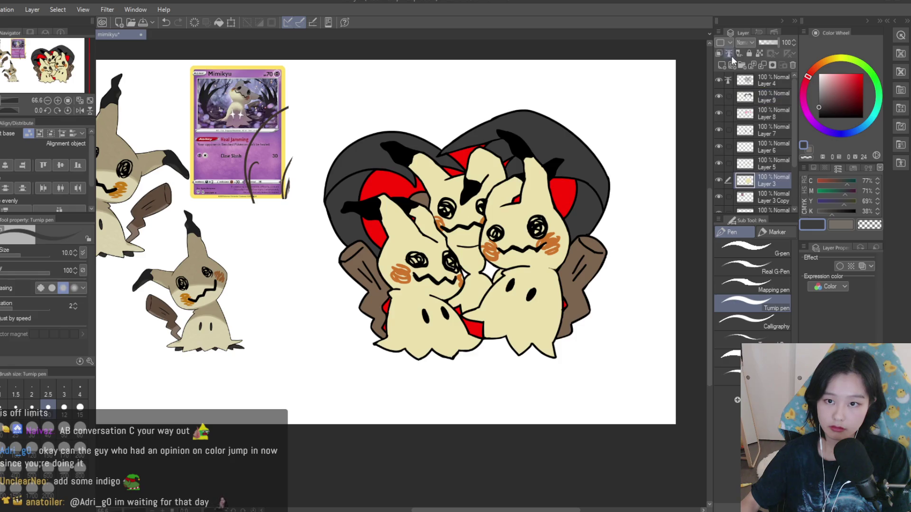
left_click(824, 62)
left_click(827, 85)
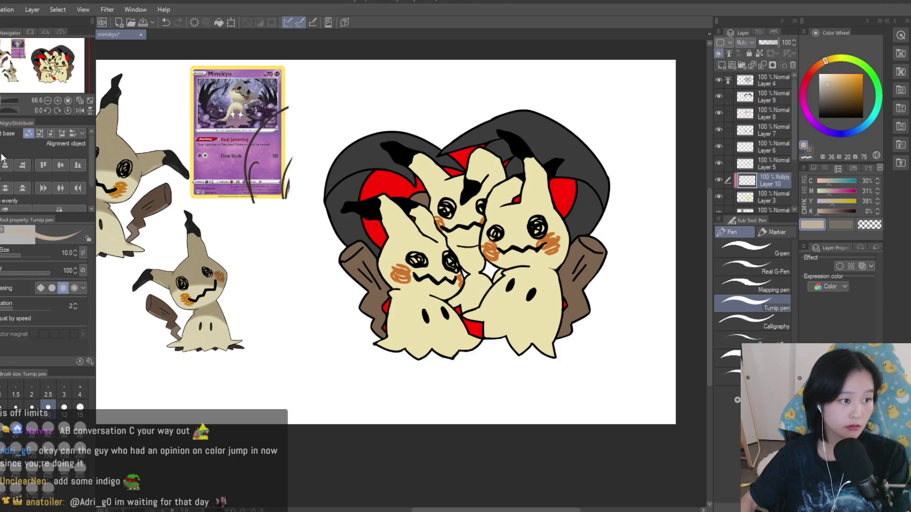
- Try a greyer beige translucent shadow on the bodies, then undo it and shrink the brush
scroll(427, 224, "up", 2)
key("bracketright")
key("bracketright")
key("bracketright")
left_click(824, 84)
mouse_move(503, 252)
left_mouse_down()
mouse_move(456, 266)
mouse_move(475, 283)
mouse_move(421, 256)
mouse_move(510, 284)
mouse_move(478, 305)
mouse_move(498, 305)
mouse_move(471, 392)
mouse_move(427, 441)
mouse_move(545, 360)
mouse_move(533, 398)
left_mouse_up()
key("ctrl+z")
key("bracketleft")
scroll(493, 260, "up", 4)
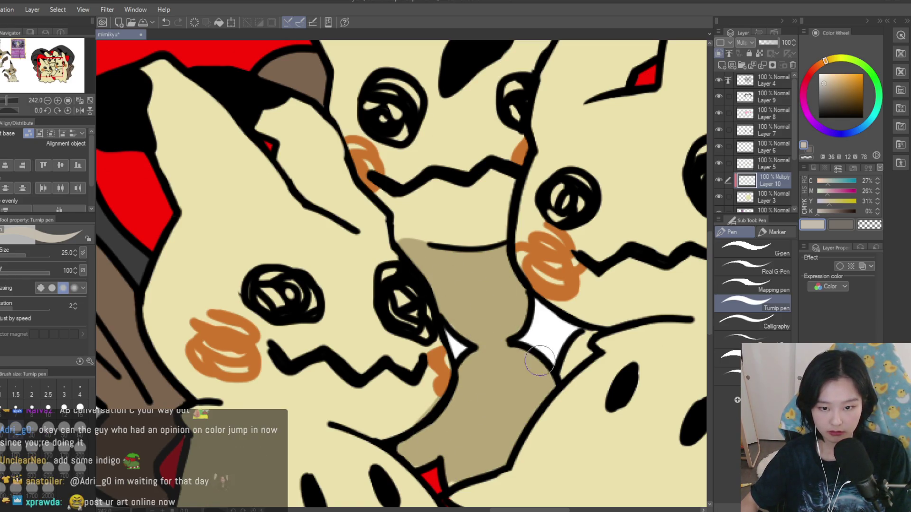
scroll(571, 351, "down", 8)
scroll(661, 236, "up", 2)
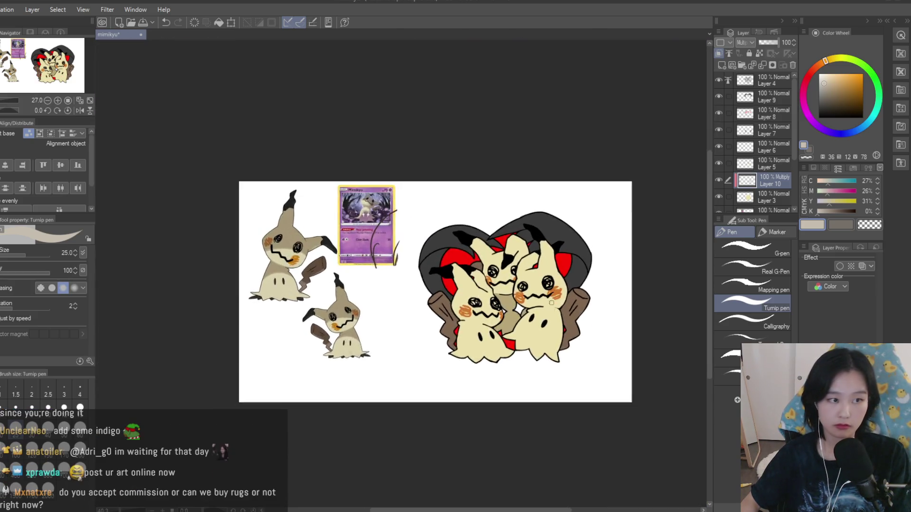
- Shade an arc across the middle Mimikyu's forehead and the right side of its head
key("c")
scroll(431, 289, "up", 5)
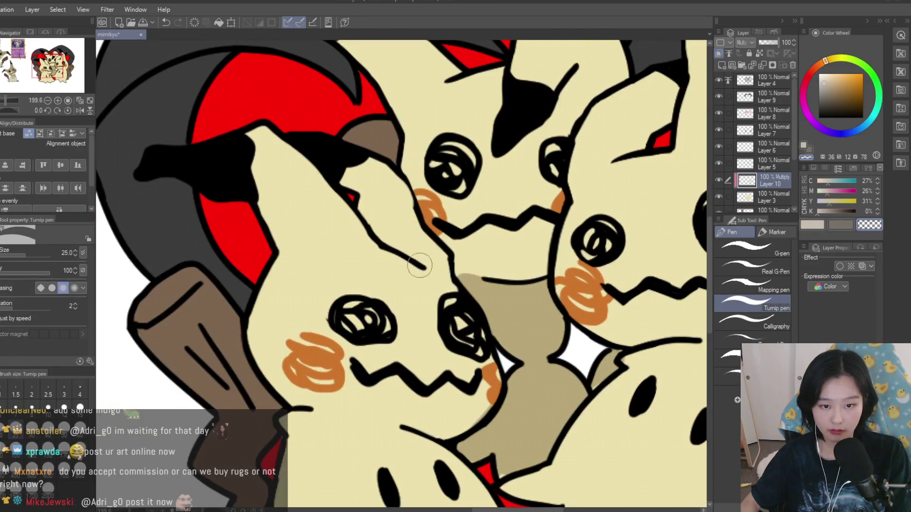
scroll(547, 256, "down", 6)
key("c")
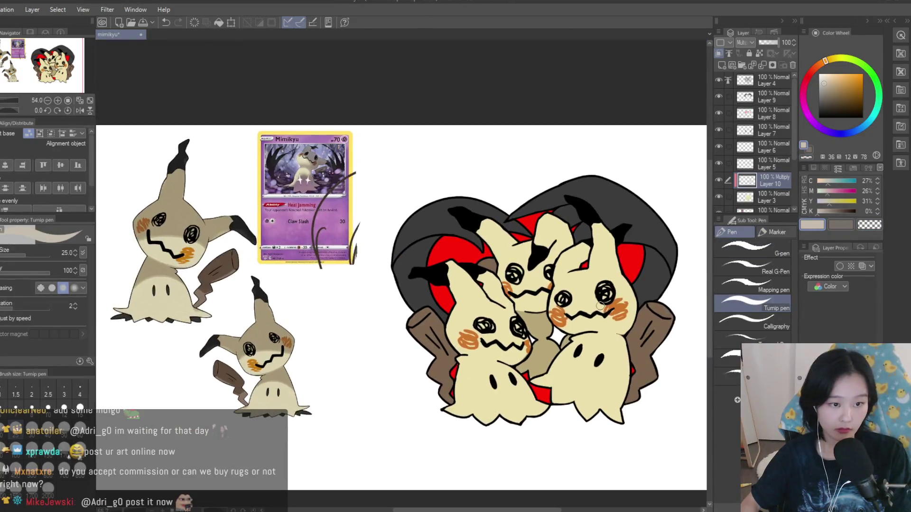
scroll(491, 321, "up", 3)
scroll(491, 321, "up", 5)
left_click_drag(496, 222, 379, 280)
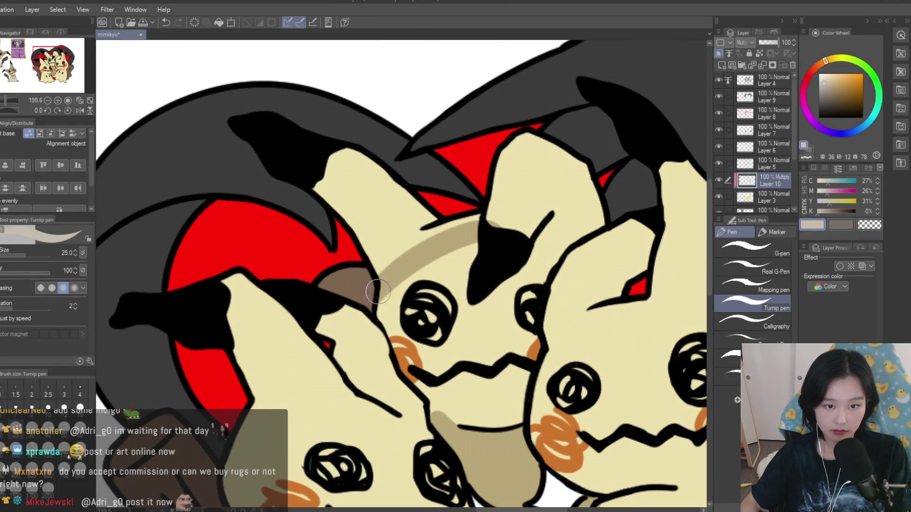
scroll(490, 223, "down", 3)
scroll(569, 204, "up", 4)
mouse_move(573, 147)
left_mouse_down()
mouse_move(569, 247)
mouse_move(484, 292)
left_mouse_up()
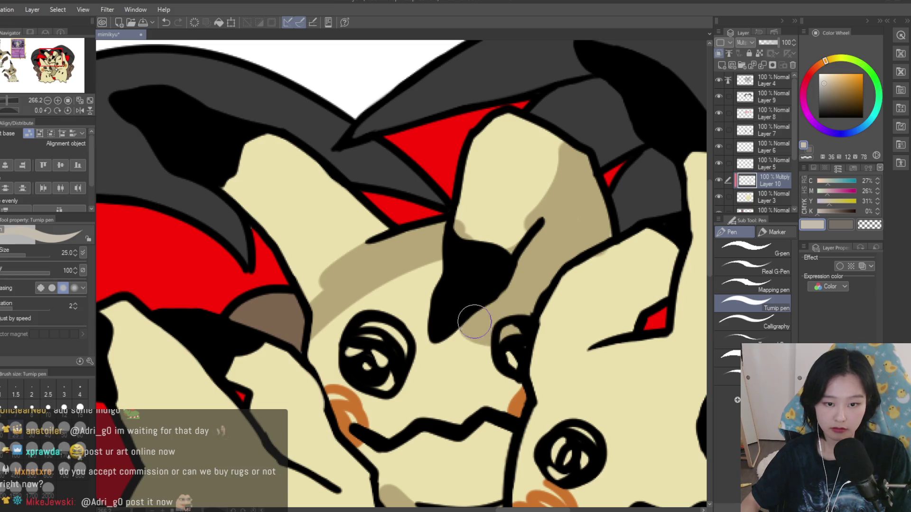
- Erase parts of the tan head shading to widen the light area
left_click(869, 225)
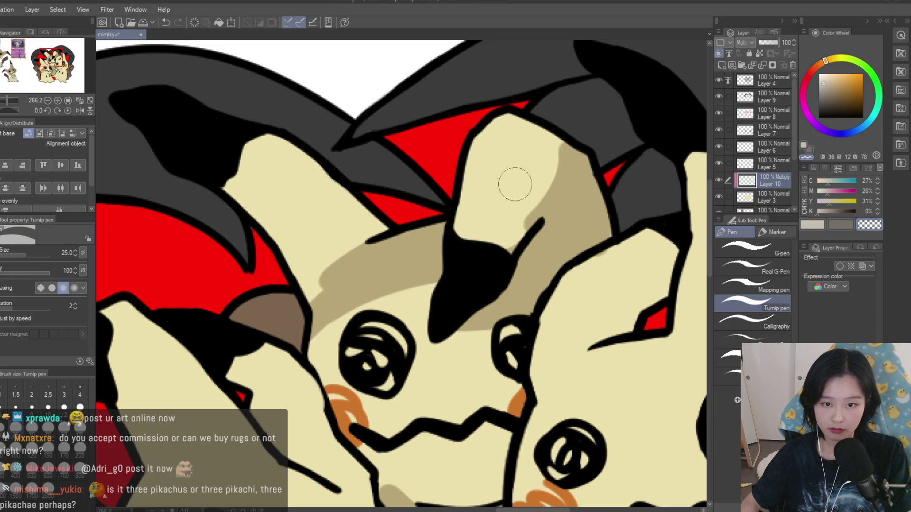
left_click_drag(507, 202, 493, 243)
left_click(812, 224)
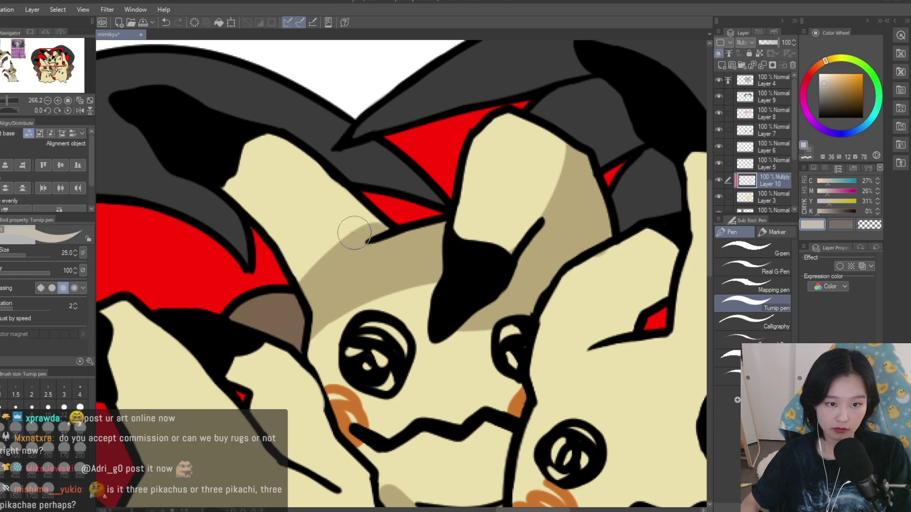
key("ctrl+0")
scroll(438, 248, "up", 4)
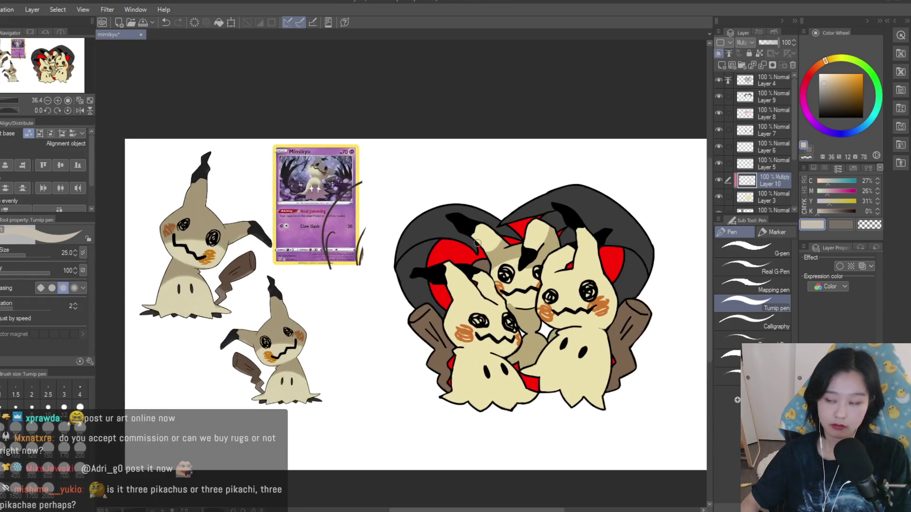
left_click(869, 224)
scroll(443, 238, "up", 4)
mouse_move(443, 238)
left_mouse_down()
mouse_move(451, 209)
mouse_move(414, 261)
left_mouse_up()
left_click(812, 225)
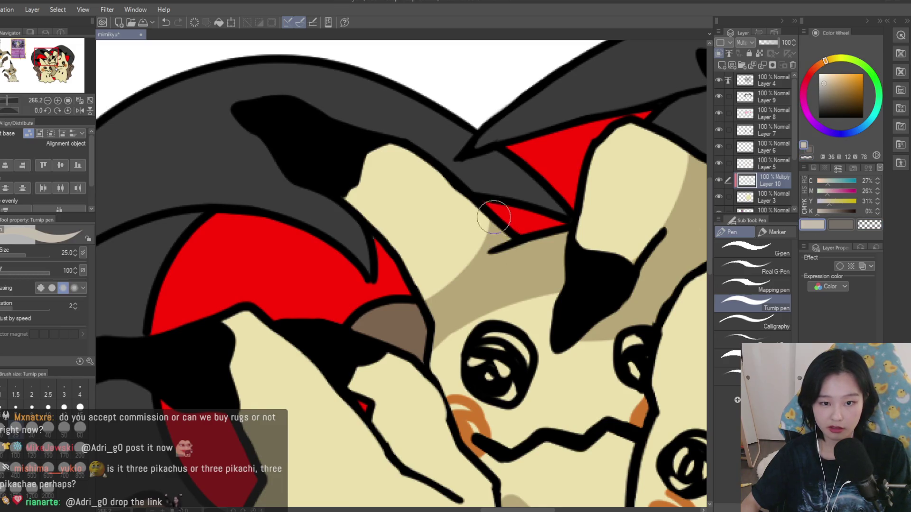
- Add tan shading around the back Mimikyu's left eye and left ear
scroll(490, 229, "down", 8)
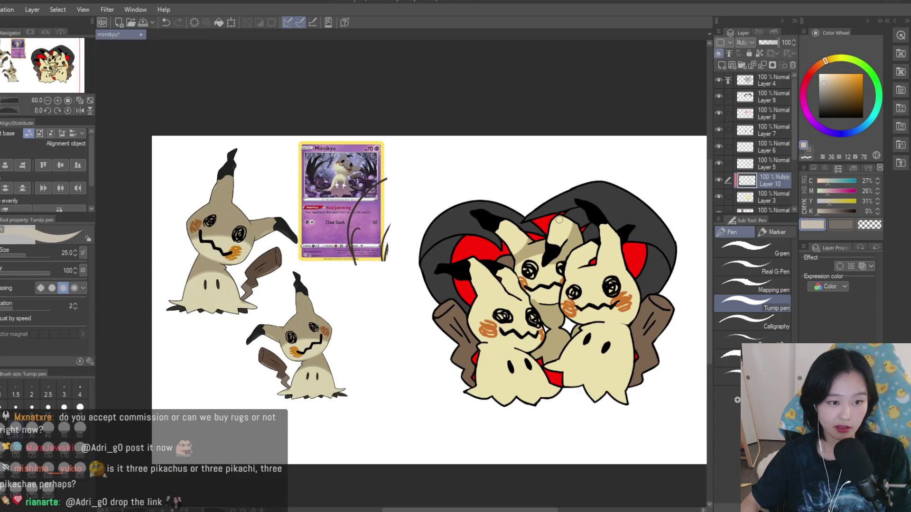
scroll(558, 220, "down", 1)
scroll(569, 259, "up", 6)
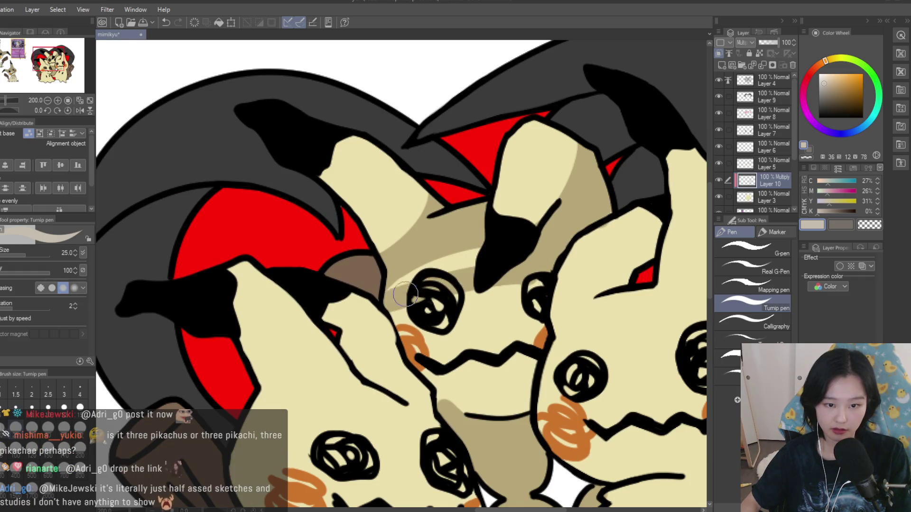
left_click_drag(397, 298, 394, 286)
left_click_drag(417, 202, 380, 219)
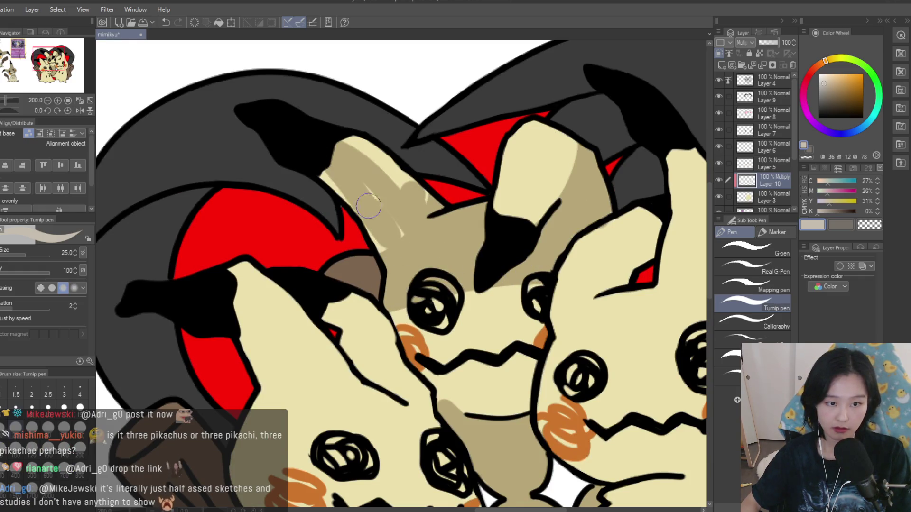
scroll(388, 243, "down", 8)
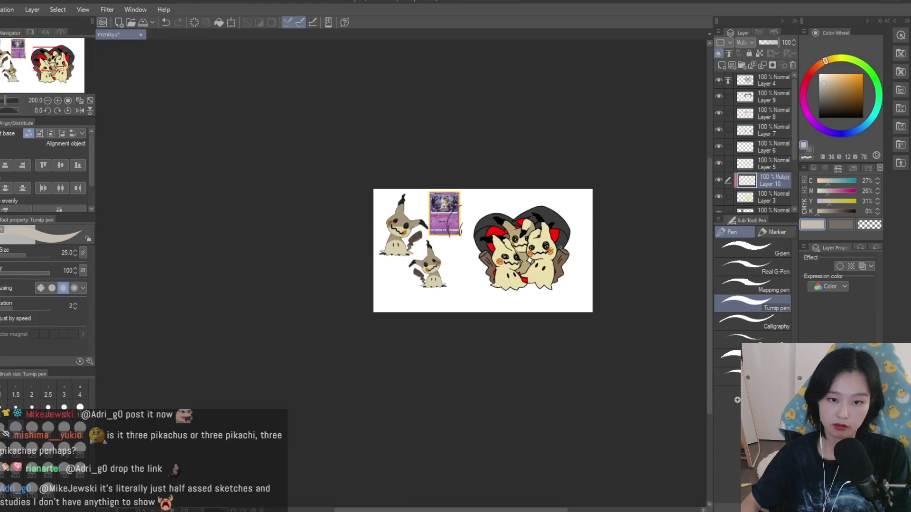
- Paint tan shadows down the front Mimikyus' bodies and under the head outline
scroll(577, 261, "up", 4)
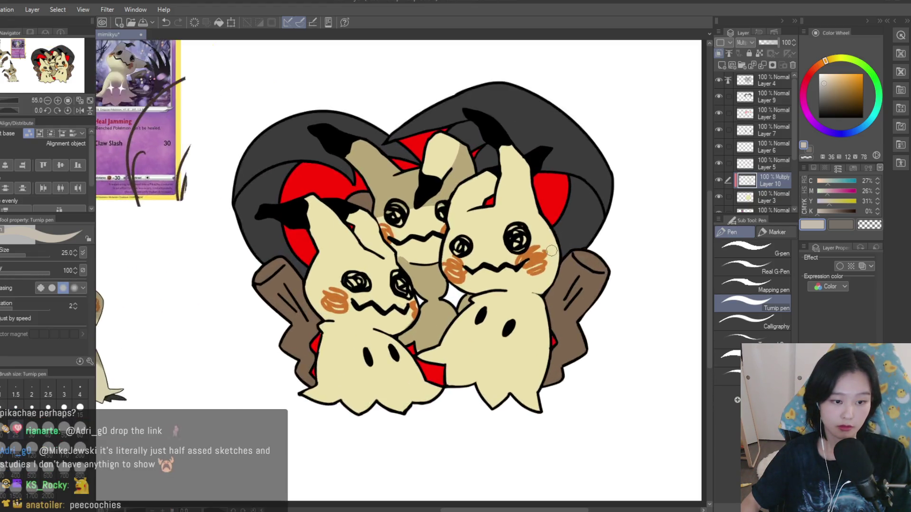
scroll(517, 313, "up", 3)
mouse_move(413, 253)
left_mouse_down()
mouse_move(548, 329)
mouse_move(550, 403)
left_mouse_up()
key("ctrl+z")
mouse_move(414, 248)
left_mouse_down()
mouse_move(567, 412)
mouse_move(569, 427)
left_mouse_up()
scroll(511, 236, "up", 2)
left_click_drag(420, 240, 587, 260)
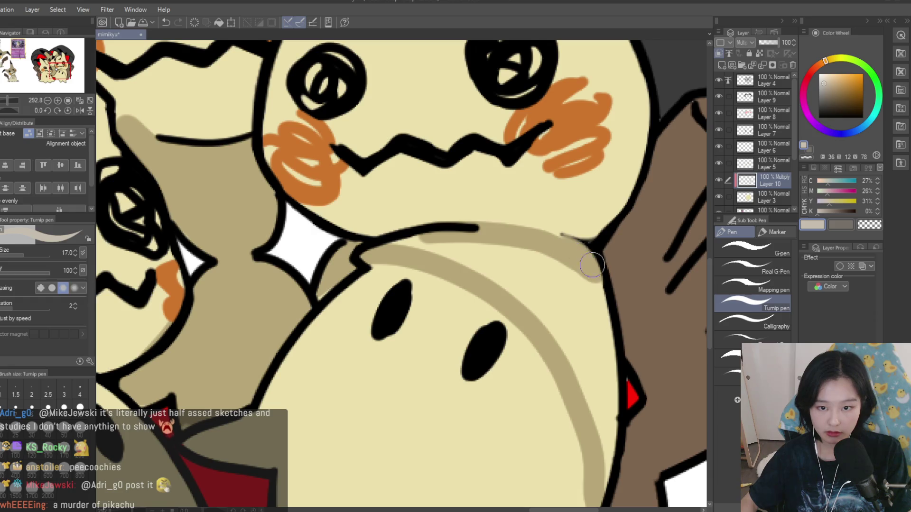
mouse_move(479, 234)
left_mouse_down()
mouse_move(449, 254)
mouse_move(575, 263)
mouse_move(599, 454)
left_mouse_up()
- Shade the lower body and its jagged bottom edge in tan
scroll(599, 454, "down", 10)
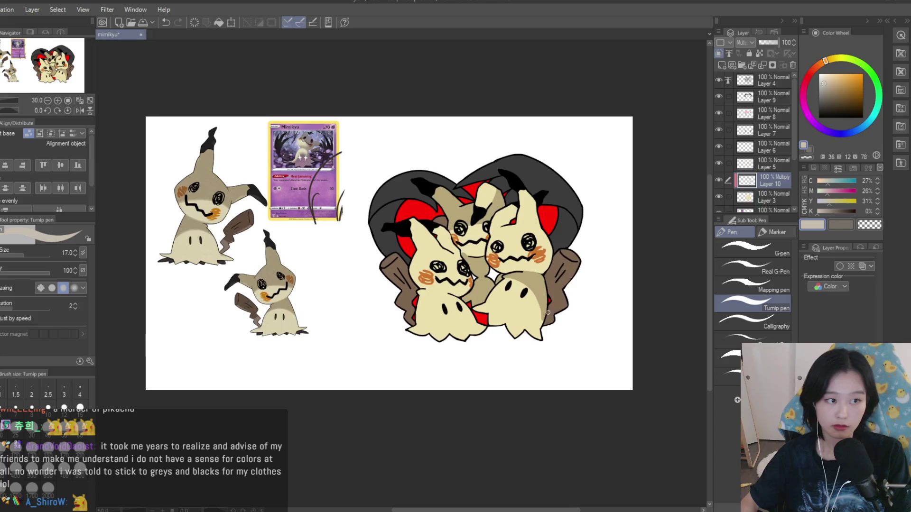
scroll(503, 304, "up", 8)
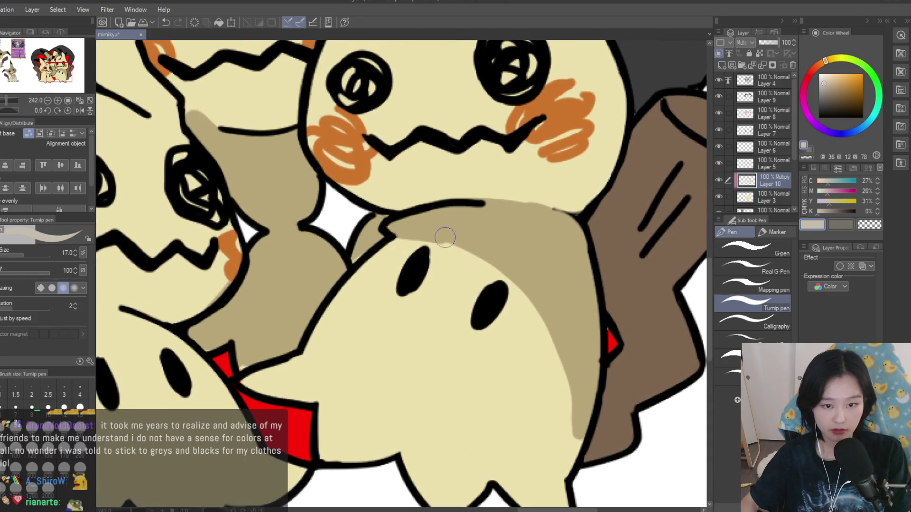
scroll(567, 483, "down", 8)
scroll(479, 368, "up", 7)
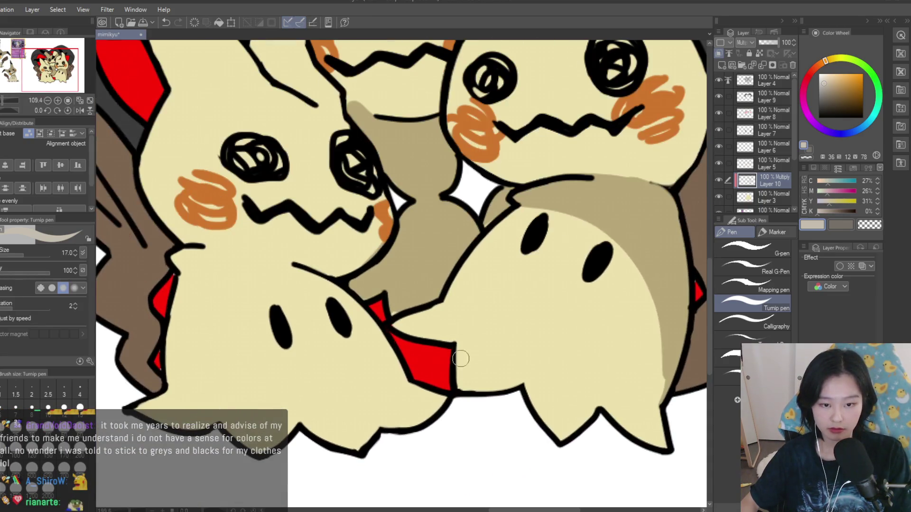
scroll(627, 413, "down", 5)
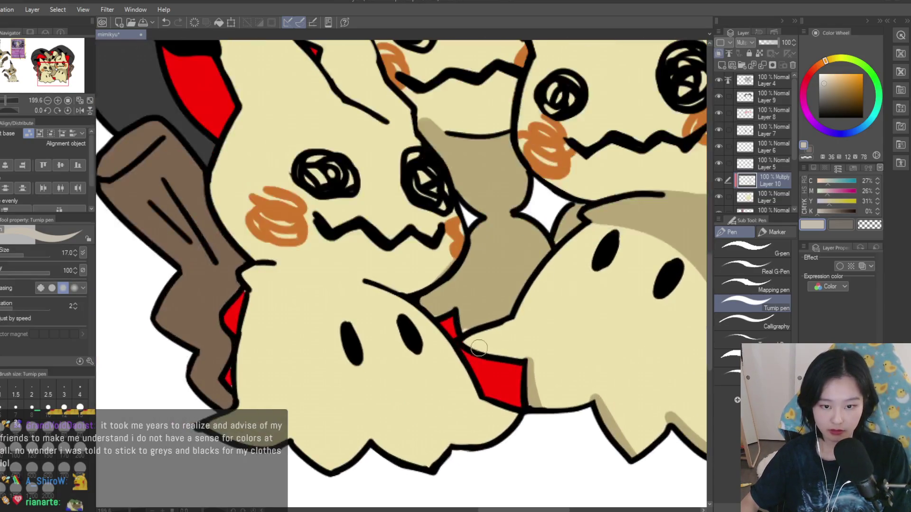
scroll(562, 340, "up", 5)
scroll(562, 340, "down", 5)
scroll(562, 340, "down", 8)
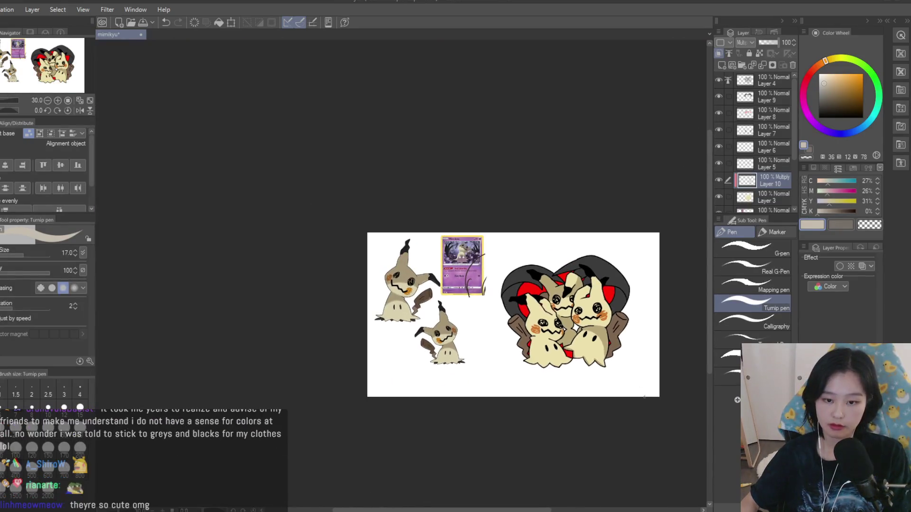
scroll(612, 361, "up", 4)
scroll(423, 281, "up", 1)
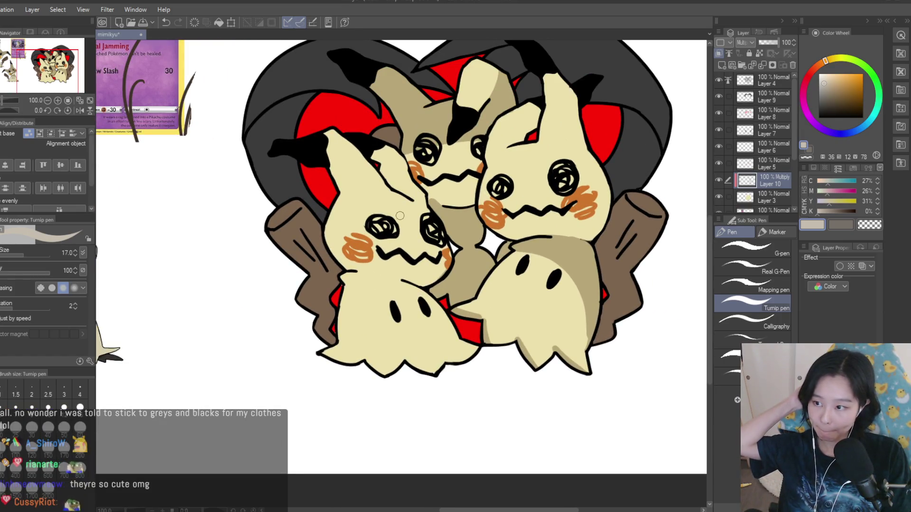
scroll(539, 288, "down", 3)
scroll(507, 261, "up", 4)
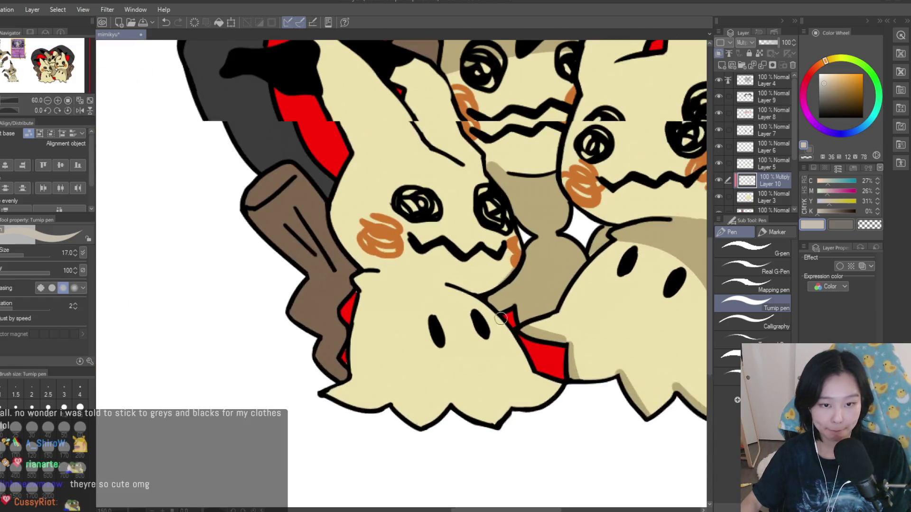
scroll(556, 333, "down", 3)
scroll(556, 333, "up", 4)
left_click_drag(502, 296, 382, 434)
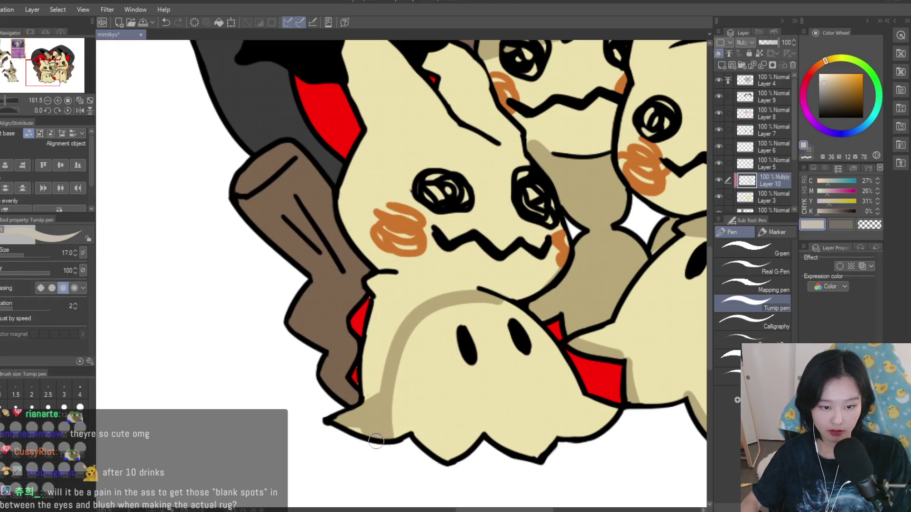
left_click_drag(492, 440, 567, 462)
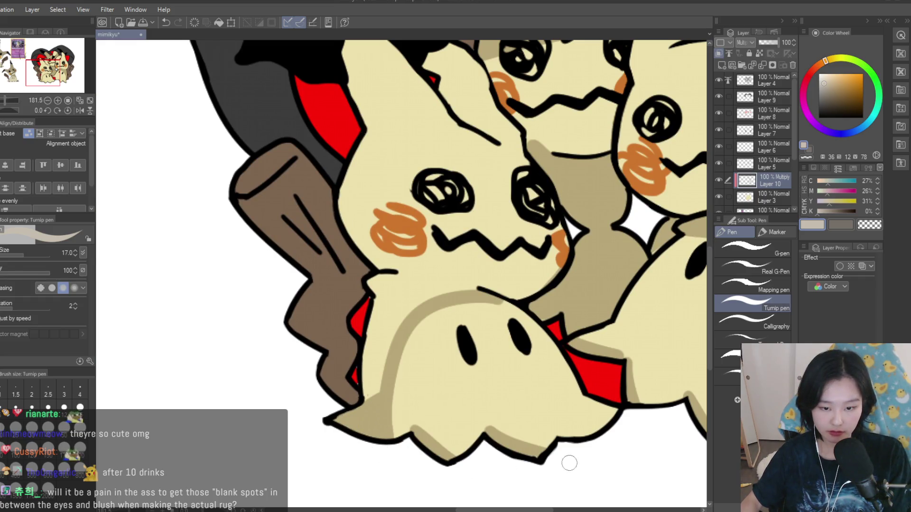
- Shade beneath the lower-left Mimikyu's face and along its body in the tan colour
scroll(610, 432, "down", 5)
scroll(498, 370, "up", 5)
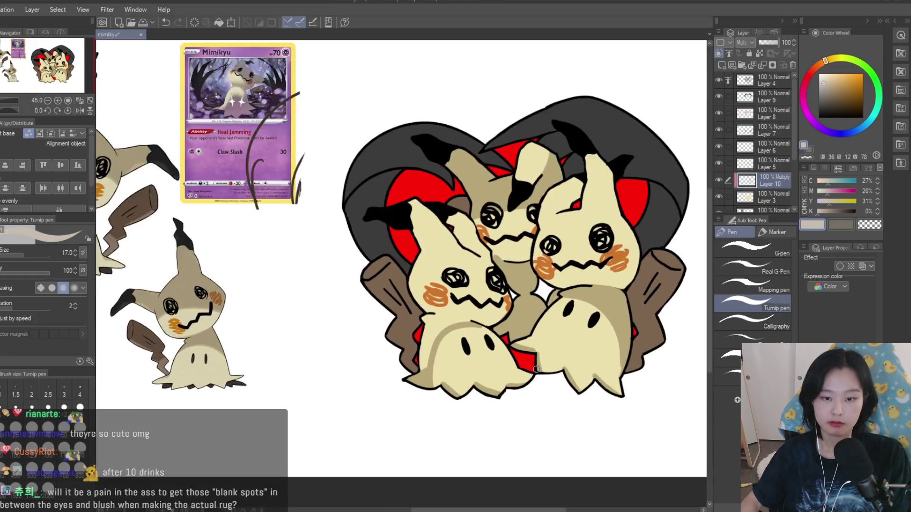
scroll(546, 335, "up", 4)
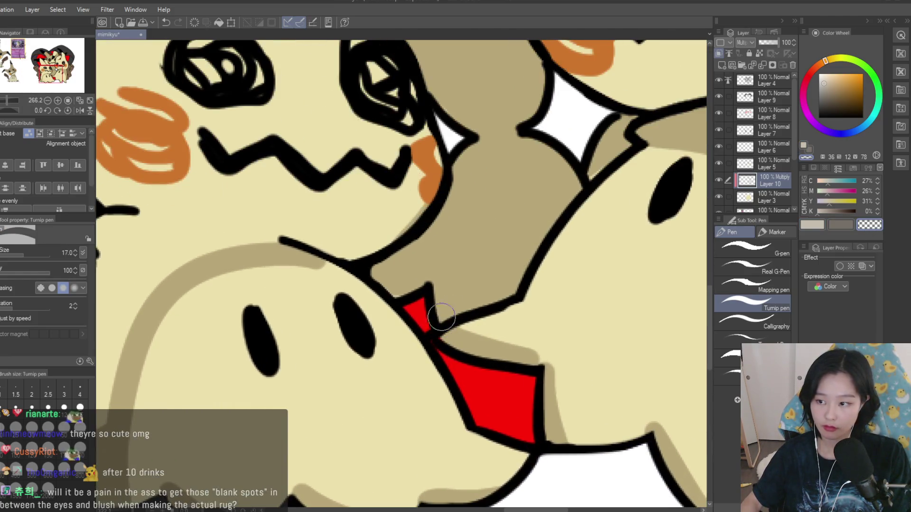
left_click_drag(538, 298, 472, 341)
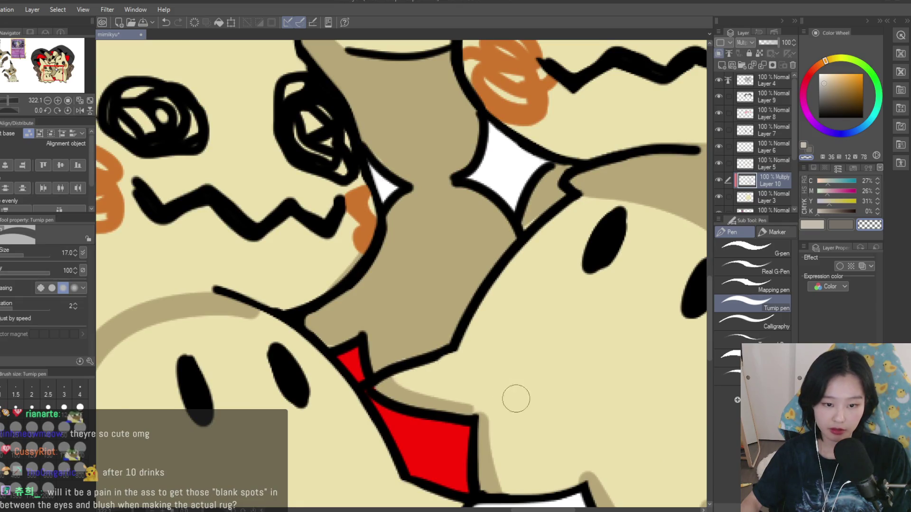
scroll(519, 401, "down", 6)
key("c")
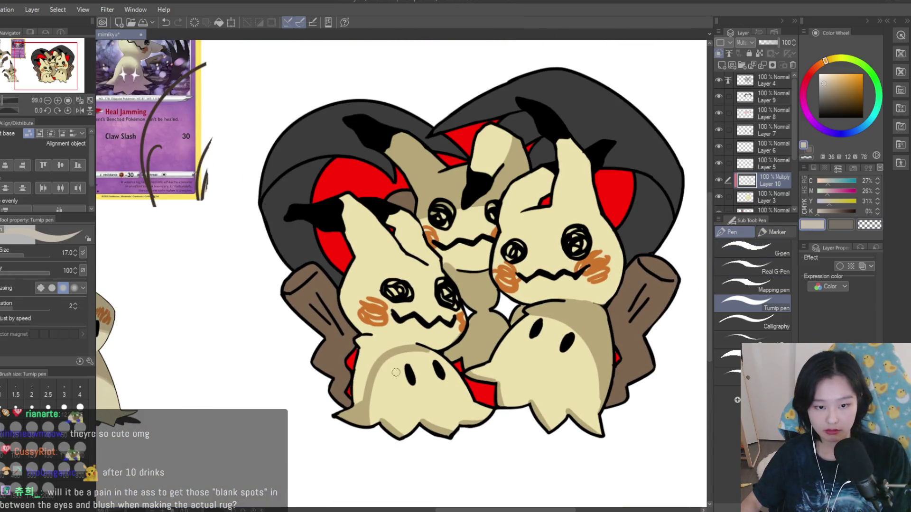
scroll(421, 350, "up", 5)
left_click_drag(287, 332, 339, 329)
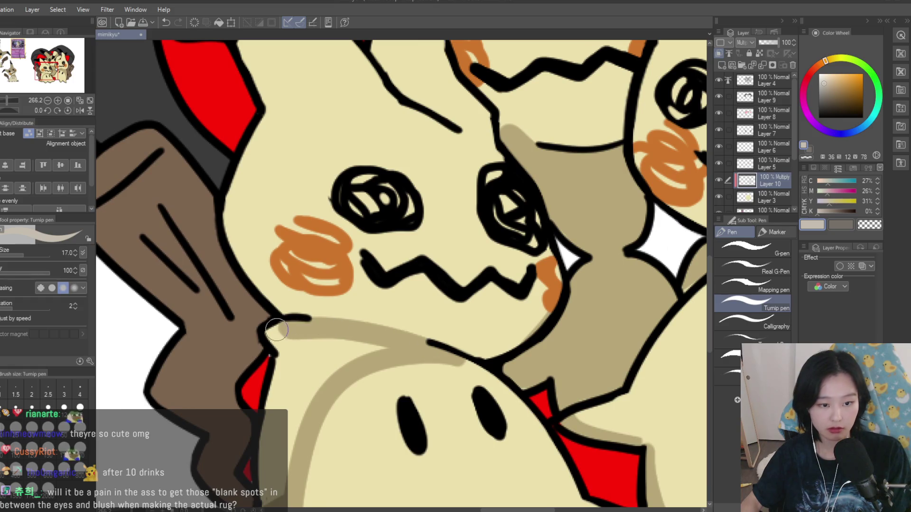
left_click_drag(276, 350, 376, 349)
scroll(326, 325, "down", 3)
left_click_drag(320, 351, 310, 381)
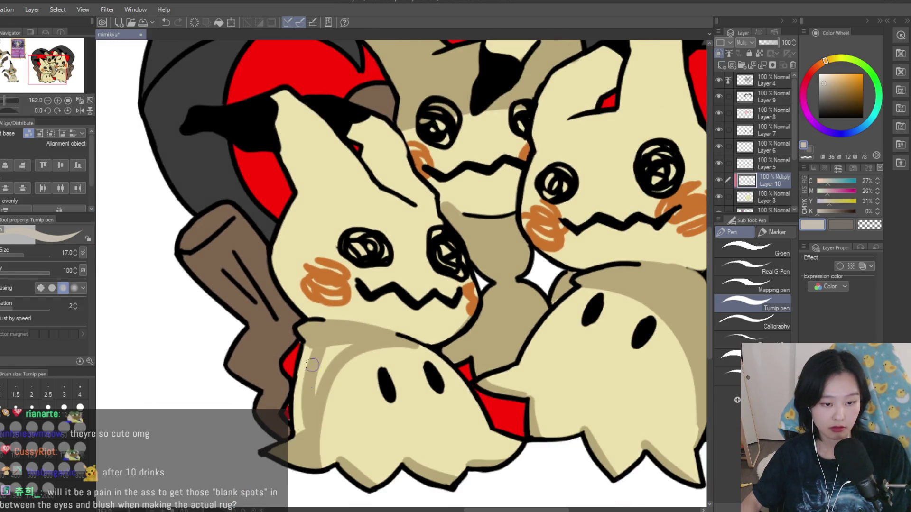
- Add a tan shadow across the left Mimikyu's forehead, redrawing it until placed right
scroll(318, 388, "down", 5)
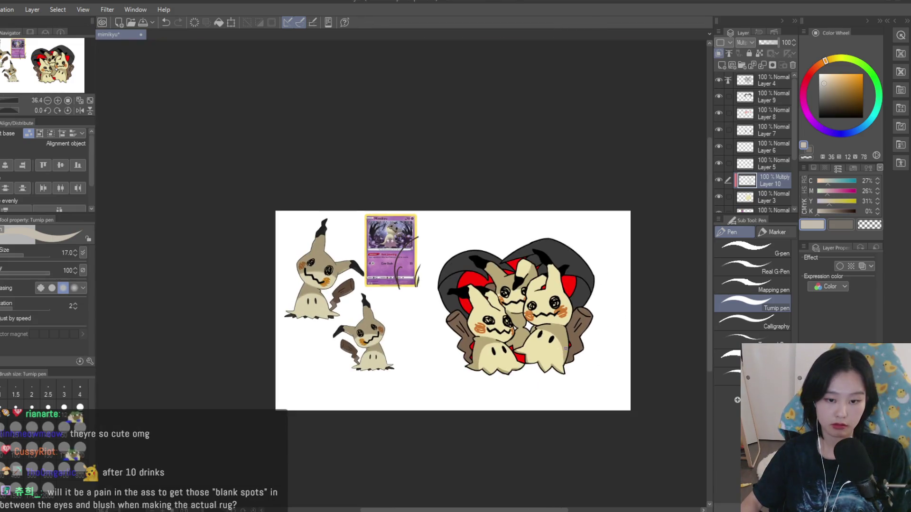
scroll(561, 350, "up", 5)
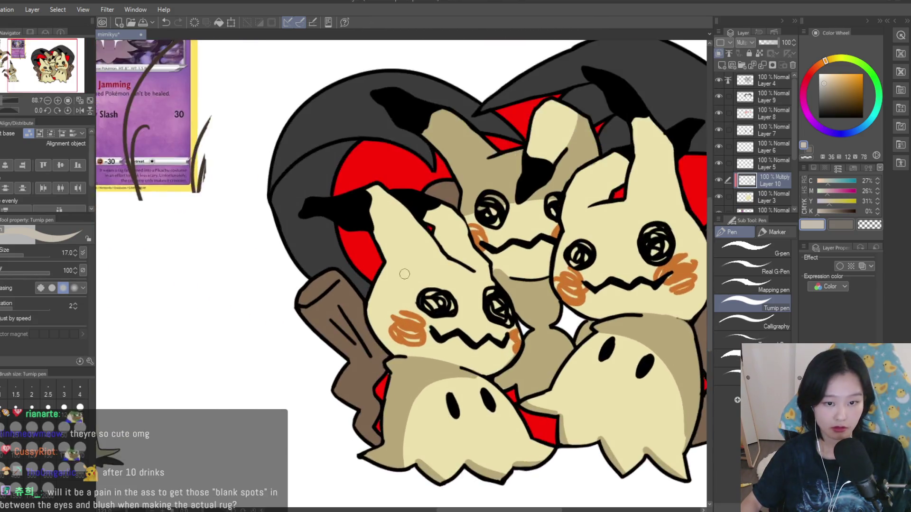
scroll(404, 274, "up", 1)
left_click_drag(377, 260, 509, 332)
scroll(310, 244, "up", 3)
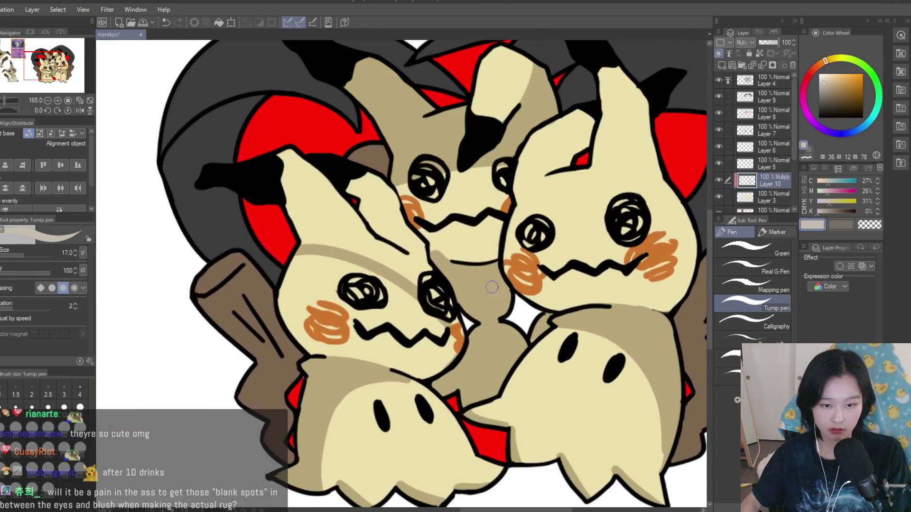
key("ctrl+z")
left_click_drag(301, 238, 418, 276)
key("ctrl+z")
mouse_move(301, 238)
left_mouse_down()
mouse_move(409, 253)
mouse_move(403, 208)
mouse_move(393, 226)
left_mouse_up()
scroll(391, 234, "up", 2)
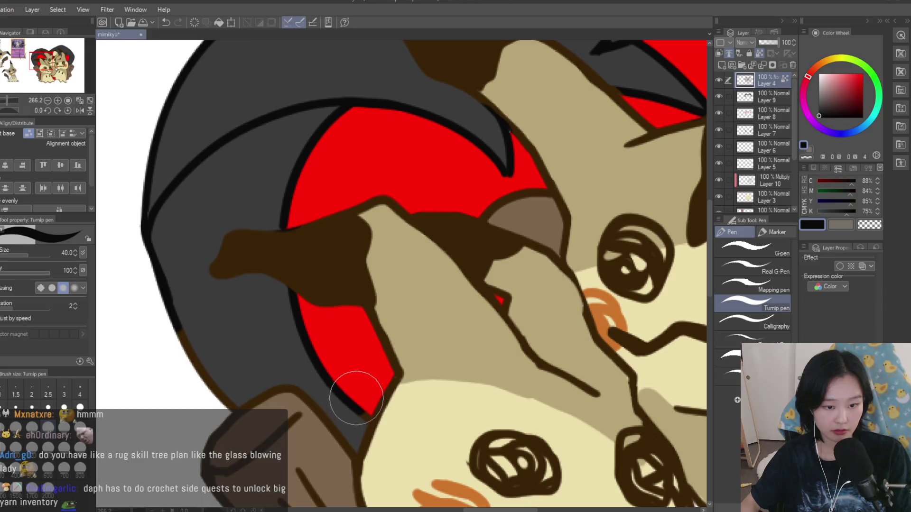
scroll(199, 351, "down", 5)
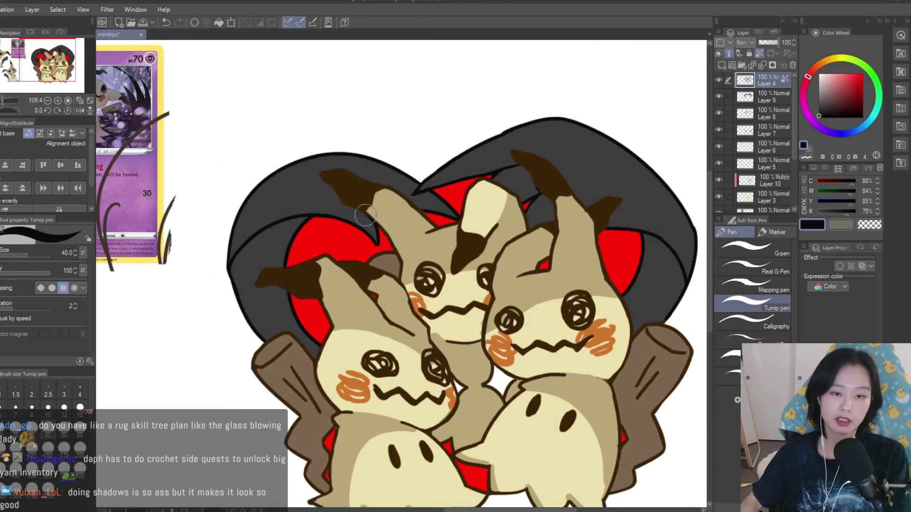
scroll(379, 207, "up", 2)
scroll(566, 272, "down", 3)
scroll(626, 359, "up", 2)
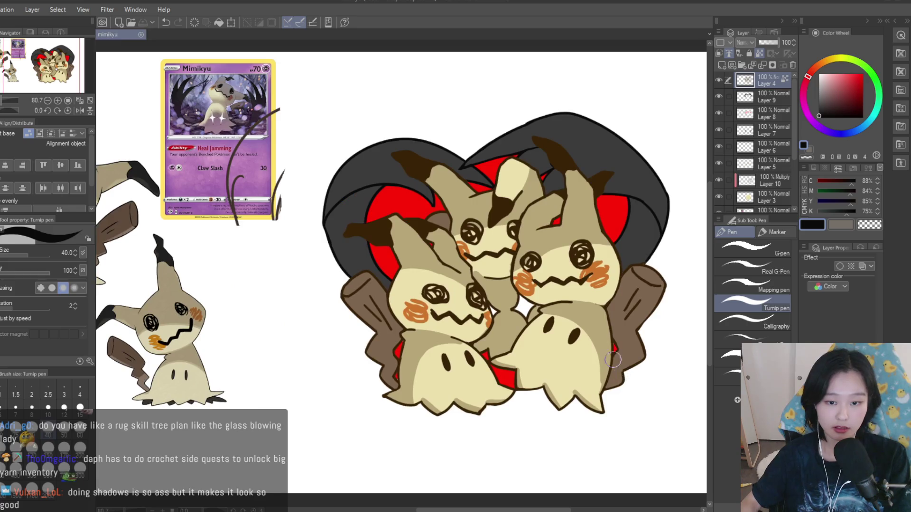
scroll(459, 205, "down", 3)
scroll(610, 229, "up", 1)
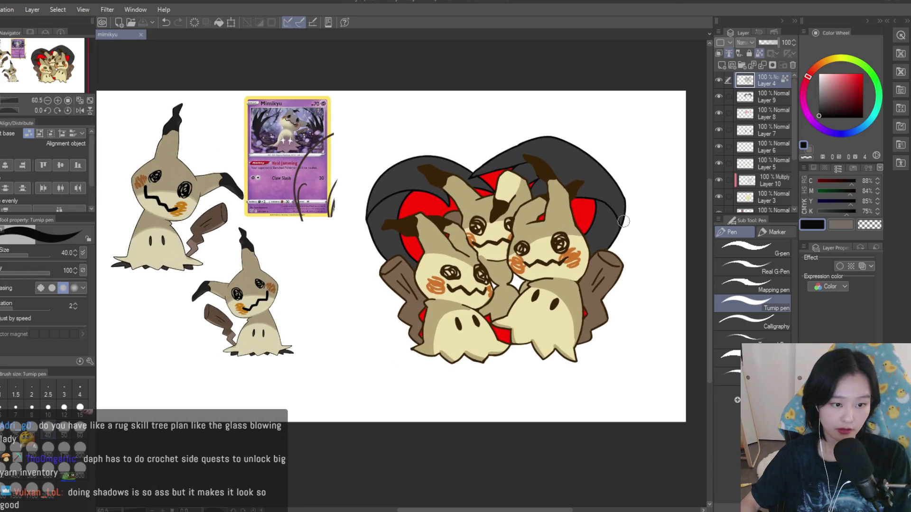
scroll(623, 221, "down", 2)
scroll(636, 218, "up", 3)
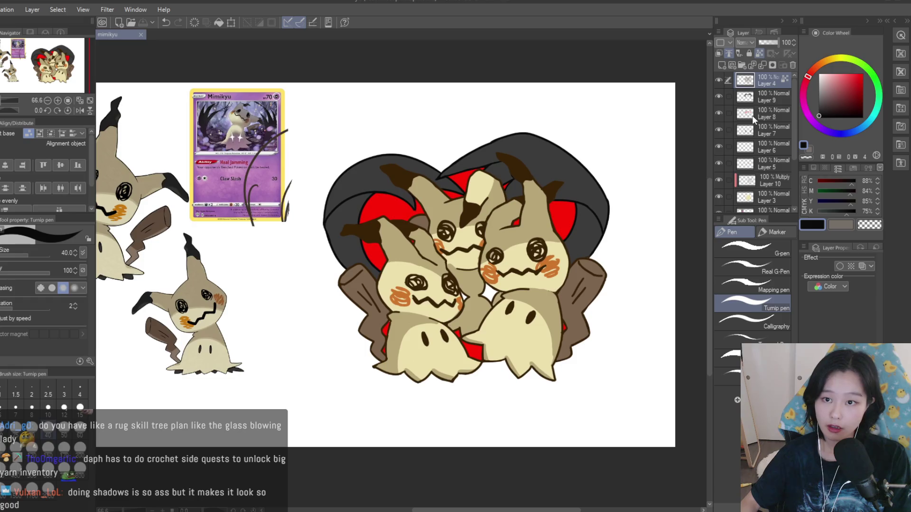
- Add a new layer above Layer 7 and pick a darker brown from the stump colour
left_click(766, 130)
left_click(721, 65)
scroll(550, 329, "up", 2)
left_click(613, 278, "alt")
left_click(839, 103)
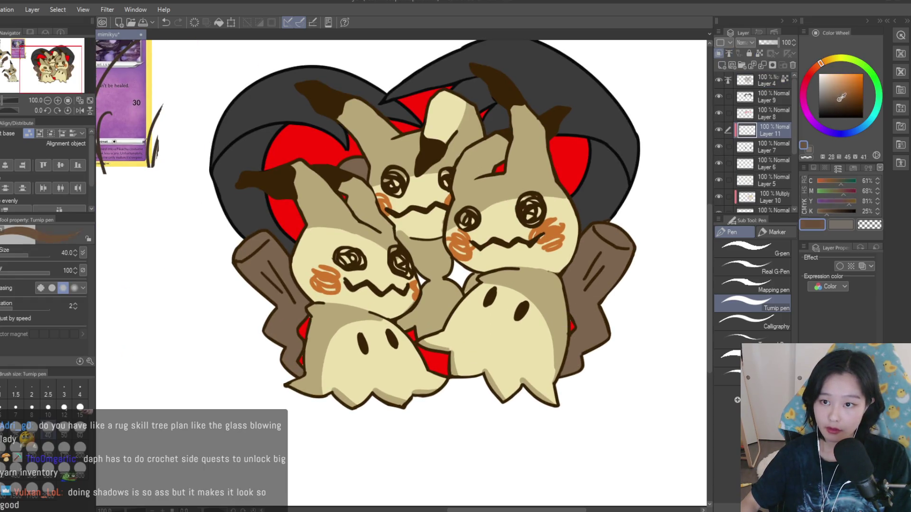
- Shade the left edge and upper part of the right stump in dark brown
scroll(584, 257, "down", 2)
scroll(573, 257, "up", 3)
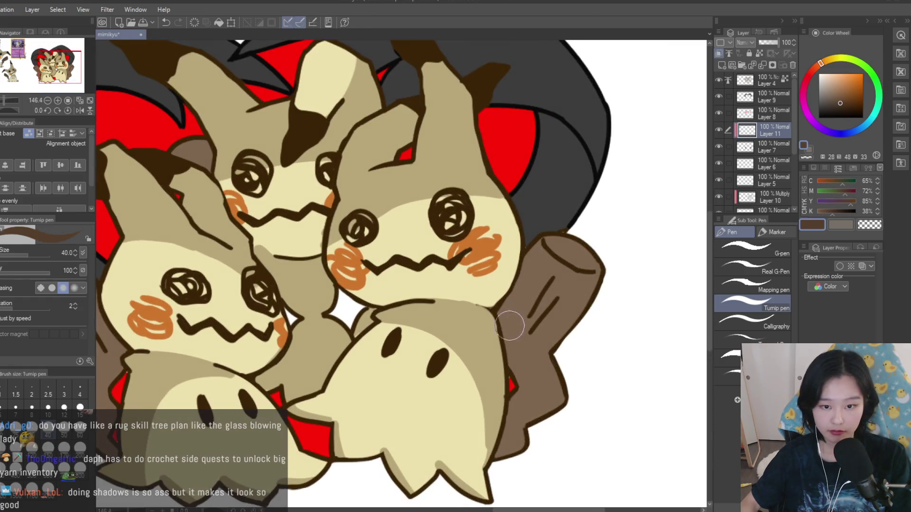
left_click_drag(507, 324, 577, 424)
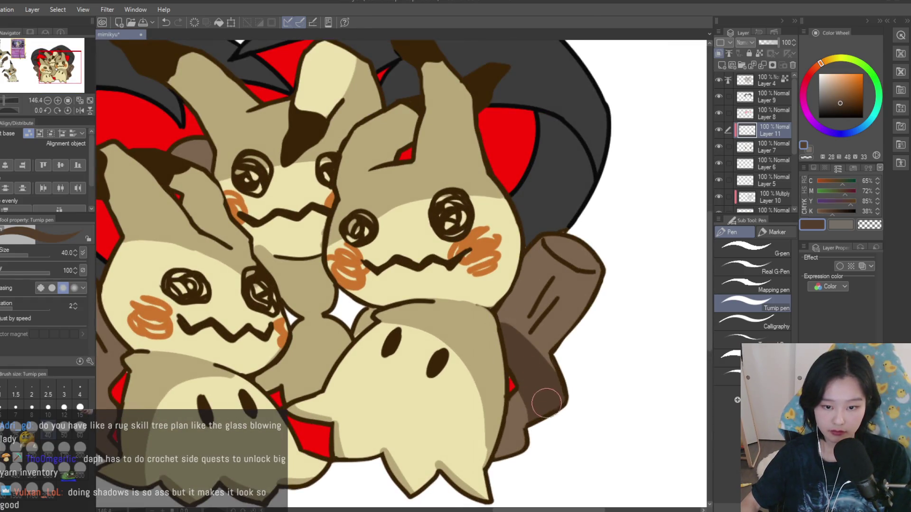
left_click(520, 408, "alt")
left_click(510, 375, "alt")
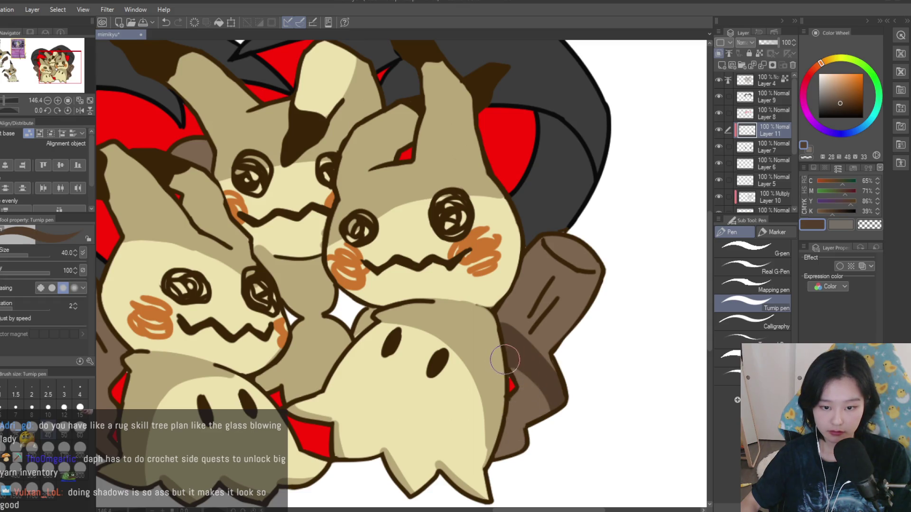
mouse_move(496, 338)
left_mouse_down()
mouse_move(546, 265)
mouse_move(539, 341)
mouse_move(555, 433)
left_mouse_up()
left_click(545, 380, "alt")
left_click(498, 322, "alt")
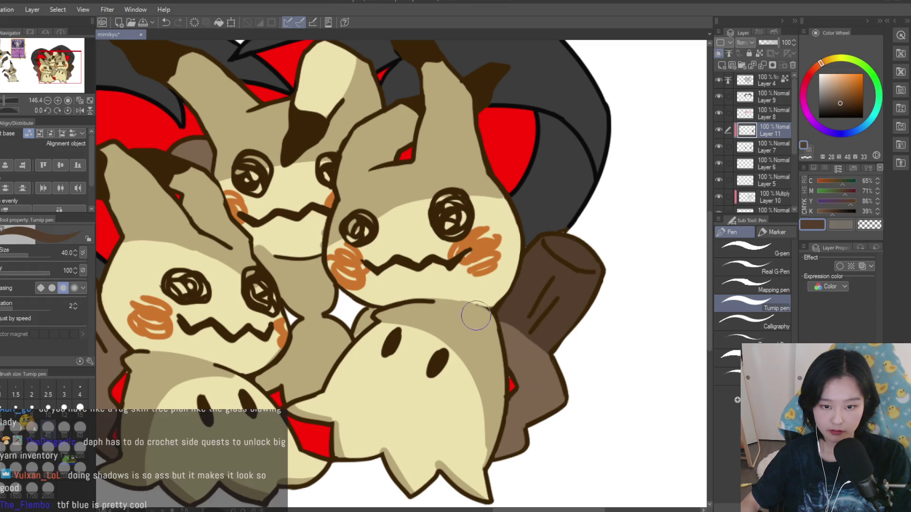
- Shade the upper left stump in dark brown and touch up its lower area in light brown
scroll(623, 289, "down", 3)
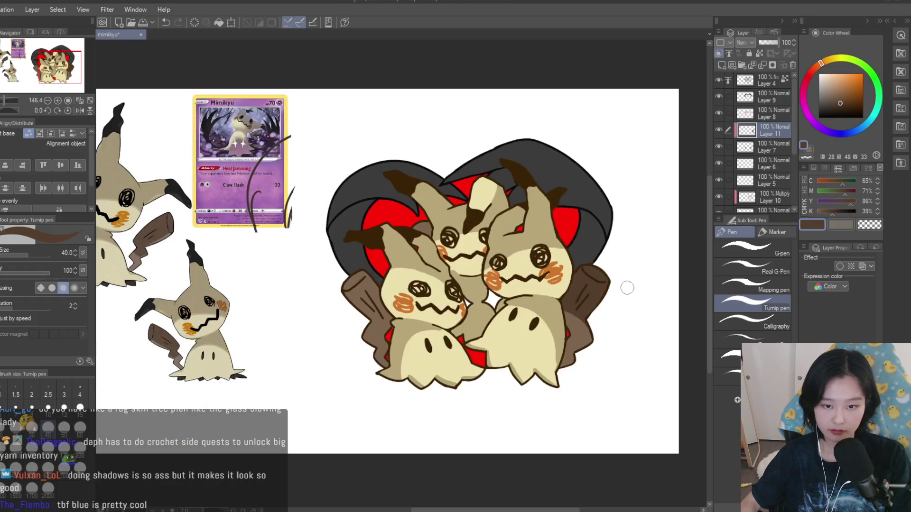
scroll(360, 322, "up", 3)
mouse_move(408, 332)
left_mouse_down()
mouse_move(370, 289)
mouse_move(345, 234)
left_mouse_up()
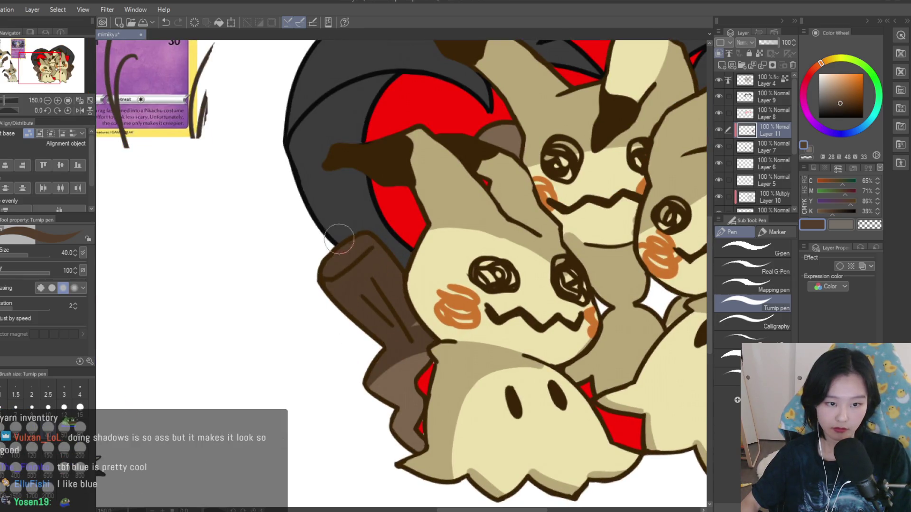
left_click(416, 357, "alt")
left_click_drag(416, 356, 385, 386)
left_click(423, 336, "alt")
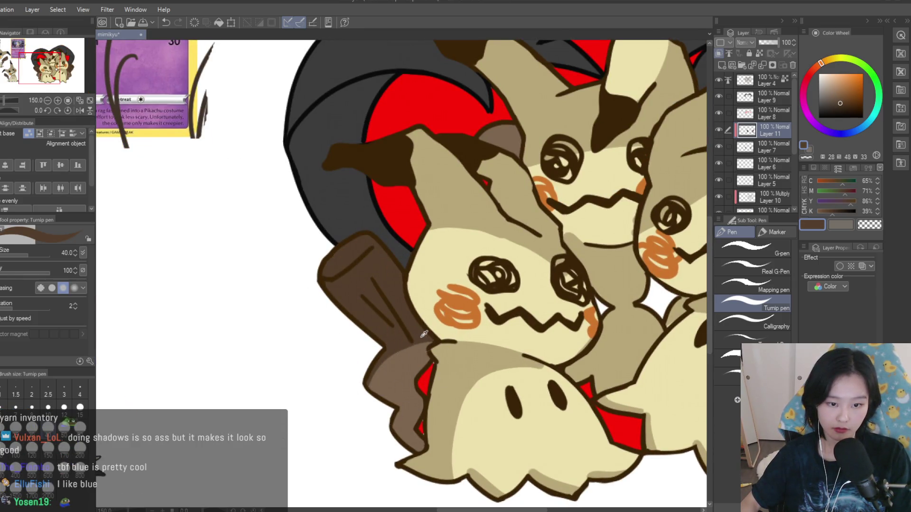
- Eyedrop the light and dark stump browns again while reviewing the stump shading
scroll(392, 344, "down", 5)
scroll(588, 308, "up", 2)
scroll(559, 323, "up", 5)
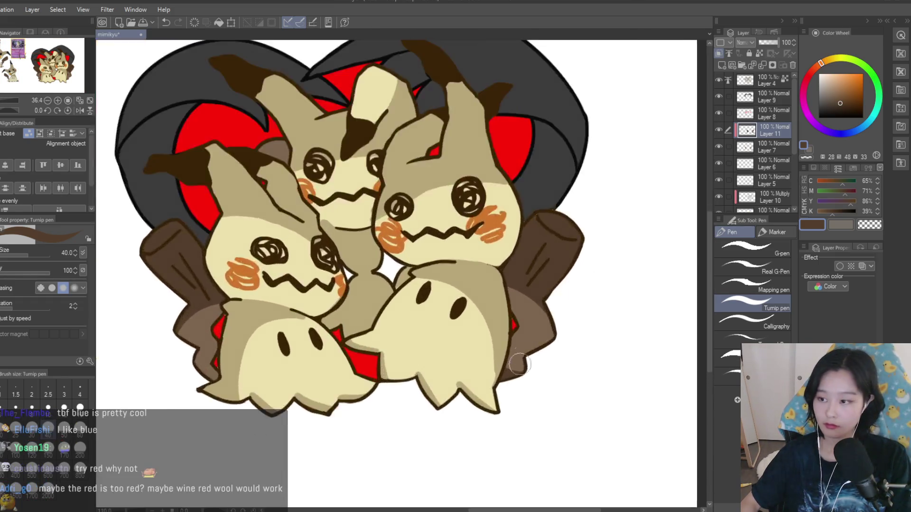
left_click(529, 351, "alt")
left_click(525, 362, "alt")
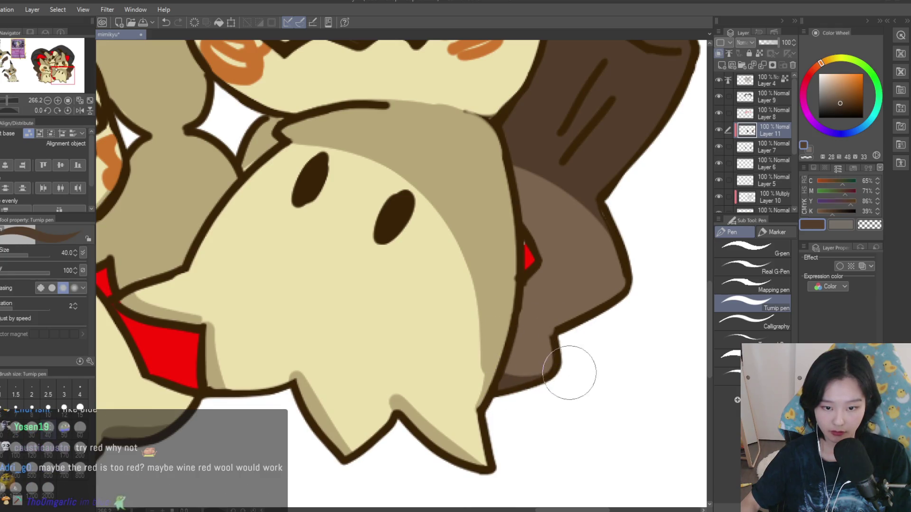
scroll(533, 372, "down", 4)
scroll(187, 364, "up", 2)
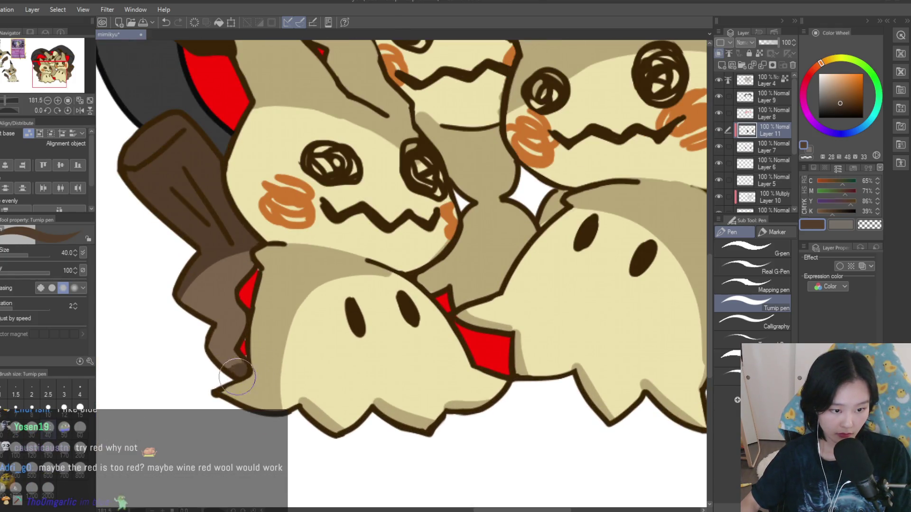
left_click(219, 343, "alt")
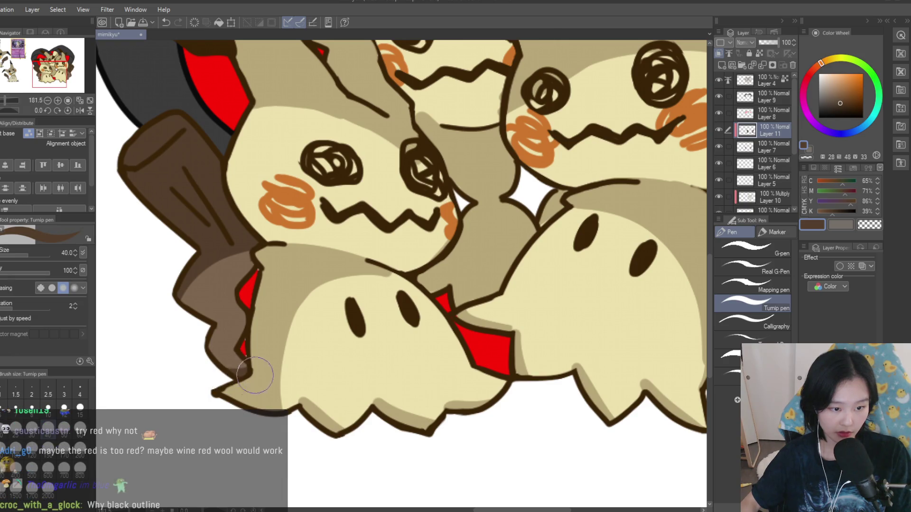
scroll(347, 335, "down", 1)
scroll(346, 334, "down", 8)
scroll(456, 312, "up", 1)
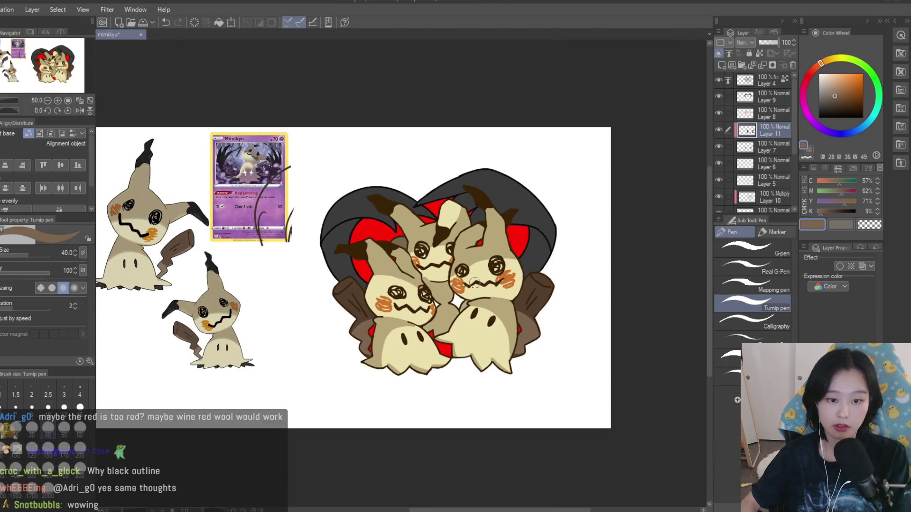
scroll(457, 313, "up", 1)
- On Layer 4, outline the big and small white sparkles in yellow
left_click(765, 79)
scroll(632, 209, "up", 2)
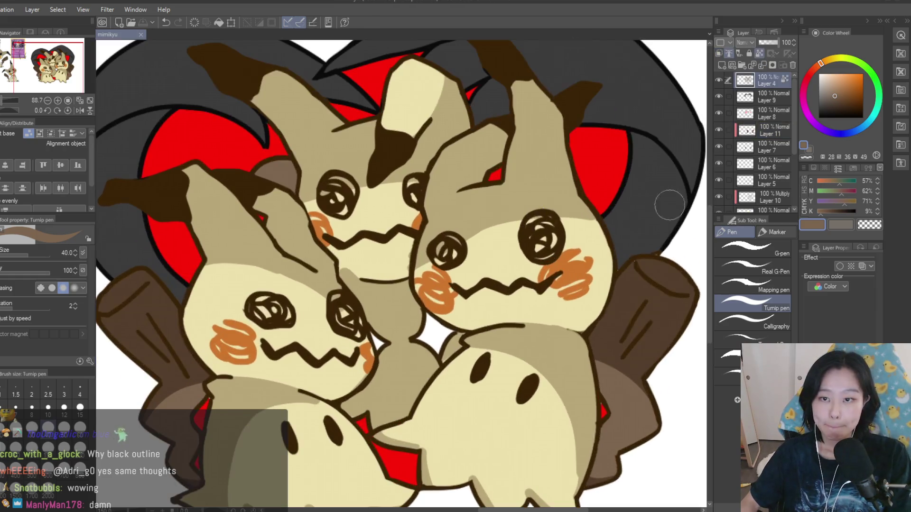
scroll(369, 289, "up", 2)
scroll(369, 289, "up", 3)
mouse_move(368, 289)
left_mouse_down()
mouse_move(380, 264)
mouse_move(406, 285)
mouse_move(401, 341)
mouse_move(472, 286)
left_mouse_up()
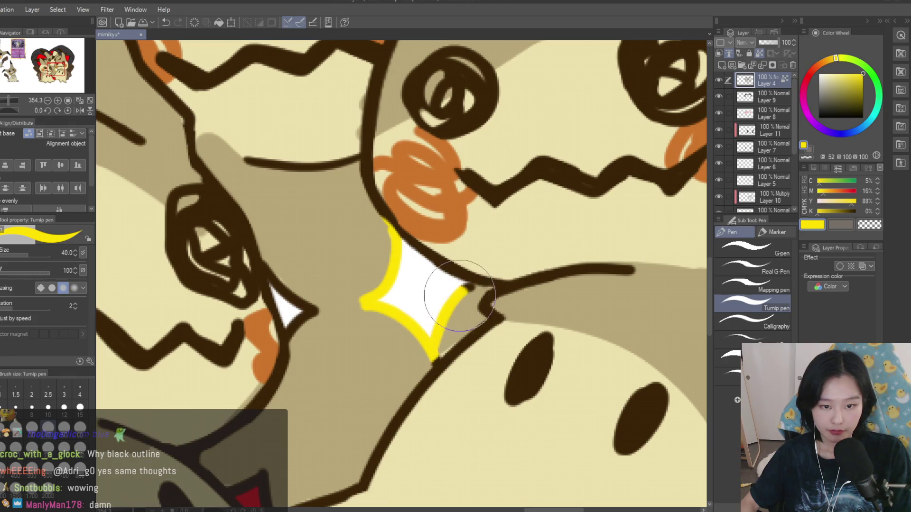
left_click_drag(265, 266, 292, 332)
- Set the drawing colour back to black and save the file
scroll(493, 322, "down", 8)
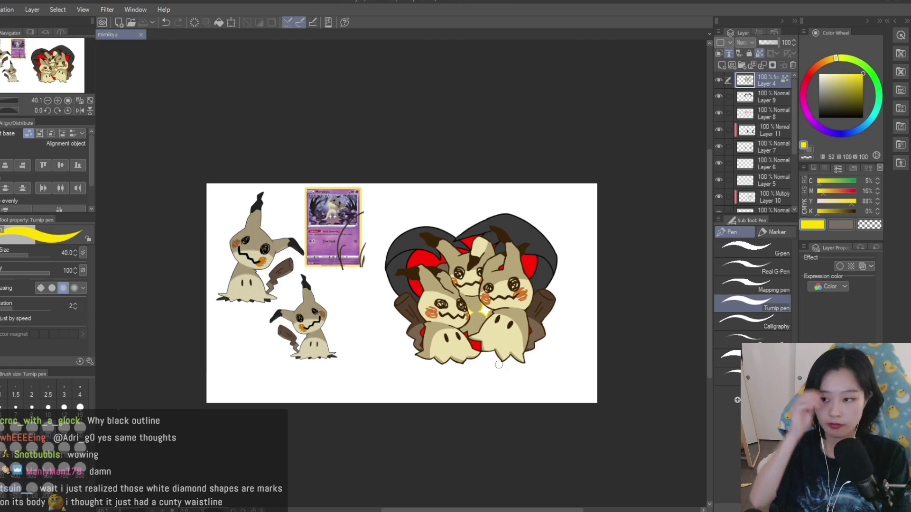
scroll(474, 367, "up", 2)
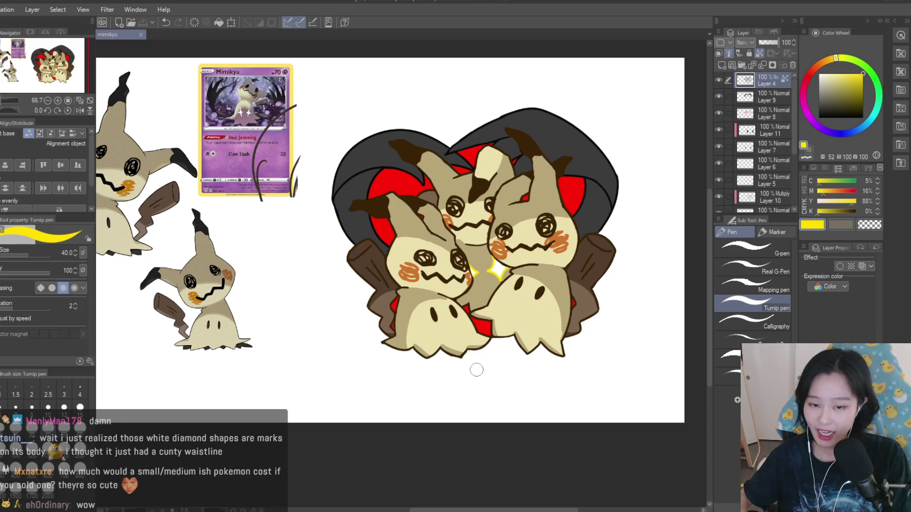
scroll(648, 228, "up", 2)
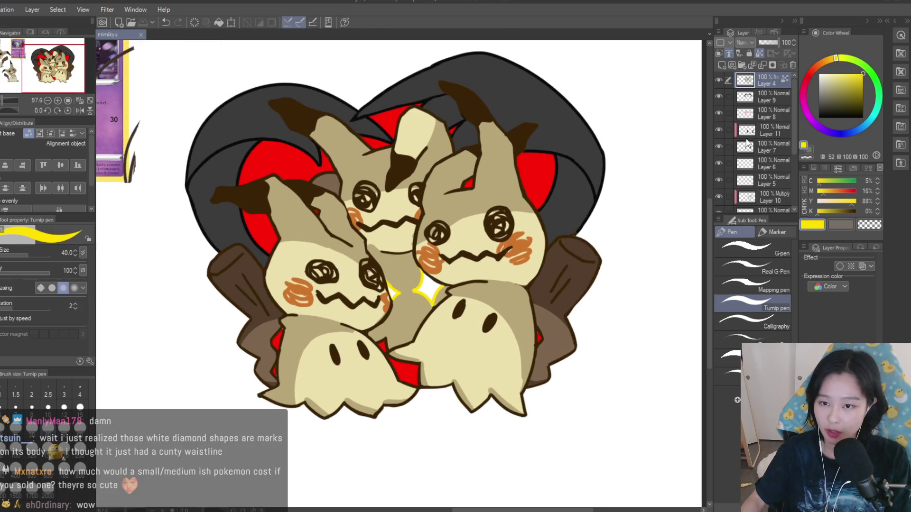
scroll(596, 204, "up", 5)
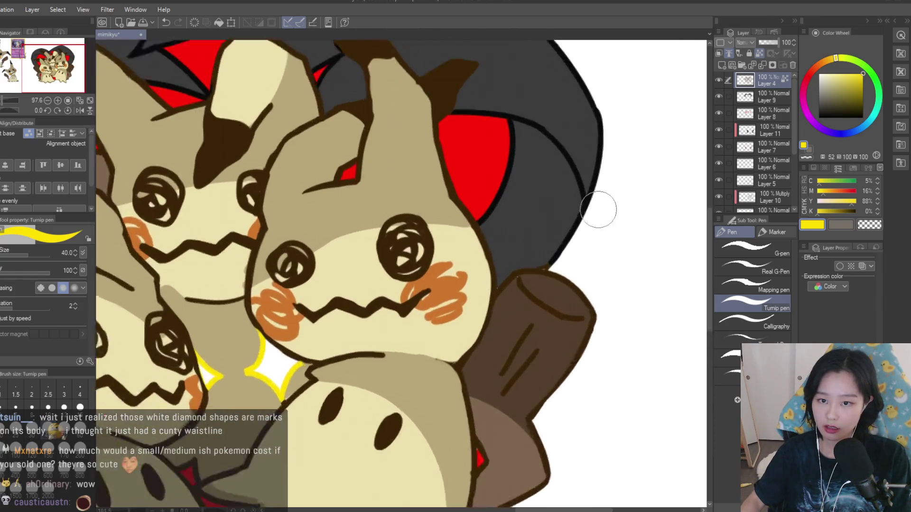
left_click(555, 236, "alt")
scroll(578, 311, "down", 6)
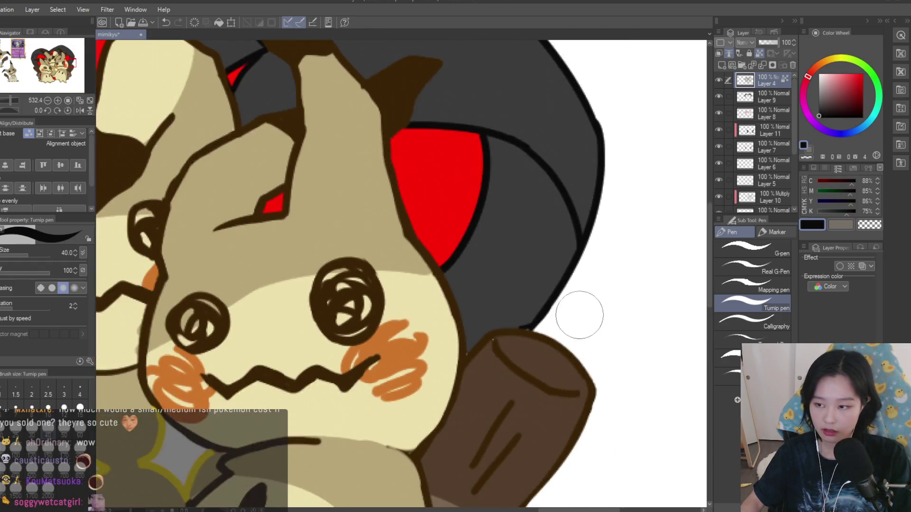
scroll(599, 293, "up", 1)
key("ctrl+s")
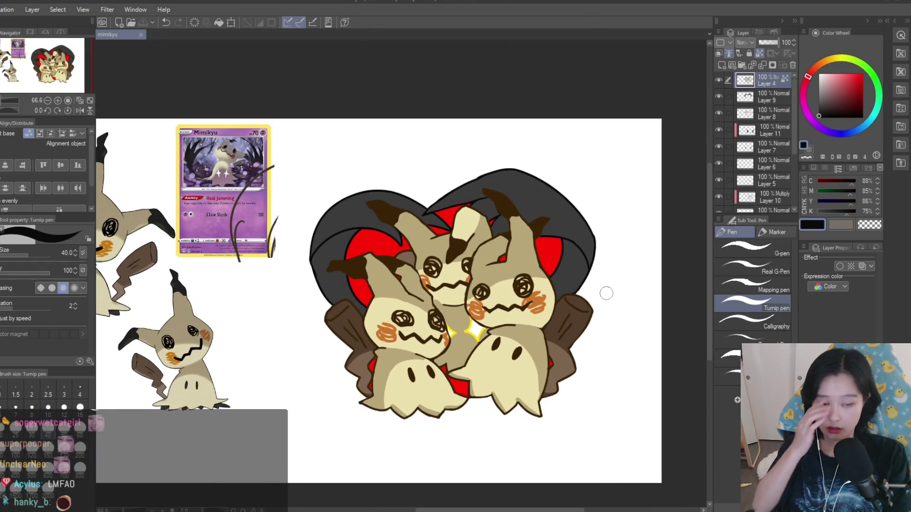
- On Layer 9, paint grey over the heart's lighter band
left_click(761, 97)
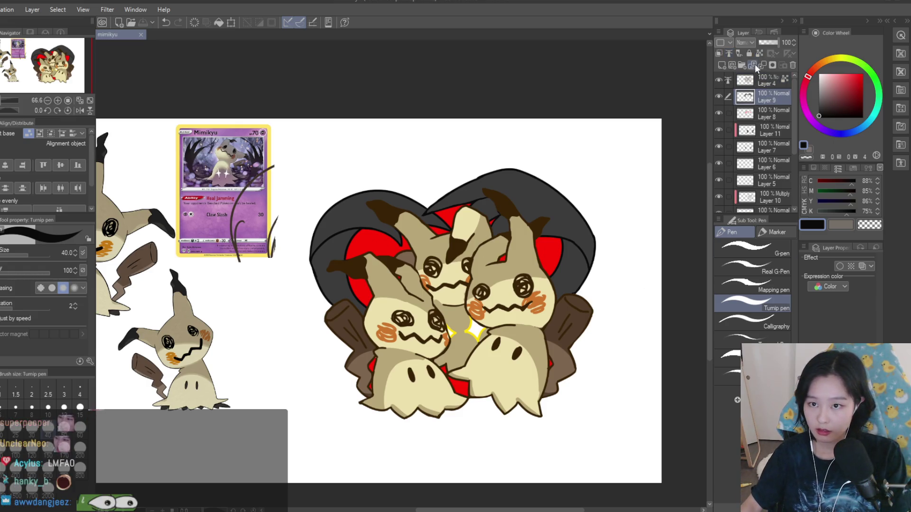
scroll(556, 154, "up", 3)
left_click(823, 108)
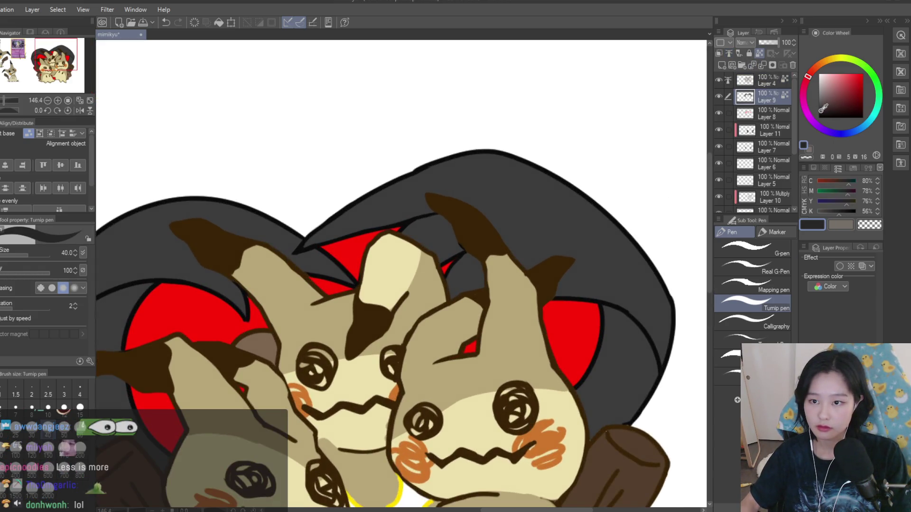
scroll(468, 159, "down", 3)
scroll(508, 240, "up", 3)
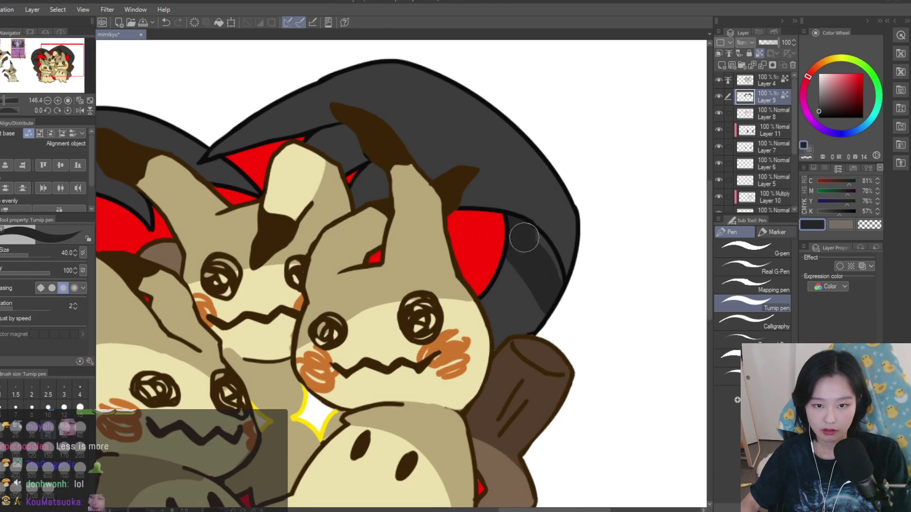
left_click_drag(493, 256, 500, 311)
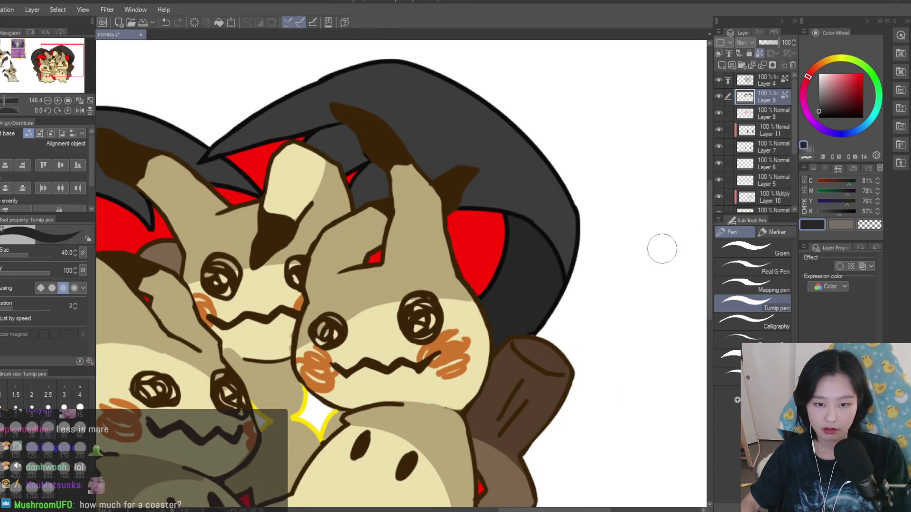
- Shade the heart with darker grey on both sides of the red patch
left_click(818, 113)
scroll(508, 291, "up", 2)
mouse_move(508, 291)
left_mouse_down()
mouse_move(502, 246)
mouse_move(536, 222)
left_mouse_up()
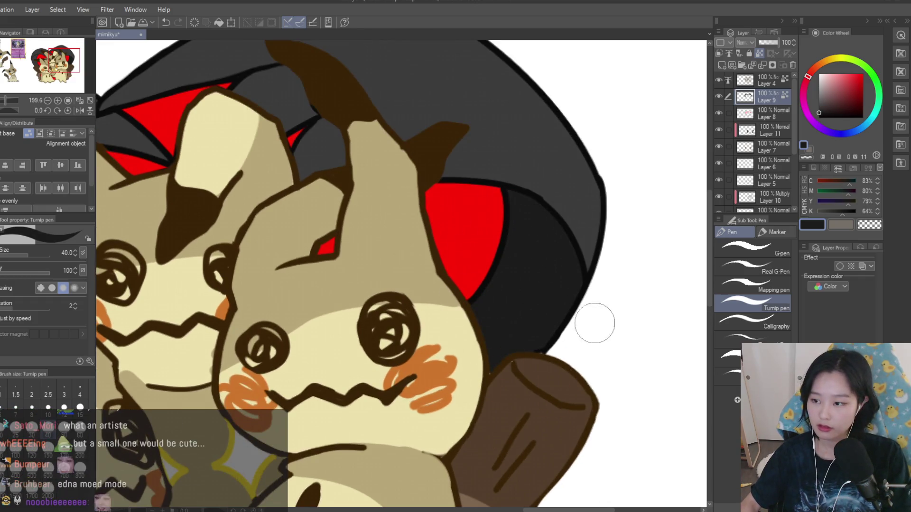
scroll(579, 335, "down", 5)
scroll(390, 263, "up", 5)
mouse_move(390, 263)
left_mouse_down()
mouse_move(380, 250)
mouse_move(351, 250)
mouse_move(318, 289)
mouse_move(305, 386)
mouse_move(409, 451)
left_mouse_up()
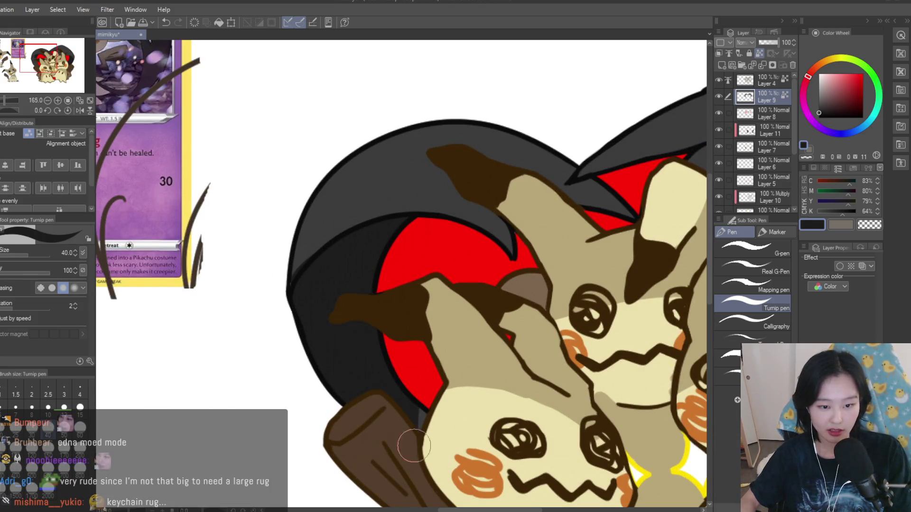
left_click(309, 239, "alt")
- Sample the darker and lighter greys directly from the heart
left_click(349, 255, "alt")
scroll(451, 230, "down", 5)
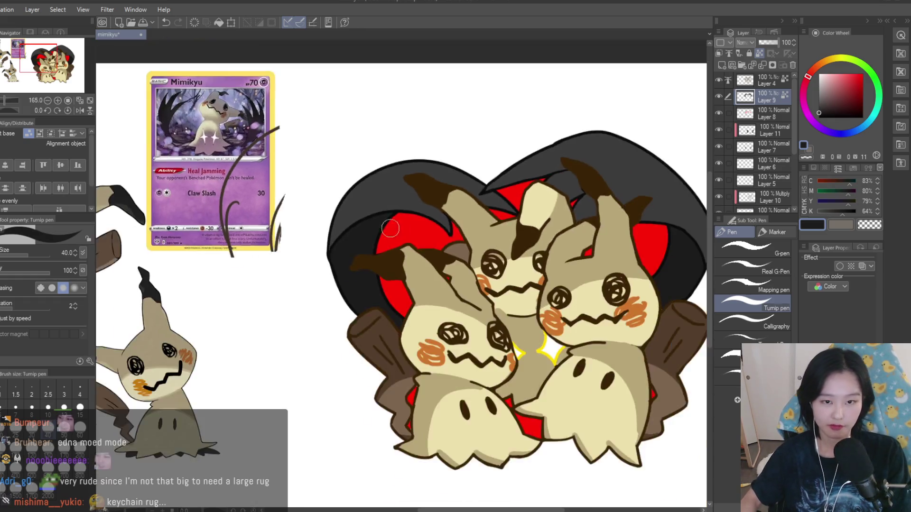
scroll(609, 181, "up", 4)
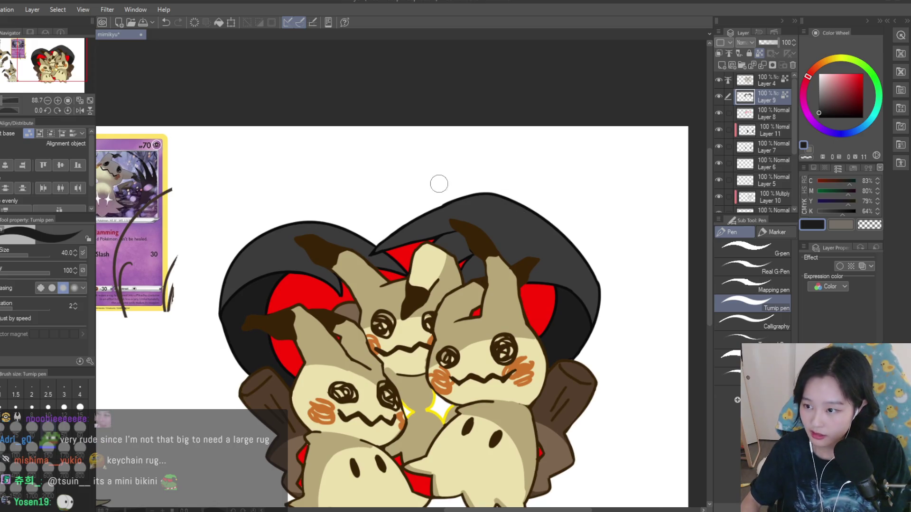
scroll(402, 171, "down", 2)
scroll(459, 203, "up", 3)
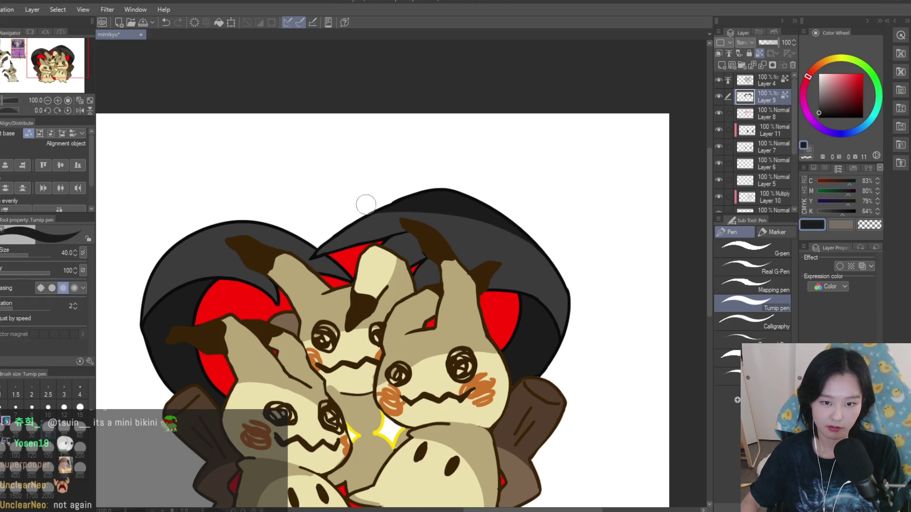
left_click(458, 238, "alt")
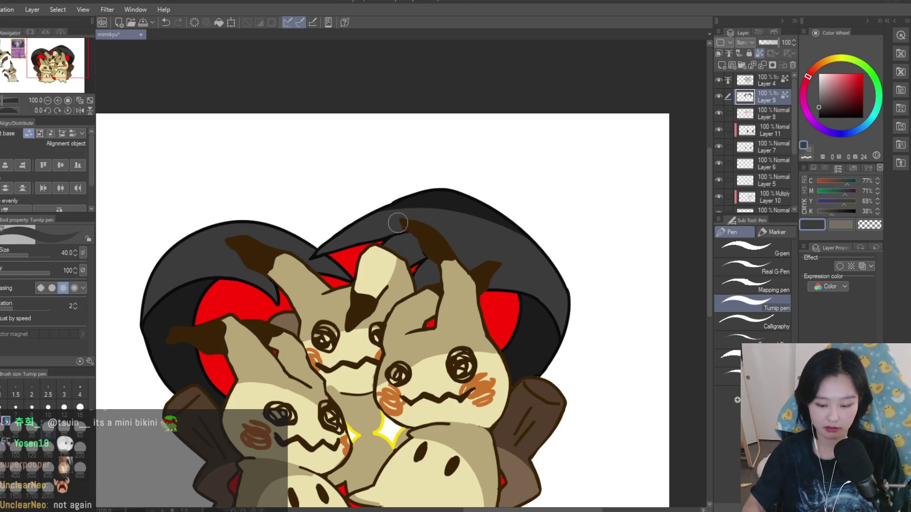
- Toggle undo and redo to compare the heart with and without the last stroke
key("ctrl+z")
key("ctrl+y")
key("ctrl+z")
key("ctrl+y")
key("ctrl+z")
key("ctrl+y")
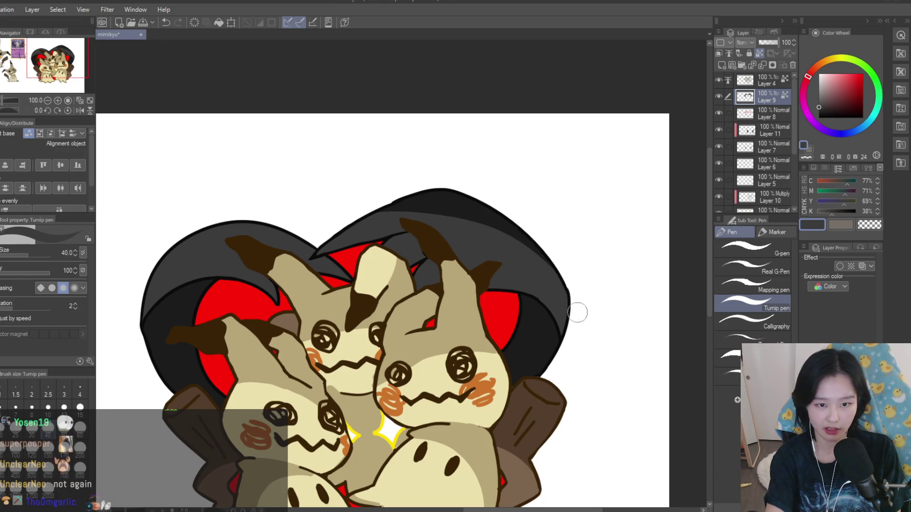
key("ctrl+z")
key("ctrl+y")
key("ctrl+z")
key("ctrl+y")
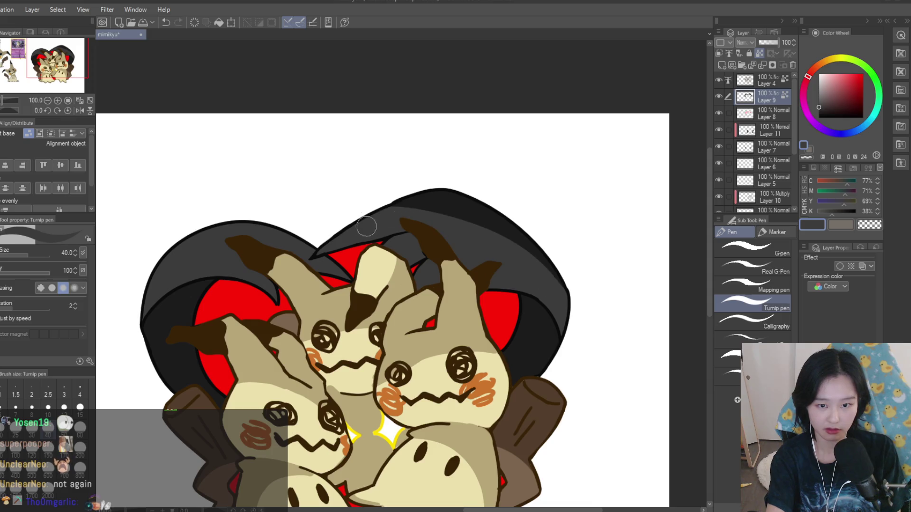
- Darken the top edge of the heart's left lobe with the darker grey
left_click(436, 202, "alt")
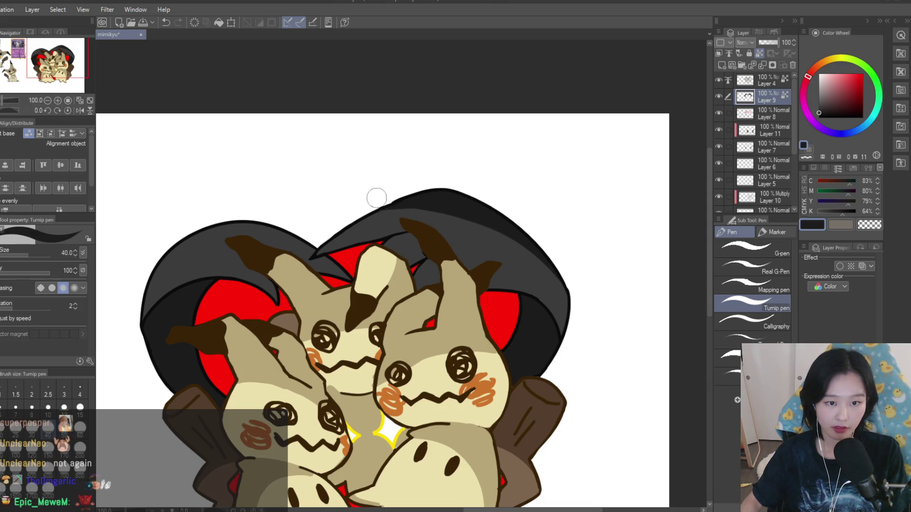
mouse_move(183, 224)
left_mouse_down()
mouse_move(313, 239)
mouse_move(153, 245)
left_mouse_up()
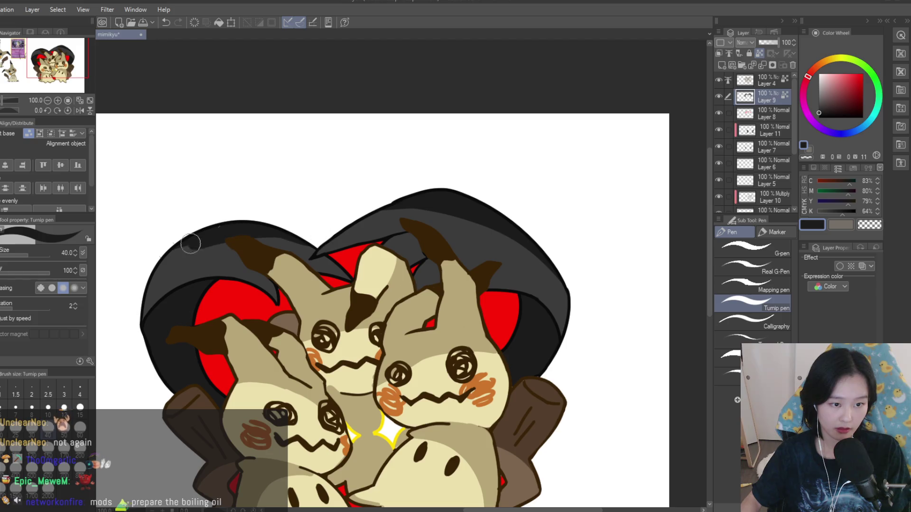
scroll(325, 220, "down", 4)
scroll(306, 239, "up", 2)
scroll(352, 246, "up", 2)
- Add a dark grey stroke along the heart's edge
left_click(417, 271, "alt")
scroll(417, 273, "up", 3)
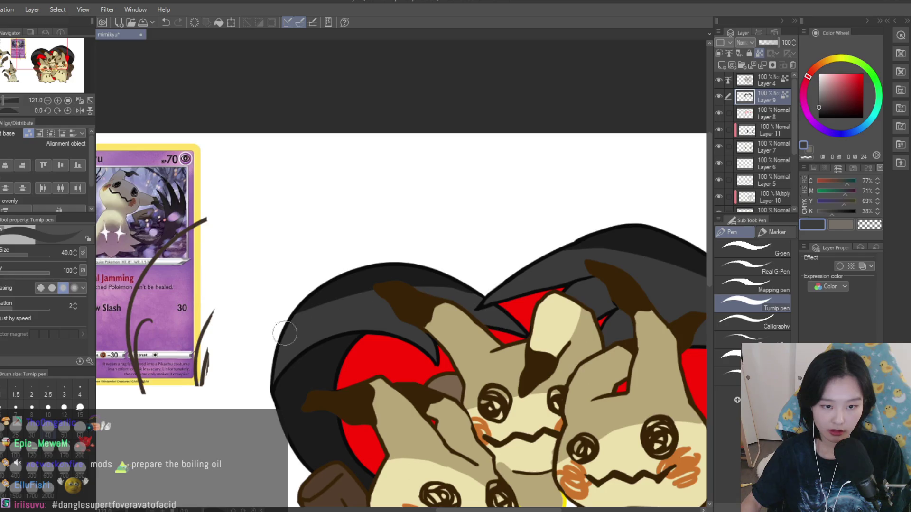
left_click(327, 356, "alt")
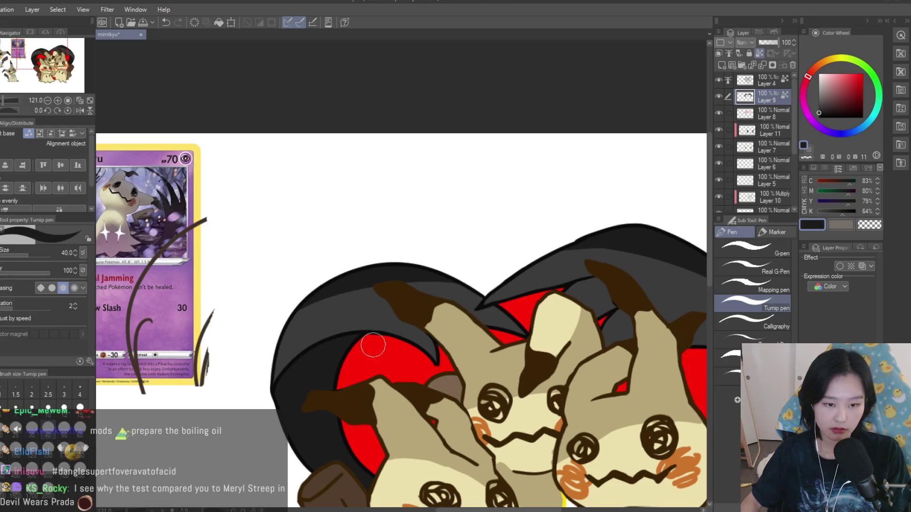
left_click_drag(472, 311, 521, 327)
scroll(483, 316, "down", 3)
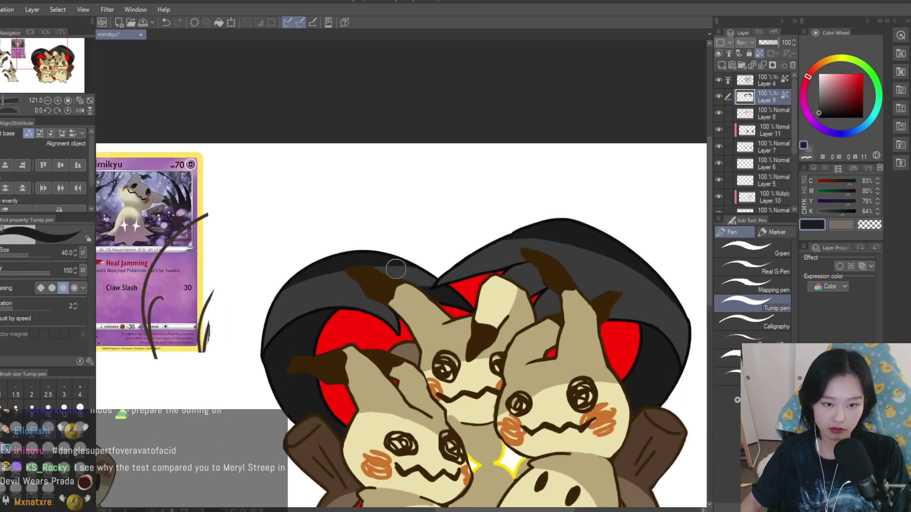
scroll(427, 284, "up", 2)
- Paint lighter grey strokes along the heart's top band and top edge
scroll(450, 257, "down", 1)
scroll(442, 228, "down", 2)
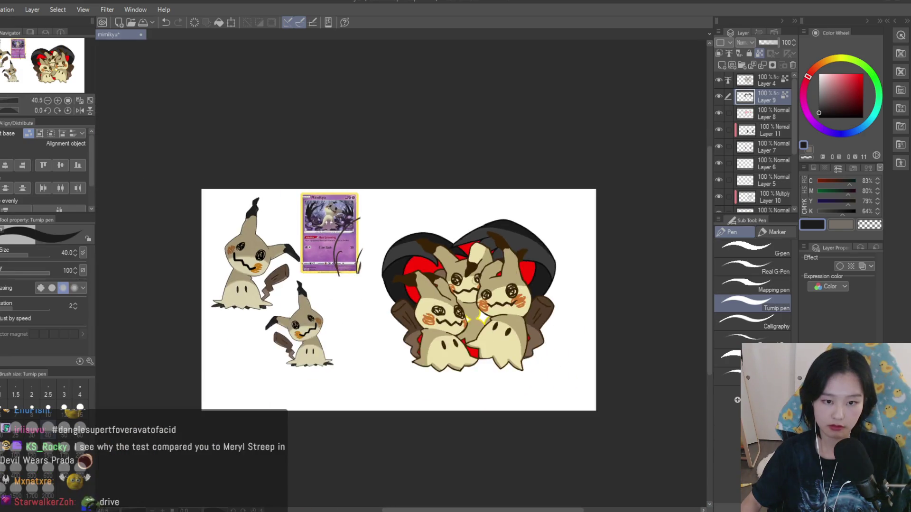
scroll(342, 244, "up", 3)
left_click(425, 260, "alt")
left_click_drag(365, 254, 439, 243)
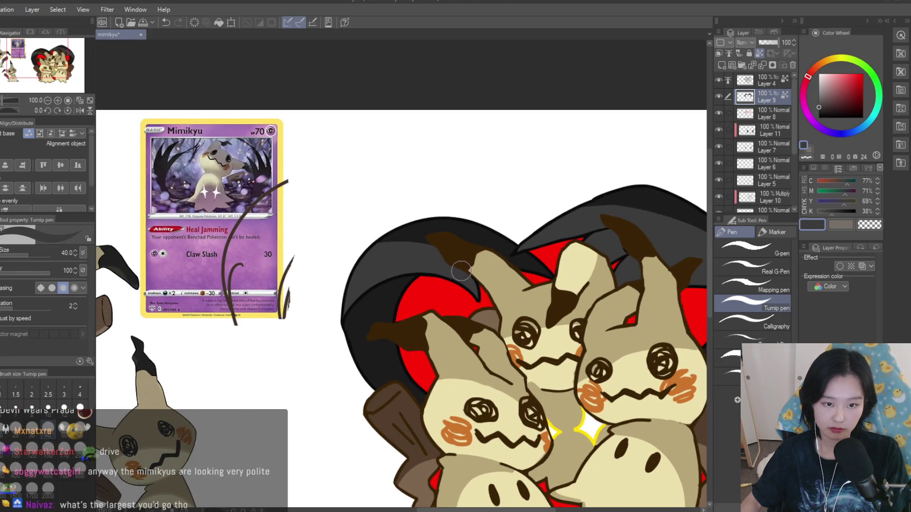
scroll(435, 243, "down", 5)
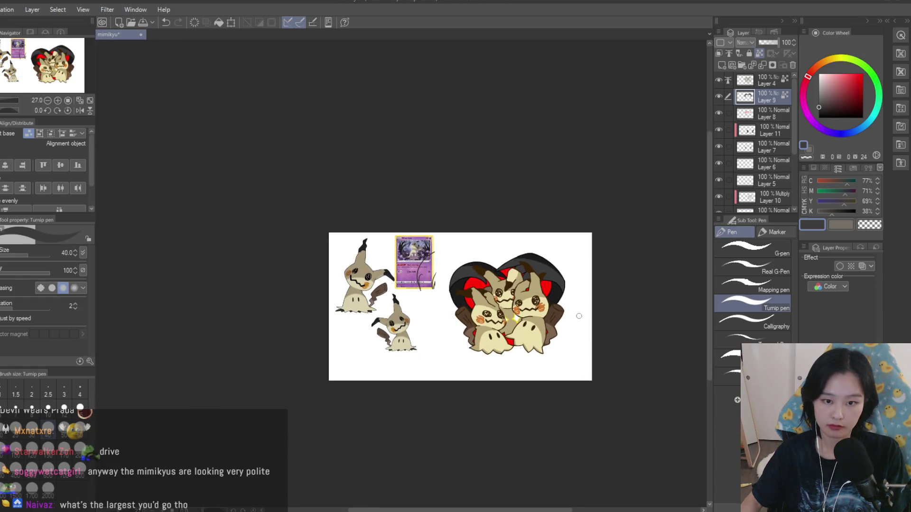
scroll(511, 272, "up", 5)
left_click_drag(365, 254, 307, 256)
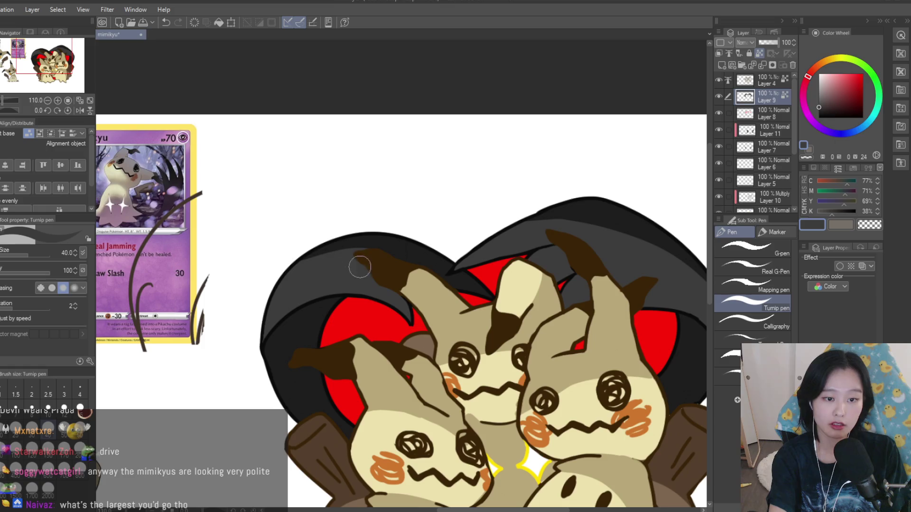
- Cover the top edge with darker grey and paint lighter grey along the upper-left edge
left_click(396, 244, "alt")
left_click_drag(367, 253, 280, 268)
left_click(318, 274, "alt")
left_click_drag(352, 256, 274, 300)
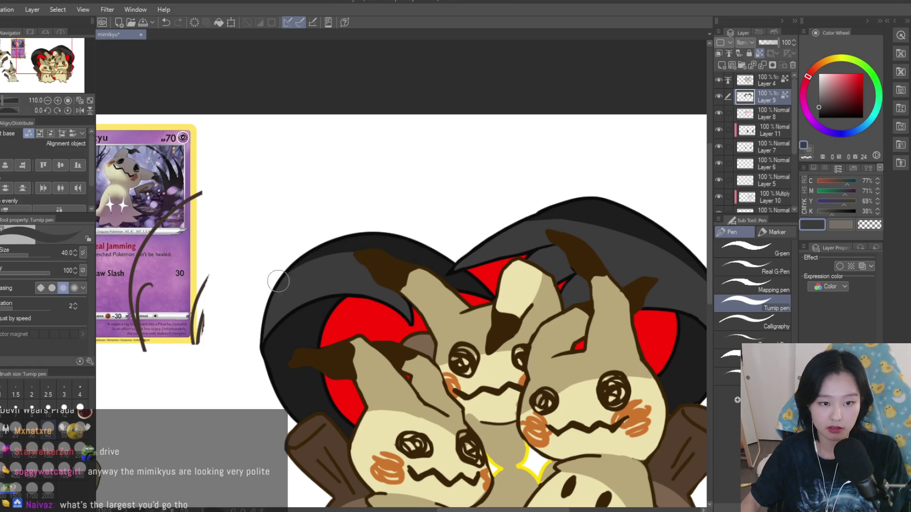
left_click(373, 242, "alt")
scroll(387, 232, "down", 5)
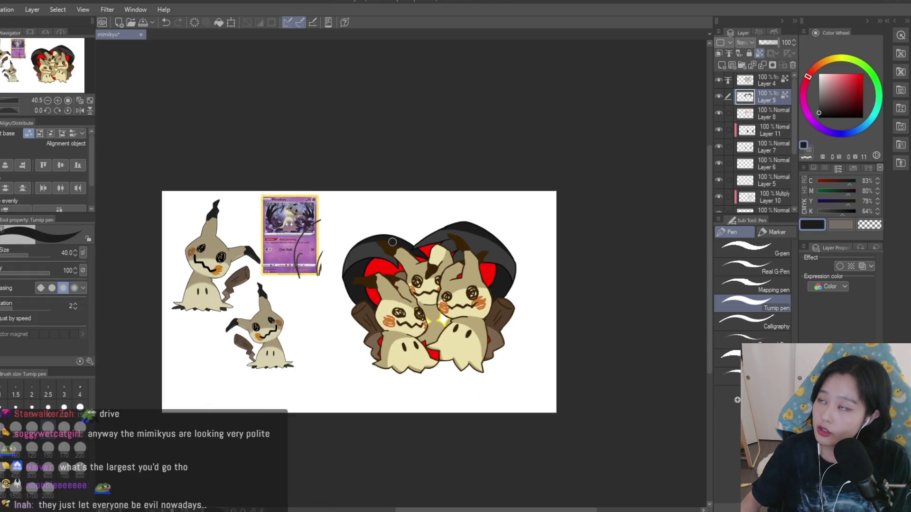
scroll(393, 239, "up", 5)
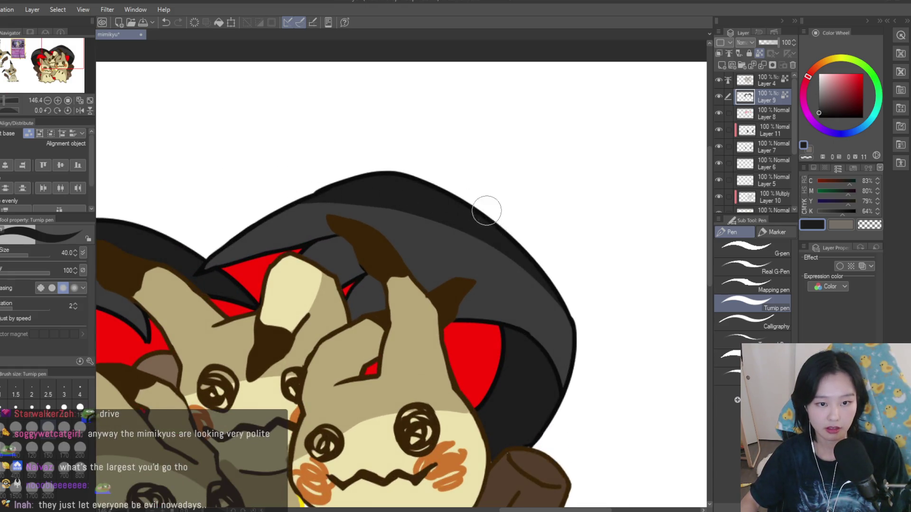
scroll(491, 212, "down", 3)
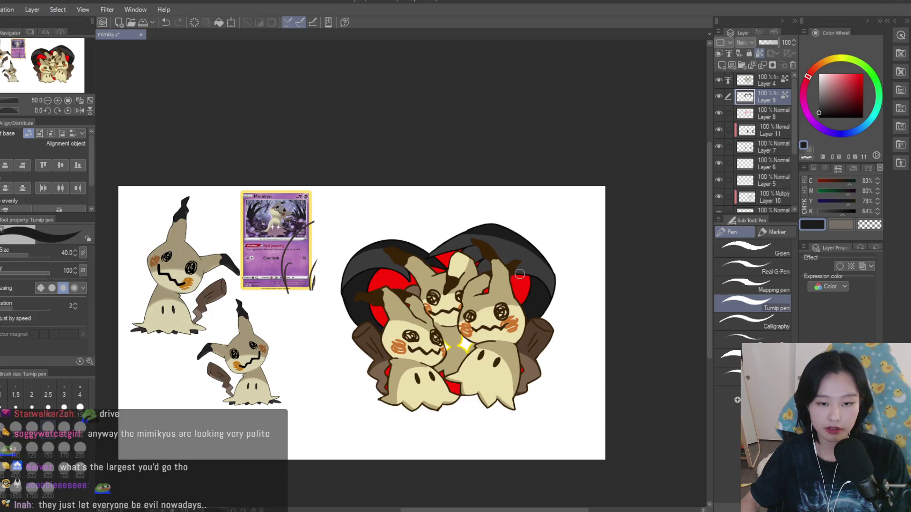
scroll(520, 274, "up", 5)
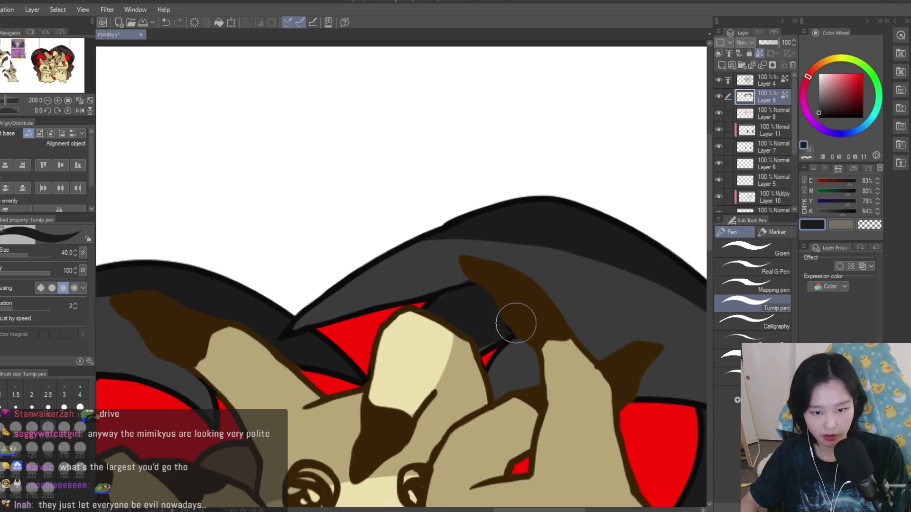
scroll(513, 321, "down", 6)
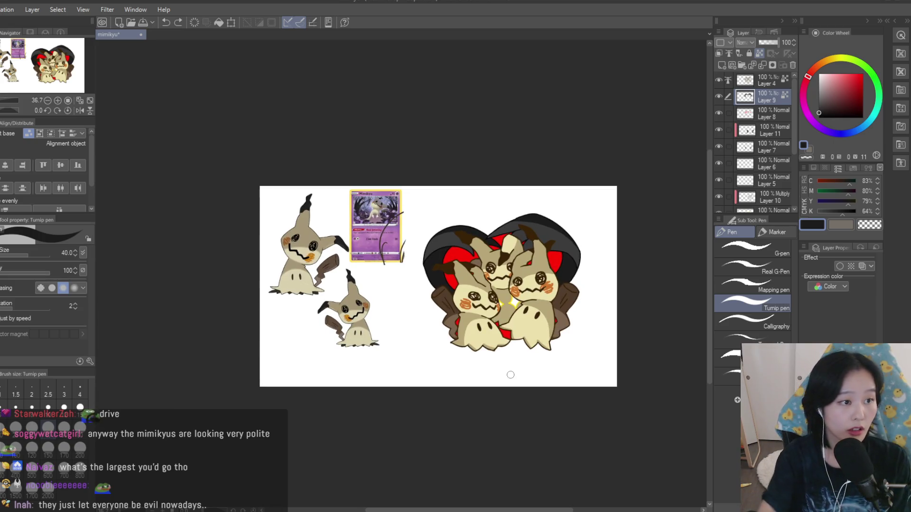
scroll(498, 237, "up", 5)
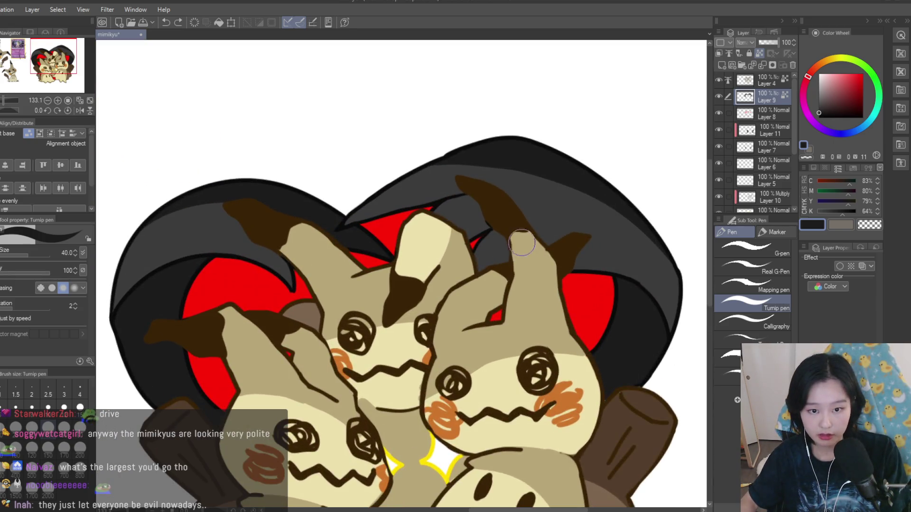
left_click(764, 79)
- Pick the brown lineart colour and shrink the brush to size 25
scroll(517, 208, "up", 4)
left_click(514, 207, "alt")
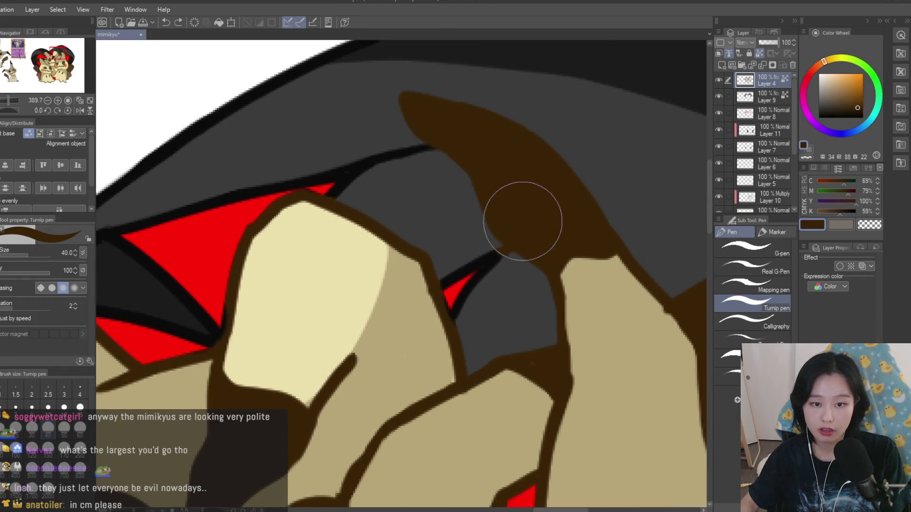
key("bracketleft")
key("bracketleft")
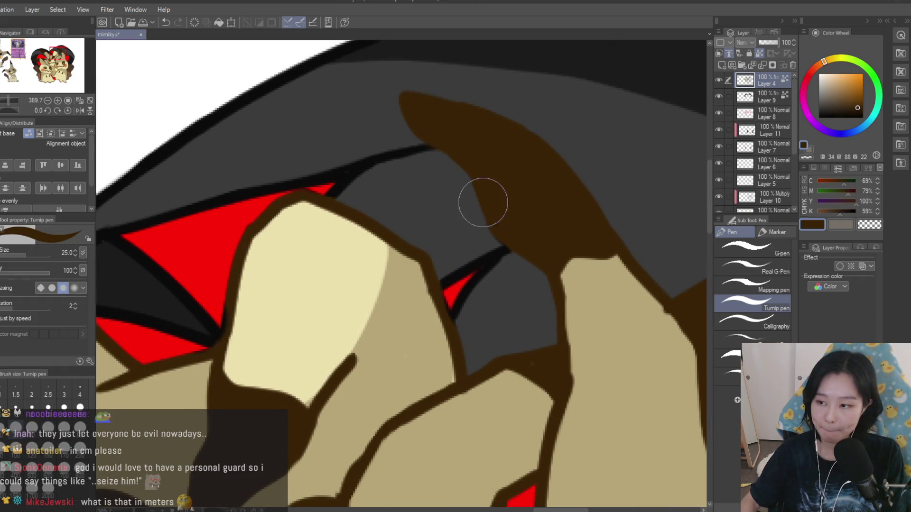
scroll(478, 220, "down", 2)
scroll(478, 220, "down", 4)
scroll(479, 217, "down", 3)
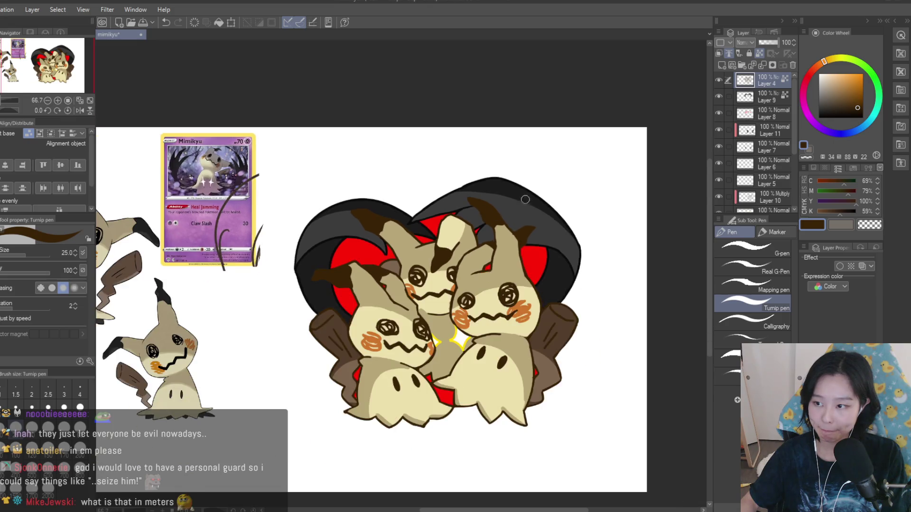
- Return to Layer 9, then remove Layer 11 from the stack with Ctrl+E
left_click(755, 99)
scroll(559, 193, "up", 4)
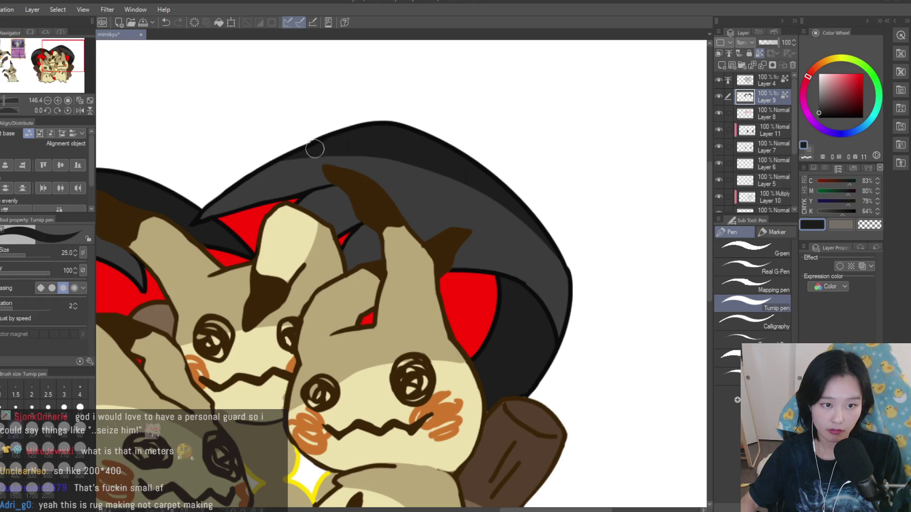
scroll(488, 175, "down", 6)
scroll(592, 342, "up", 1)
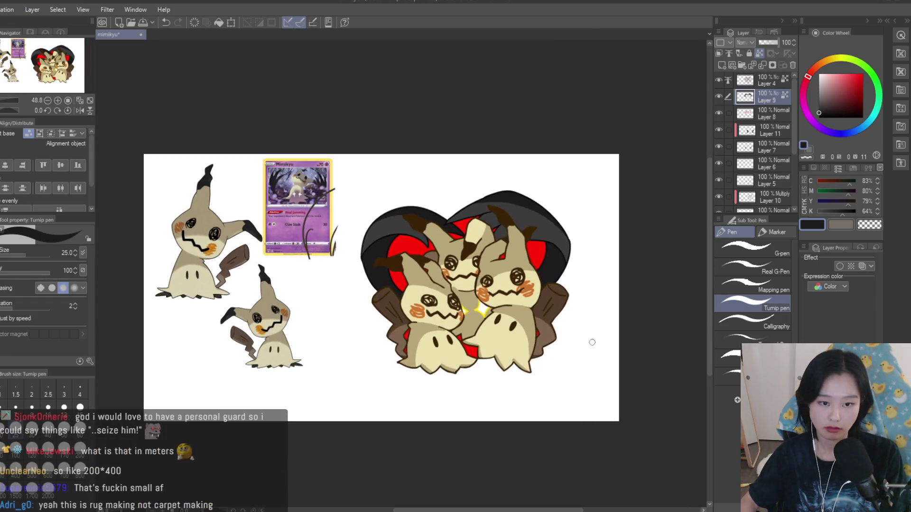
scroll(604, 361, "up", 1)
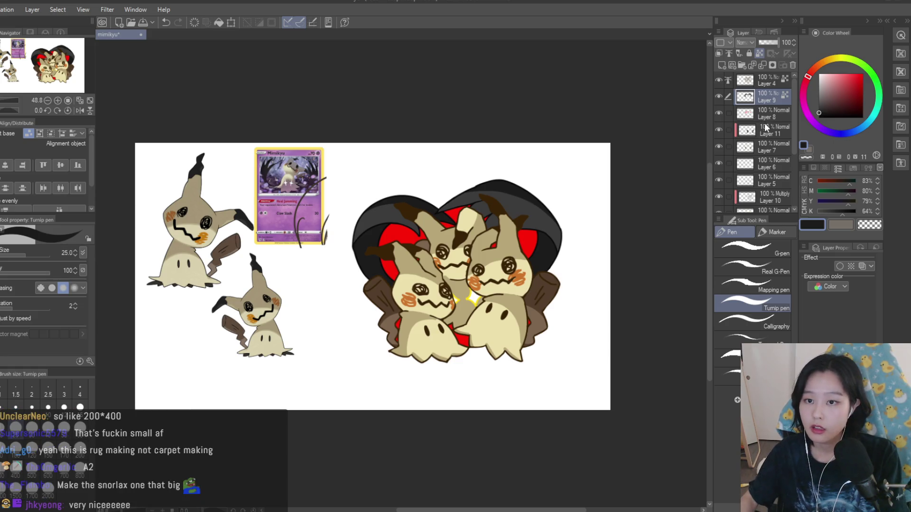
scroll(777, 118, "down", 1)
left_click(778, 119)
key("ctrl+e")
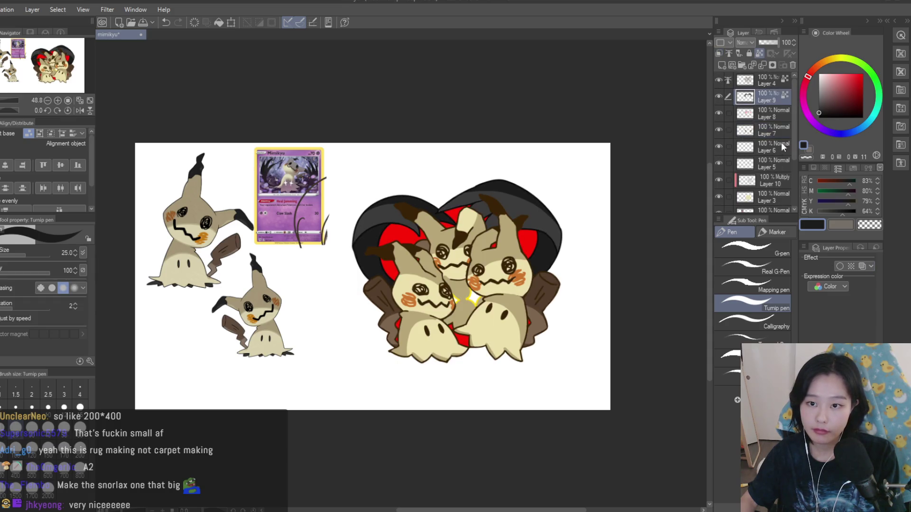
- On the heart-fill layer, paint the fill cyan, try yellow, then switch to red
left_click(754, 116)
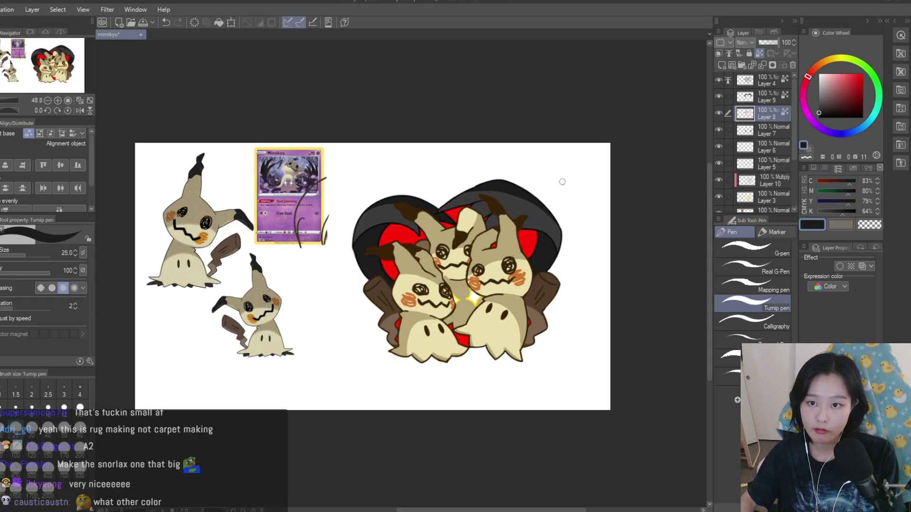
key("ctrl+z")
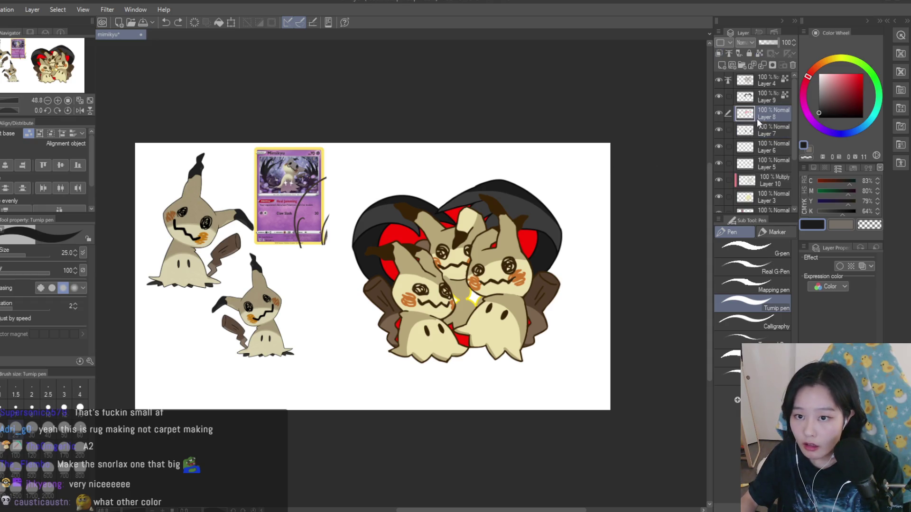
key("ctrl+y")
left_click(849, 74)
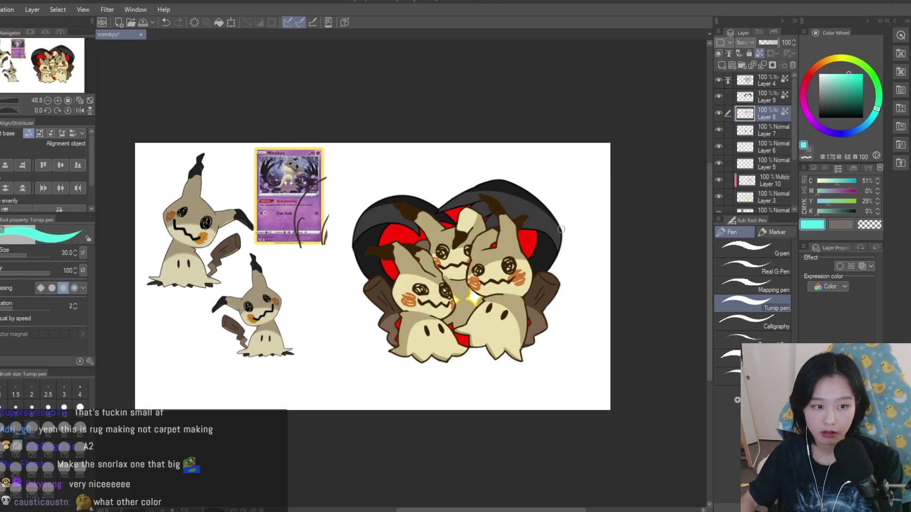
left_click_drag(455, 265, 519, 361)
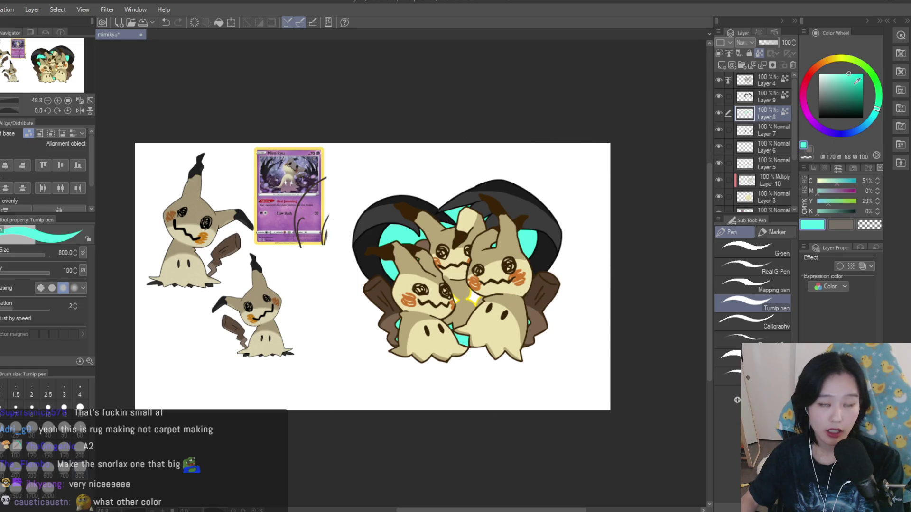
left_click(836, 57)
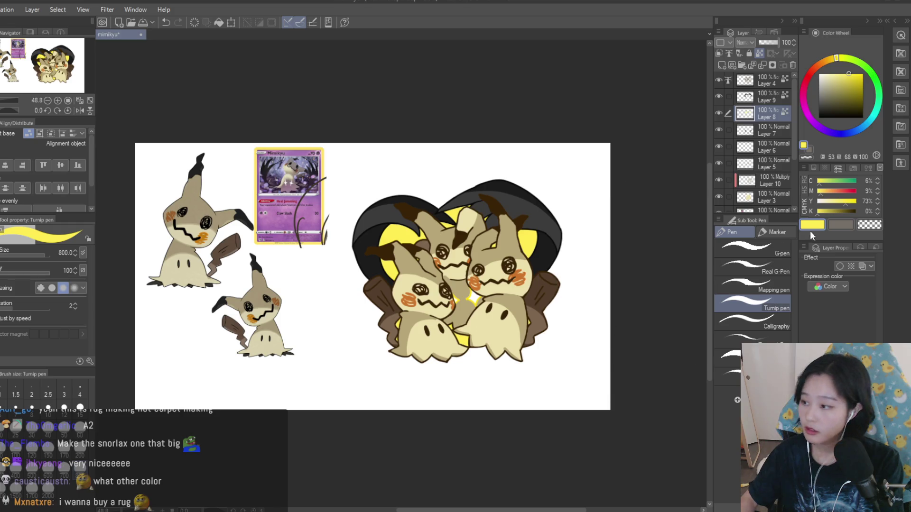
left_click(811, 71)
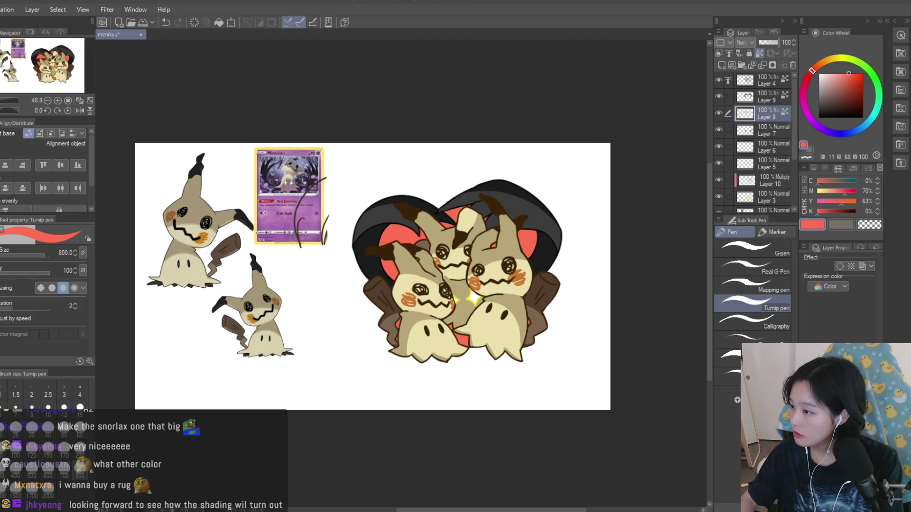
left_click_drag(829, 126, 823, 129)
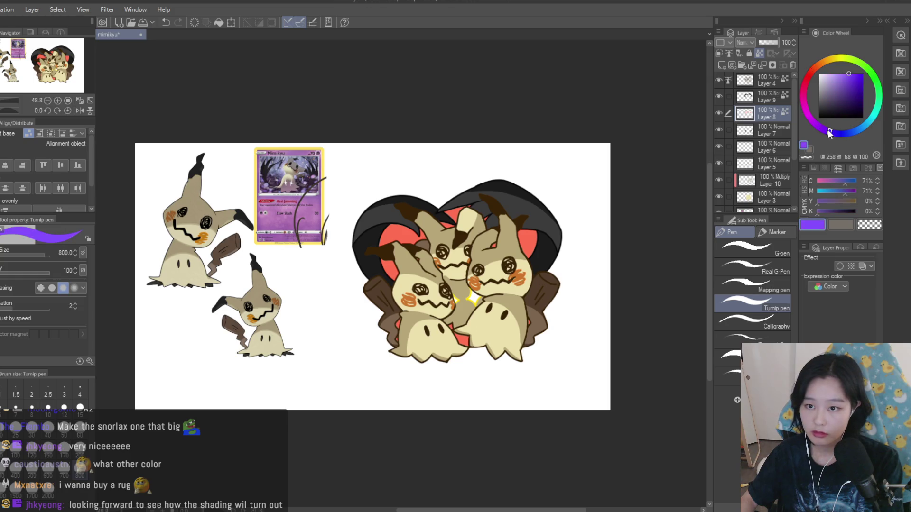
- Fill the heart with purple and adjust it toward a deeper magenta-purple
key("alt+BackSpace")
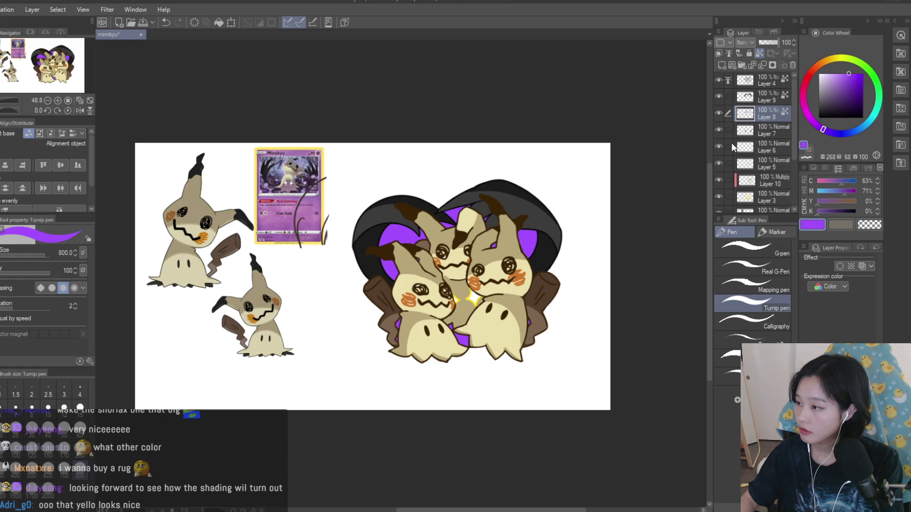
left_click(806, 80)
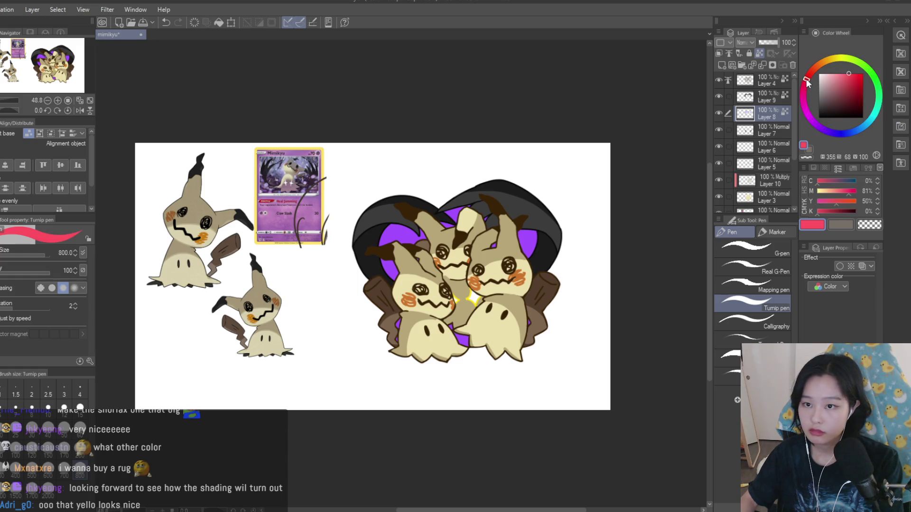
left_click(812, 121)
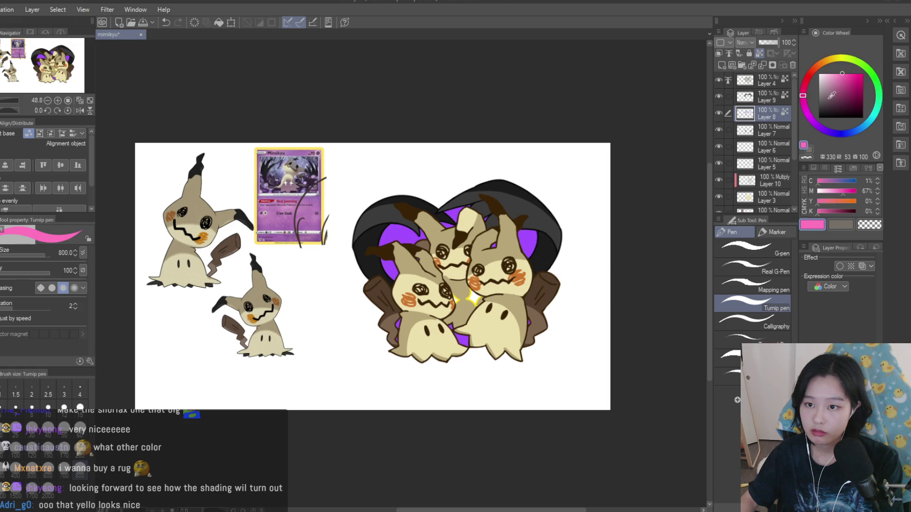
key("alt+BackSpace")
left_click(846, 82)
left_click_drag(845, 82, 847, 84)
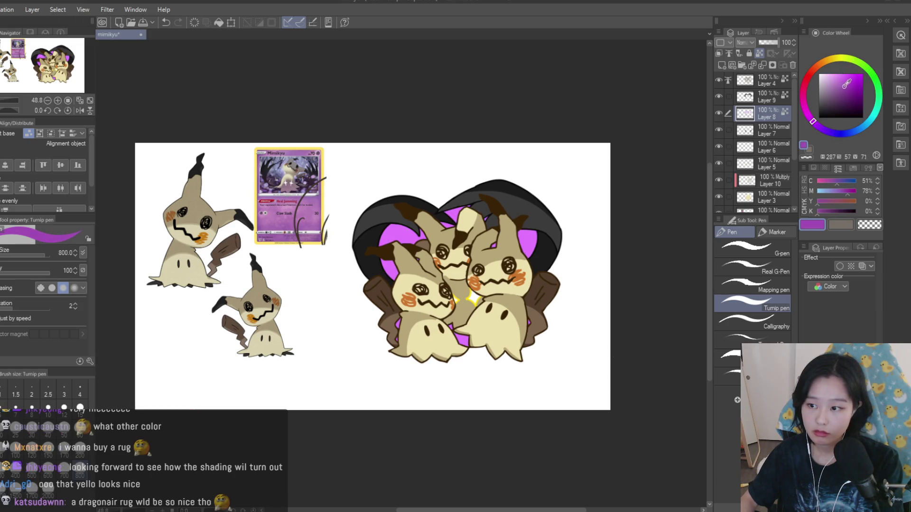
left_click(816, 124)
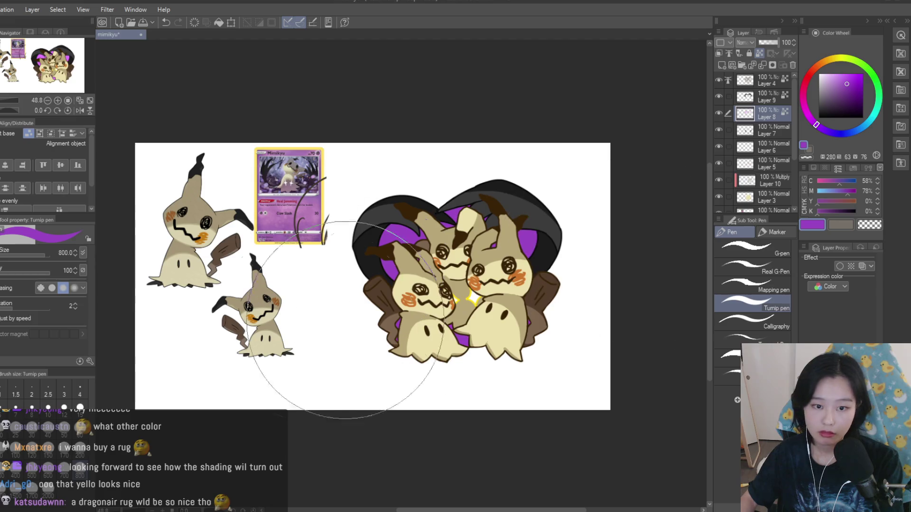
left_click(842, 78)
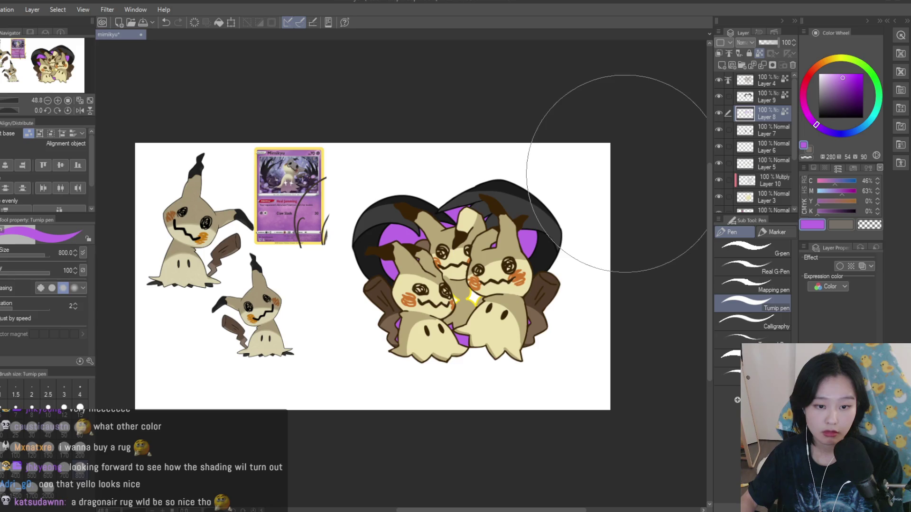
- Try brighter purple and pink hues, settling on a deep pink-magenta heart fill
scroll(612, 164, "down", 3)
scroll(632, 164, "down", 1)
scroll(588, 169, "up", 4)
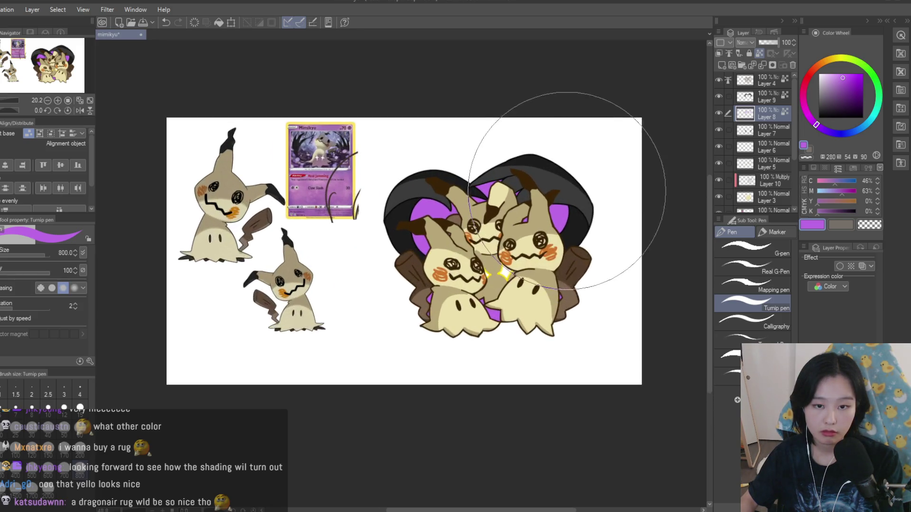
scroll(525, 173, "up", 1)
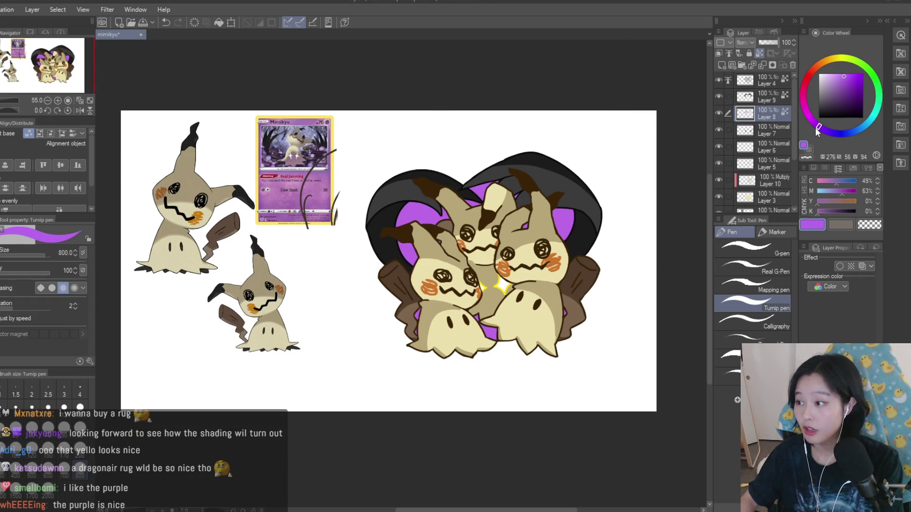
left_click_drag(849, 74, 848, 68)
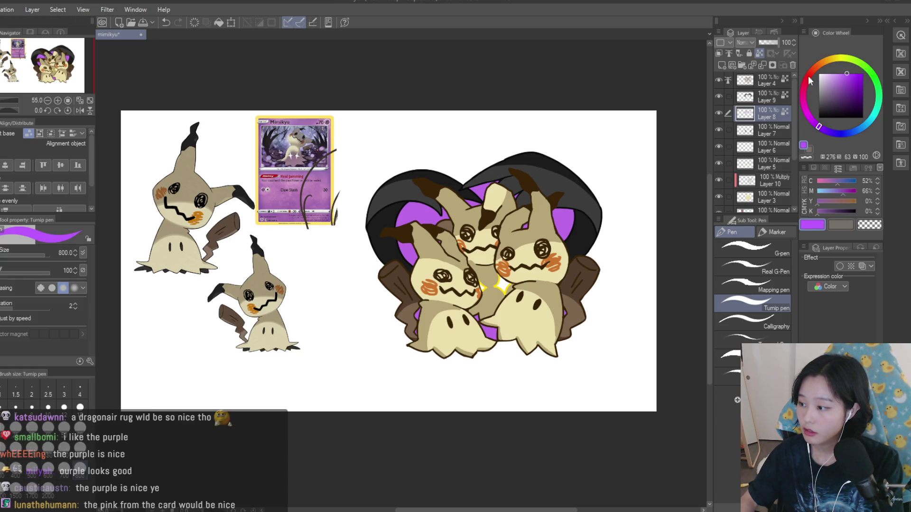
left_click(805, 97)
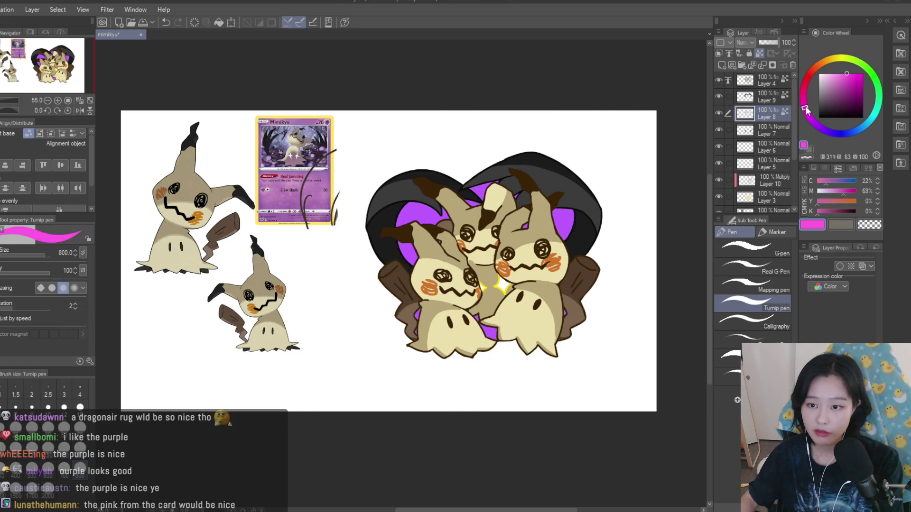
left_click_drag(807, 89, 803, 88)
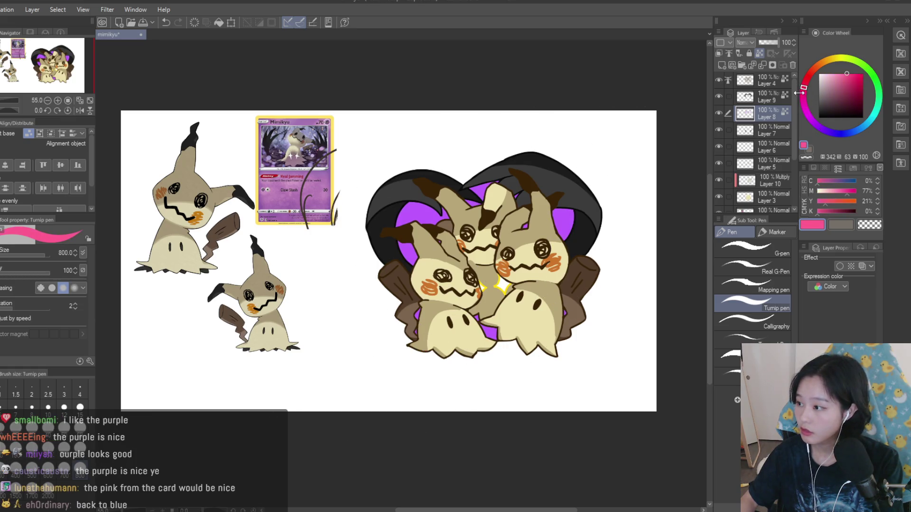
left_click(809, 119)
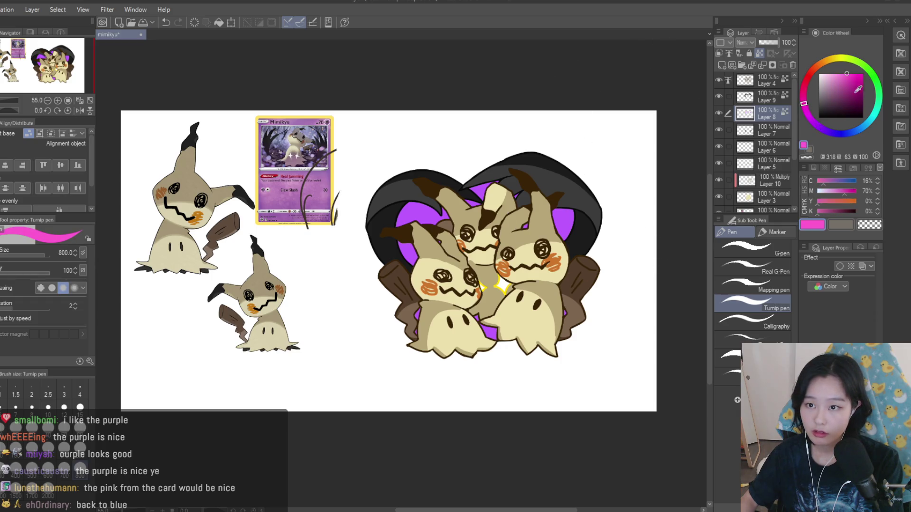
left_click(843, 83)
left_click(844, 91)
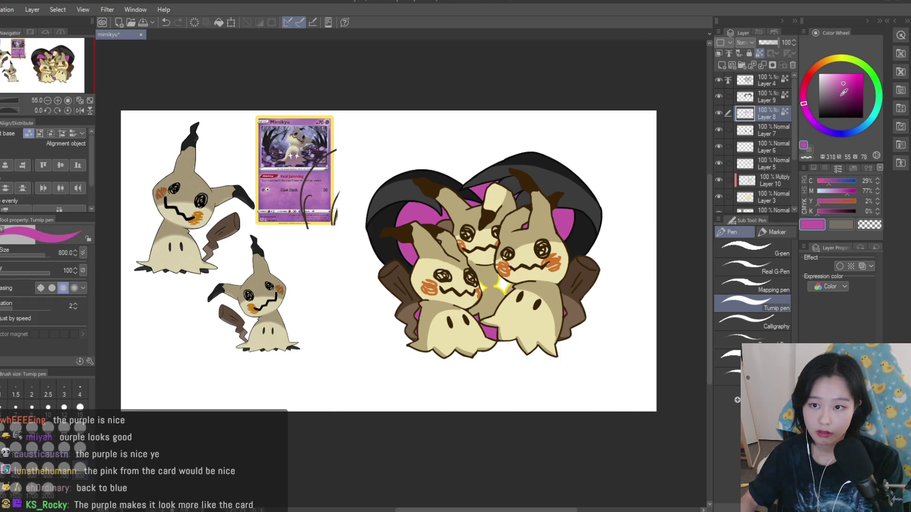
- Select Layer 4 and pick a black drawing colour
scroll(605, 264, "down", 2)
scroll(605, 265, "up", 4)
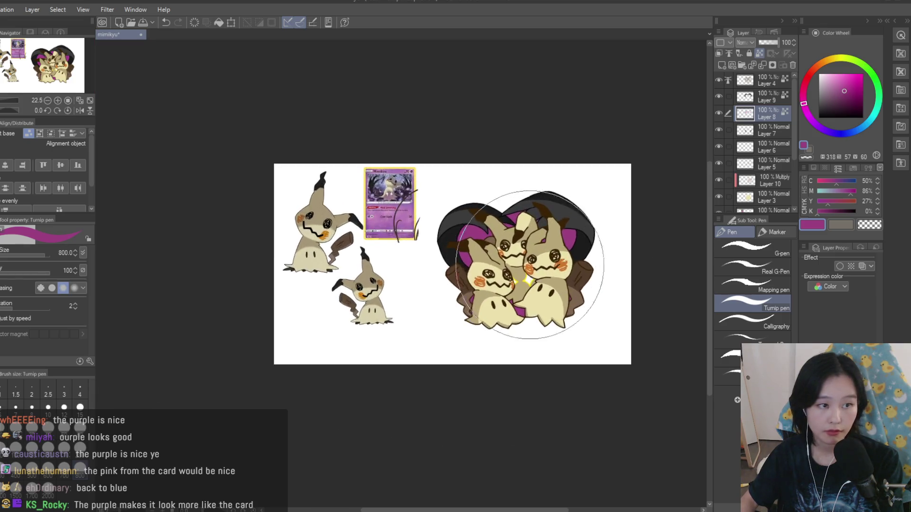
scroll(610, 241, "down", 3)
scroll(610, 240, "up", 3)
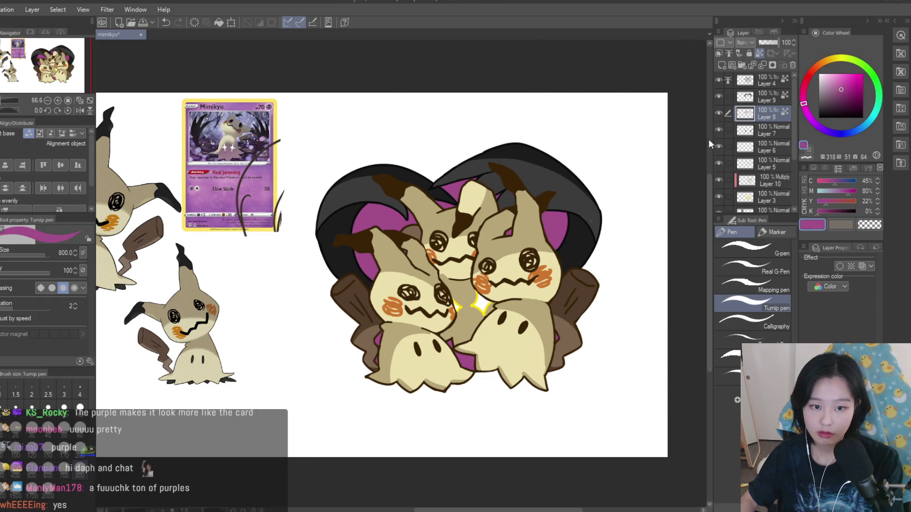
scroll(542, 267, "up", 1)
scroll(626, 200, "down", 1)
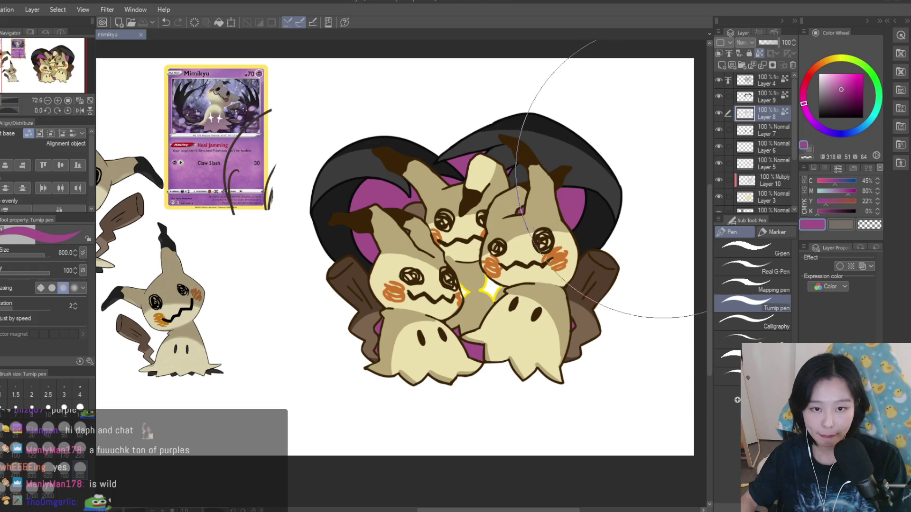
left_click(762, 81)
left_click(818, 117)
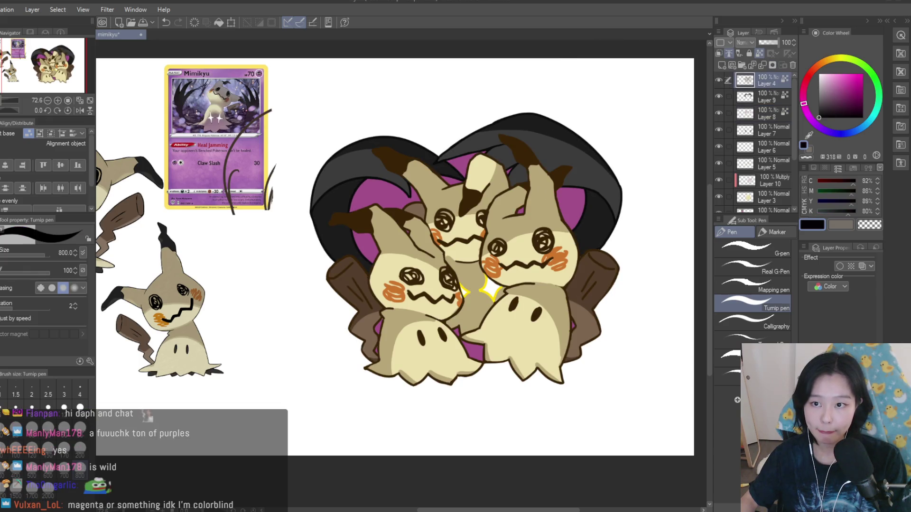
- With a fine brush, outline the left Mimikyu's ear tip and the adjoining patch edge
key("bracketleft")
key("bracketleft")
key("bracketleft")
scroll(571, 118, "up", 4)
key("bracketleft")
key("bracketleft")
key("bracketleft")
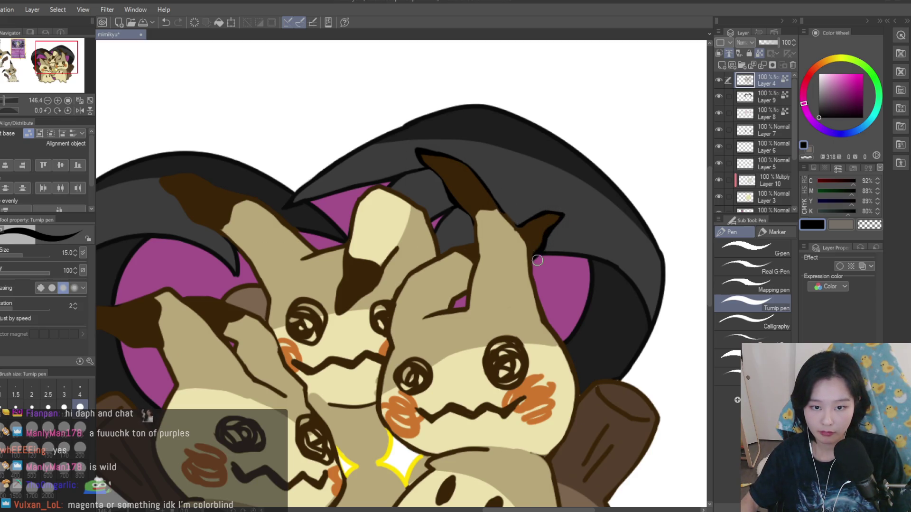
scroll(537, 256, "down", 8)
scroll(510, 196, "up", 5)
scroll(319, 205, "up", 10)
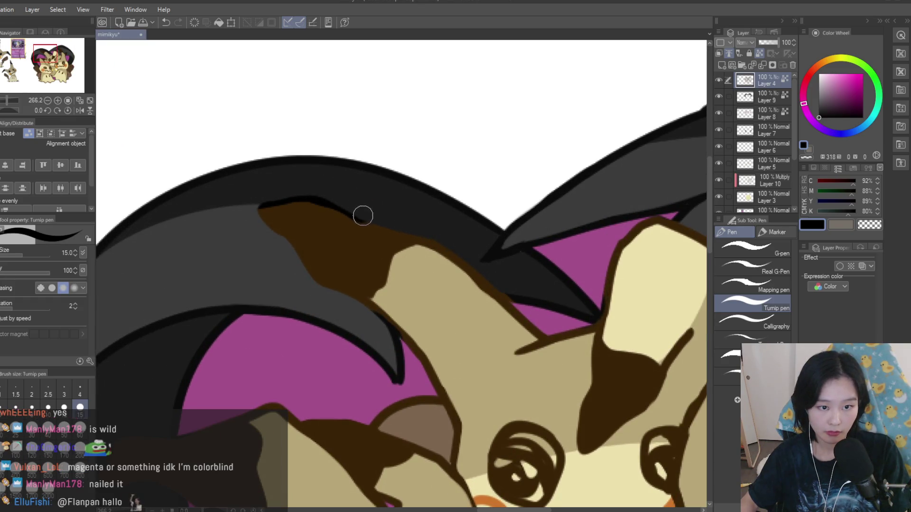
left_click_drag(418, 236, 493, 290)
mouse_move(268, 209)
left_mouse_down()
mouse_move(261, 222)
mouse_move(339, 297)
left_mouse_up()
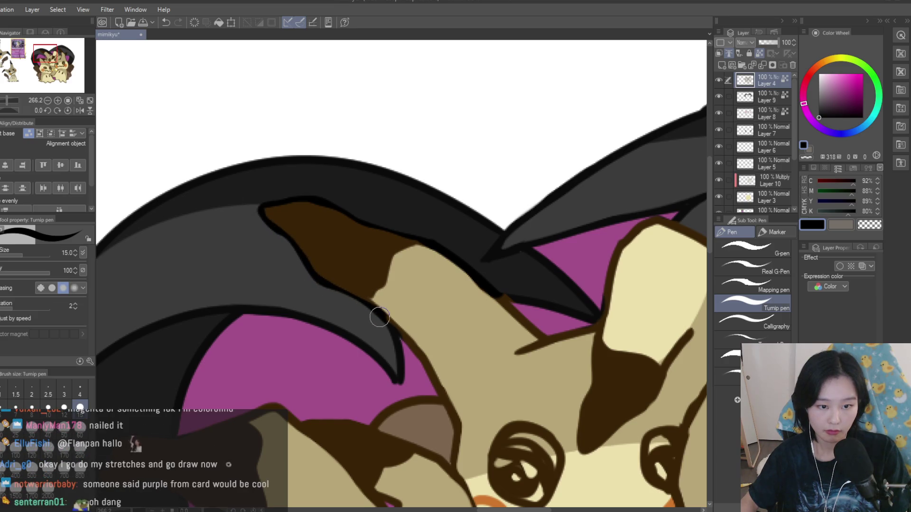
- Touch up the heart's outline next to the ear
scroll(451, 237, "down", 10)
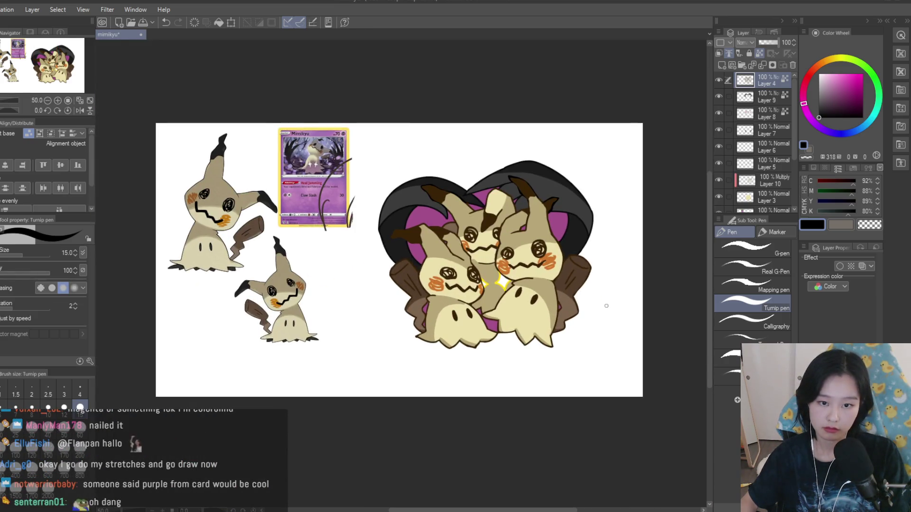
scroll(607, 306, "down", 2)
scroll(474, 228, "up", 12)
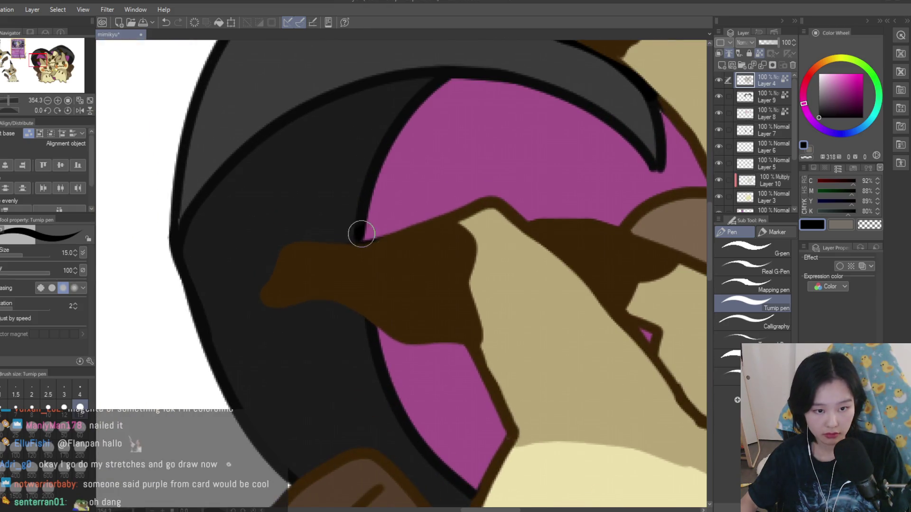
mouse_move(361, 239)
left_mouse_down()
mouse_move(306, 236)
mouse_move(270, 254)
mouse_move(255, 298)
mouse_move(270, 312)
mouse_move(319, 307)
mouse_move(367, 332)
left_mouse_up()
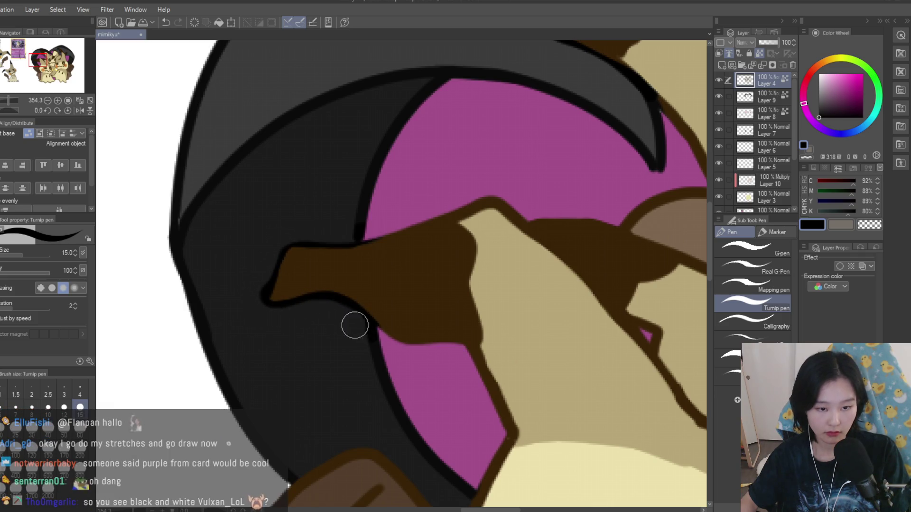
scroll(362, 311, "down", 4)
scroll(408, 246, "down", 4)
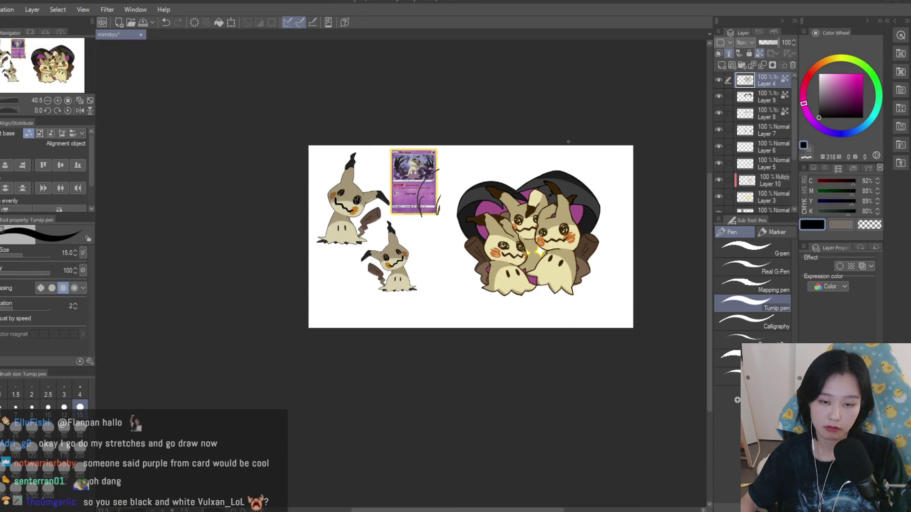
scroll(642, 233, "up", 2)
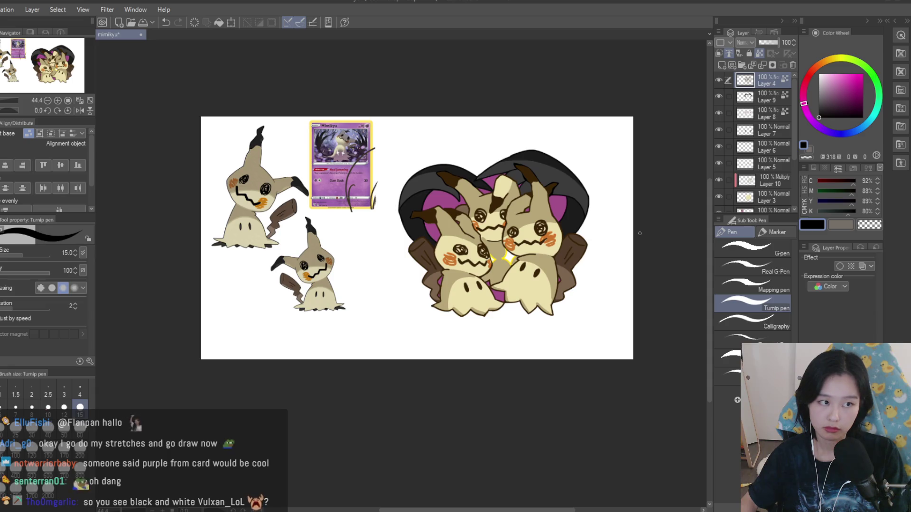
scroll(640, 233, "up", 2)
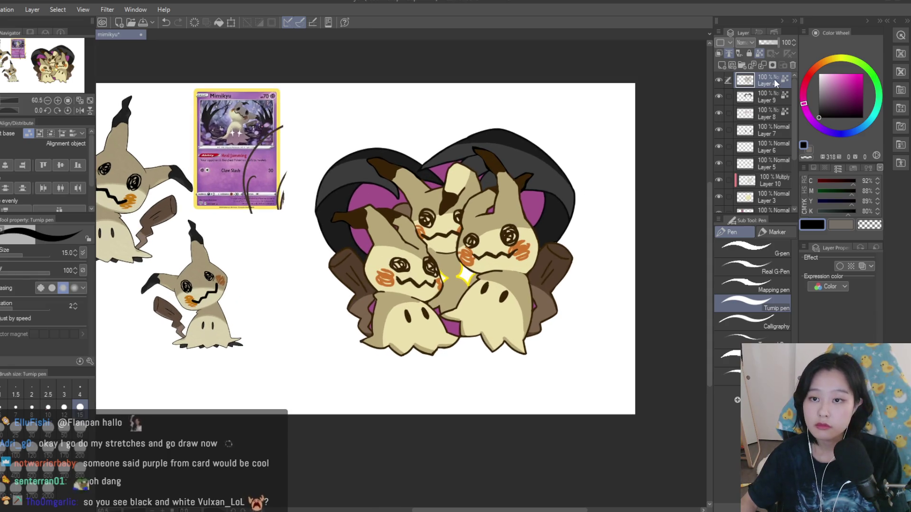
- Save the drawing and delete the multiply Layer 10
left_click(754, 97)
key("ctrl+s")
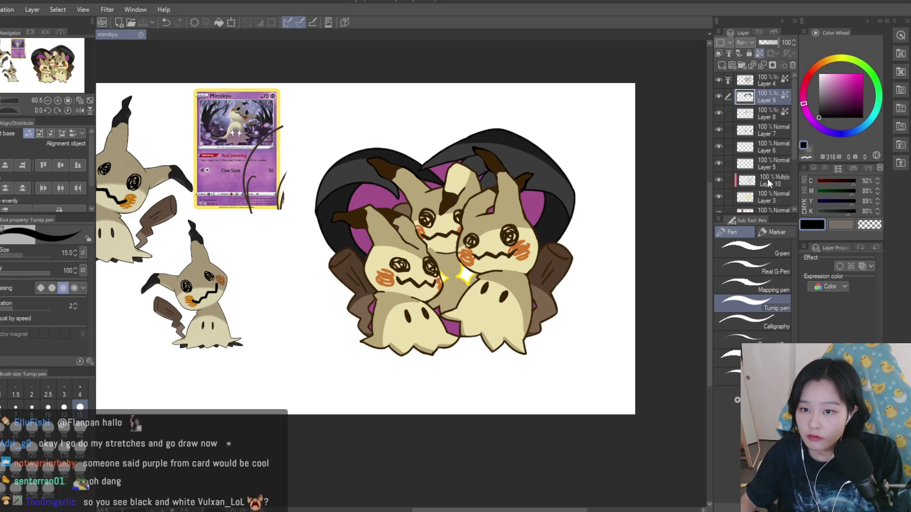
left_click(767, 181)
scroll(773, 175, "down", 2)
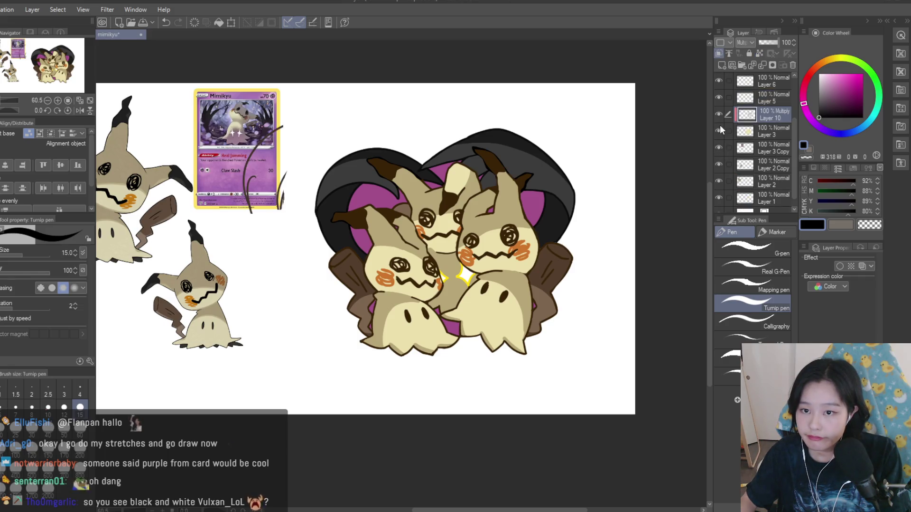
key("ctrl+e")
scroll(784, 167, "up", 2)
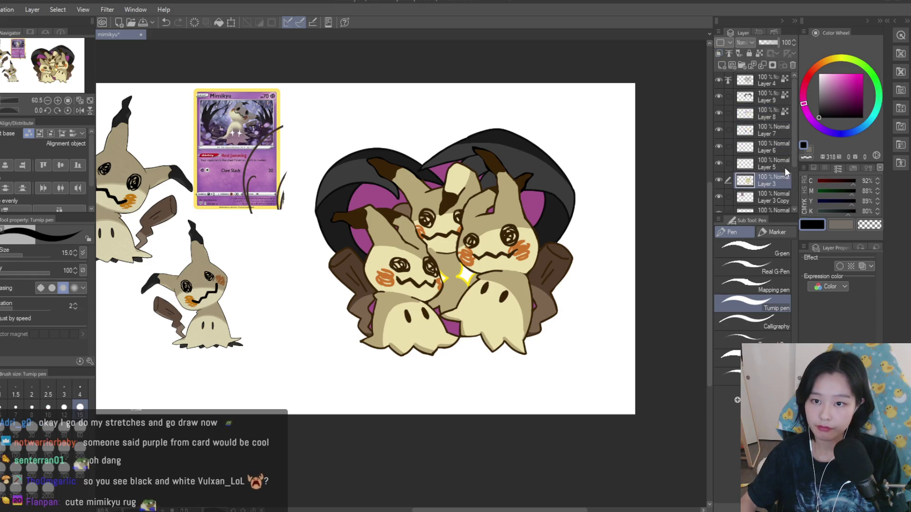
- Move Layer 8 above Layer 9 and merge Layers 7, 6, 5 and 3 into Layer 9
left_click_drag(759, 114, 778, 96)
left_click(778, 112)
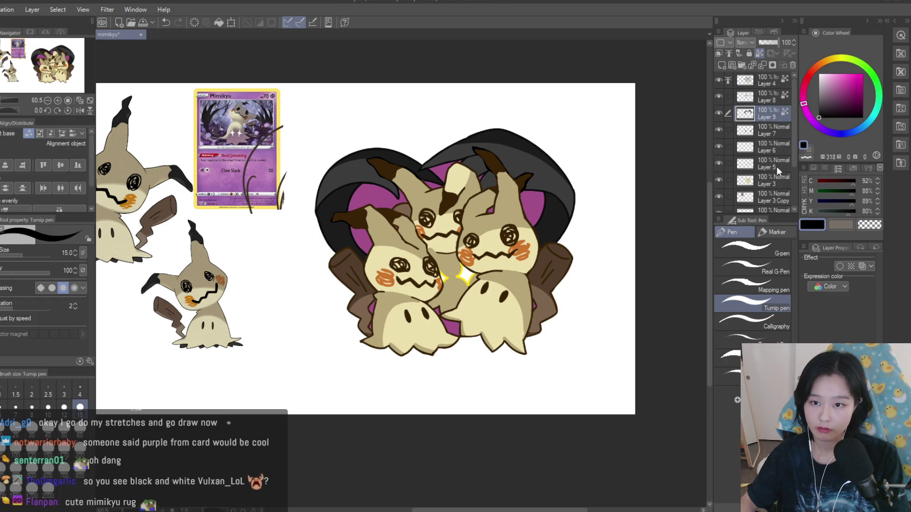
left_click_drag(728, 181, 728, 130)
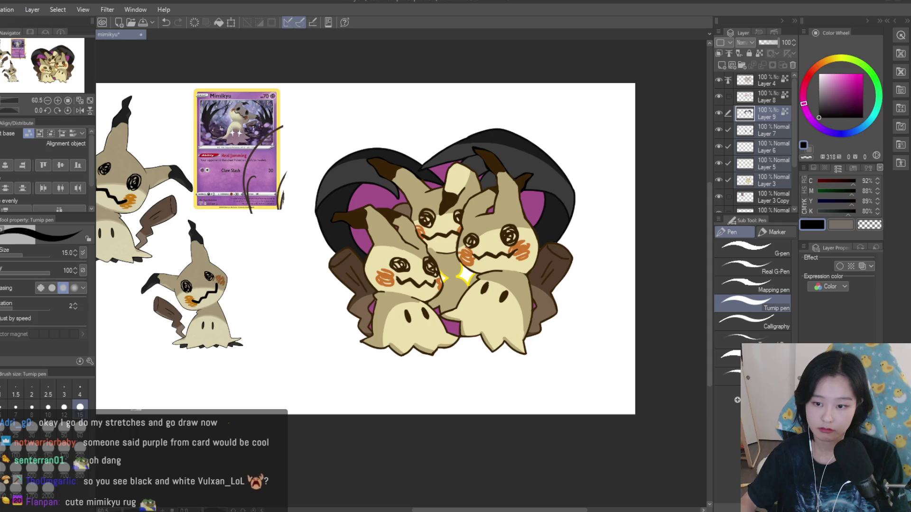
key("shift+alt+e")
- Shrink the brush from 50 to 40 and extend the tan shading over the cream edge
scroll(526, 276, "up", 1)
scroll(526, 277, "up", 5)
left_click(526, 277, "alt")
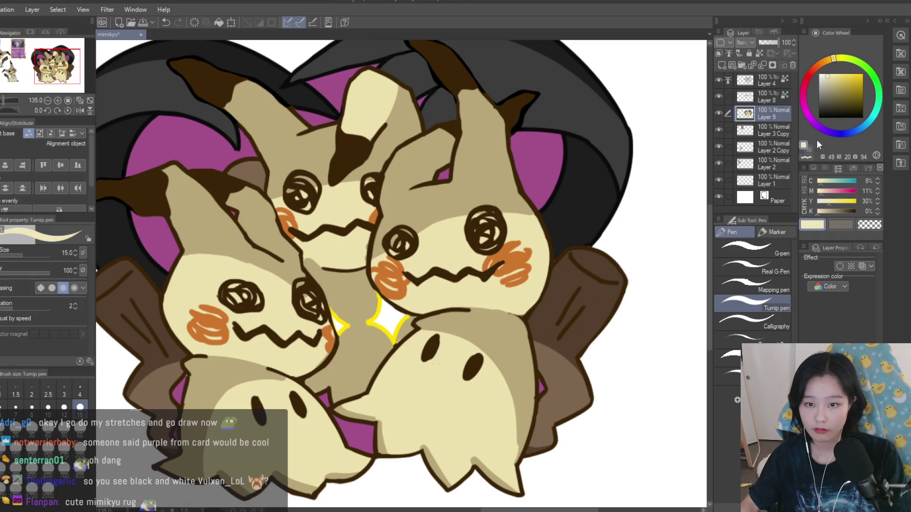
scroll(466, 391, "down", 2)
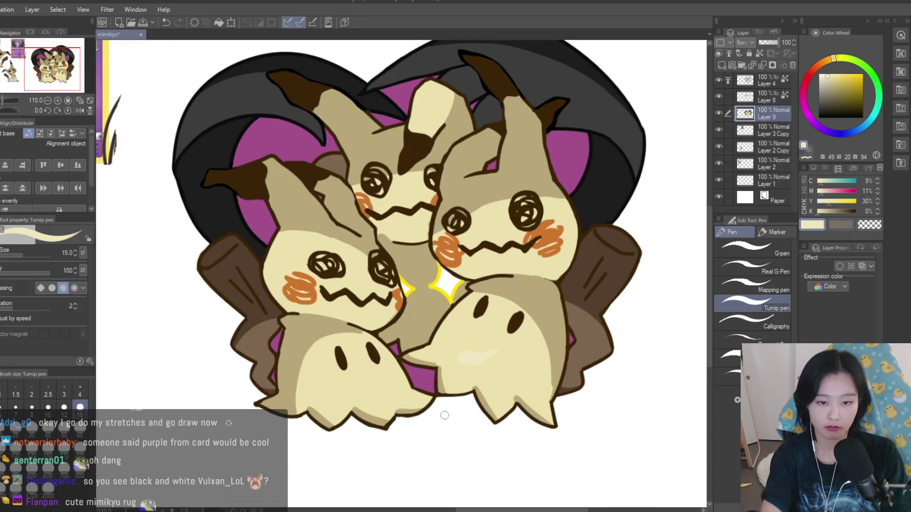
scroll(458, 429, "down", 3)
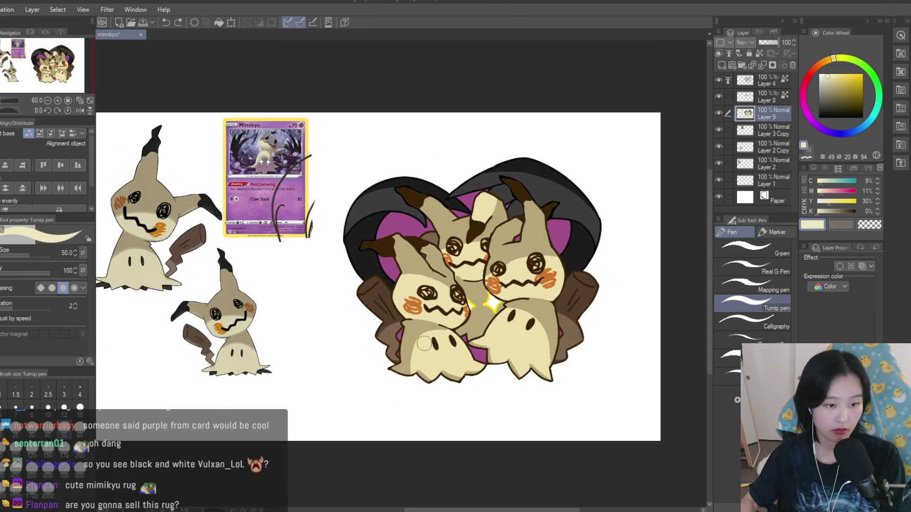
key("bracketleft")
scroll(421, 335, "up", 3)
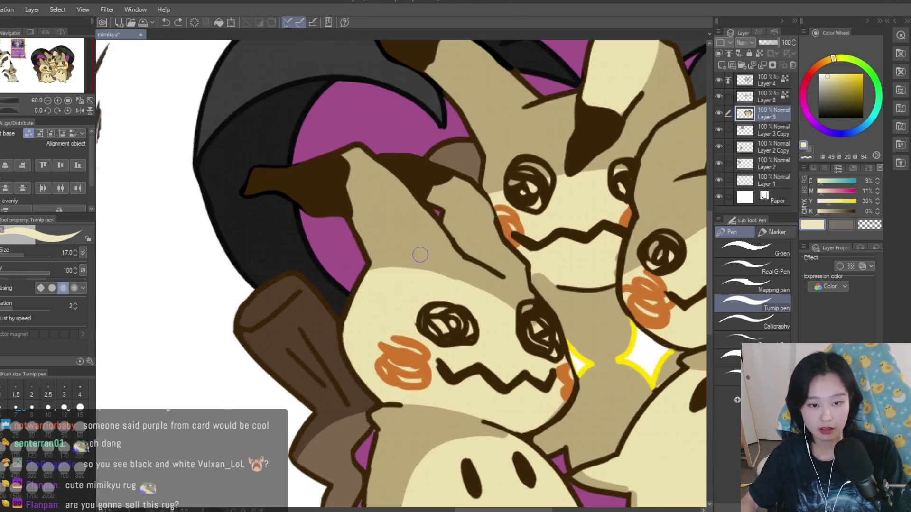
left_click(419, 254, "alt")
scroll(419, 254, "up", 2)
left_click_drag(393, 272, 389, 256)
- Smooth the tan/cream boundary on the face with sampled cream paint
left_click(327, 302, "alt")
mouse_move(370, 292)
left_mouse_down()
mouse_move(433, 284)
mouse_move(483, 306)
left_mouse_up()
scroll(577, 287, "up", 1)
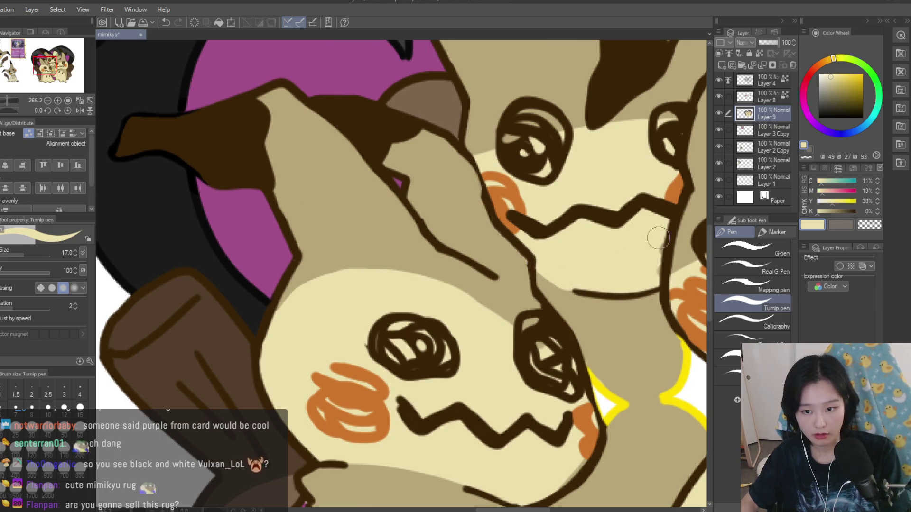
scroll(656, 232, "down", 8)
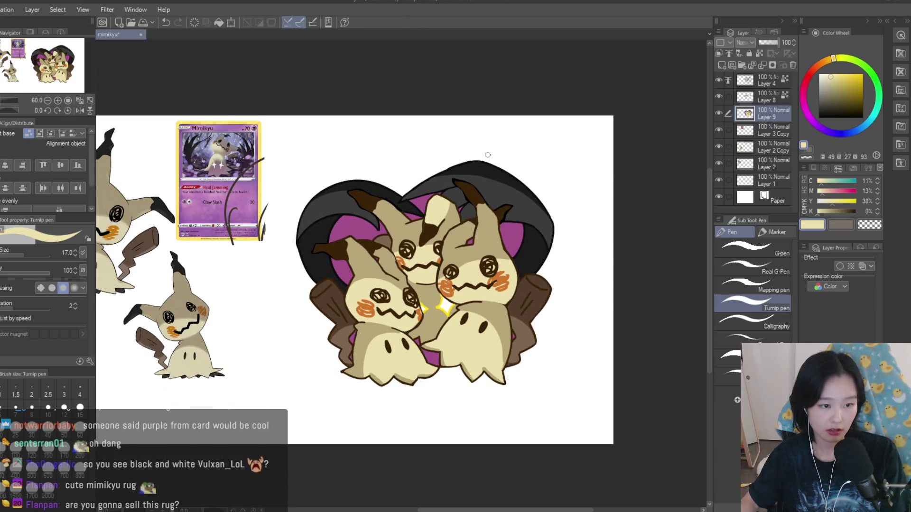
scroll(427, 178, "up", 5)
- Shade the middle Mimikyu's ear and forehead strip with sampled tan
left_click(474, 323, "alt")
mouse_move(489, 328)
left_mouse_down()
mouse_move(455, 266)
mouse_move(440, 265)
left_mouse_up()
scroll(458, 244, "down", 8)
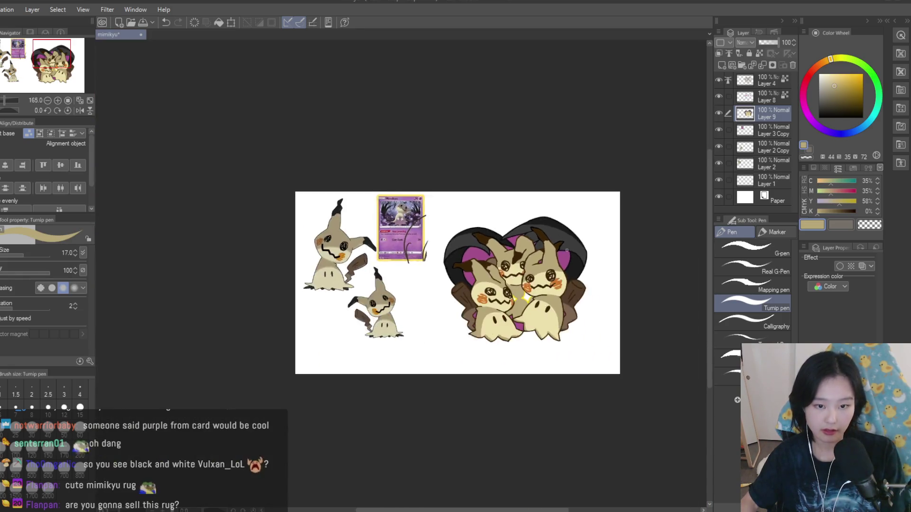
scroll(503, 266, "up", 2)
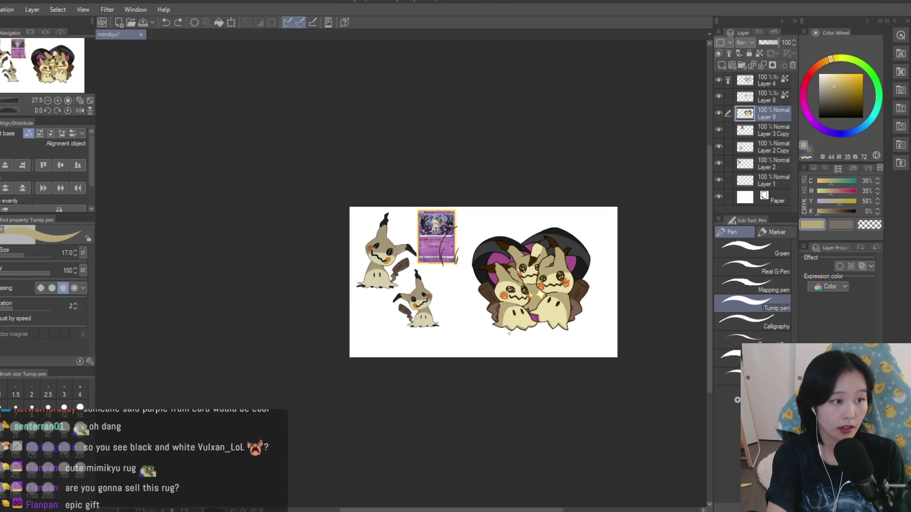
scroll(504, 264, "up", 8)
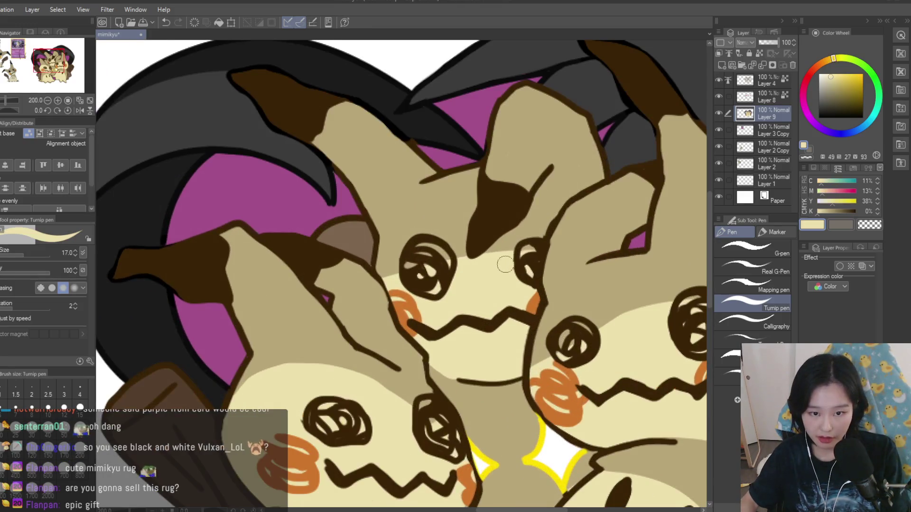
left_click(484, 244, "alt")
left_click_drag(524, 247, 402, 283)
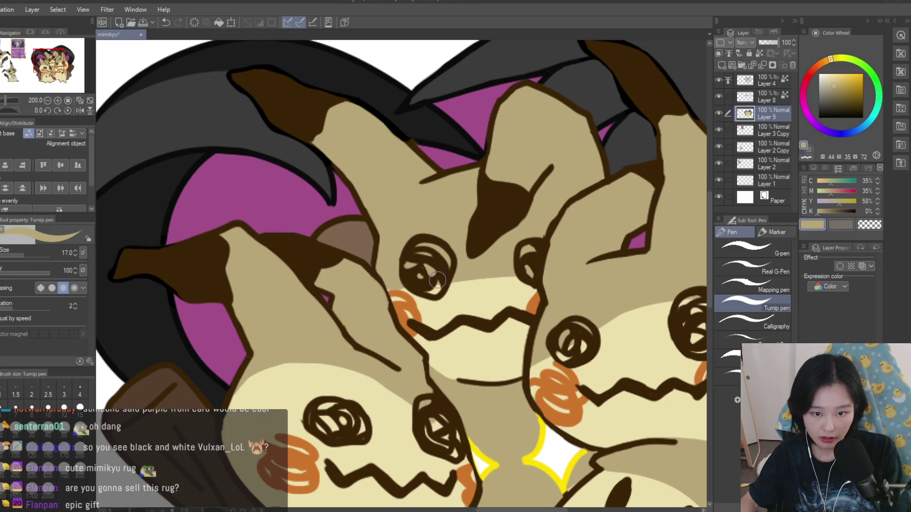
scroll(441, 280, "down", 8)
scroll(378, 311, "up", 8)
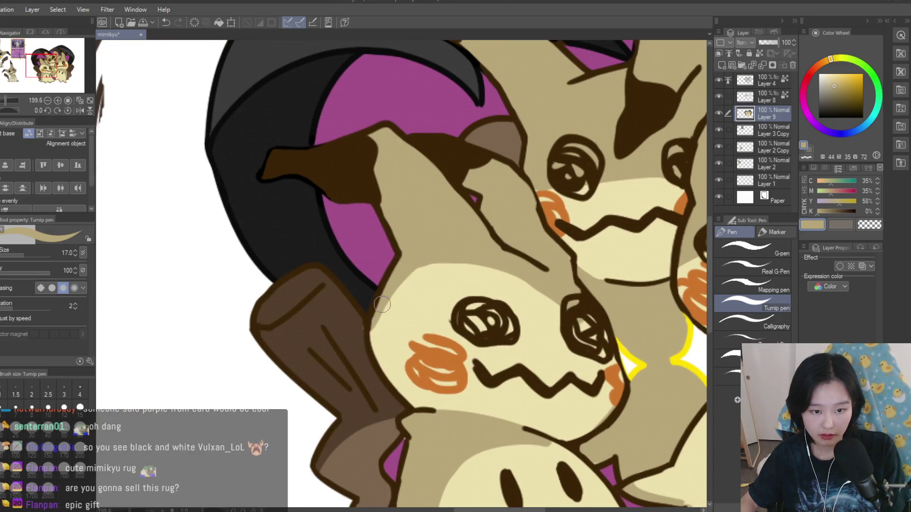
- Paint tan along the right Mimikyu's face edge
left_click(383, 348, "alt")
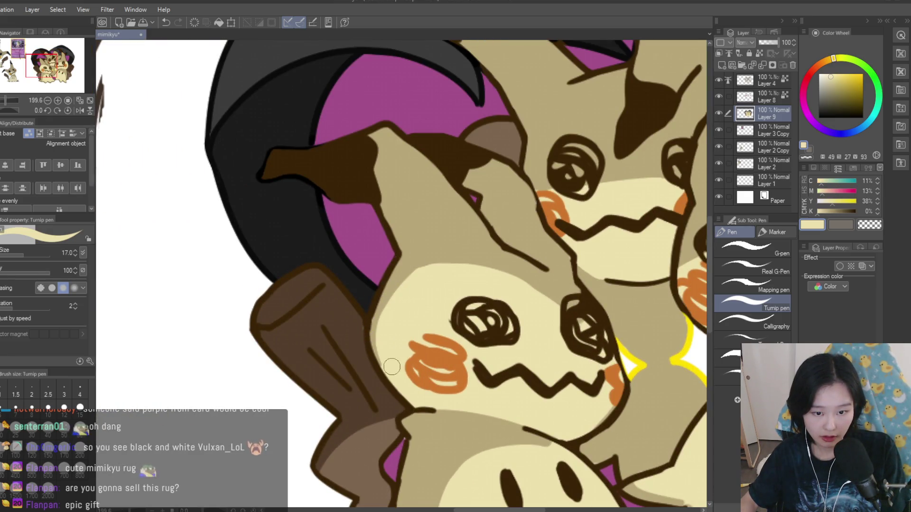
left_click(390, 289, "alt")
left_click(400, 382, "alt")
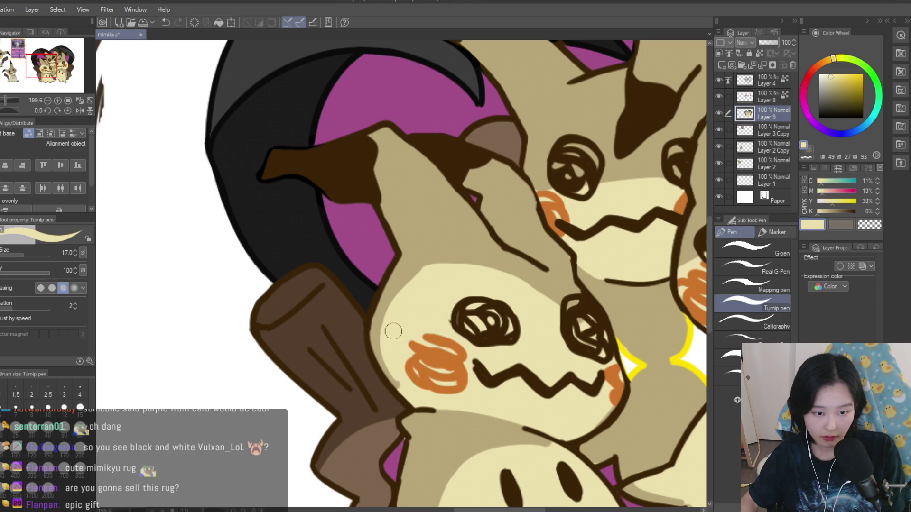
scroll(394, 342, "down", 6)
scroll(560, 250, "up", 2)
scroll(560, 250, "up", 8)
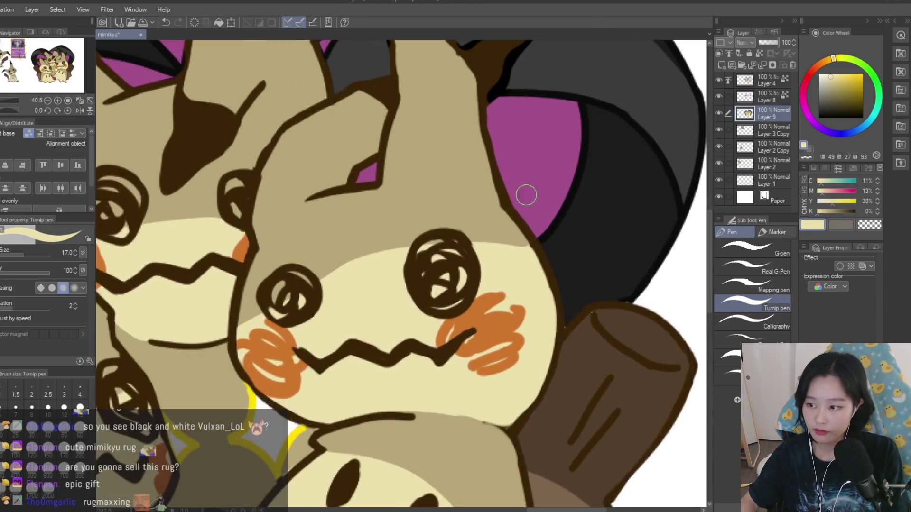
left_click(470, 244, "alt")
mouse_move(579, 355)
left_mouse_down()
mouse_move(575, 326)
mouse_move(577, 427)
left_mouse_up()
left_click_drag(567, 332, 576, 446)
- Sample the dark brown colour from the drawing
scroll(565, 375, "down", 2)
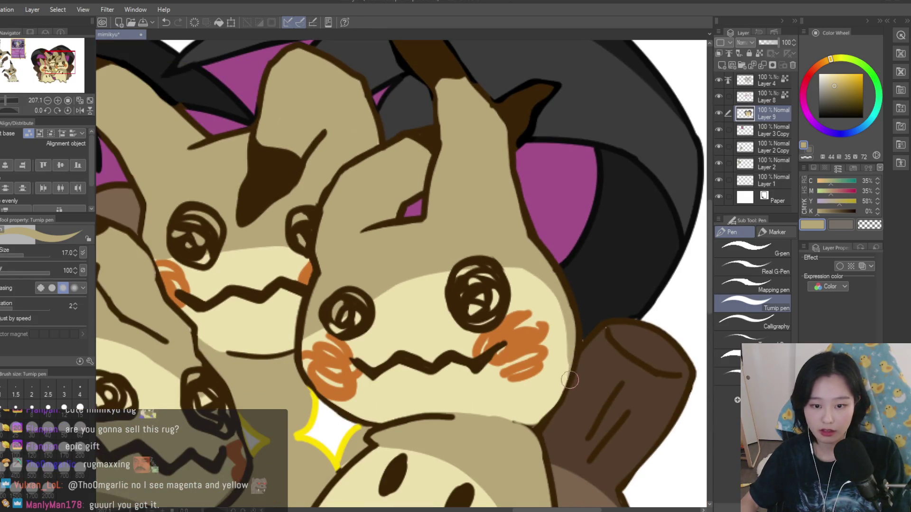
left_click(569, 383, "alt")
scroll(568, 384, "down", 6)
scroll(569, 303, "up", 8)
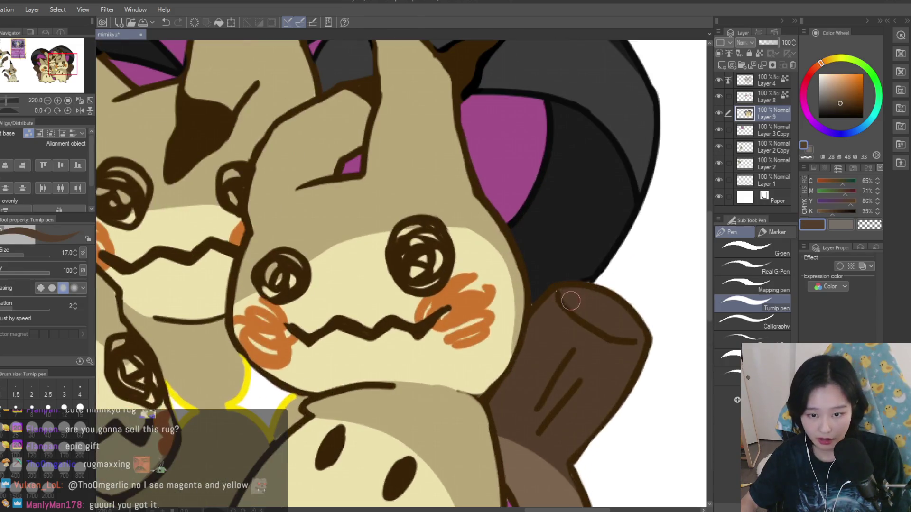
scroll(566, 298, "down", 4)
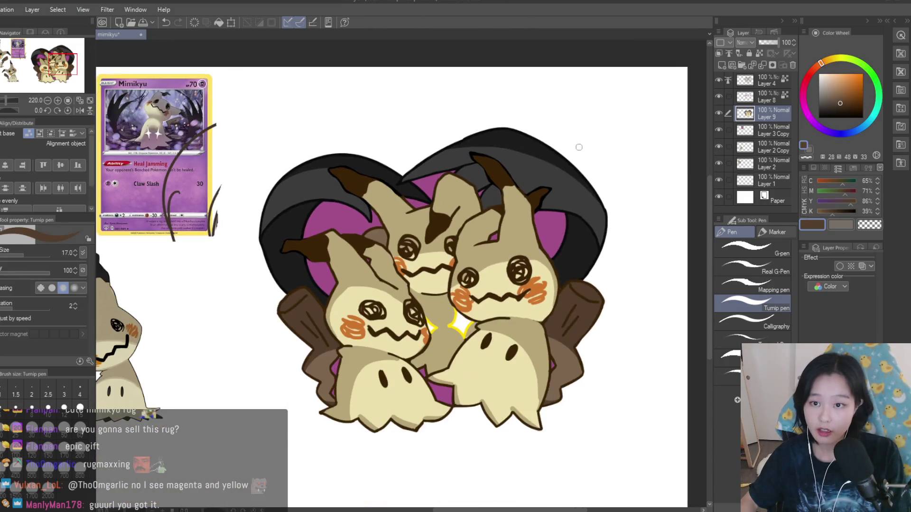
- Add a new layer above Layer 3 and try a cyan rim stroke, then undo it
left_click(720, 65)
left_click(871, 117)
left_click(848, 72)
scroll(543, 375, "up", 3)
left_click_drag(539, 287, 545, 425)
scroll(536, 332, "down", 3)
scroll(532, 245, "up", 1)
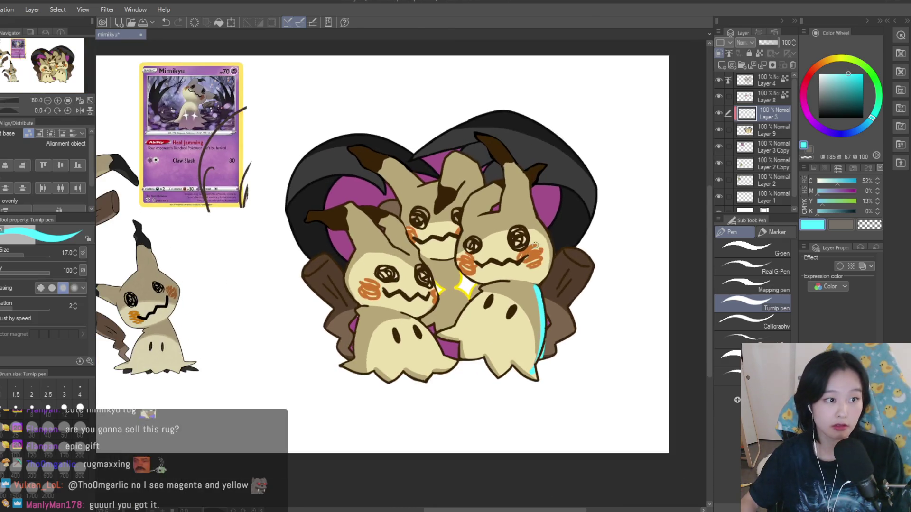
key("ctrl+z")
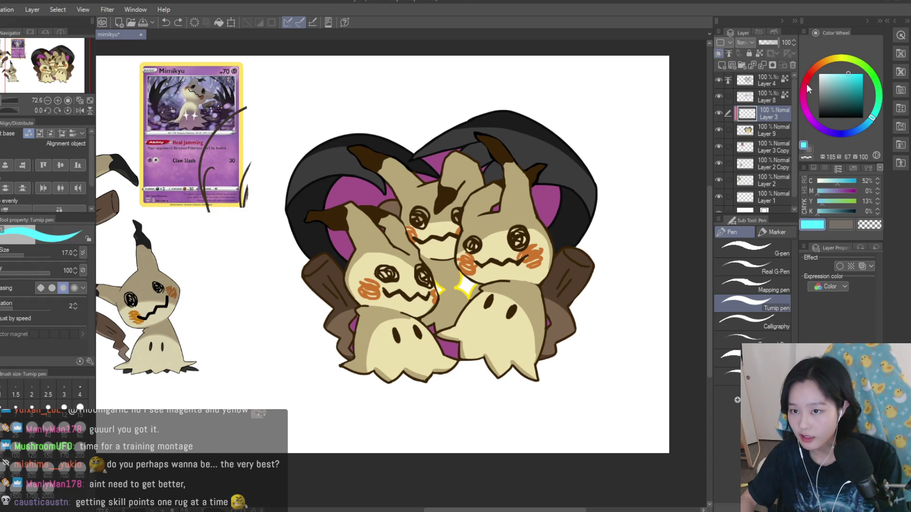
- Switch to a pale pink and paint a rim along the right Mimikyu's lower cloak edge
left_click_drag(803, 112, 801, 97)
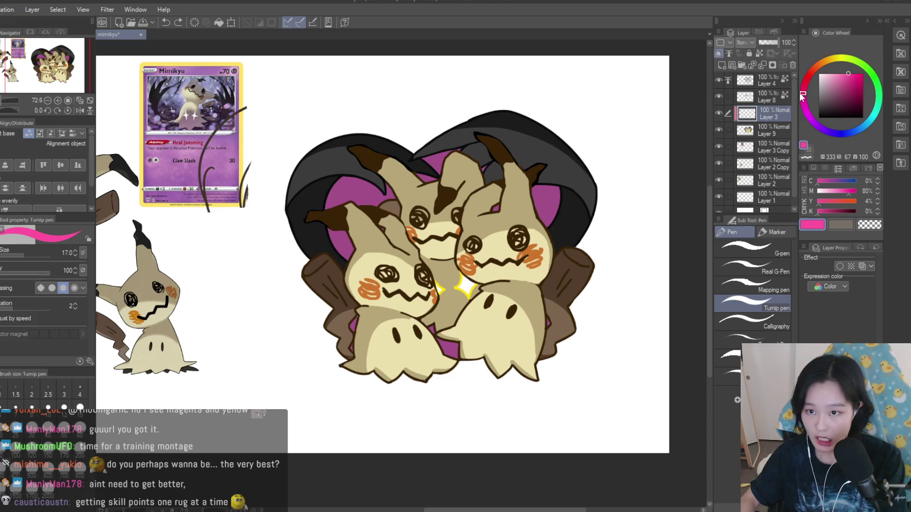
left_click(841, 73)
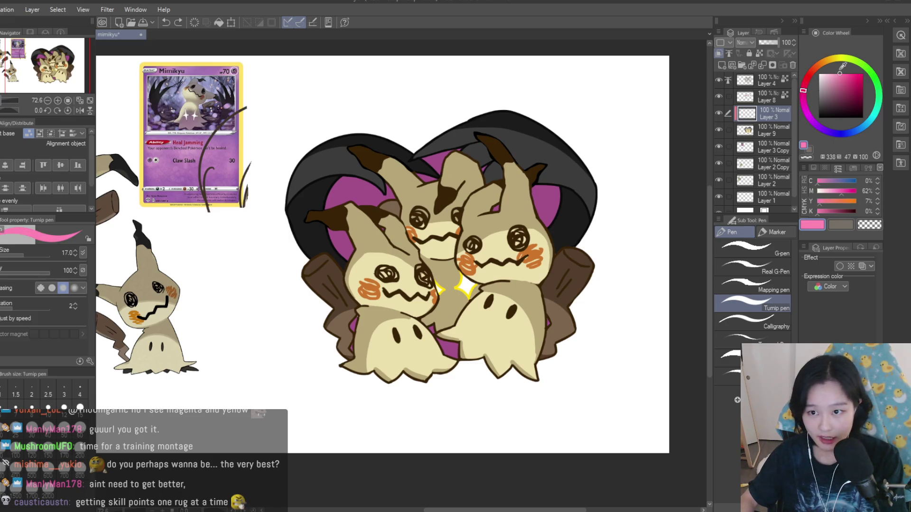
left_click(834, 73)
scroll(611, 354, "up", 2)
scroll(611, 355, "down", 3)
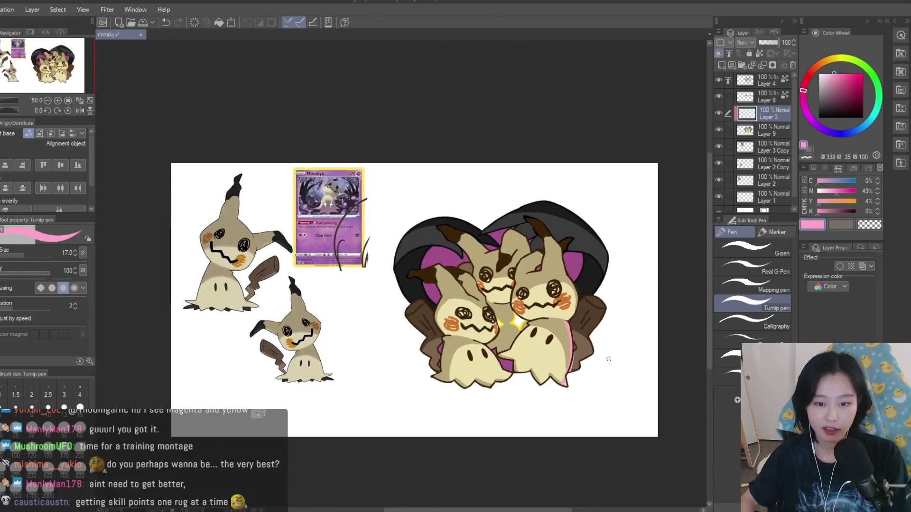
scroll(611, 355, "up", 3)
left_click_drag(593, 356, 555, 382)
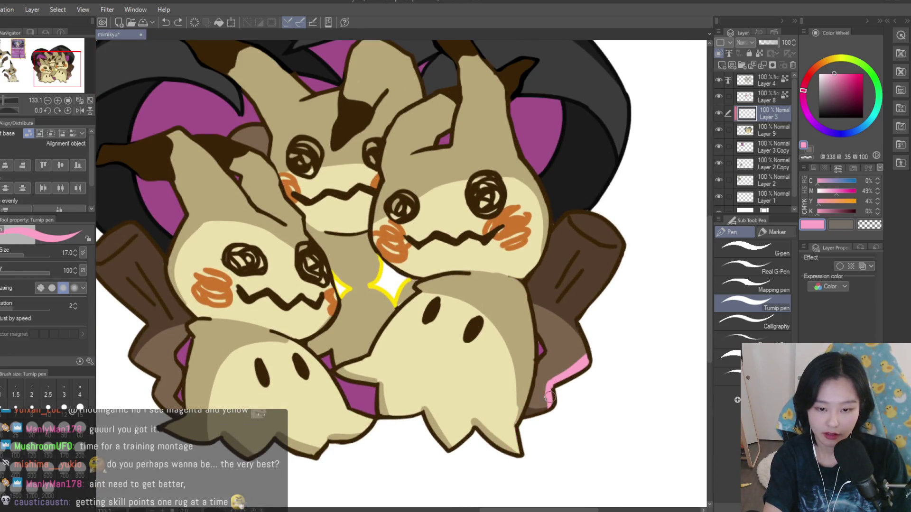
- Lock transparency on Layer 9, then extend the pink band along the cloak edge on the highlight layer
scroll(554, 395, "up", 2)
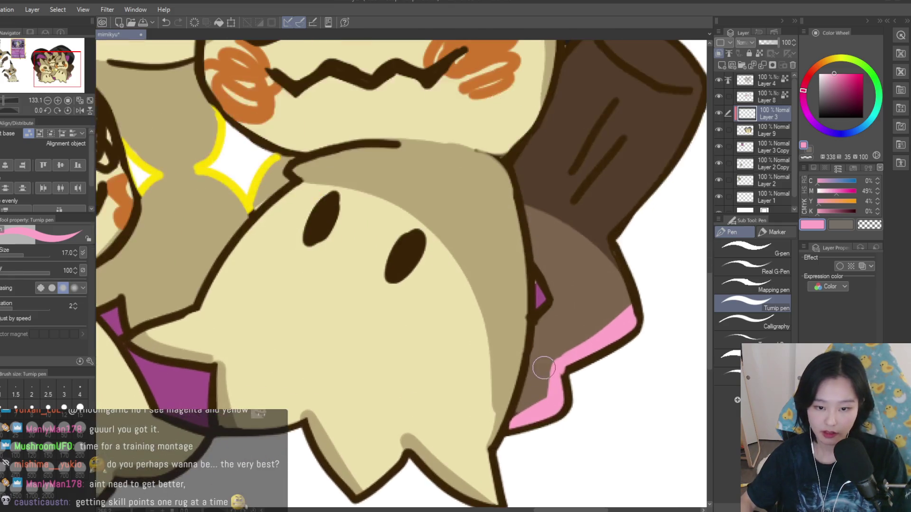
left_click(541, 387, "alt")
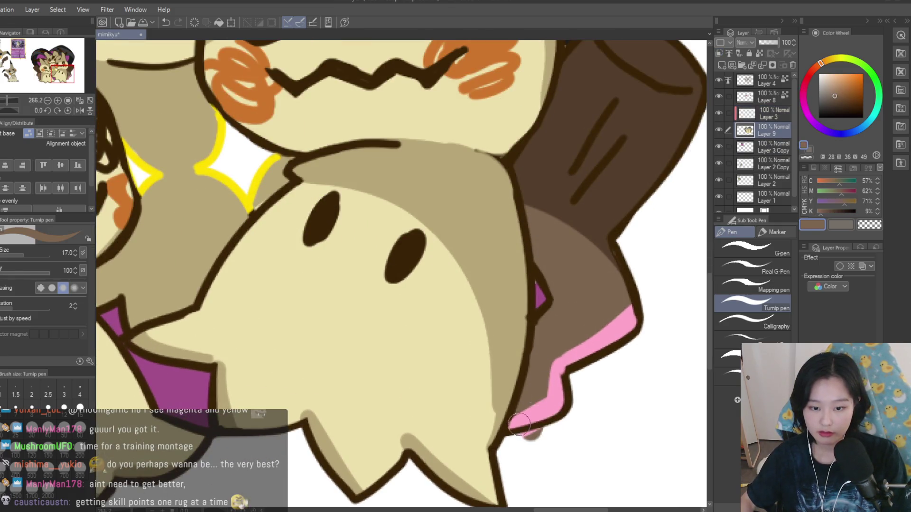
left_click(759, 53)
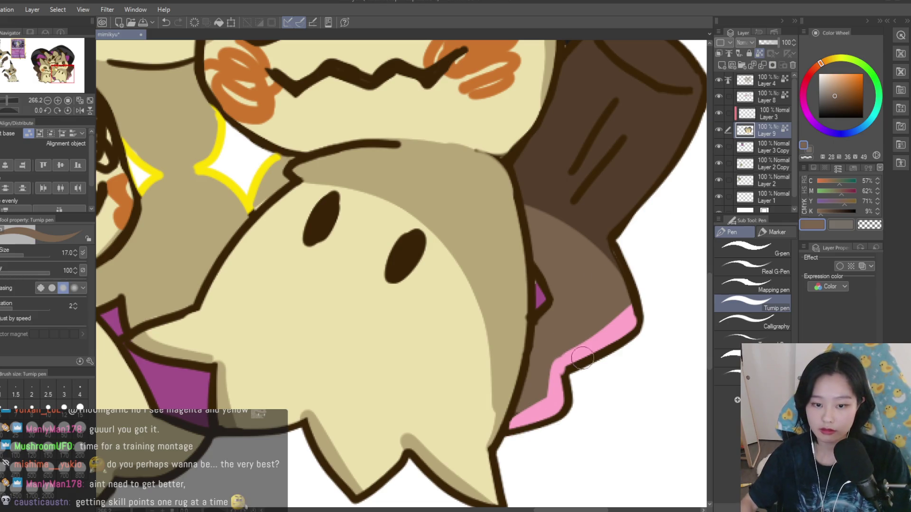
left_click(772, 116)
left_click(612, 328, "alt")
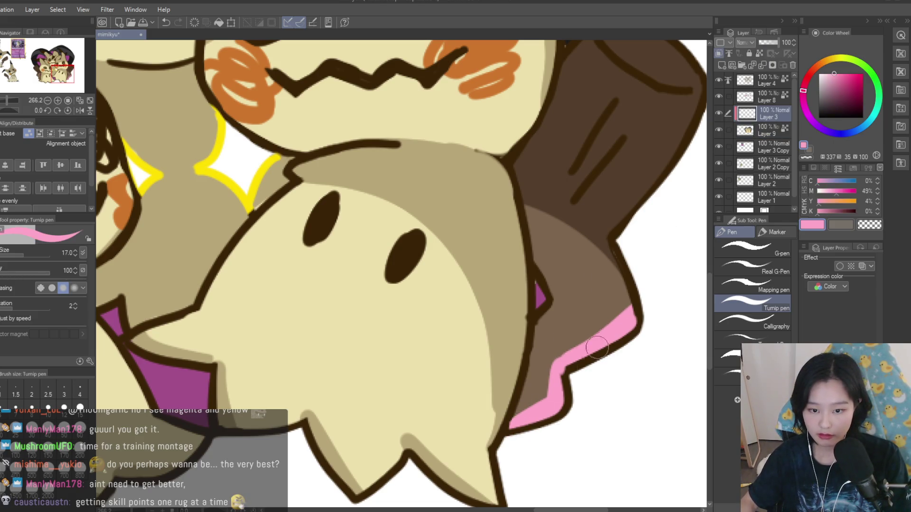
key("c")
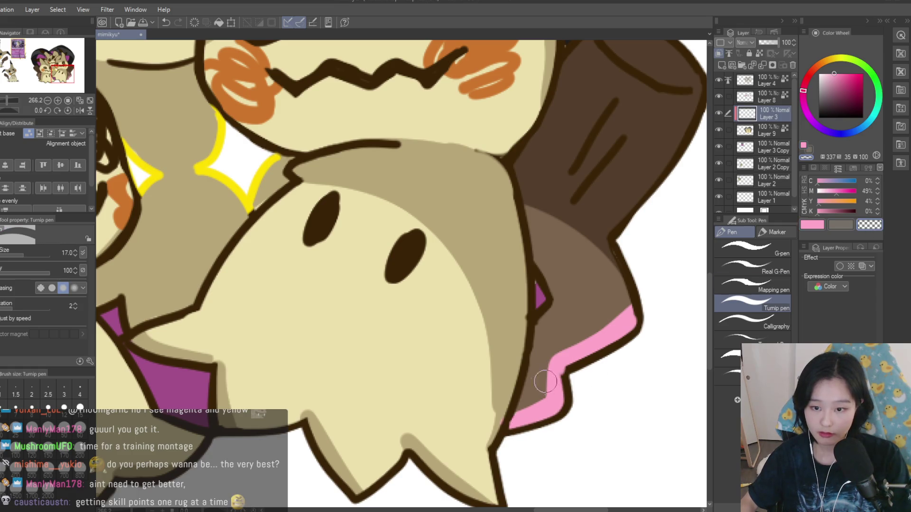
key("c")
left_click_drag(554, 367, 554, 411)
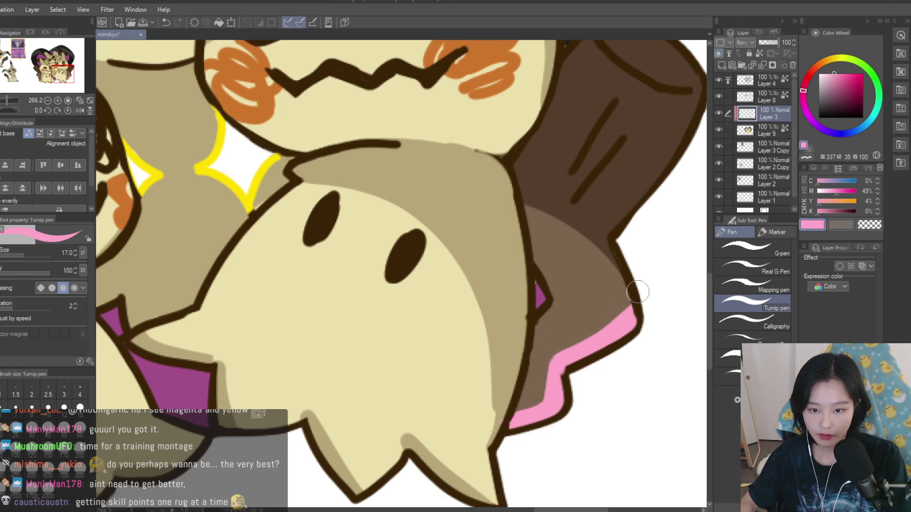
- Add pink highlights along the right brown stick, erasing the excess from its top
scroll(626, 304, "down", 5)
scroll(626, 304, "up", 3)
left_click_drag(634, 206, 574, 311)
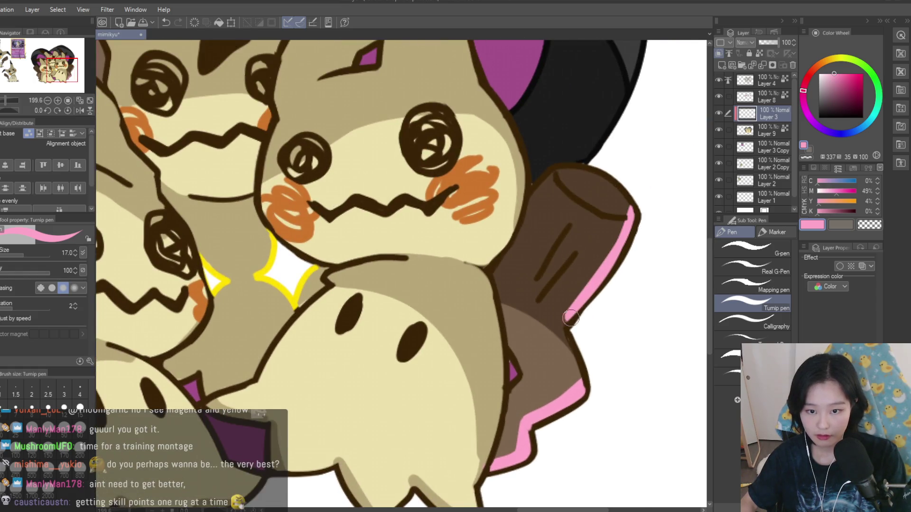
scroll(566, 340, "down", 6)
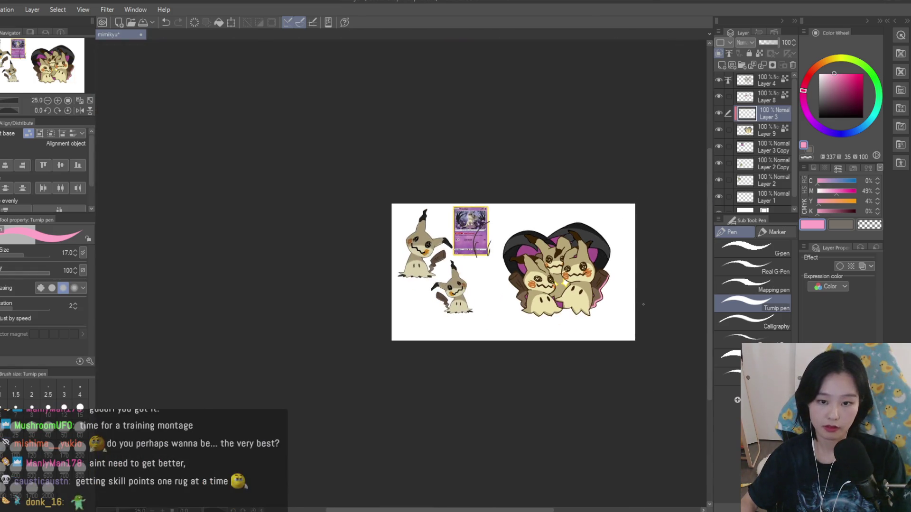
scroll(593, 331, "up", 8)
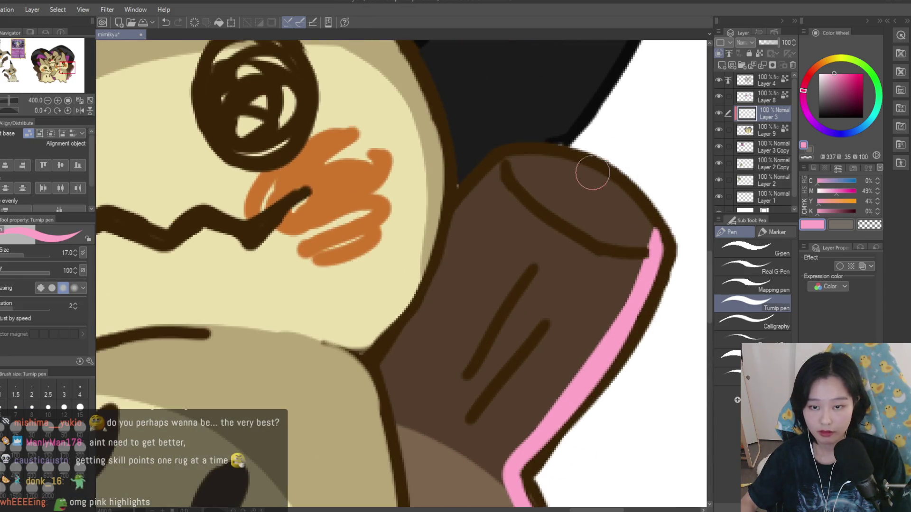
left_click_drag(628, 195, 611, 227)
scroll(612, 266, "down", 10)
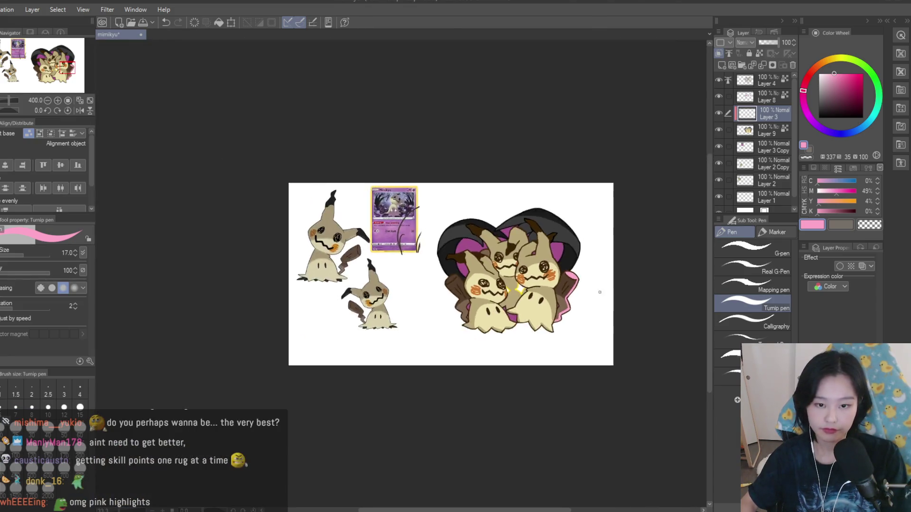
scroll(610, 283, "up", 2)
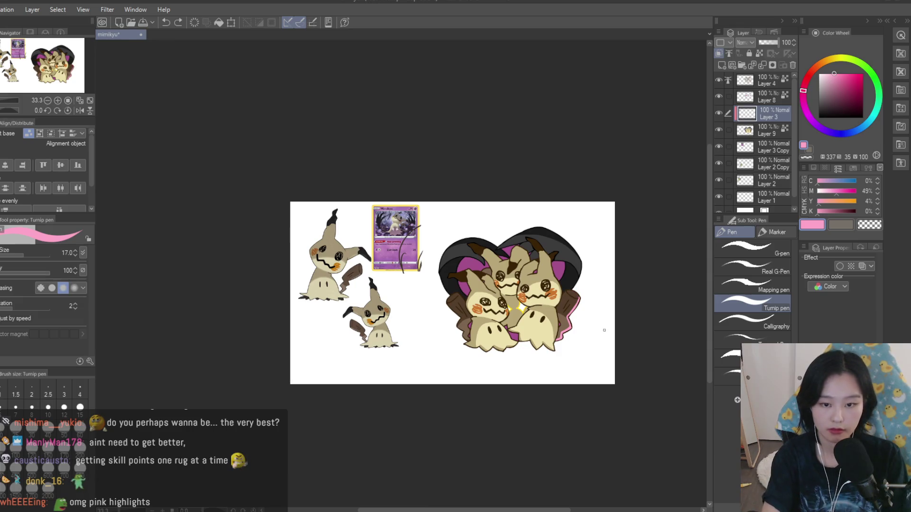
key("c")
scroll(598, 308, "down", 1)
scroll(593, 289, "up", 4)
left_click_drag(591, 284, 580, 309)
- Paint pink highlights along the left stick's edge and the heart's upper-left curve
left_click(815, 229)
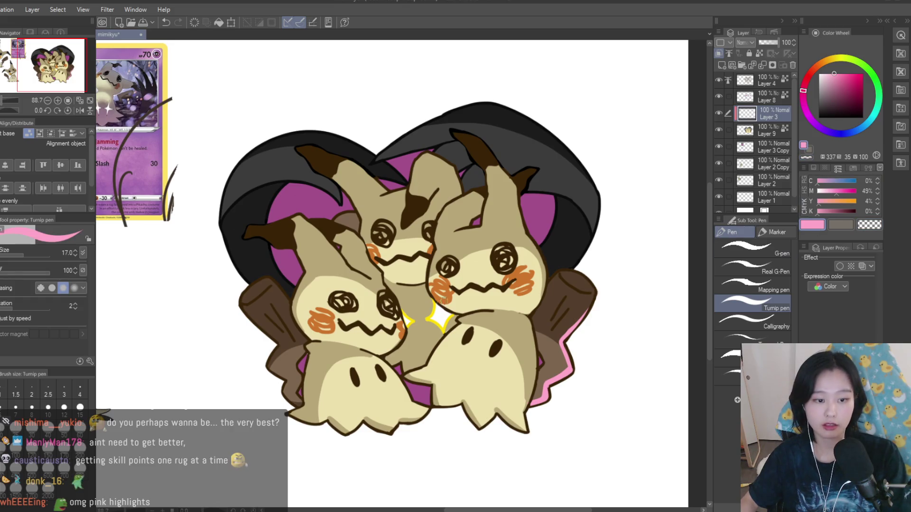
scroll(259, 408, "up", 3)
left_click_drag(300, 297, 275, 353)
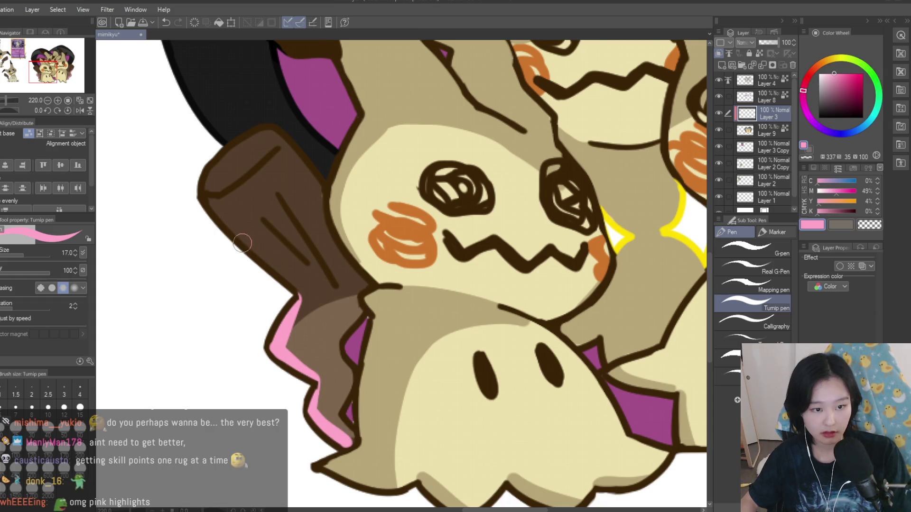
scroll(246, 243, "down", 3)
scroll(507, 321, "down", 3)
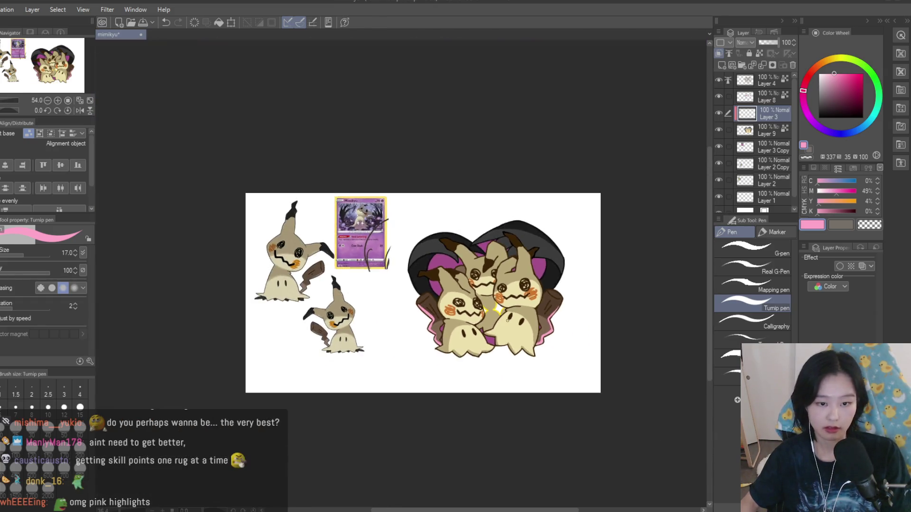
scroll(507, 321, "down", 2)
scroll(425, 319, "up", 5)
scroll(473, 270, "up", 5)
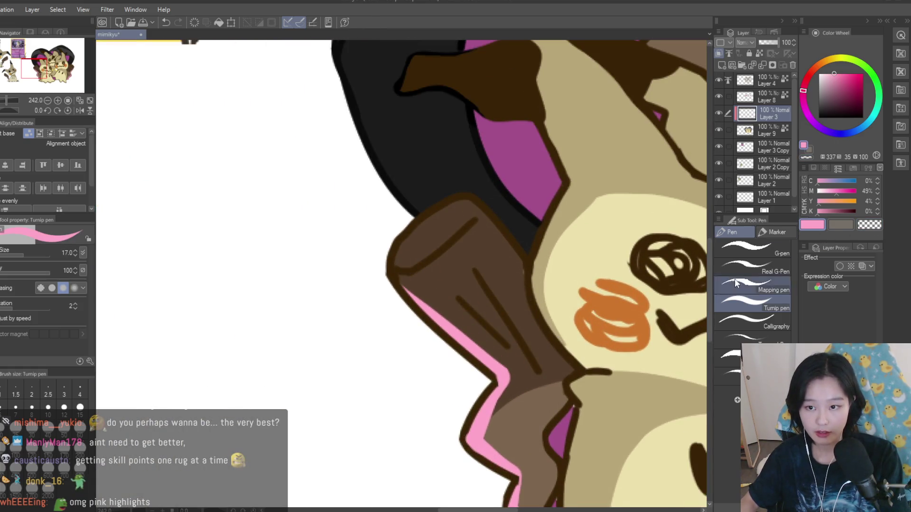
scroll(355, 180, "down", 5)
scroll(354, 179, "up", 4)
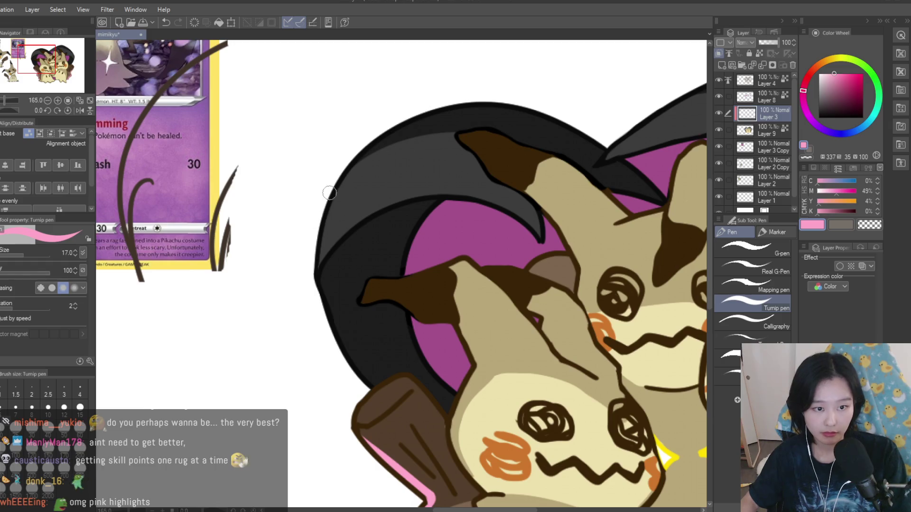
left_click_drag(409, 190, 322, 255)
- Extend the heart's pink highlight further right and thin its top with transparent colour
scroll(301, 275, "down", 5)
scroll(258, 202, "up", 3)
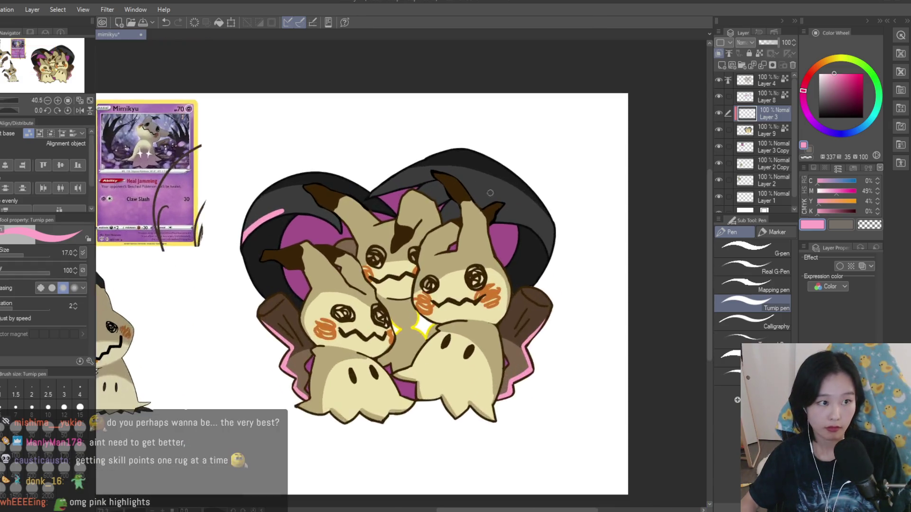
scroll(258, 202, "up", 5)
mouse_move(256, 227)
left_mouse_down()
mouse_move(315, 226)
mouse_move(441, 252)
left_mouse_up()
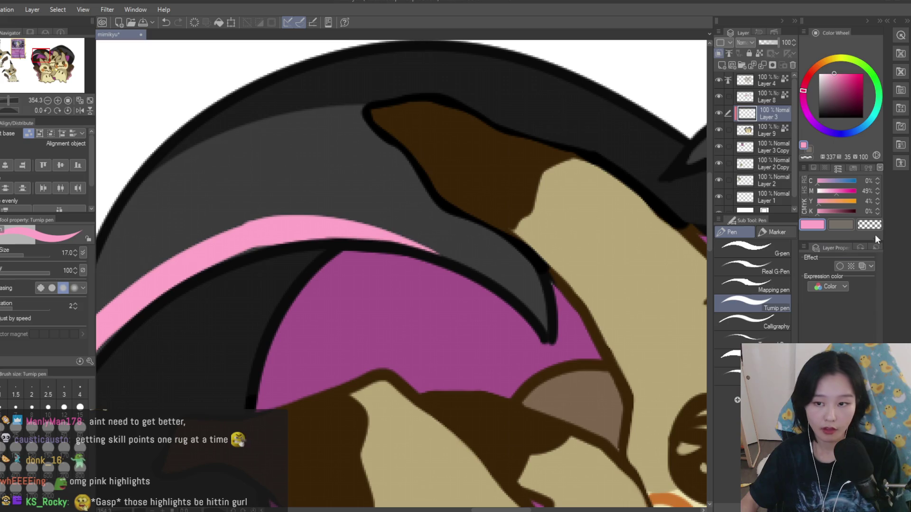
scroll(355, 228, "down", 4)
scroll(342, 238, "up", 1)
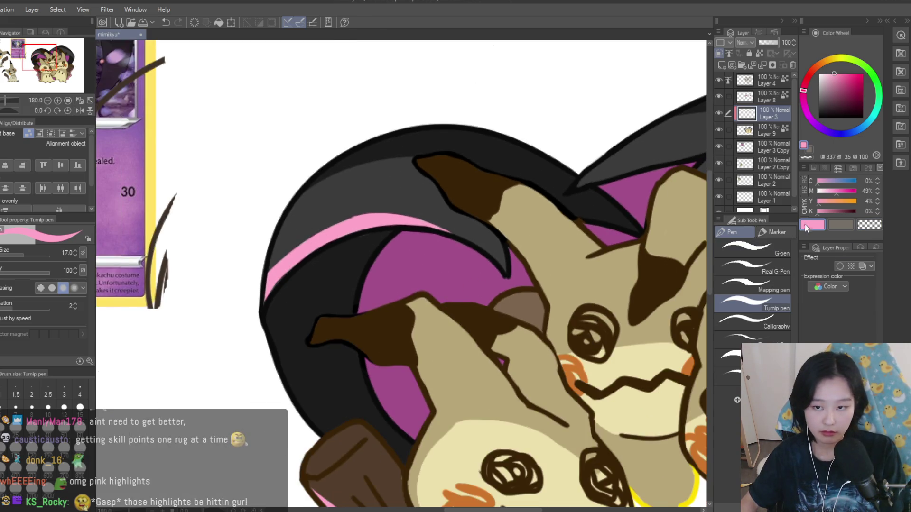
left_click(861, 227)
mouse_move(418, 217)
left_mouse_down()
mouse_move(354, 214)
mouse_move(268, 258)
left_mouse_up()
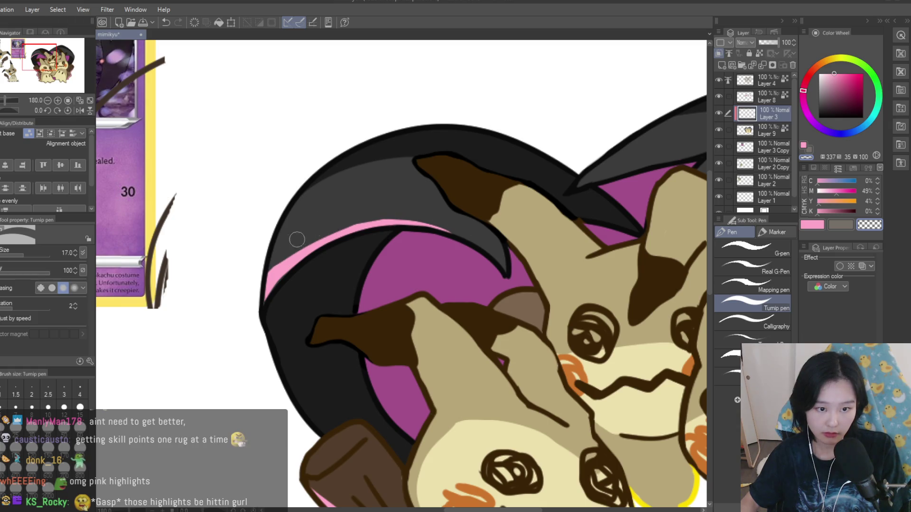
left_click(812, 225)
- With the canvas mirrored, paint more pink along the heart's highlight band
scroll(431, 219, "down", 5)
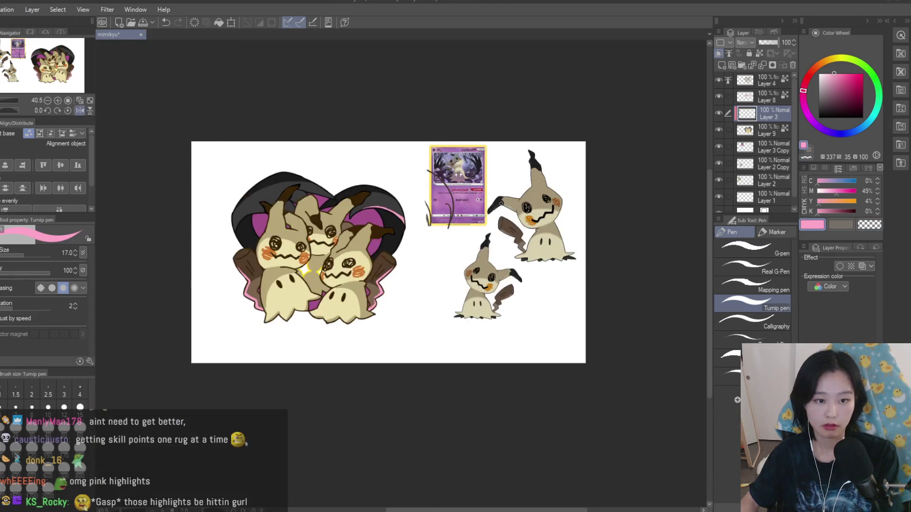
key("h")
scroll(432, 219, "up", 4)
scroll(280, 203, "up", 1)
left_click_drag(277, 206, 459, 230)
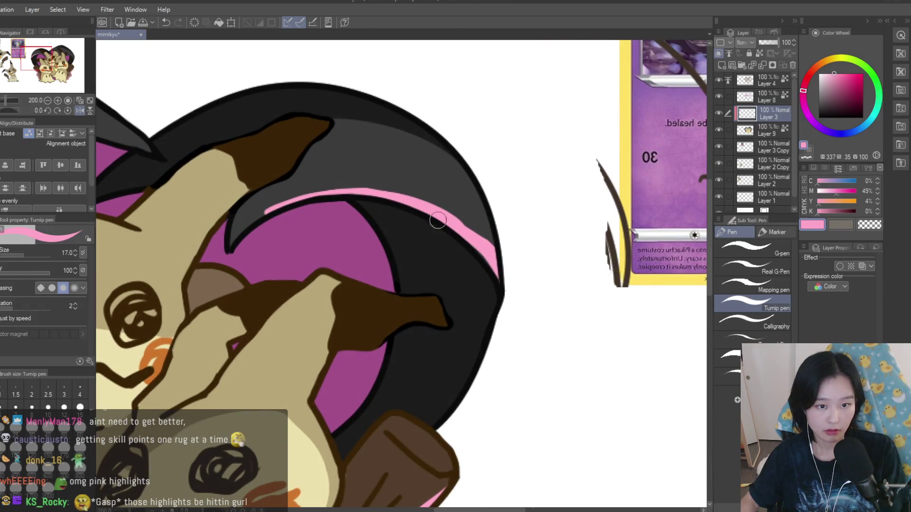
key("c")
scroll(390, 185, "up", 1)
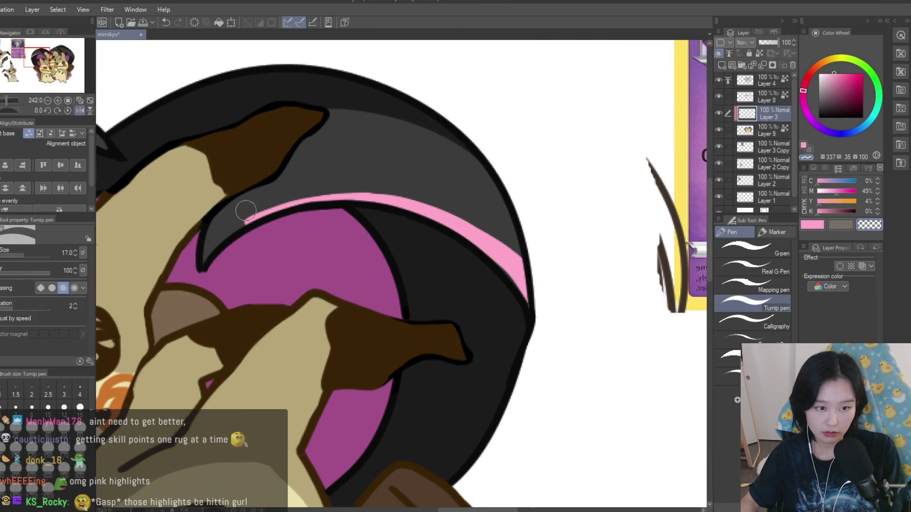
left_click(812, 225)
scroll(554, 163, "down", 3)
key("h")
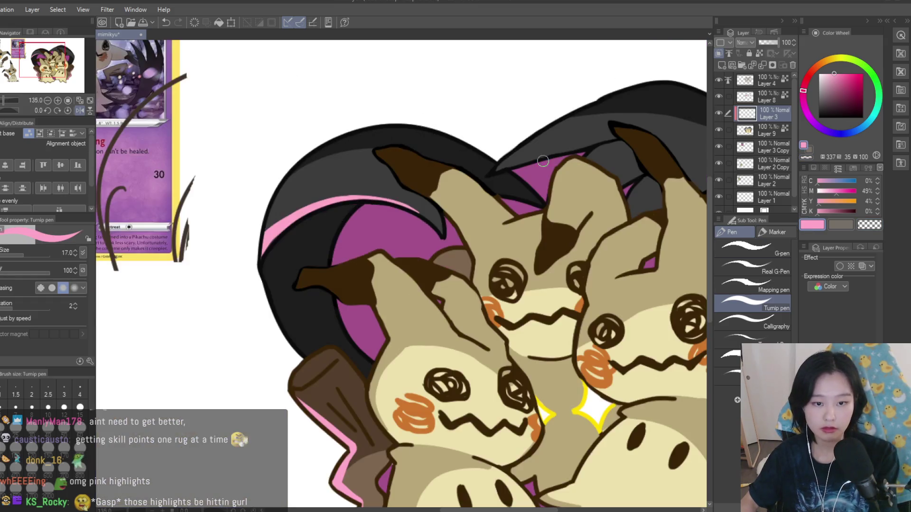
- Draw a pink highlight along the heart's inner left edge and thin it by erasing
scroll(317, 292, "down", 2)
scroll(498, 320, "down", 3)
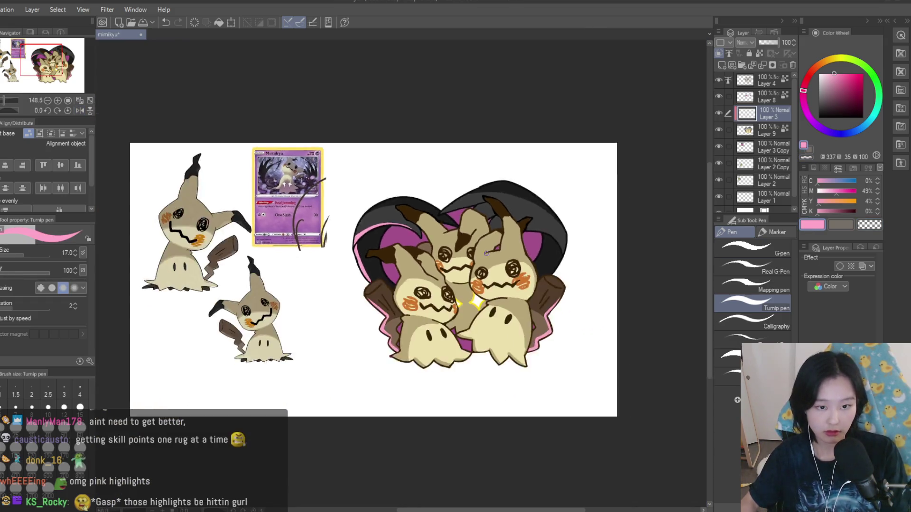
scroll(498, 321, "up", 2)
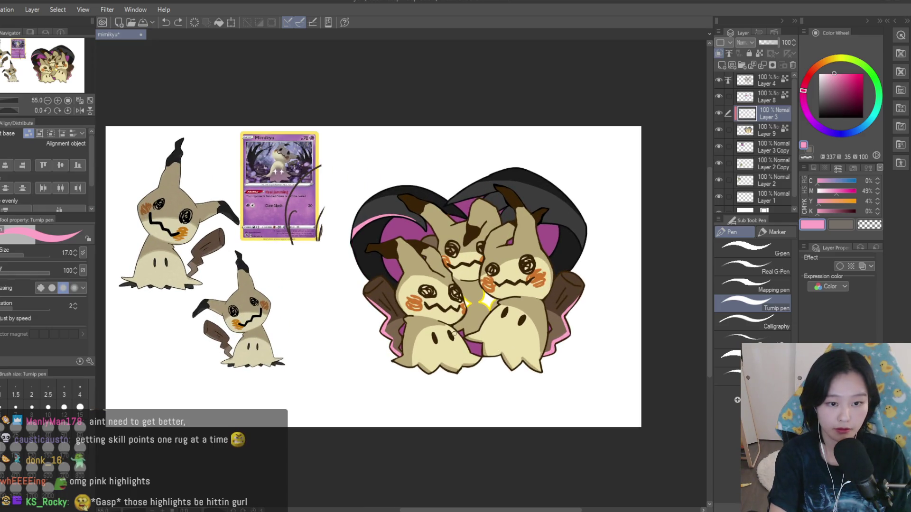
scroll(516, 204, "up", 4)
scroll(525, 242, "up", 1)
mouse_move(458, 236)
left_mouse_down()
mouse_move(550, 249)
mouse_move(640, 342)
left_mouse_up()
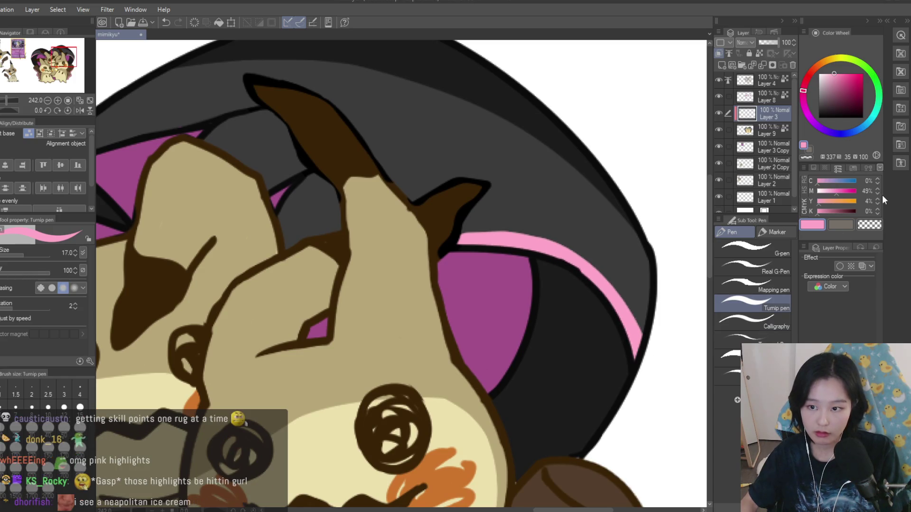
left_click(869, 228)
left_click_drag(495, 226, 581, 243)
left_click_drag(641, 307, 618, 268)
left_click(812, 225)
- Add pink rim lights along both front Mimikyus' bodies
scroll(512, 381, "down", 5)
scroll(477, 333, "up", 5)
left_click_drag(422, 235, 353, 322)
left_click_drag(569, 216, 582, 363)
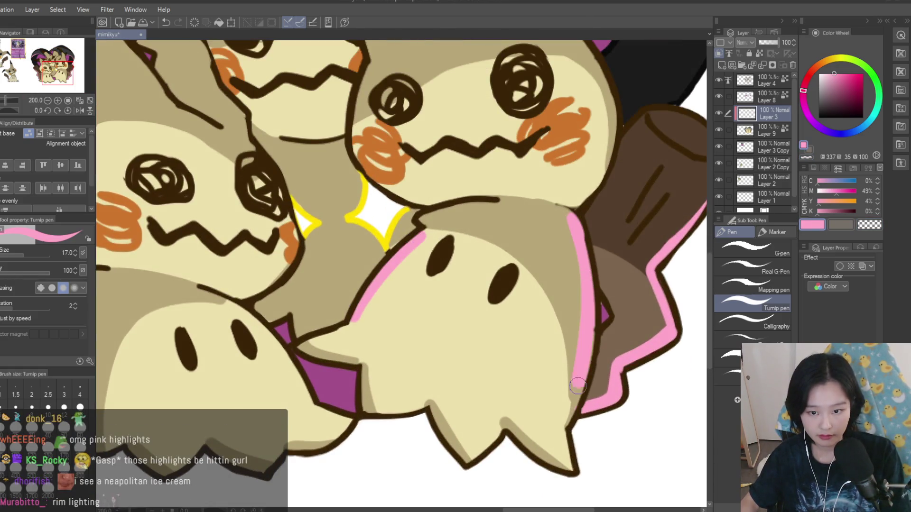
- Draw a pink rim stroke along the head outline, replacing an unwanted horn stroke, and show Layer 3
scroll(582, 363, "down", 5)
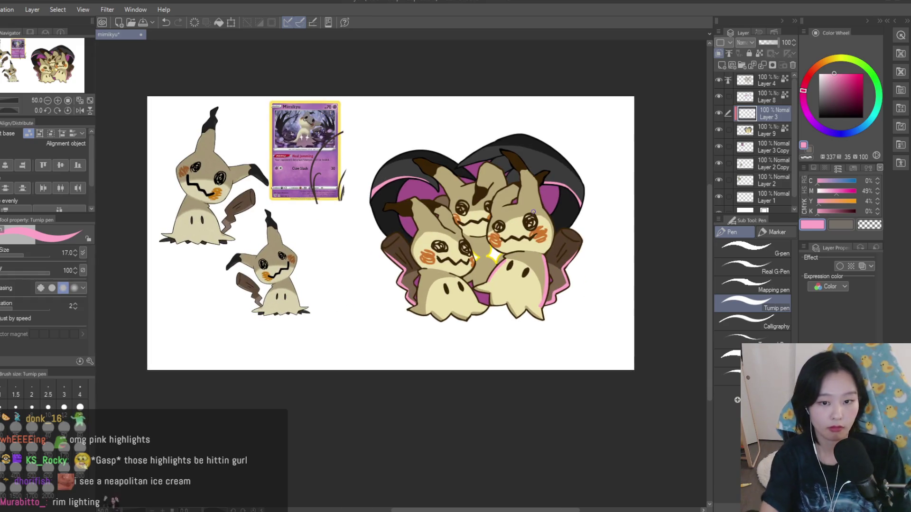
scroll(400, 189, "up", 5)
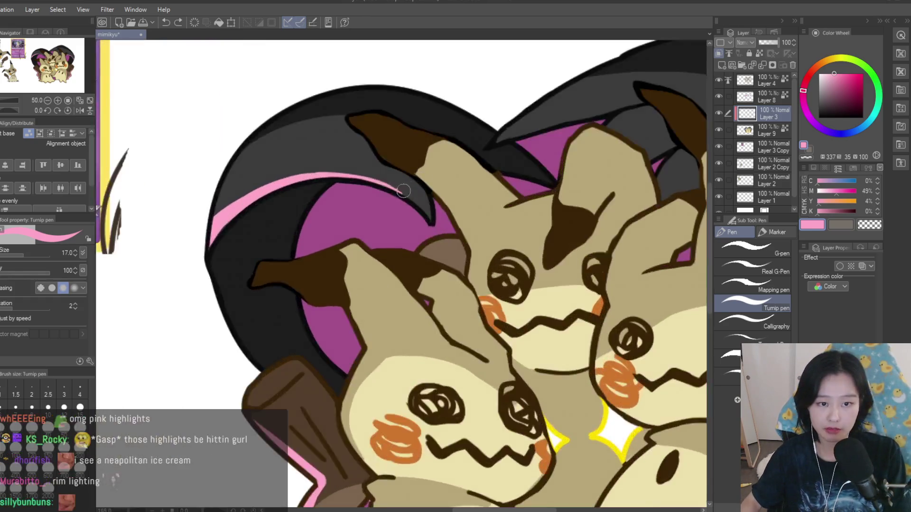
scroll(400, 189, "up", 3)
scroll(392, 233, "down", 2)
scroll(410, 203, "up", 2)
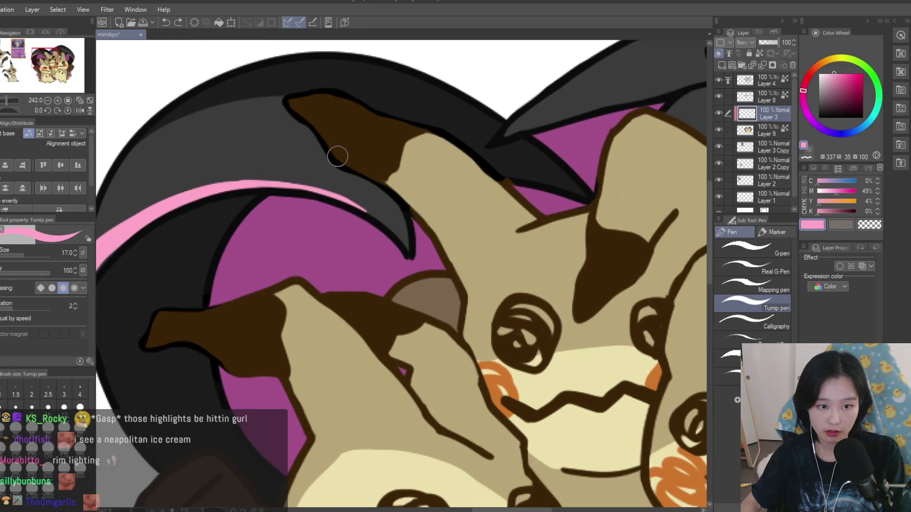
left_click_drag(391, 188, 463, 261)
key("ctrl+z")
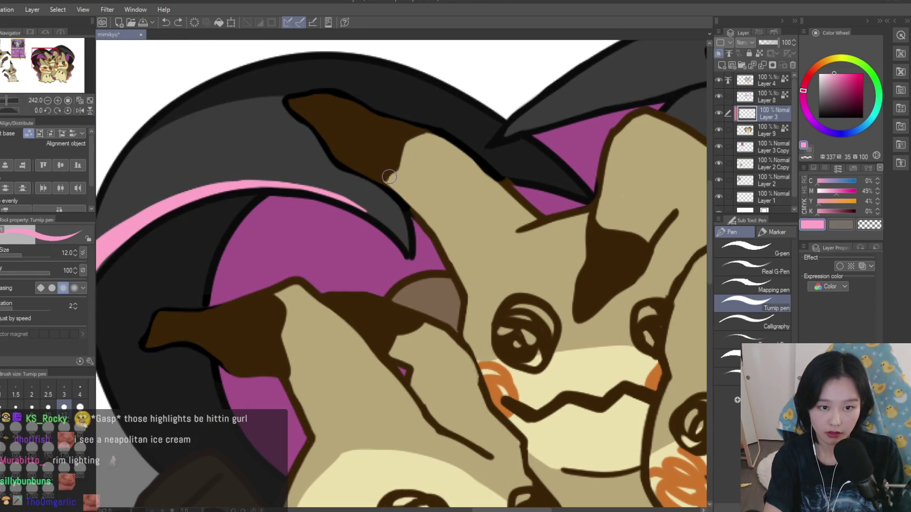
mouse_move(388, 175)
left_mouse_down()
mouse_move(467, 308)
mouse_move(475, 346)
left_mouse_up()
scroll(474, 346, "down", 5)
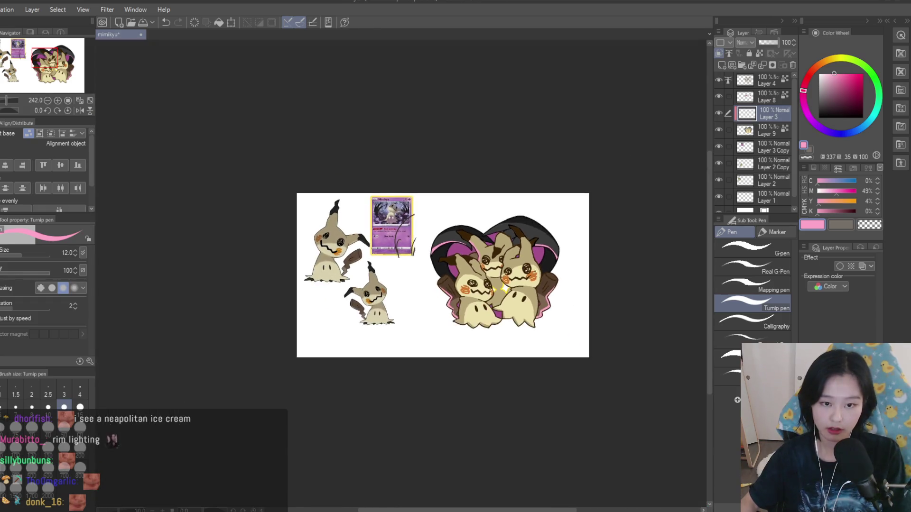
scroll(552, 297, "down", 1)
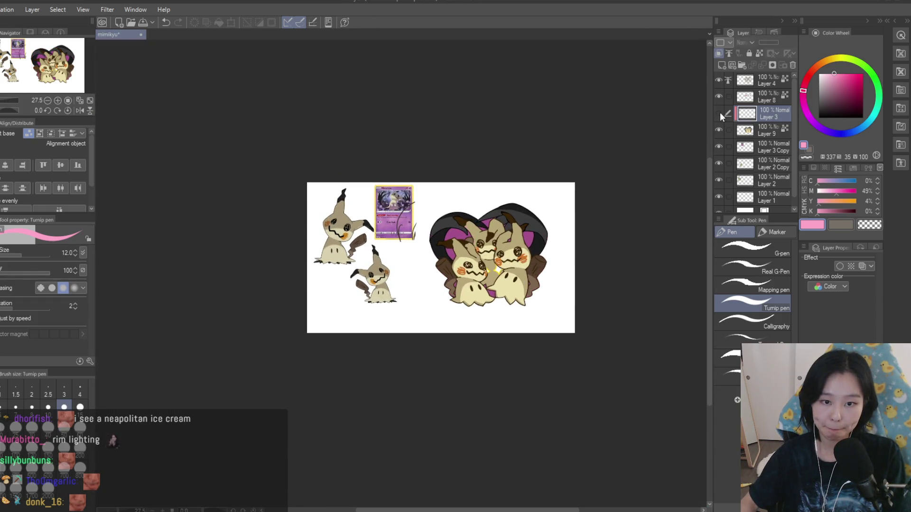
left_click(719, 115)
- Paint pink rim strokes along the middle and left Mimikyu heads, erasing the inner edge back
scroll(522, 248, "up", 10)
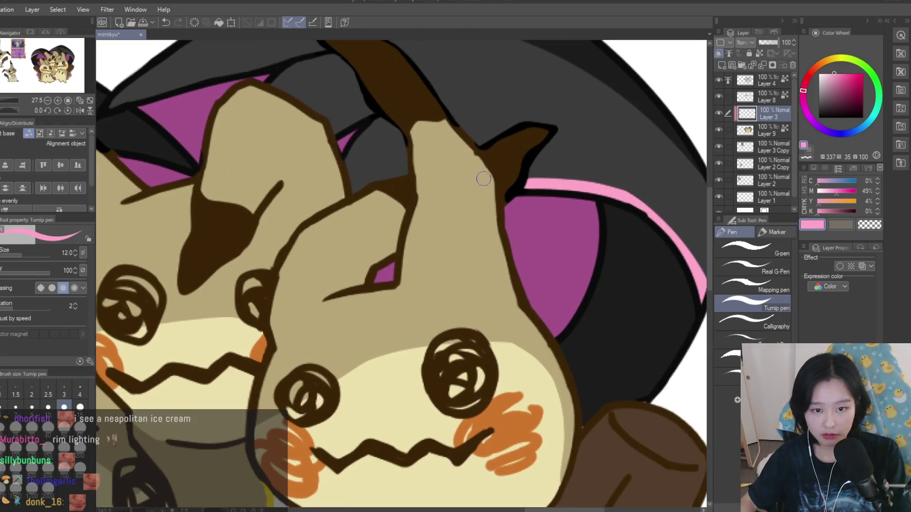
left_click_drag(484, 171, 506, 296)
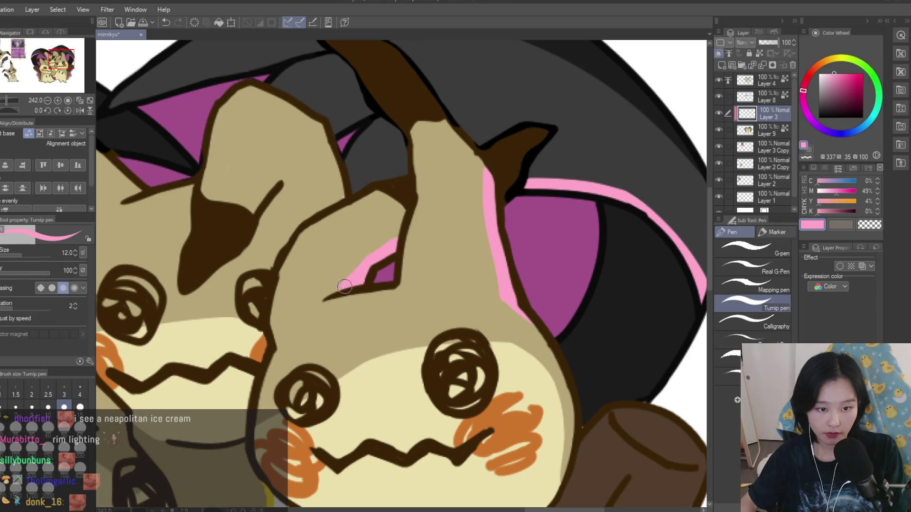
scroll(389, 248, "down", 10)
scroll(441, 280, "up", 12)
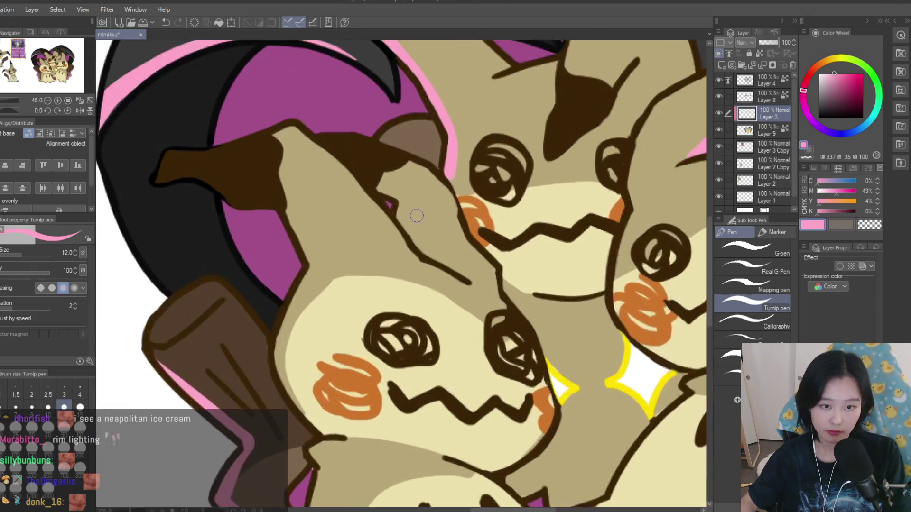
left_click_drag(396, 216, 441, 280)
left_click_drag(394, 192, 453, 287)
key("c")
left_click_drag(411, 190, 454, 267)
left_click(819, 229)
- Extend the pink rim down the left ear, under the right Mimikyu's cheek and around its jaw
scroll(468, 301, "down", 10)
scroll(326, 187, "up", 10)
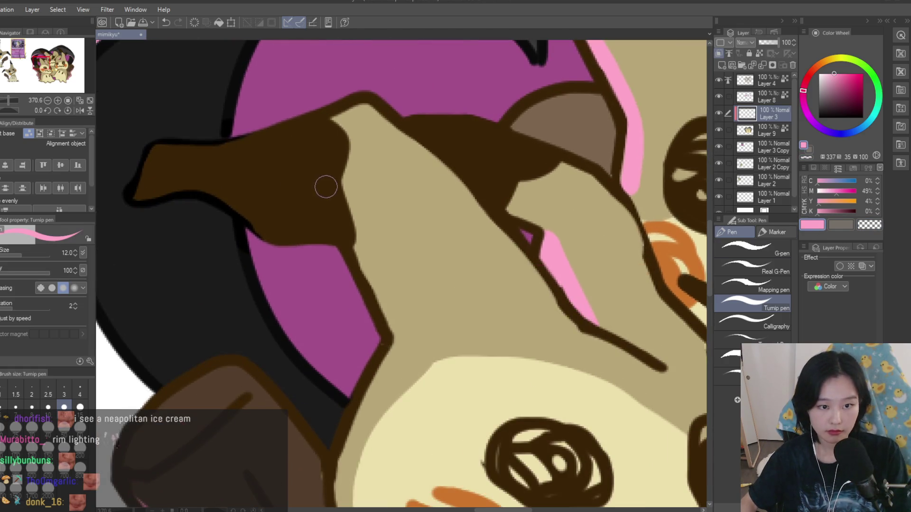
left_click_drag(358, 253, 396, 324)
scroll(404, 334, "down", 8)
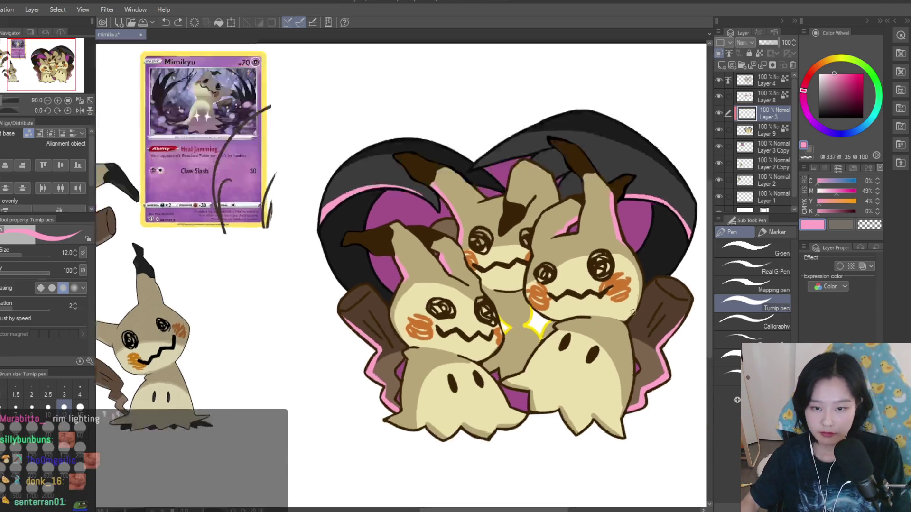
scroll(631, 299, "up", 5)
mouse_move(659, 289)
left_mouse_down()
mouse_move(626, 332)
mouse_move(529, 318)
left_mouse_up()
scroll(455, 306, "down", 5)
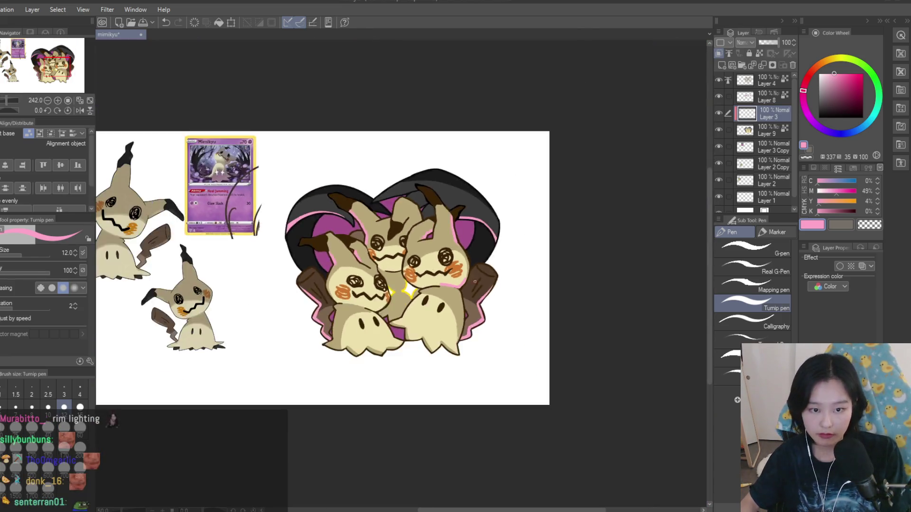
scroll(451, 309, "up", 7)
left_click(468, 324)
mouse_move(468, 324)
left_mouse_down()
mouse_move(427, 379)
mouse_move(322, 365)
mouse_move(280, 370)
left_mouse_up()
- Flip the canvas and toggle Layer 3 to check the shading, then add a new layer
scroll(280, 370, "down", 10)
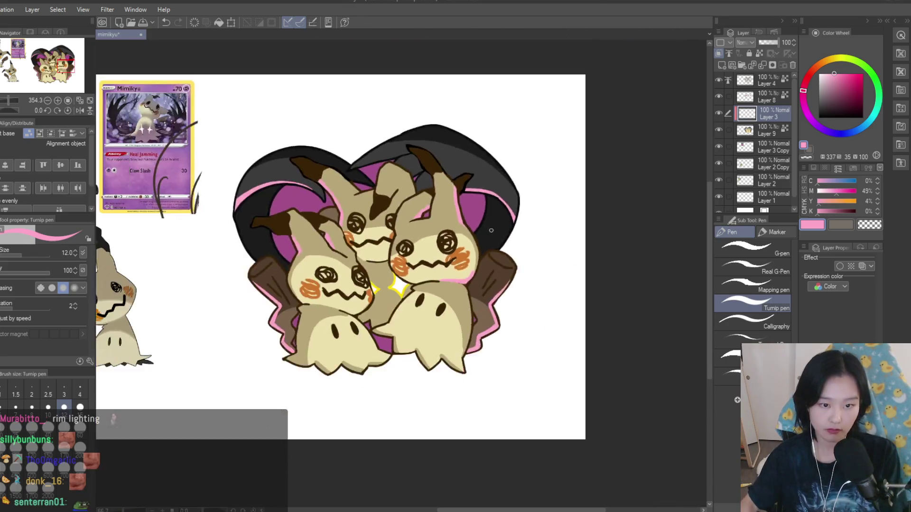
key("h")
key("h")
scroll(491, 230, "up", 3)
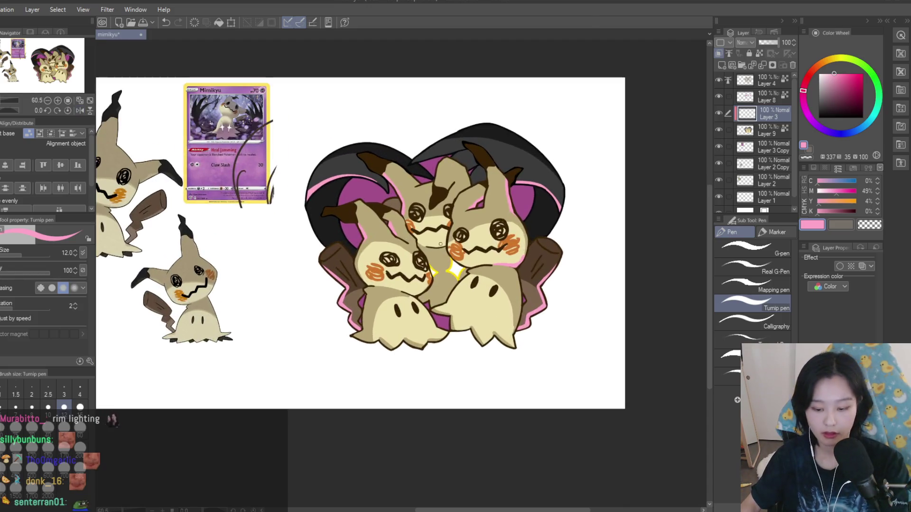
scroll(510, 277, "up", 1)
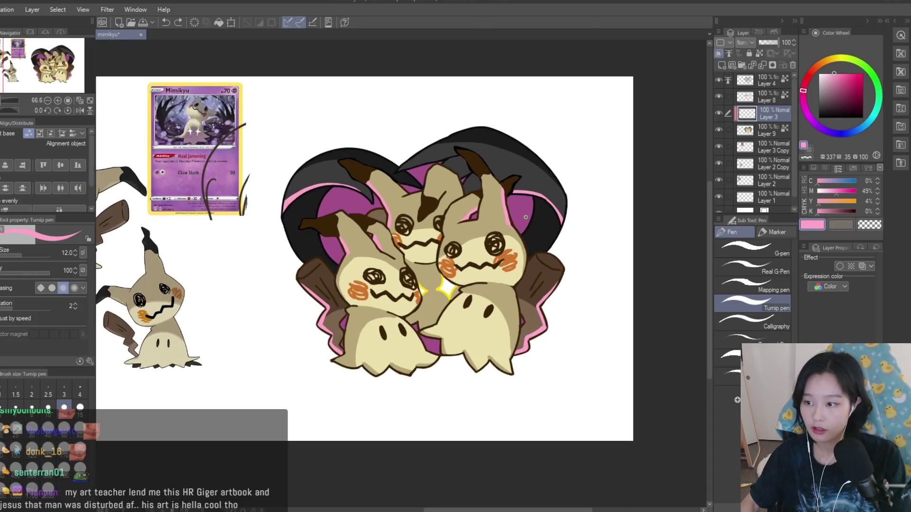
left_click(717, 113)
left_click(718, 113)
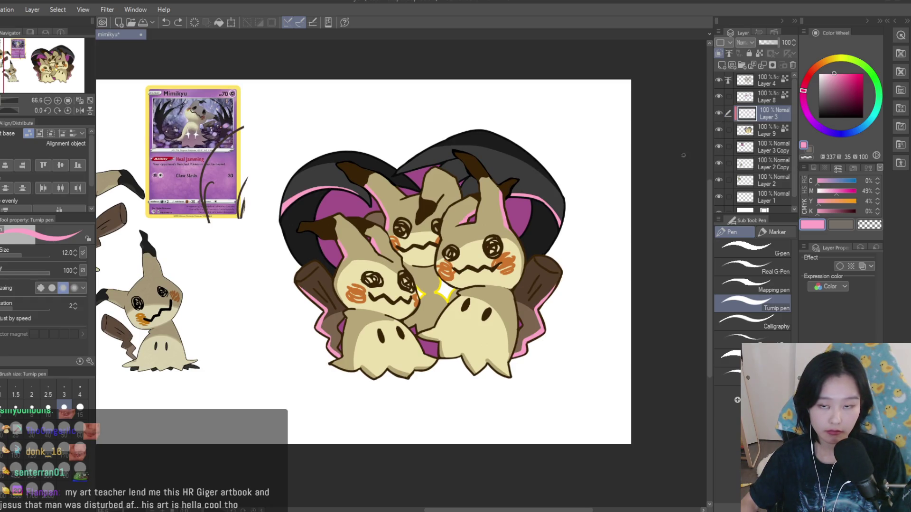
left_click(750, 56)
- Draw pink highlights along the Mimikyu ears' inner edges, extending down to the existing pink line
scroll(328, 236, "up", 5)
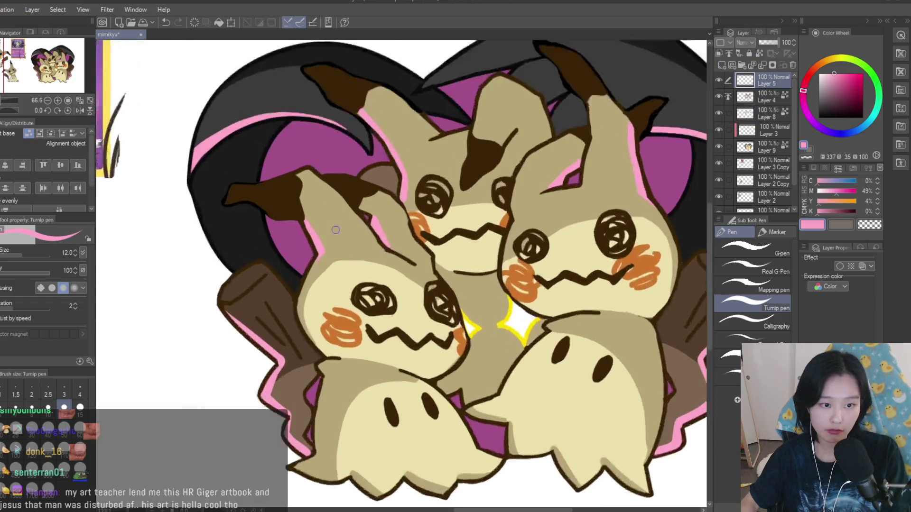
mouse_move(152, 192)
left_mouse_down()
mouse_move(221, 188)
mouse_move(408, 273)
left_mouse_up()
scroll(408, 273, "down", 5)
scroll(498, 292, "down", 6)
scroll(511, 233, "up", 9)
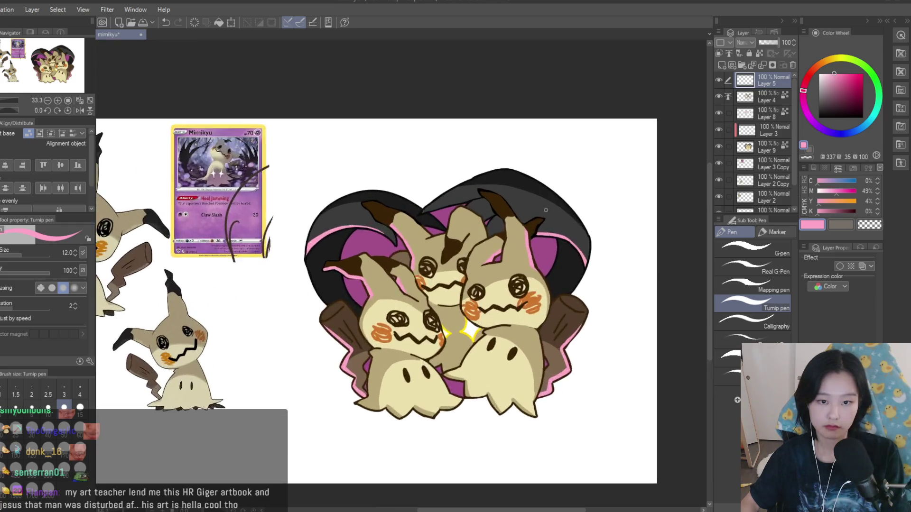
left_click_drag(545, 219, 505, 273)
scroll(635, 270, "down", 10)
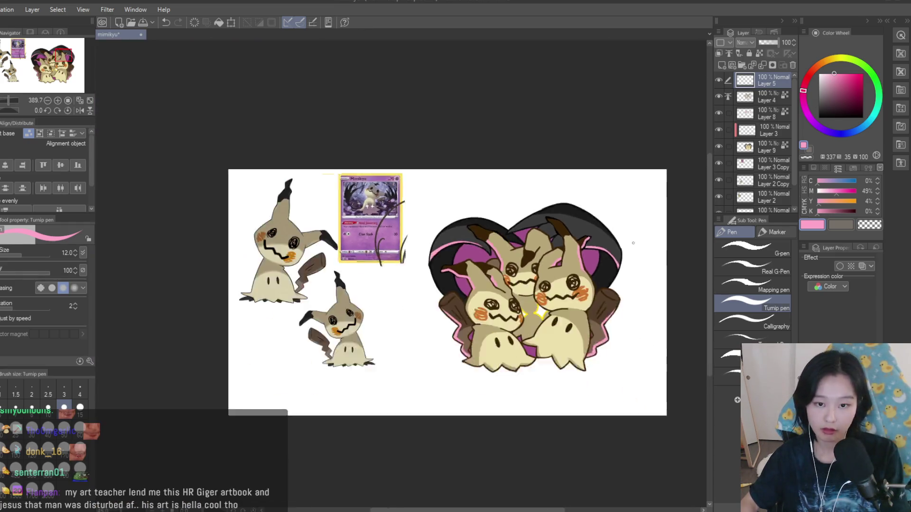
scroll(635, 270, "up", 3)
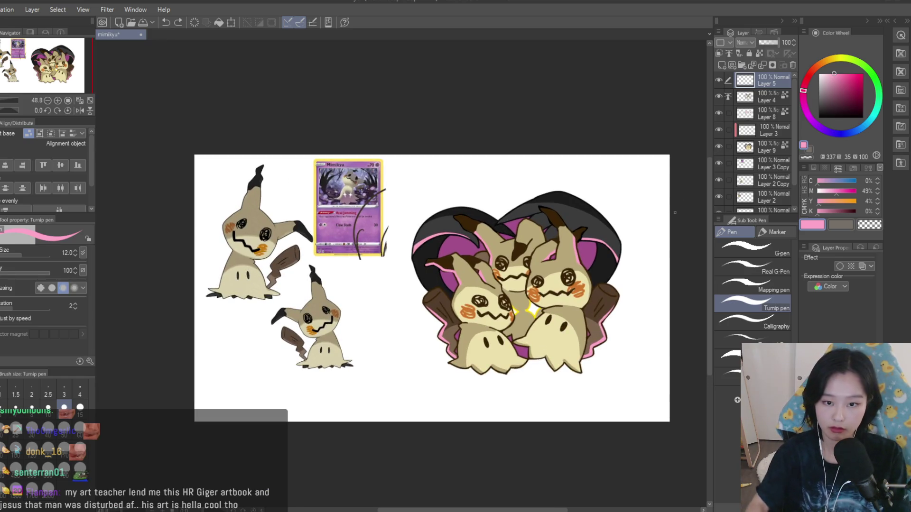
scroll(346, 180, "up", 7)
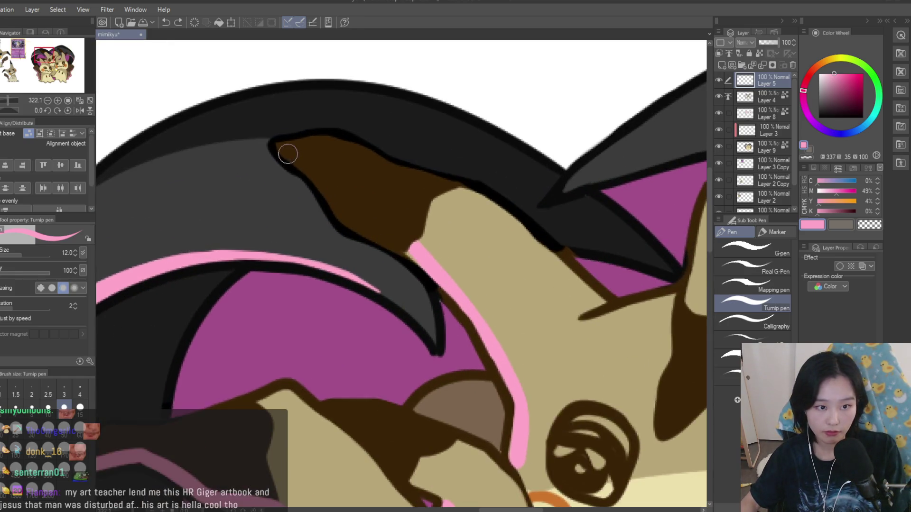
scroll(287, 154, "up", 1)
mouse_move(277, 149)
left_mouse_down()
mouse_move(315, 172)
mouse_move(365, 229)
mouse_move(441, 263)
left_mouse_up()
- Add a pink highlight along the heart's top-left edge
scroll(446, 277, "down", 10)
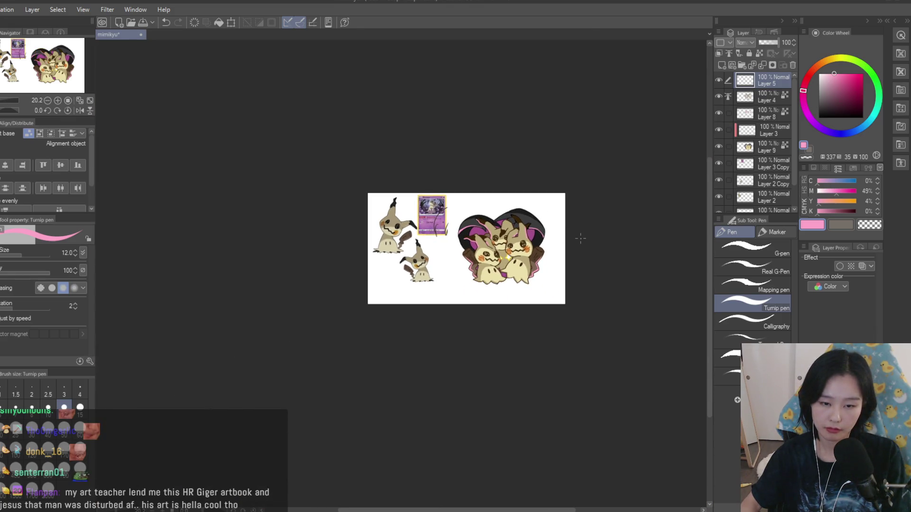
scroll(554, 236, "up", 2)
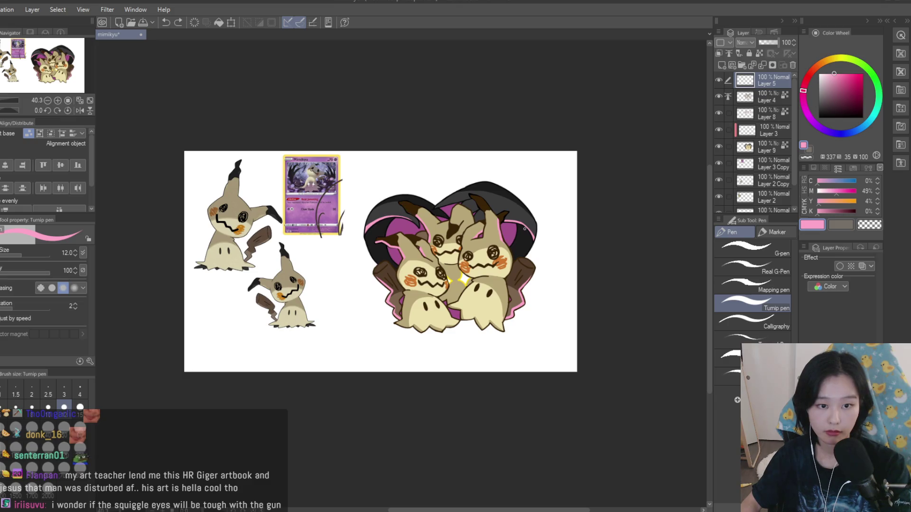
scroll(525, 229, "down", 2)
scroll(524, 231, "up", 1)
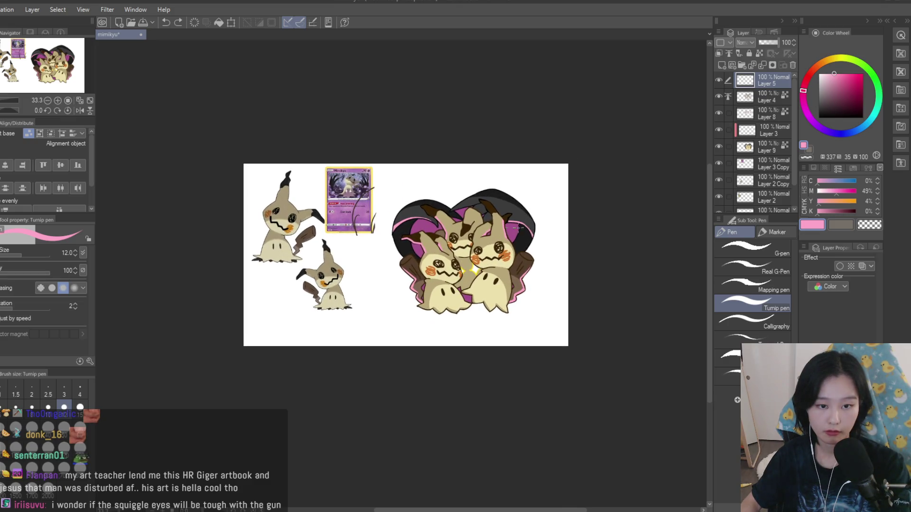
scroll(522, 230, "up", 12)
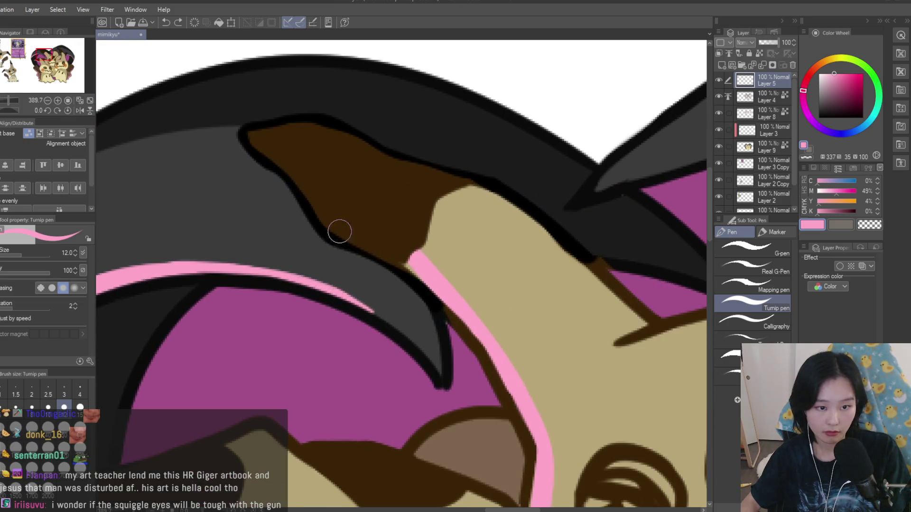
mouse_move(340, 230)
left_mouse_down()
mouse_move(423, 269)
mouse_move(419, 260)
left_mouse_up()
scroll(420, 191, "down", 7)
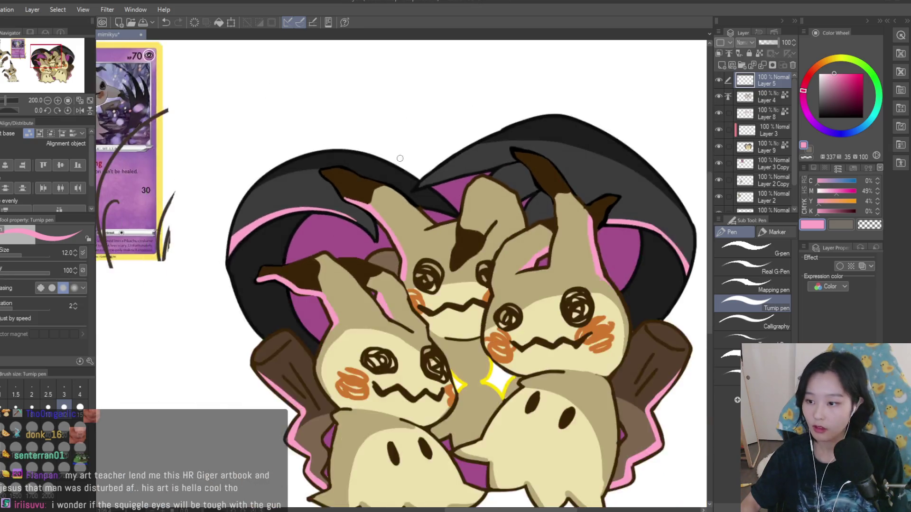
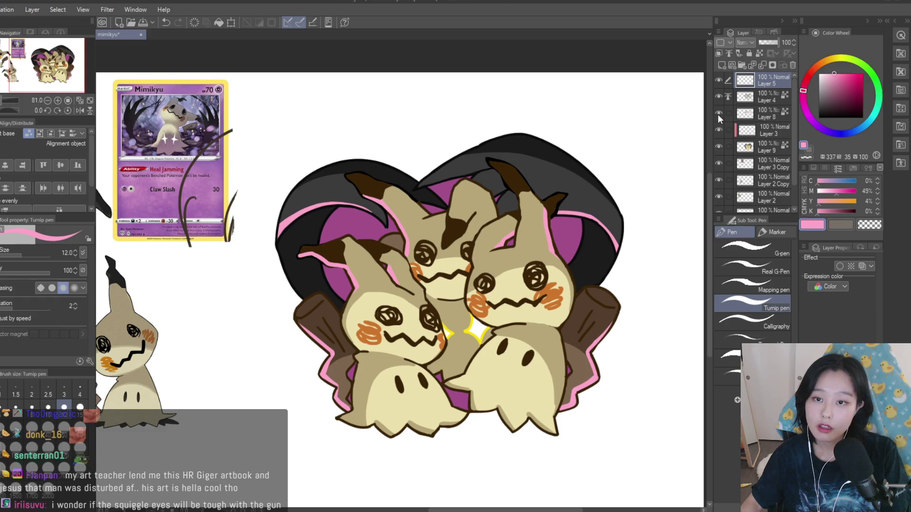
- Select Layer 3 and draw a short pink highlight stroke on the middle Mimikyu's ear
left_click(718, 99)
left_click(718, 98)
left_click(718, 130)
left_click(755, 130)
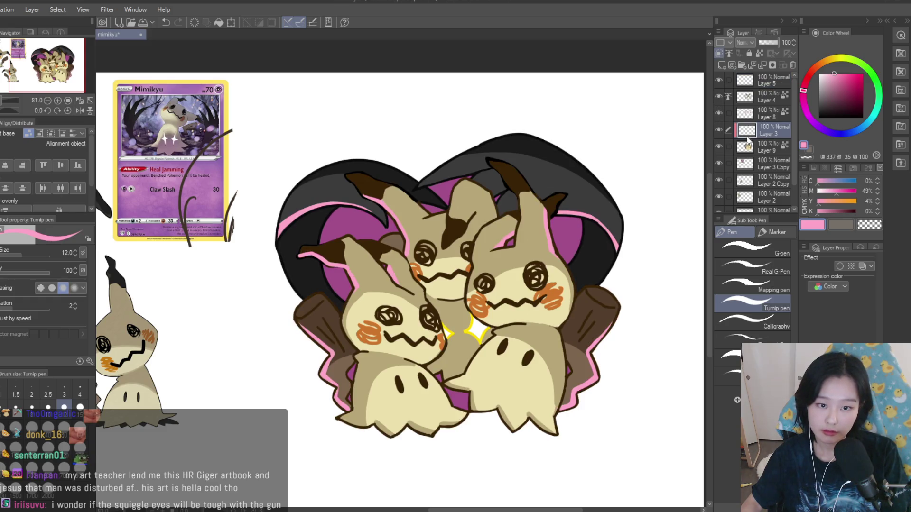
scroll(534, 223, "up", 5)
scroll(534, 222, "down", 2)
scroll(533, 223, "up", 3)
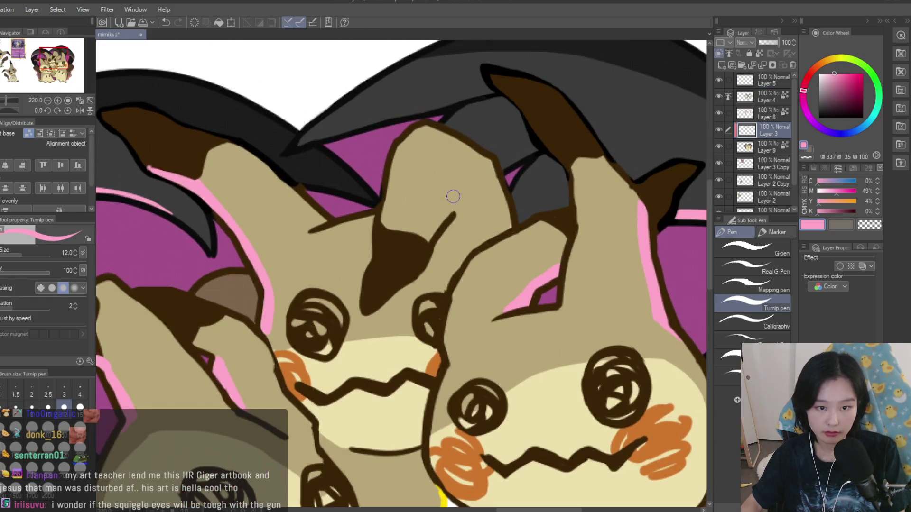
left_click_drag(462, 192, 431, 228)
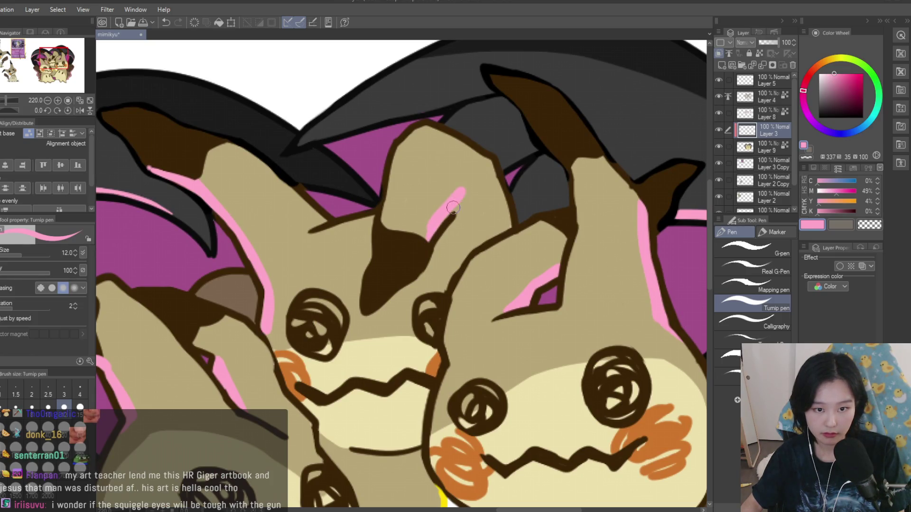
- Switch to Layer 5 and change the drawing colour to transparent for erasing
left_click(754, 85)
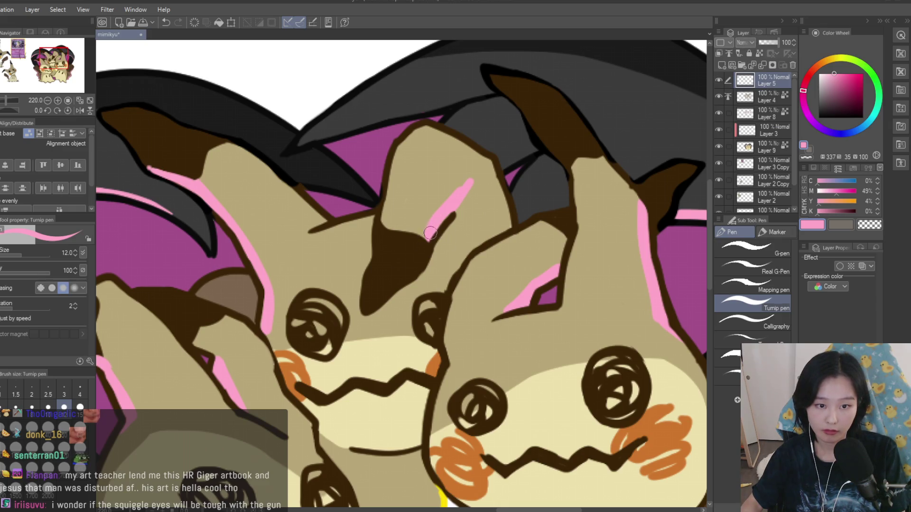
scroll(401, 281, "down", 14)
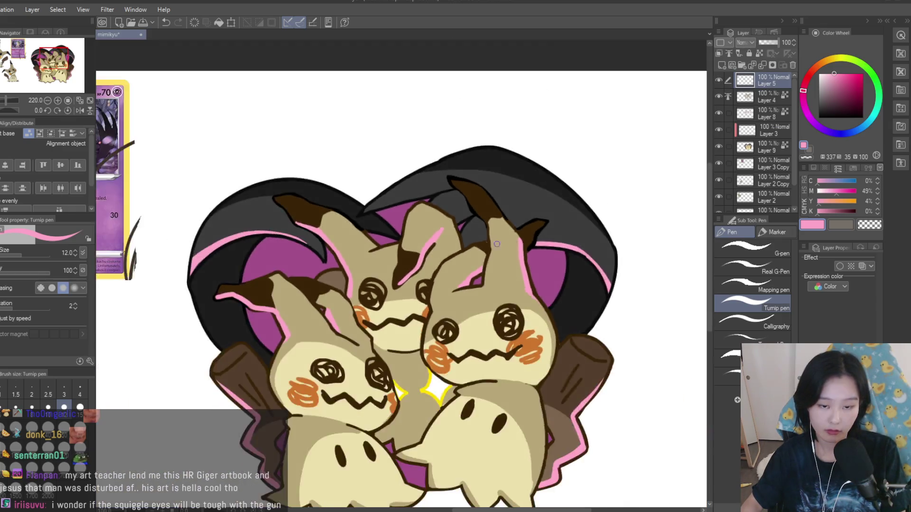
scroll(574, 265, "up", 3)
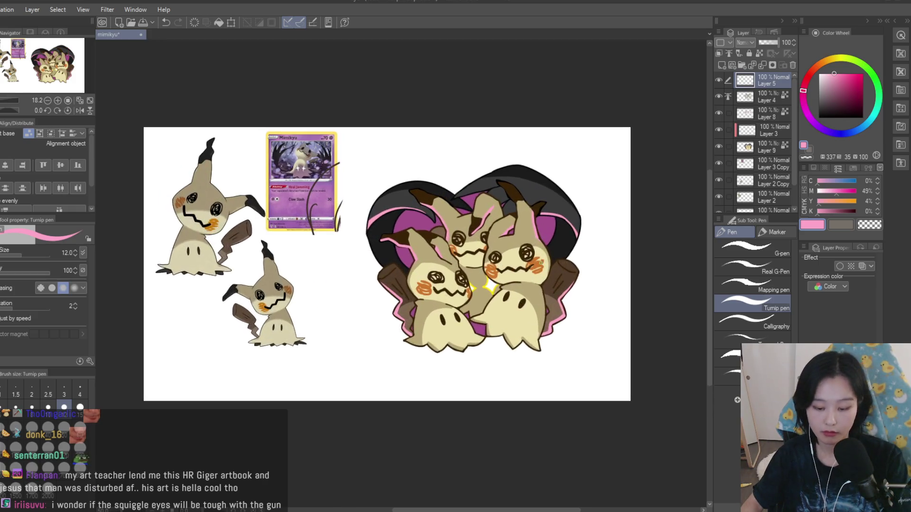
scroll(524, 240, "up", 4)
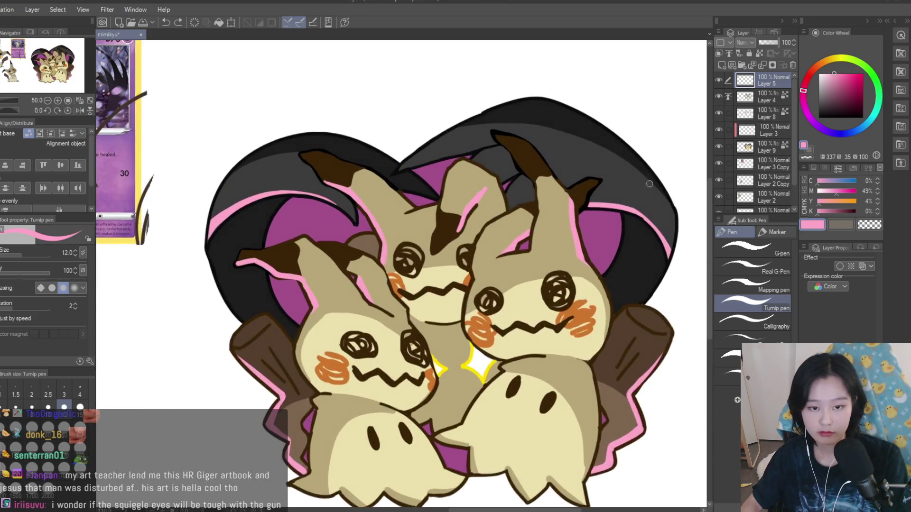
key("c")
scroll(475, 232, "up", 5)
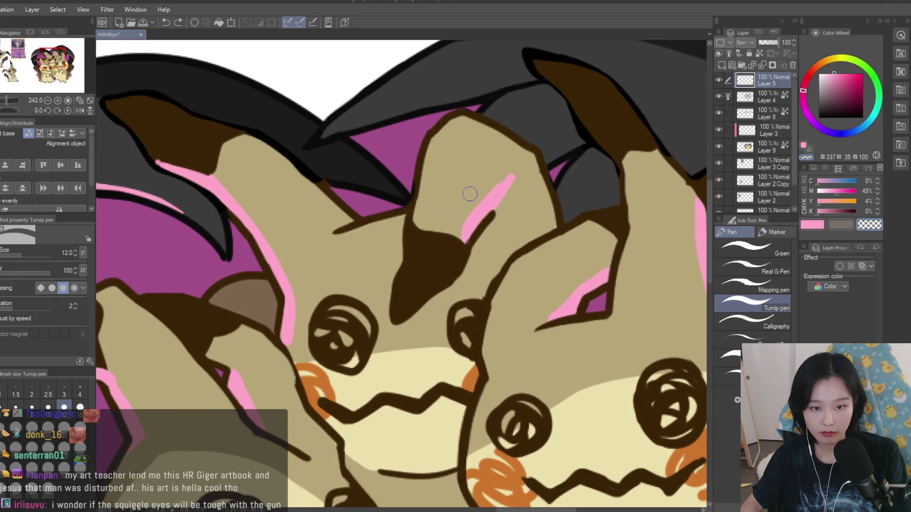
scroll(468, 203, "down", 7)
scroll(468, 203, "up", 2)
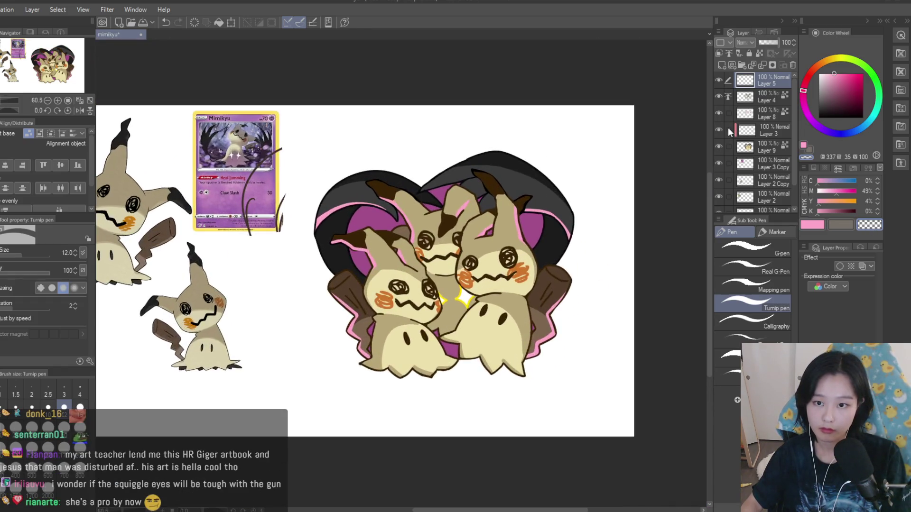
- Back on Layer 3, undo the last ear highlight change, retouch it, and restore pink
left_click(728, 129)
scroll(405, 251, "up", 4)
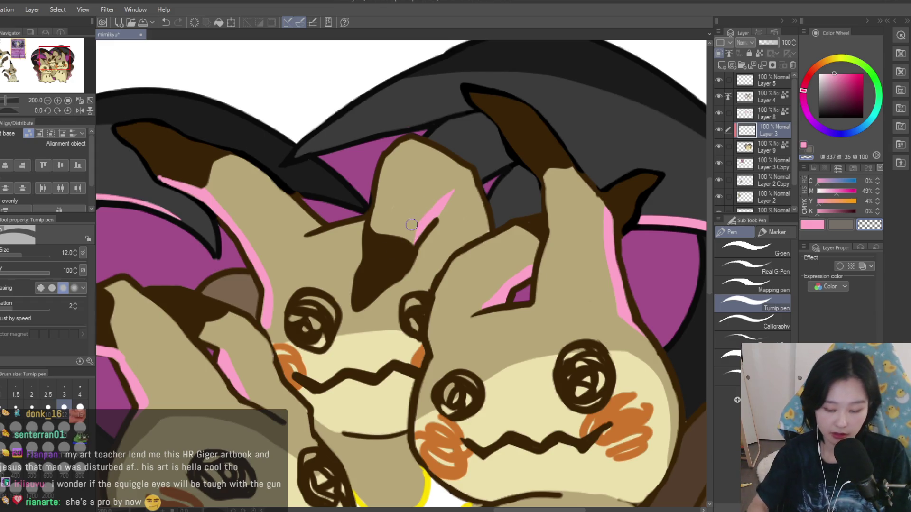
key("ctrl+z")
left_click(413, 212)
scroll(413, 212, "down", 5)
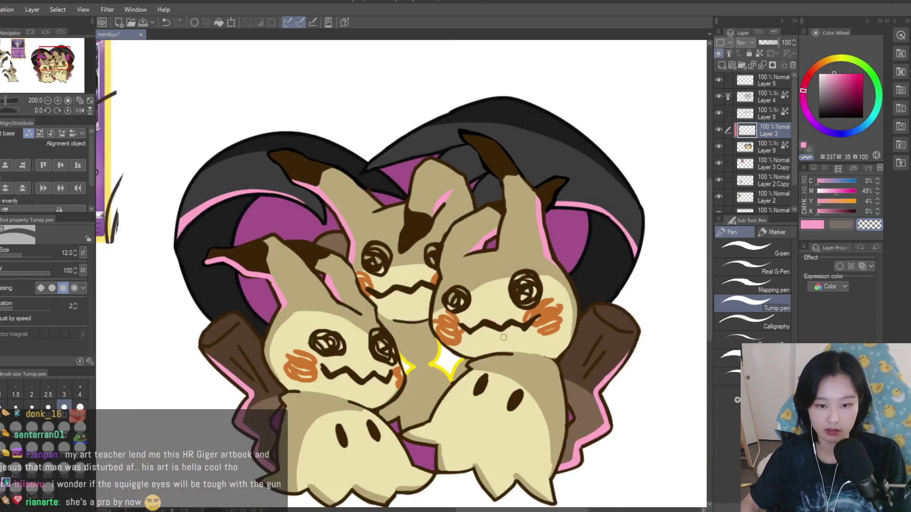
scroll(413, 211, "up", 4)
key("c")
scroll(248, 313, "down", 4)
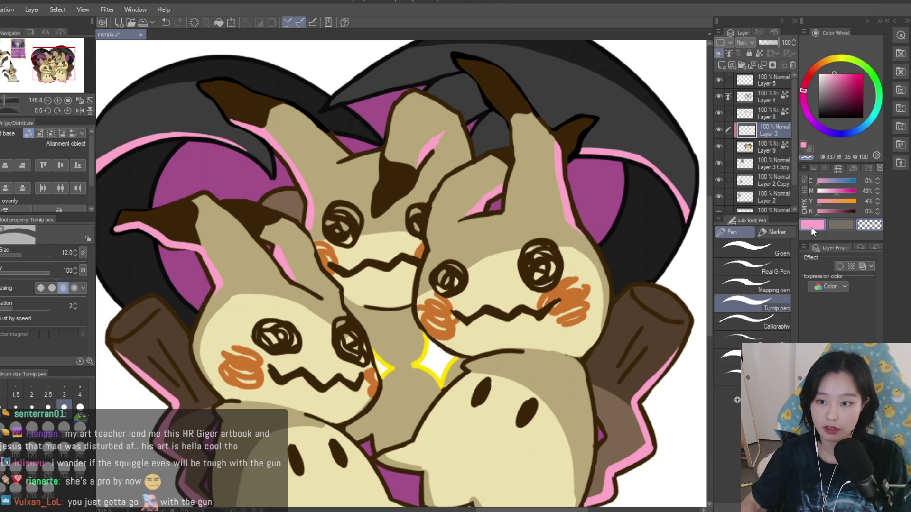
- Trace pink rim strokes along the bottom outline and the lower Mimikyu's bottom edge
scroll(248, 313, "up", 4)
scroll(248, 313, "up", 3)
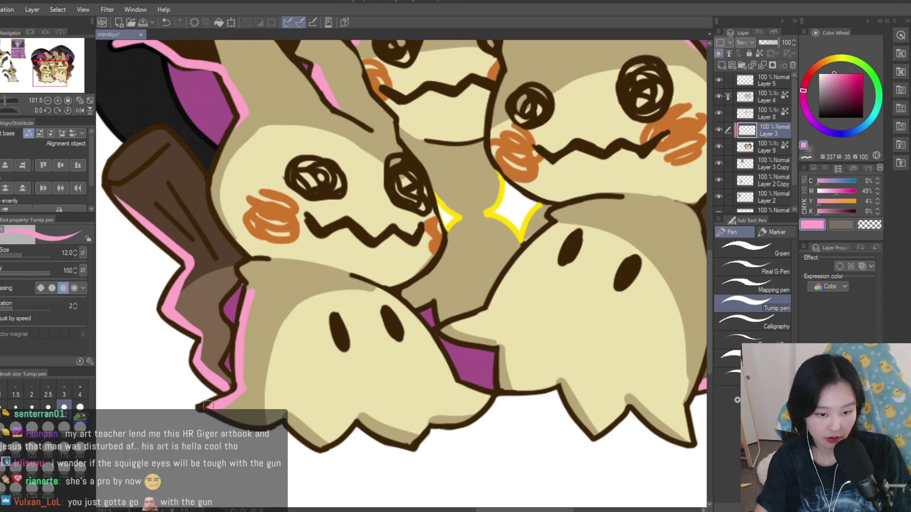
scroll(209, 404, "down", 4)
scroll(297, 405, "up", 4)
left_click_drag(347, 406, 445, 393)
scroll(445, 394, "down", 5)
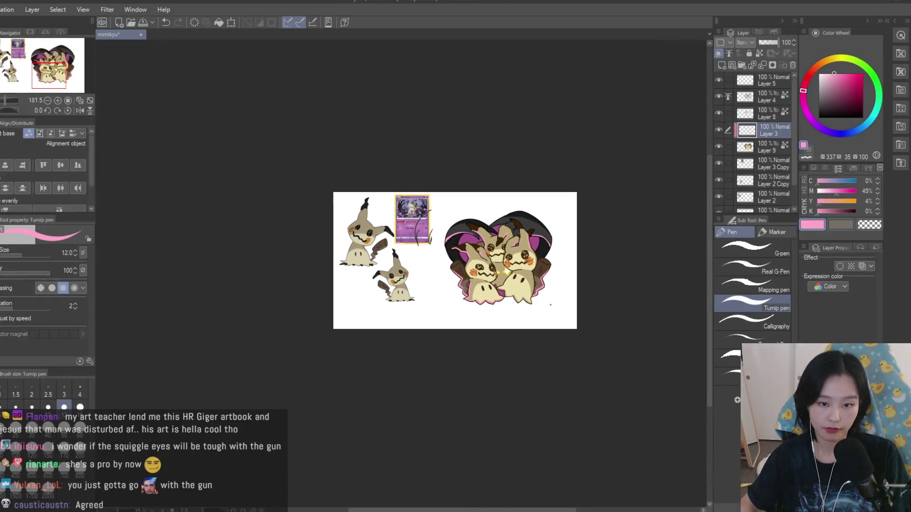
scroll(540, 302, "up", 5)
left_click_drag(398, 290, 462, 284)
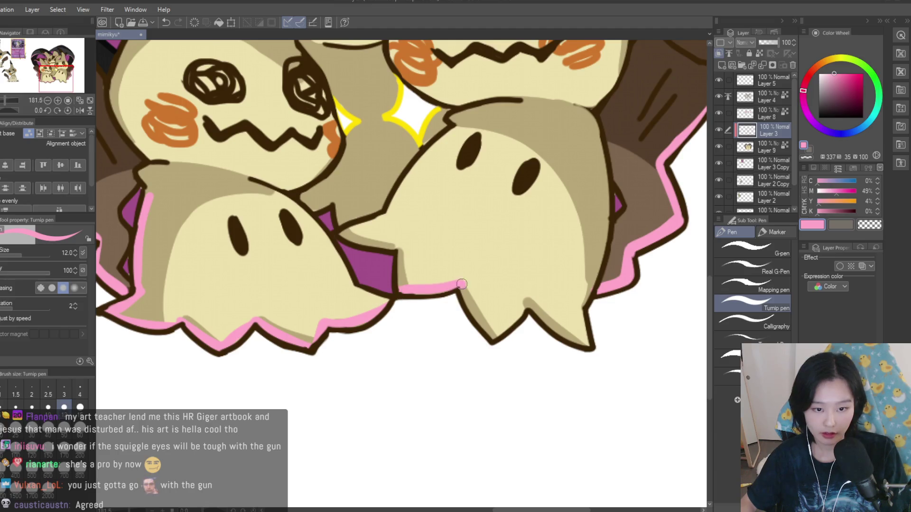
- Extend the pink rim outline upward along the left edge
scroll(607, 346, "down", 6)
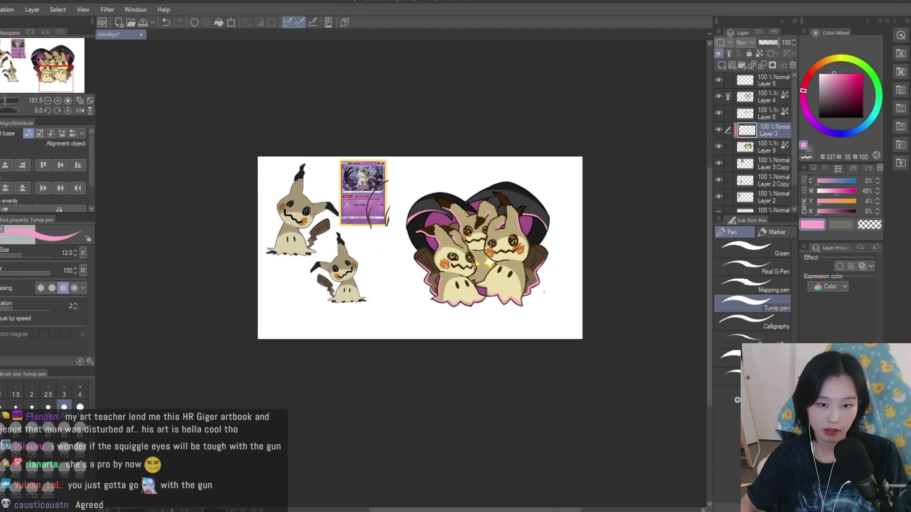
scroll(535, 261, "up", 2)
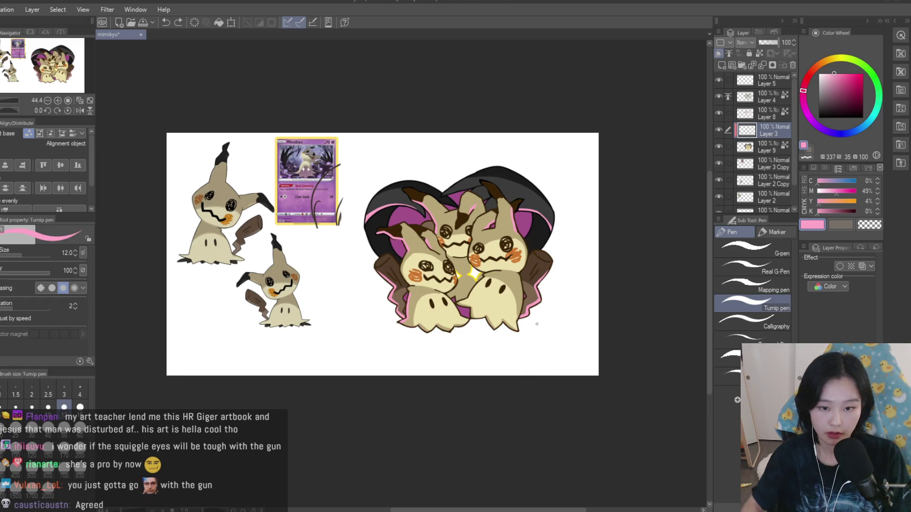
scroll(408, 295, "up", 3)
scroll(385, 295, "up", 2)
left_click_drag(387, 271, 386, 295)
scroll(405, 245, "down", 1)
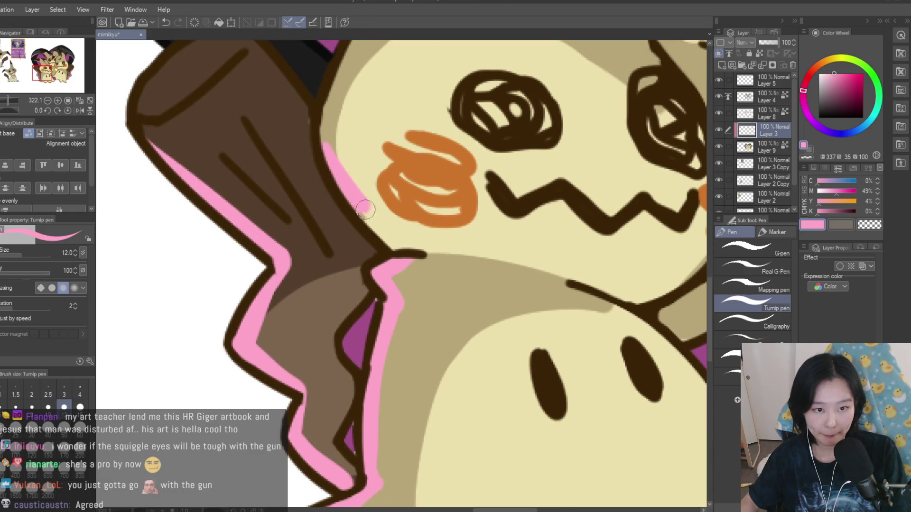
scroll(539, 317, "down", 6)
scroll(539, 317, "up", 1)
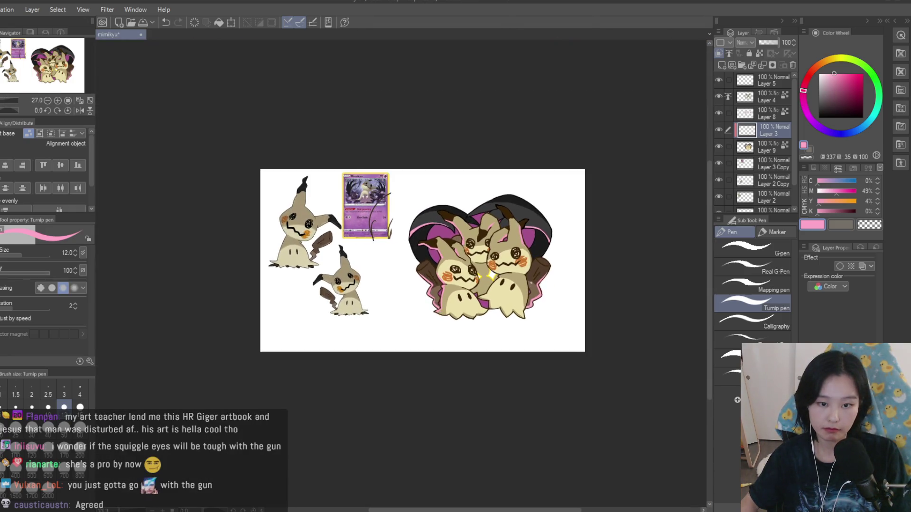
scroll(543, 276, "up", 4)
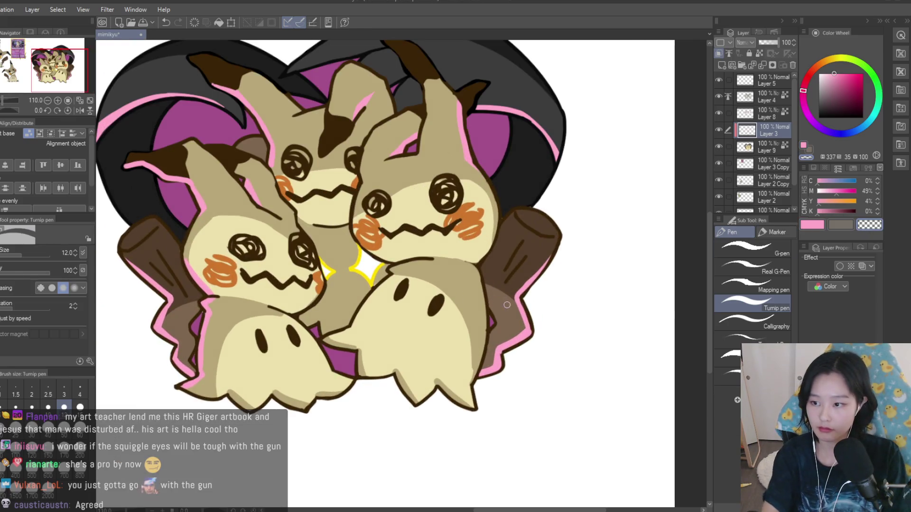
- Enlarge the brush to size 40, restore pink, and start a pink stroke on the lower outline
key("bracketright")
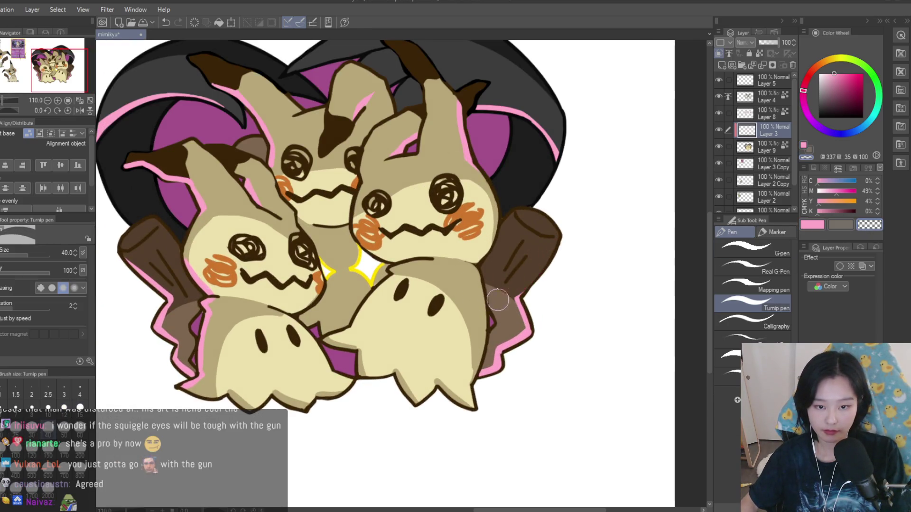
scroll(559, 313, "down", 6)
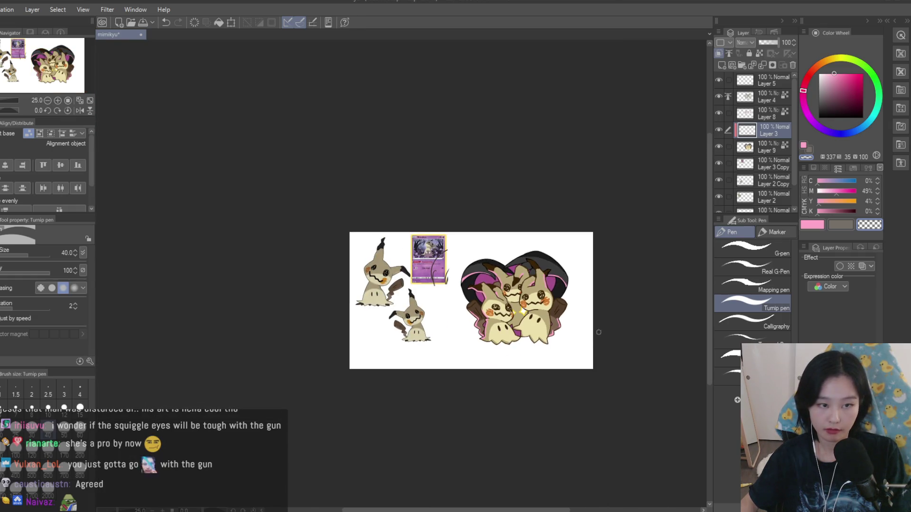
scroll(519, 247, "up", 2)
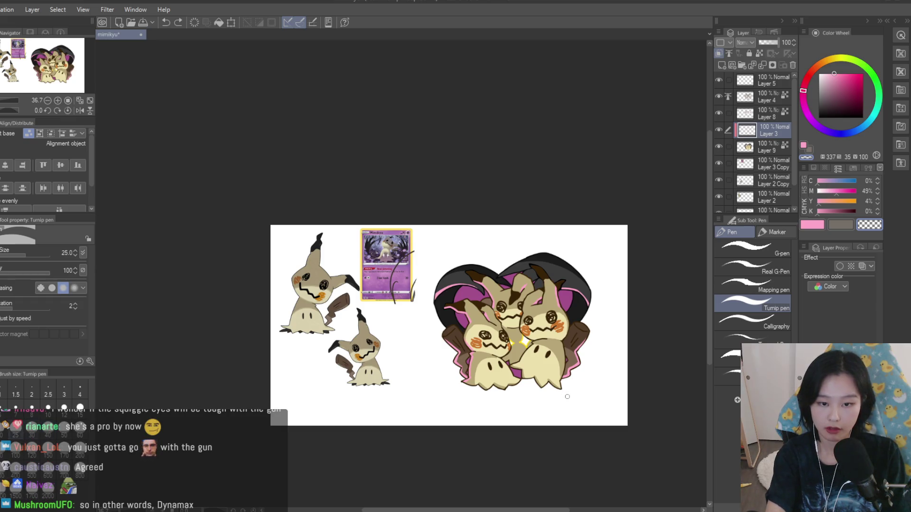
scroll(564, 408, "up", 3)
key("c")
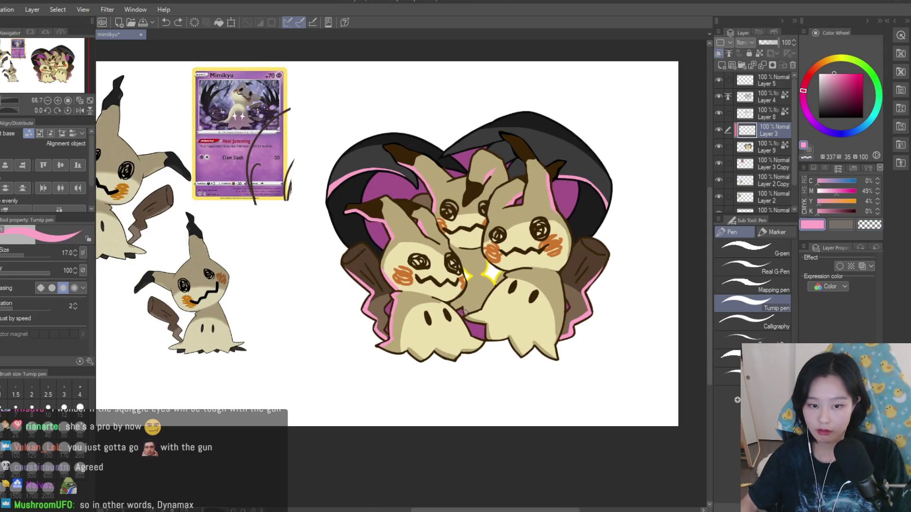
scroll(473, 307, "down", 1)
scroll(531, 367, "up", 4)
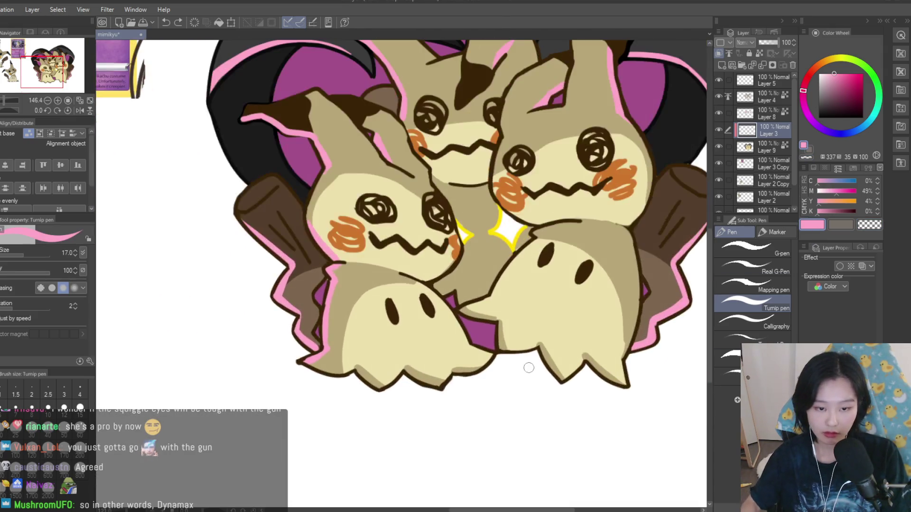
left_click(48, 407)
- Draw pink edge strokes down the lower outline and along the purple shape's bottom edge
scroll(474, 332, "up", 4)
mouse_move(409, 269)
left_mouse_down()
mouse_move(477, 382)
mouse_move(522, 415)
mouse_move(479, 398)
left_mouse_up()
left_click_drag(425, 296, 472, 396)
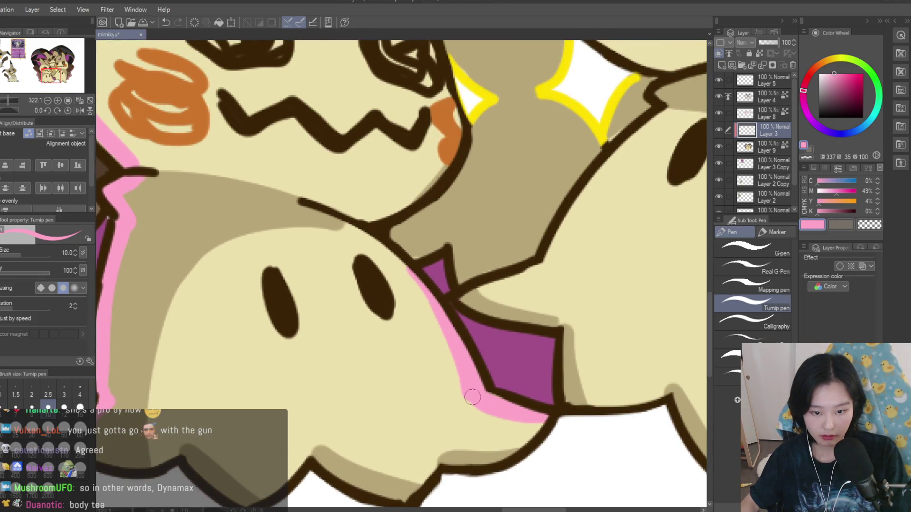
scroll(472, 396, "down", 5)
scroll(475, 361, "up", 4)
- Add pink rim down the right Mimikyu's left outline and side to the bottom tip
left_click_drag(564, 247, 480, 355)
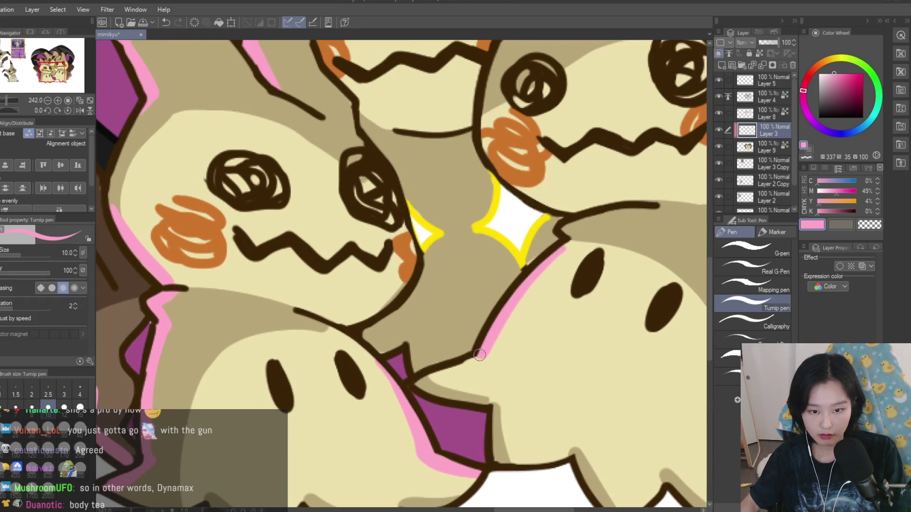
scroll(440, 371, "down", 7)
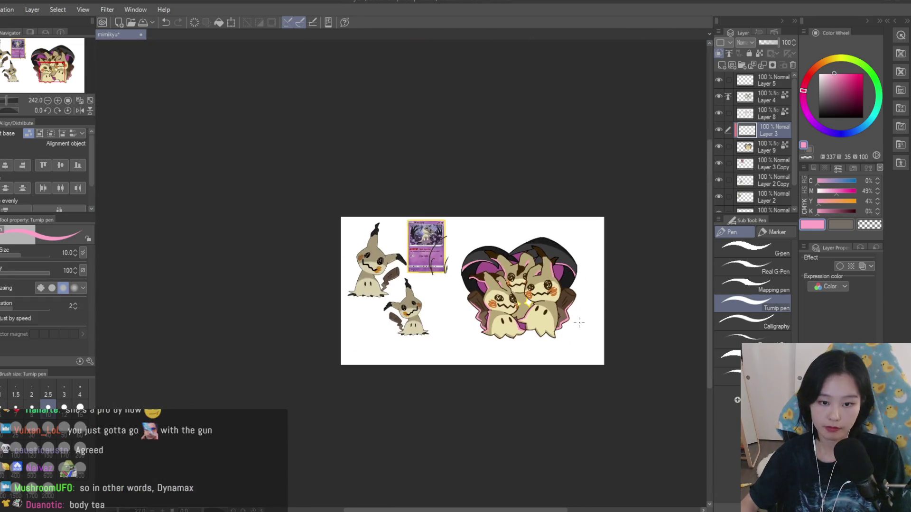
scroll(539, 315, "up", 8)
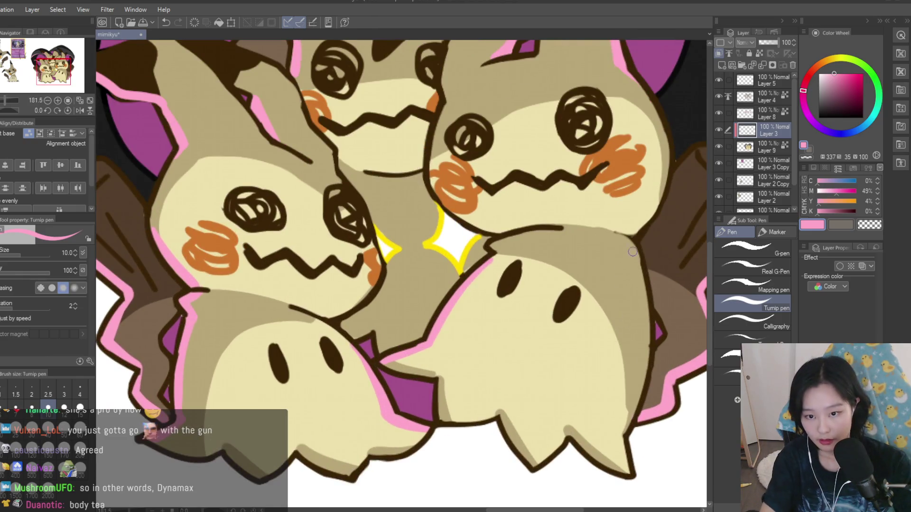
left_click_drag(640, 279, 634, 418)
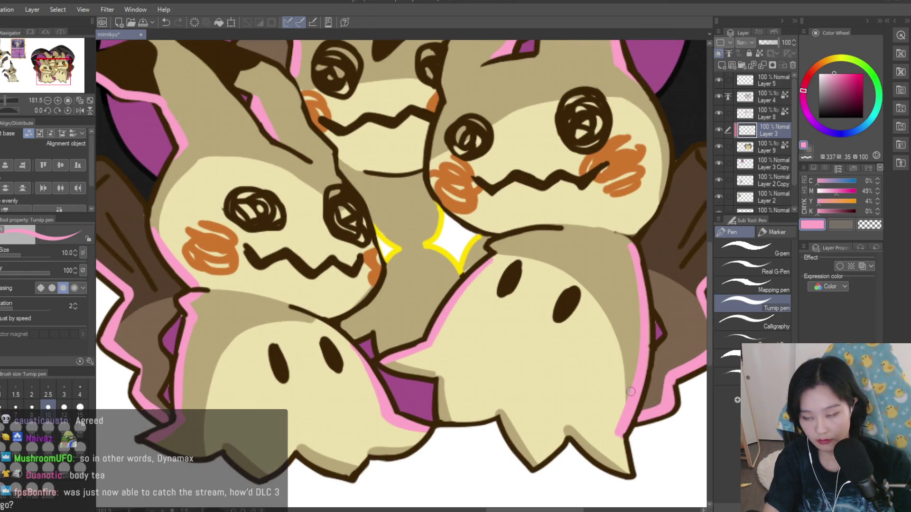
scroll(630, 402, "down", 3)
scroll(631, 402, "up", 5)
mouse_move(493, 349)
left_mouse_down()
mouse_move(514, 422)
mouse_move(510, 411)
left_mouse_up()
scroll(547, 380, "down", 3)
scroll(542, 314, "up", 2)
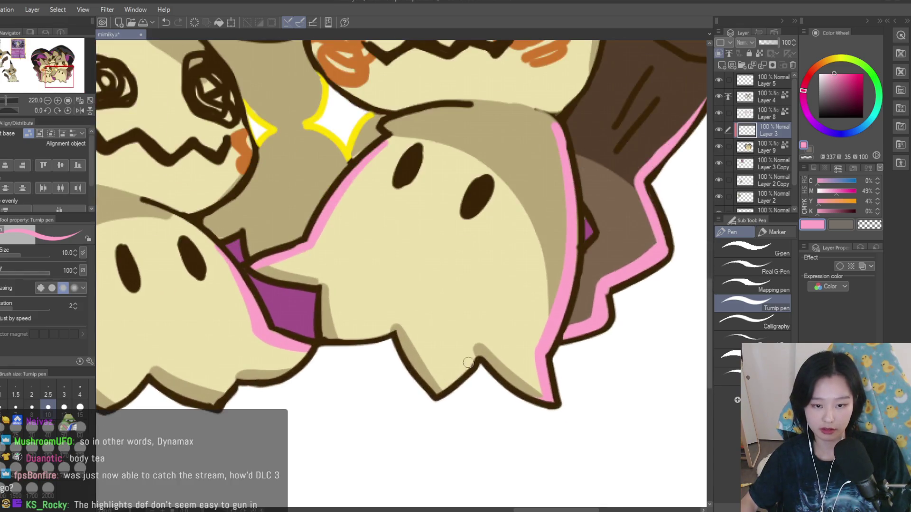
- Add a pink edge highlight beside the middle Mimikyu's eye
scroll(542, 314, "down", 3)
scroll(408, 346, "up", 5)
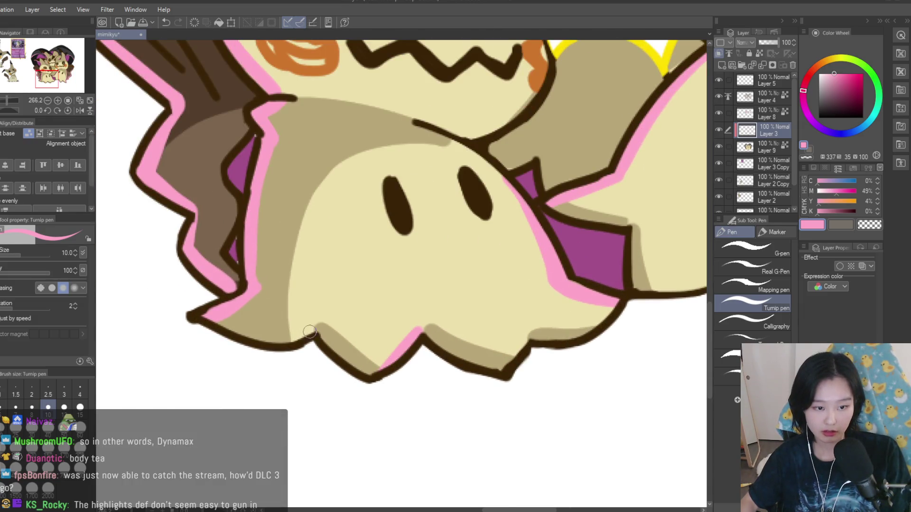
scroll(519, 344, "down", 5)
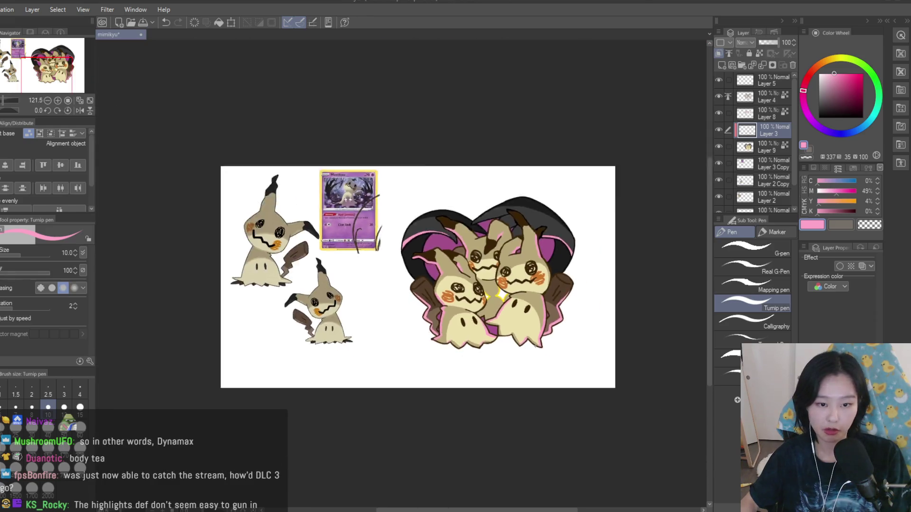
scroll(560, 354, "up", 1)
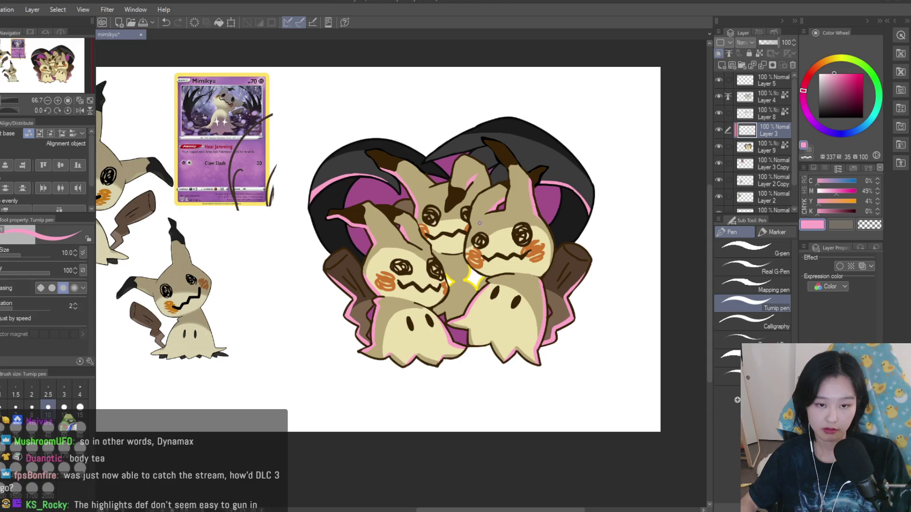
scroll(479, 223, "up", 3)
left_click_drag(460, 186, 441, 247)
scroll(430, 310, "down", 7)
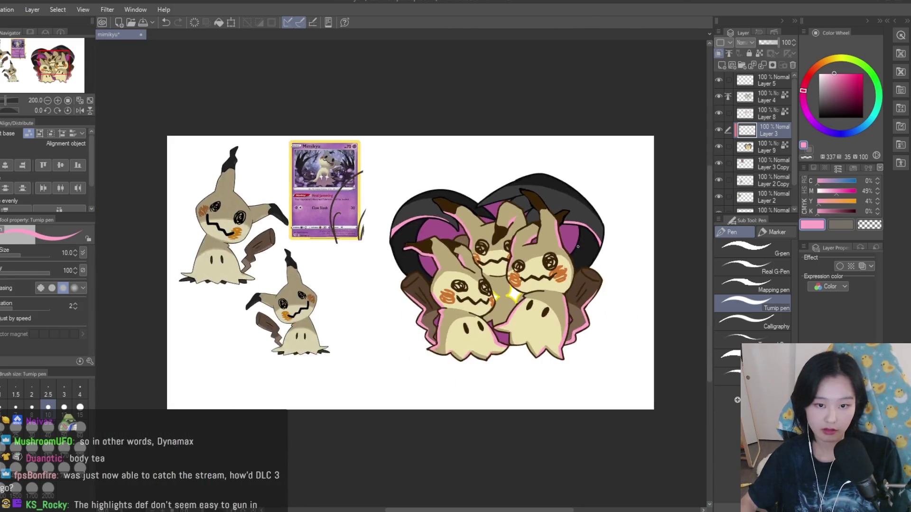
scroll(600, 263, "up", 5)
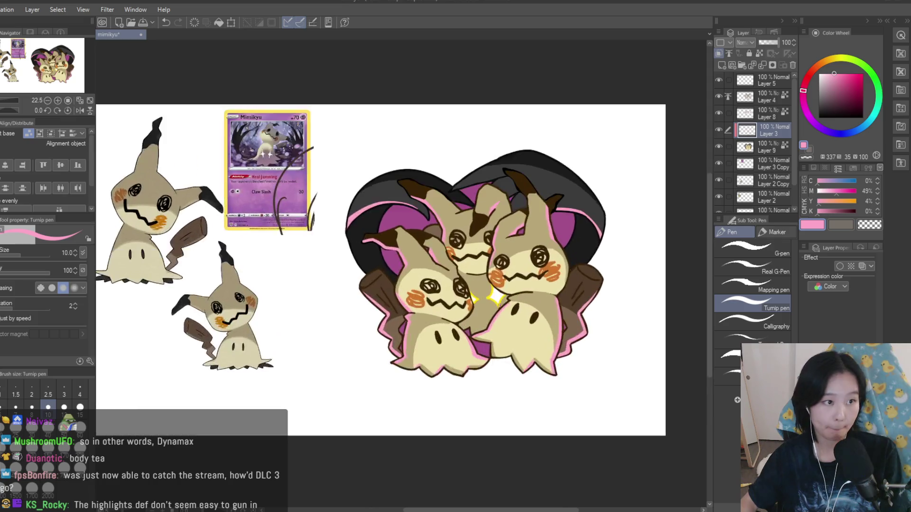
scroll(458, 280, "down", 3)
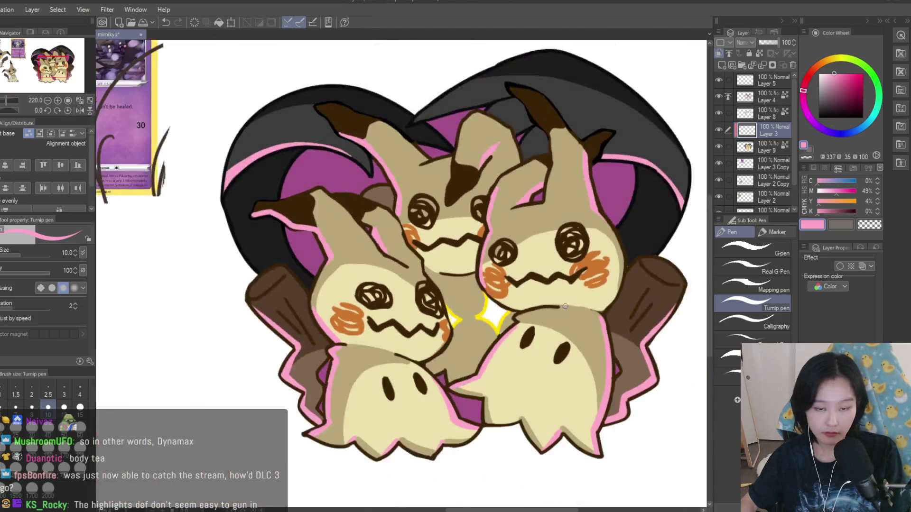
scroll(447, 231, "up", 4)
scroll(447, 231, "down", 5)
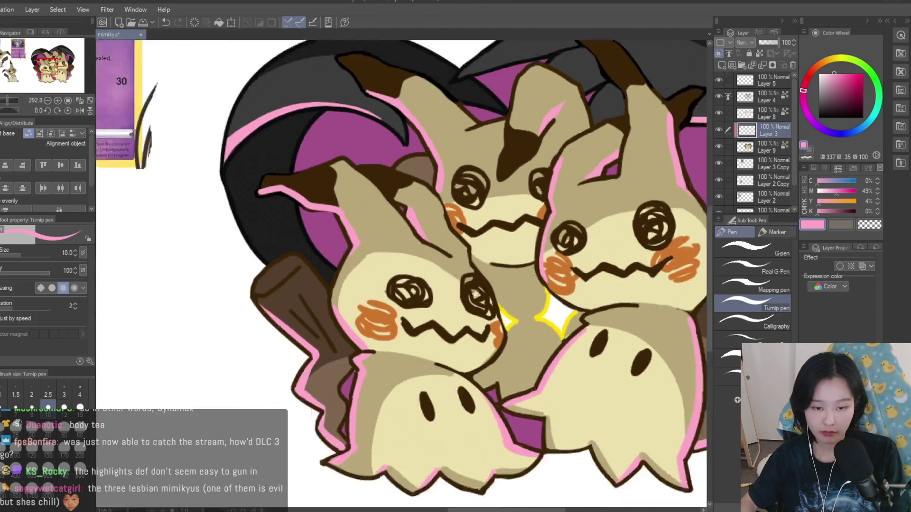
scroll(553, 274, "up", 6)
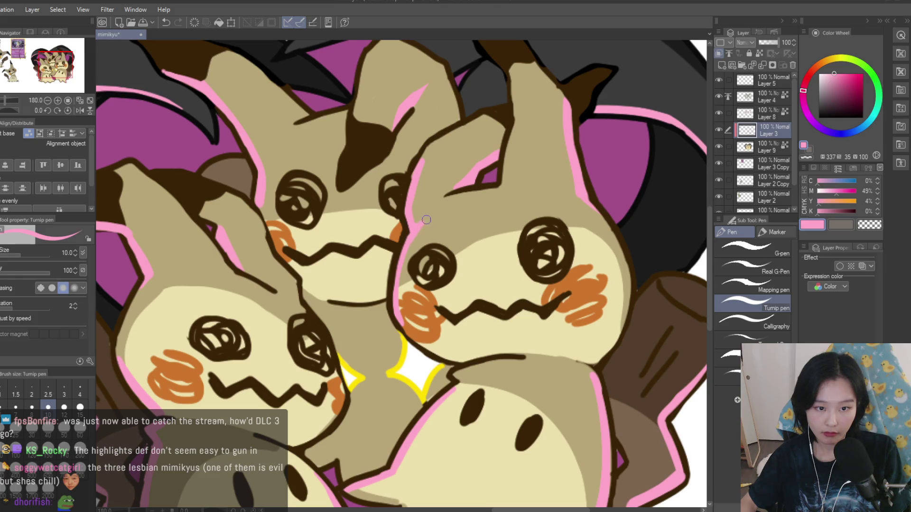
scroll(425, 221, "down", 5)
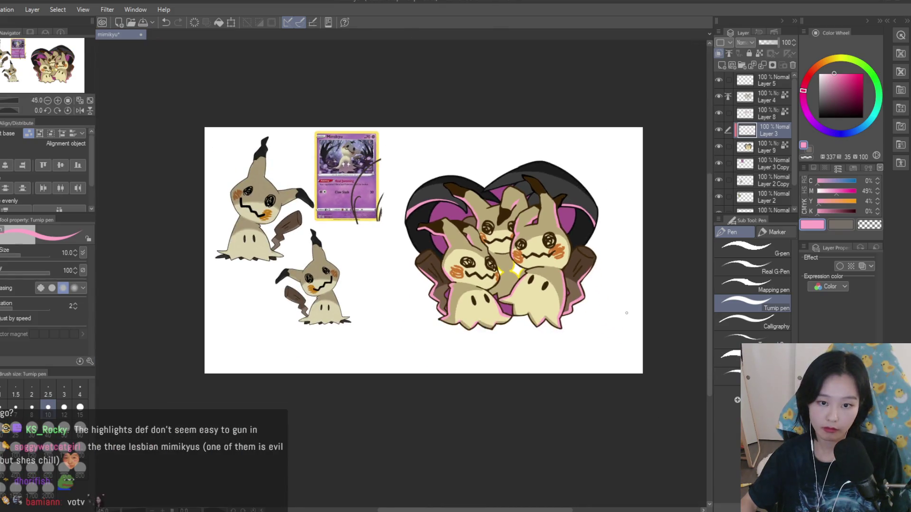
scroll(555, 222, "up", 2)
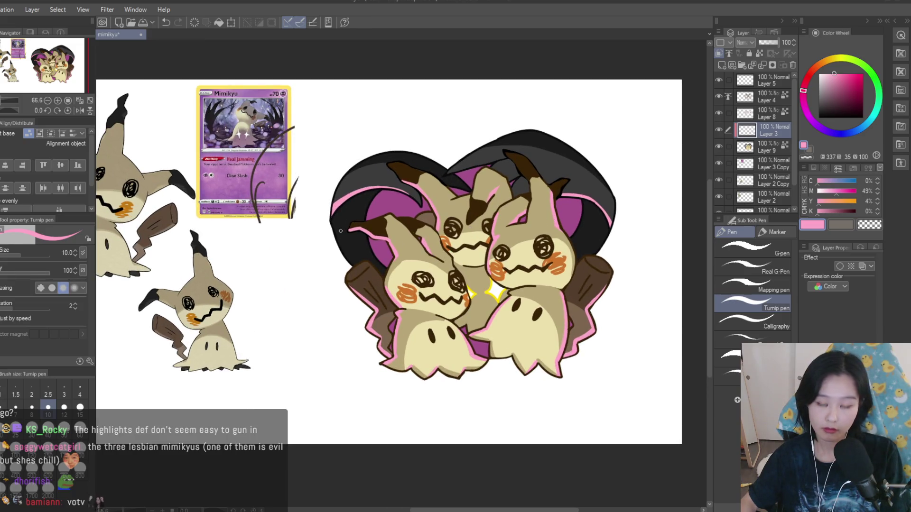
scroll(341, 231, "down", 2)
scroll(498, 309, "up", 4)
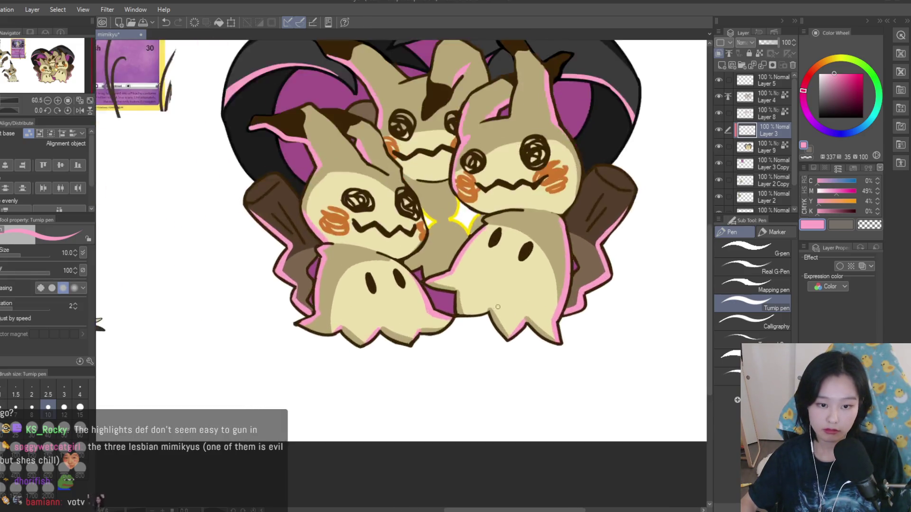
scroll(498, 309, "up", 3)
scroll(428, 324, "down", 8)
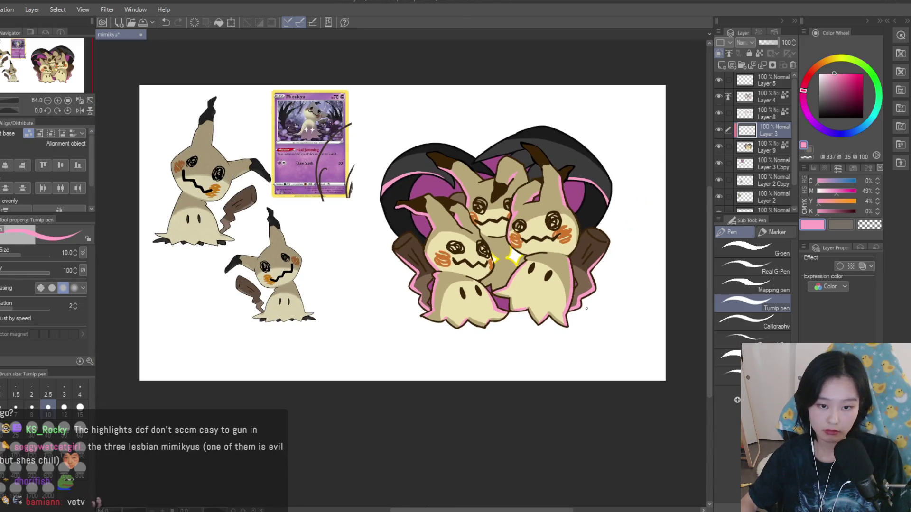
scroll(607, 273, "up", 5)
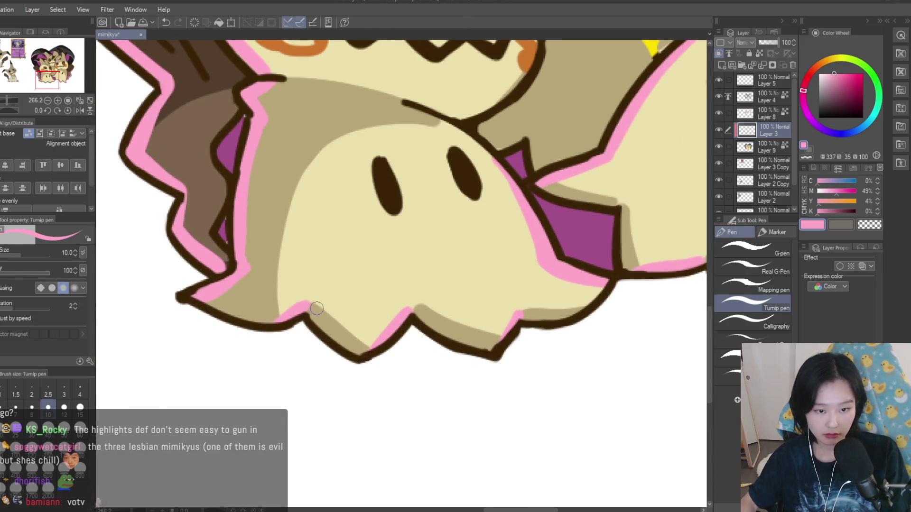
scroll(516, 315, "down", 8)
scroll(646, 289, "up", 2)
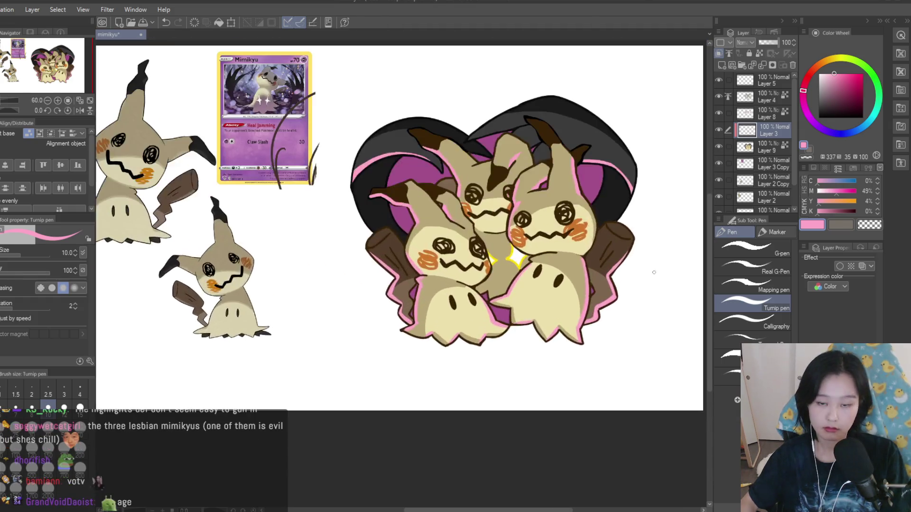
- With the eraser, trim pink along the left log's outline and near its notch
key("e")
scroll(365, 244, "up", 4)
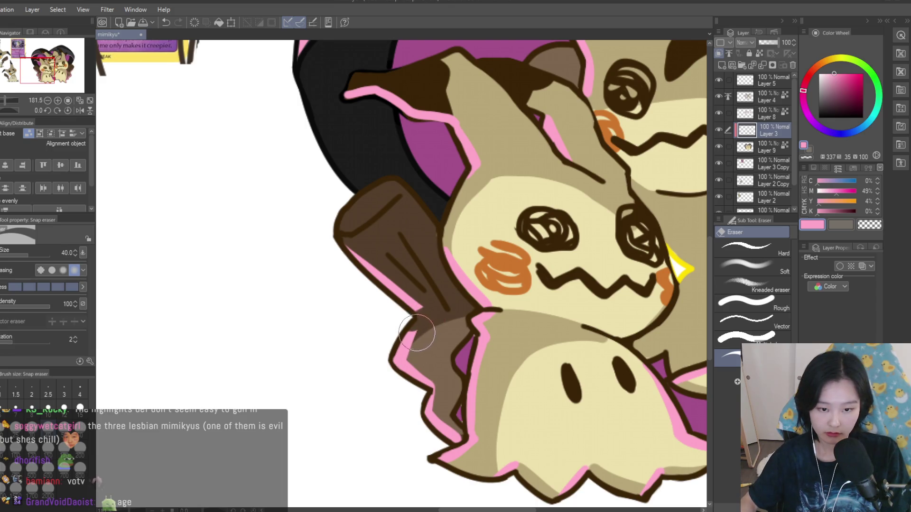
left_click_drag(419, 331, 395, 348)
key("ctrl+z")
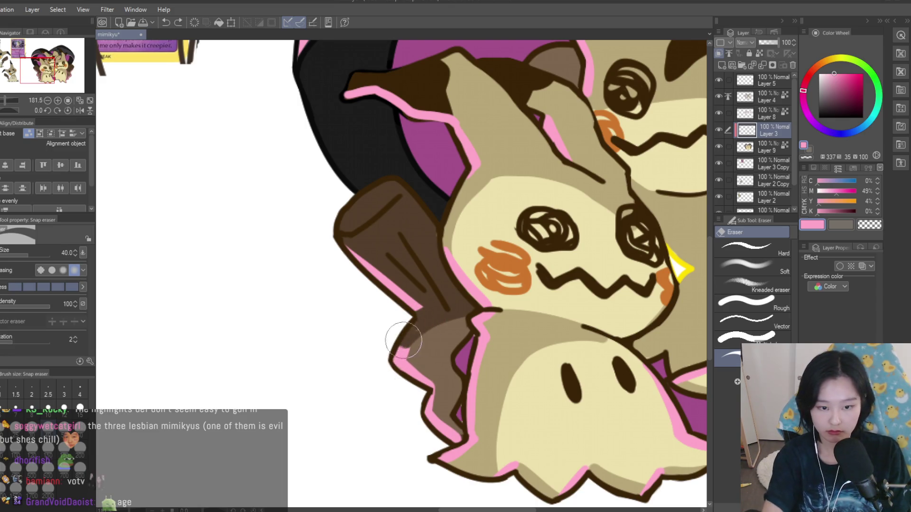
left_click_drag(436, 391, 429, 403)
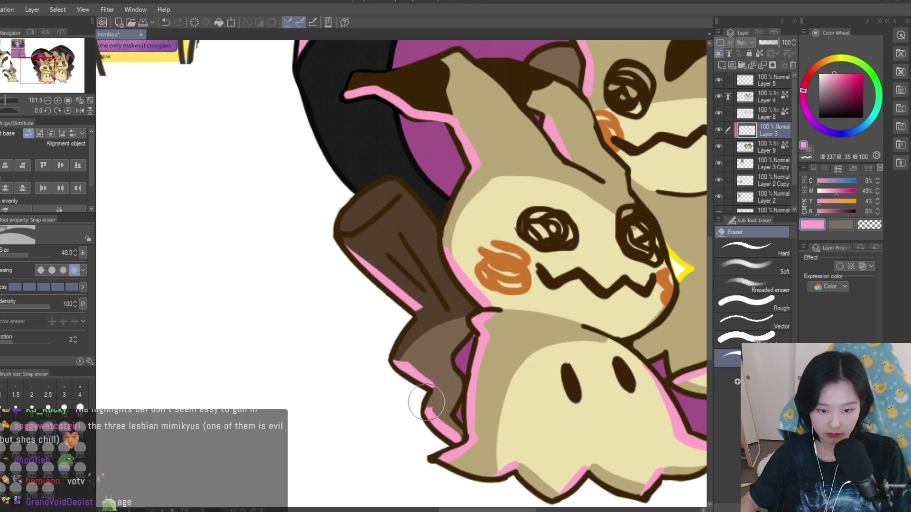
scroll(420, 403, "down", 5)
scroll(539, 350, "up", 6)
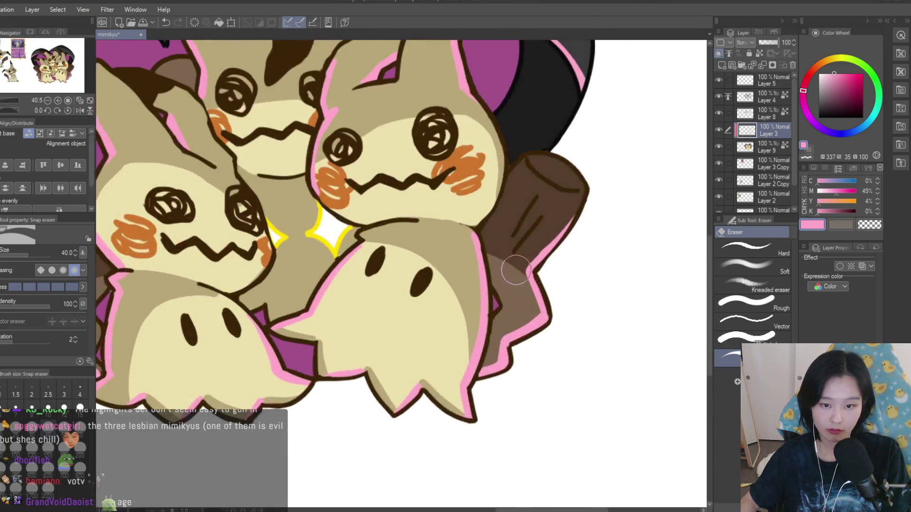
scroll(552, 304, "down", 1)
- Erase pink down the right log's outline and near its notch, then return to the pen
left_click_drag(519, 285, 538, 336)
mouse_move(496, 374)
left_mouse_down()
mouse_move(505, 394)
mouse_move(503, 375)
left_mouse_up()
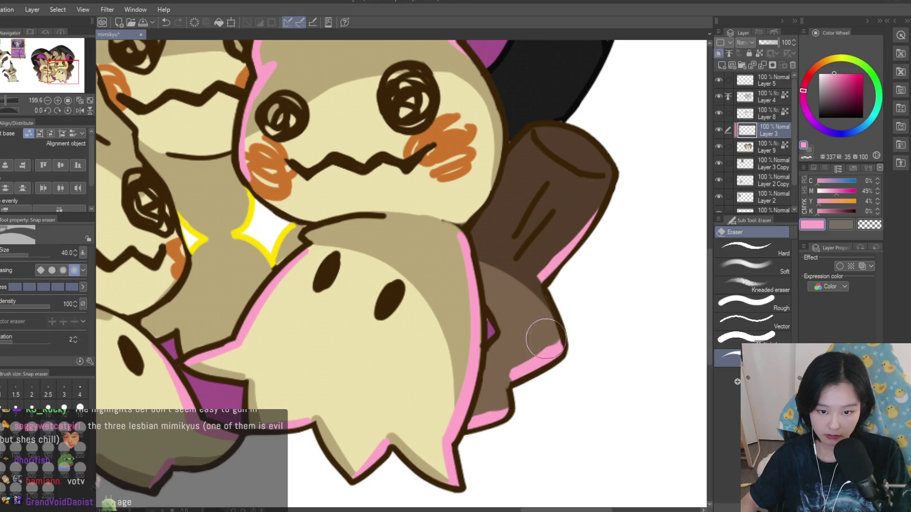
scroll(546, 313, "down", 5)
scroll(504, 301, "up", 2)
key("p")
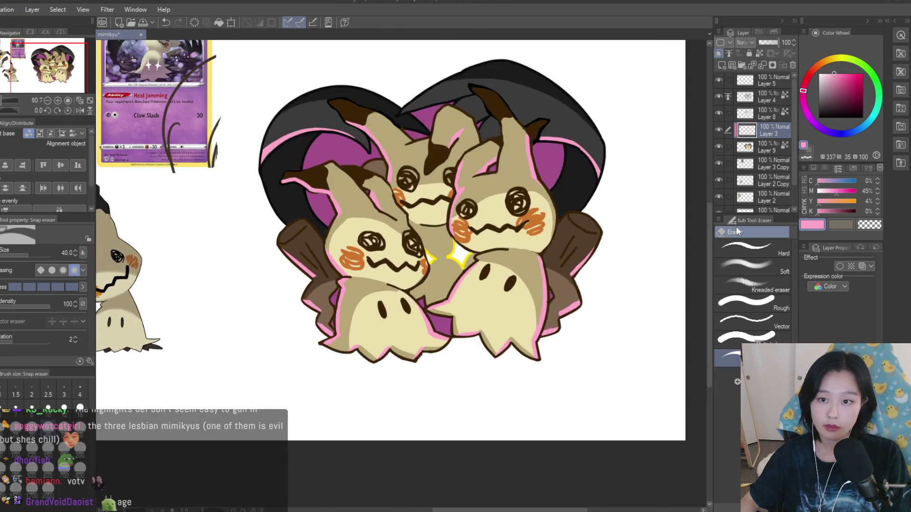
scroll(292, 162, "up", 4)
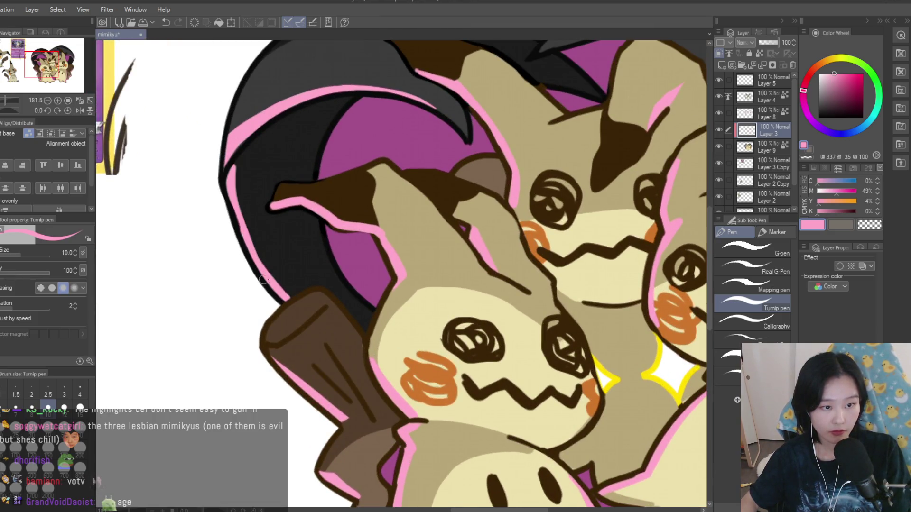
- Draw a pink highlight stroke along the dark heart's right outline
scroll(243, 251, "down", 5)
scroll(526, 280, "up", 6)
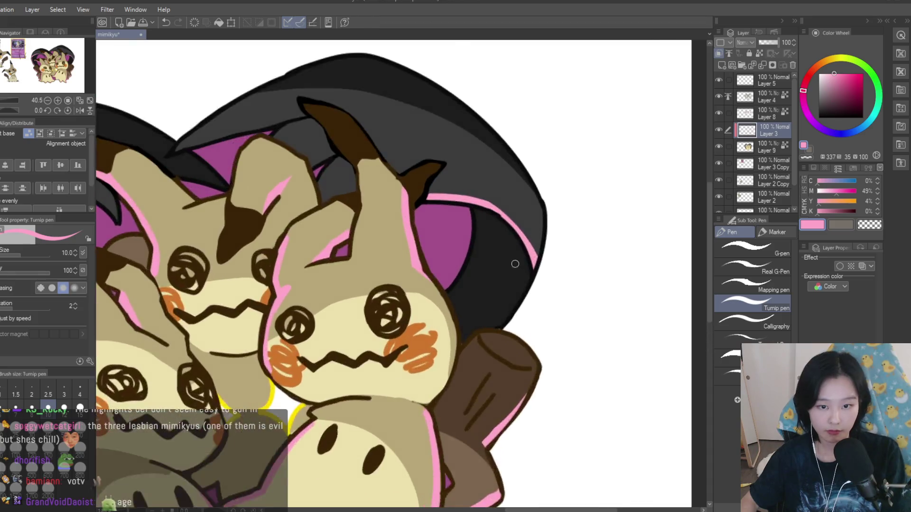
left_click_drag(526, 280, 487, 349)
scroll(505, 330, "down", 8)
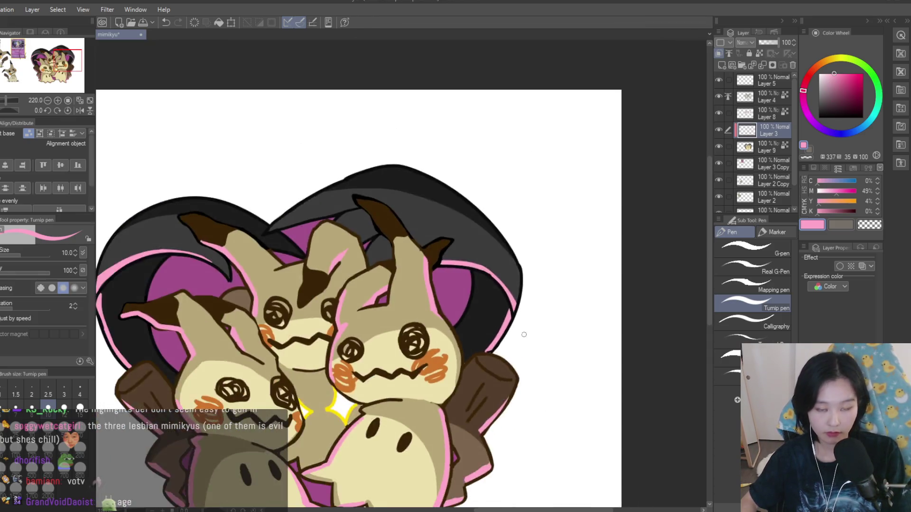
scroll(580, 350, "up", 4)
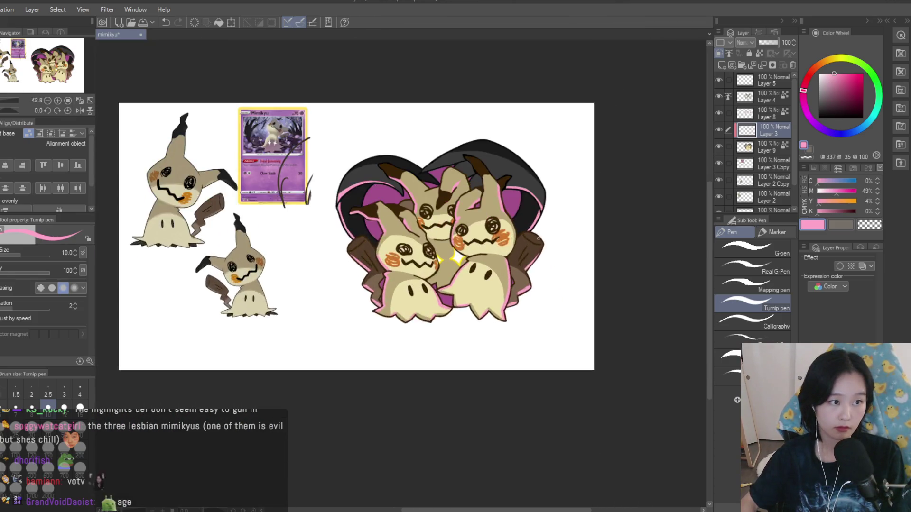
scroll(663, 135, "down", 2)
- Hide and reshow the pink highlight layer to compare the result
left_click(719, 130)
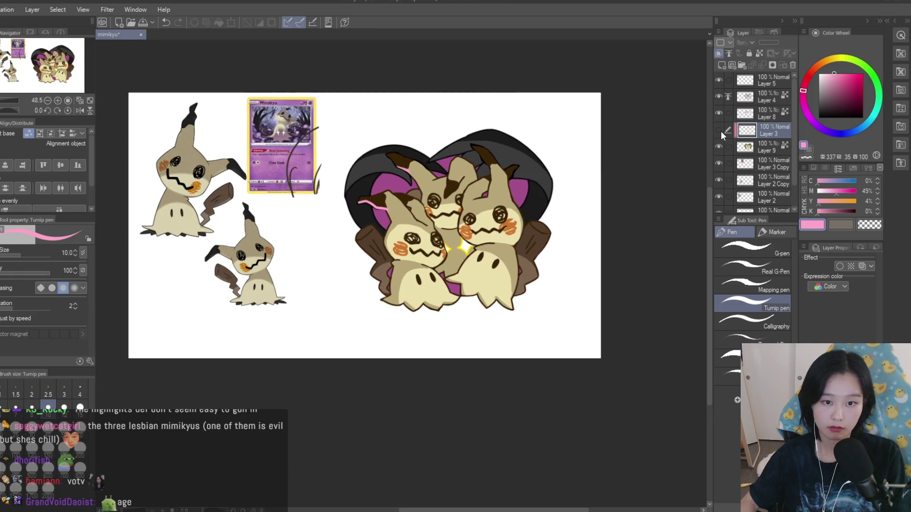
left_click(719, 130)
scroll(514, 252, "down", 3)
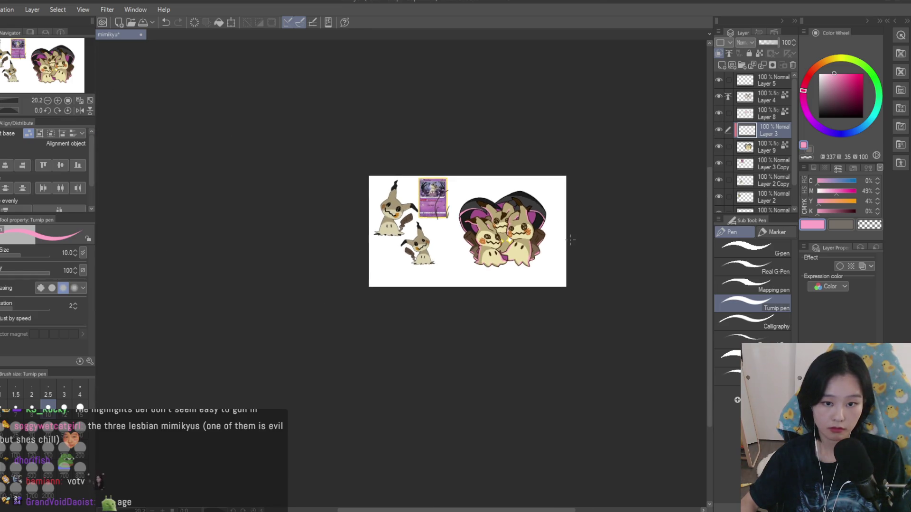
scroll(538, 211, "up", 4)
scroll(515, 215, "up", 5)
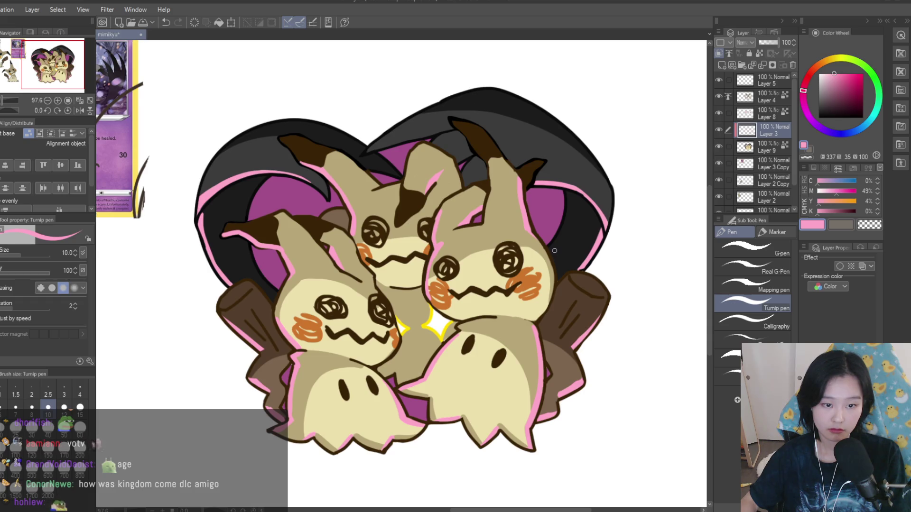
scroll(554, 251, "down", 2)
scroll(511, 237, "down", 1)
scroll(405, 214, "up", 2)
scroll(356, 188, "down", 2)
scroll(357, 189, "down", 1)
scroll(498, 226, "up", 2)
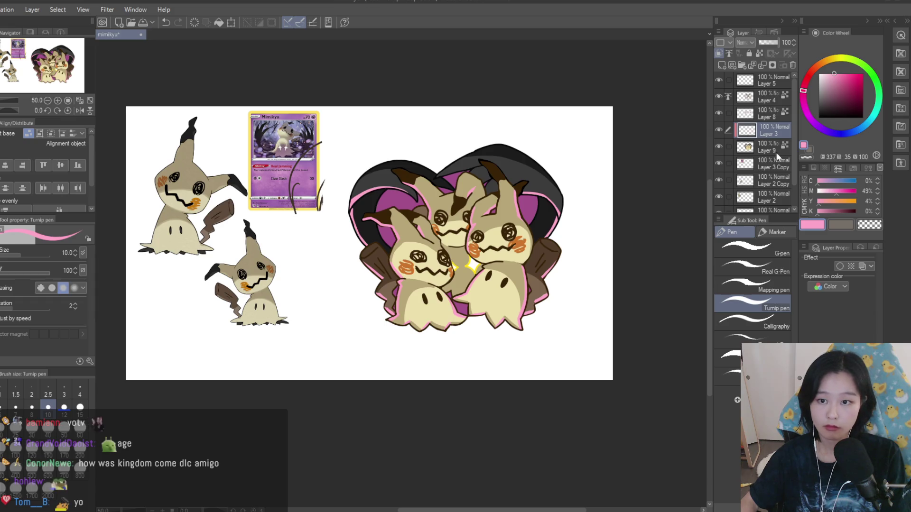
scroll(753, 191, "down", 2)
left_click(765, 124)
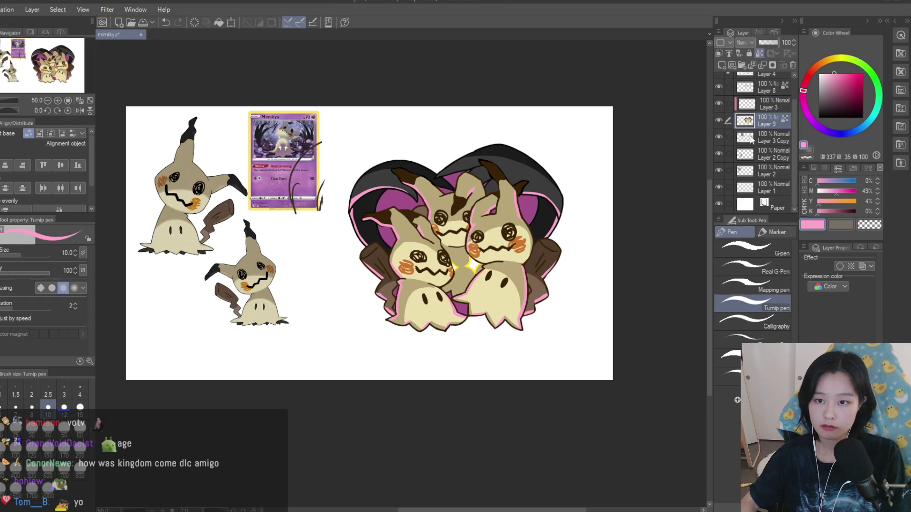
- Add a layer below Layer 9 and paint a dark shadow under the right Mimikyu's feet at brush size 30
left_click(721, 65)
scroll(534, 231, "up", 2)
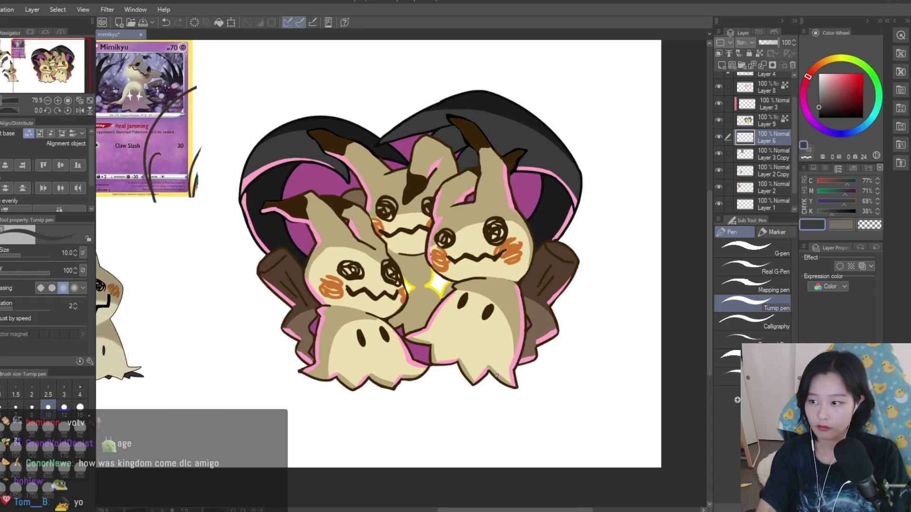
key("bracketright")
scroll(513, 412, "up", 1)
scroll(513, 412, "up", 2)
mouse_move(401, 315)
left_mouse_down()
mouse_move(427, 351)
mouse_move(508, 367)
left_mouse_up()
scroll(441, 356, "down", 2)
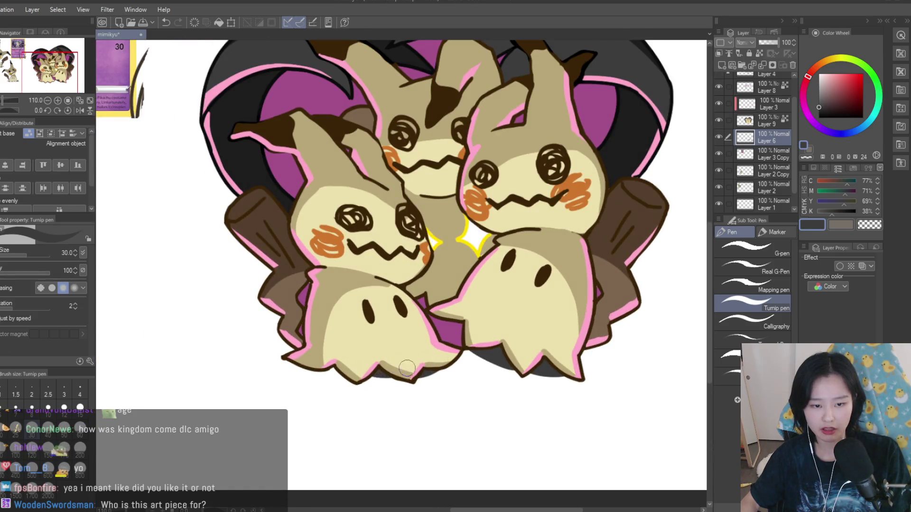
scroll(320, 367, "down", 4)
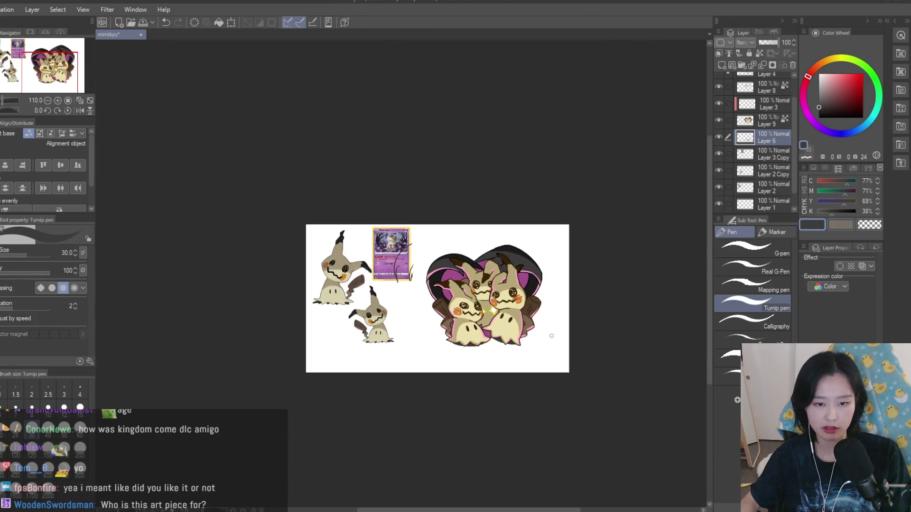
scroll(549, 358, "up", 2)
scroll(550, 358, "up", 5)
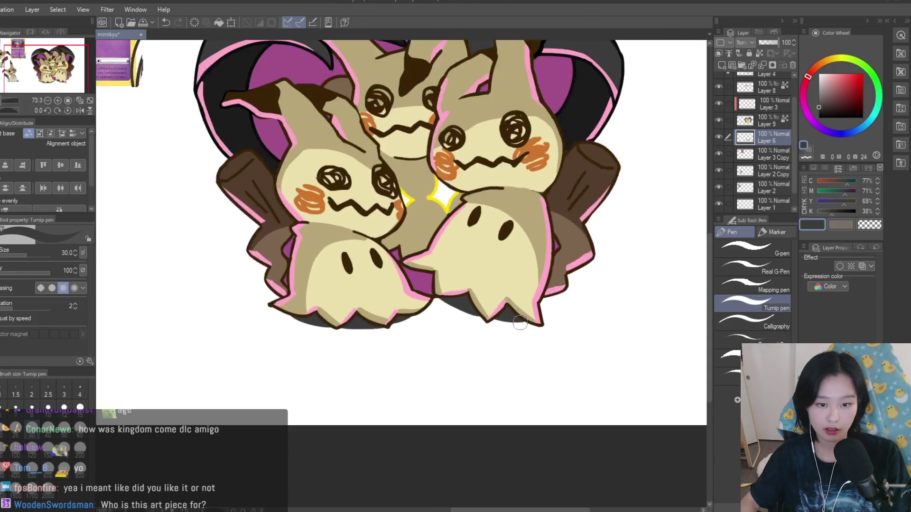
left_click_drag(565, 329, 493, 333)
- Shade under the left Mimikyu's feet and along the bottom edge, then fill beneath the spiky edge at size 20
mouse_move(187, 325)
left_mouse_down()
mouse_move(151, 319)
mouse_move(352, 314)
left_mouse_up()
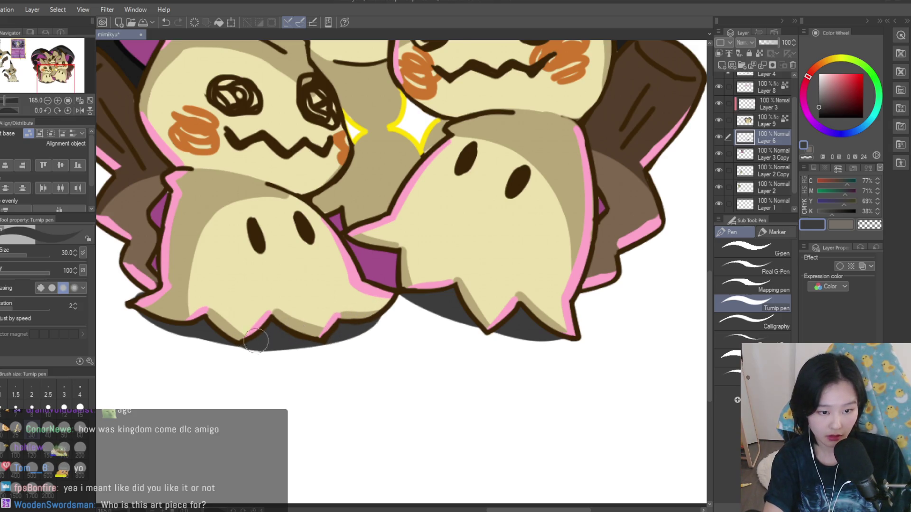
mouse_move(299, 339)
left_mouse_down()
mouse_move(248, 335)
mouse_move(299, 327)
left_mouse_up()
left_click_drag(361, 315, 228, 348)
mouse_move(163, 319)
left_mouse_down()
mouse_move(148, 302)
mouse_move(162, 328)
left_mouse_up()
key("ctrl+z")
key("bracketleft")
key("bracketleft")
key("bracketleft")
key("bracketleft")
scroll(376, 346, "down", 8)
scroll(499, 358, "up", 3)
scroll(379, 322, "up", 8)
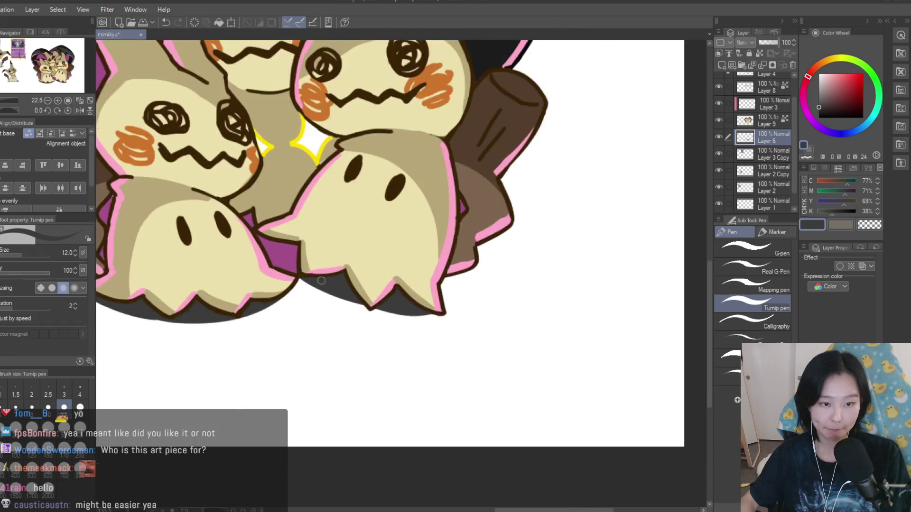
left_click_drag(375, 306, 398, 310)
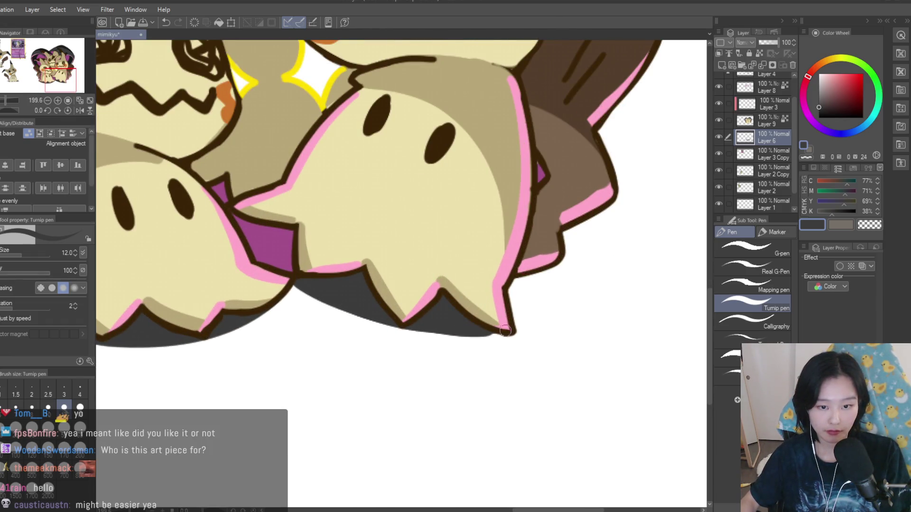
- On Layer 4, ink a black outline along the lower zigzag edge
scroll(470, 333, "down", 8)
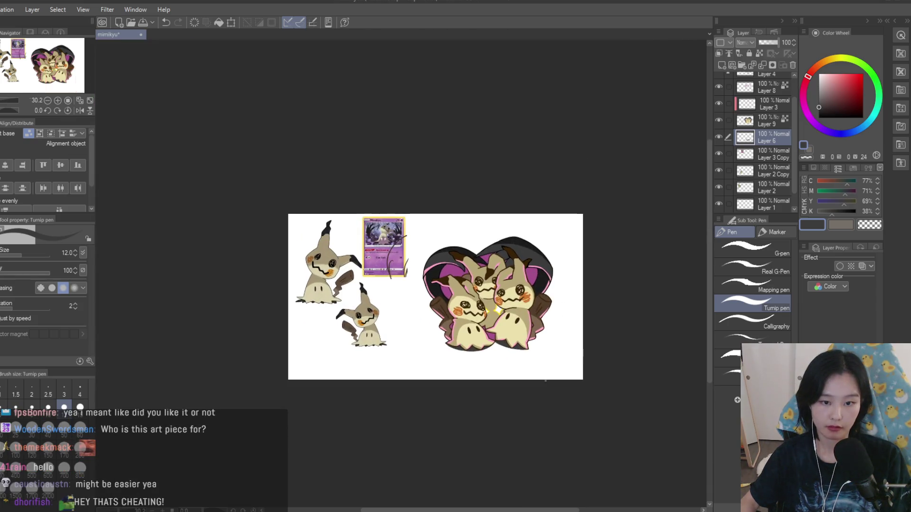
scroll(516, 375, "up", 2)
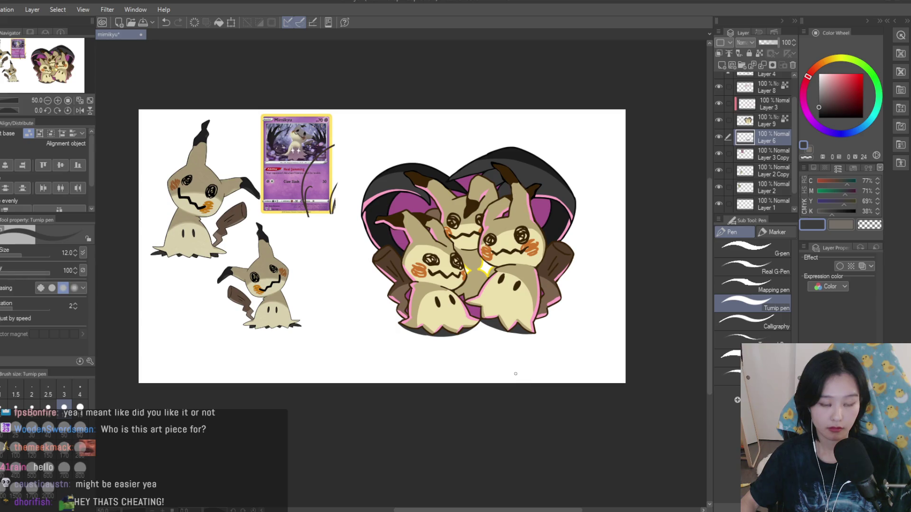
scroll(506, 362, "up", 2)
scroll(766, 136, "up", 1)
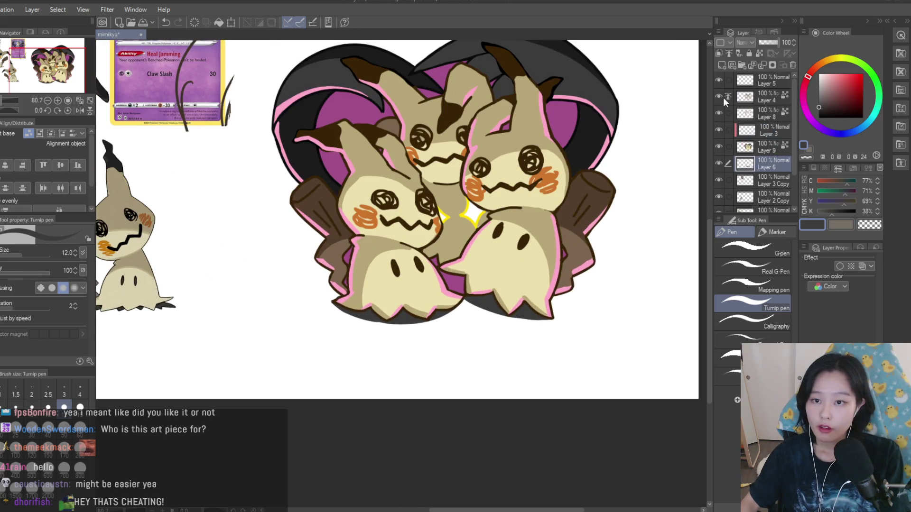
left_click(764, 81)
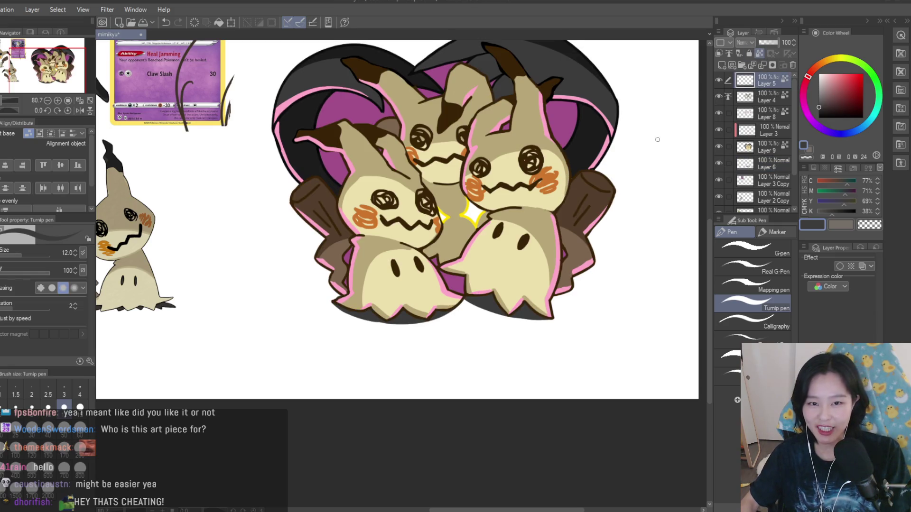
scroll(657, 137, "down", 2)
scroll(377, 65, "up", 5)
scroll(500, 345, "down", 3)
scroll(427, 275, "up", 1)
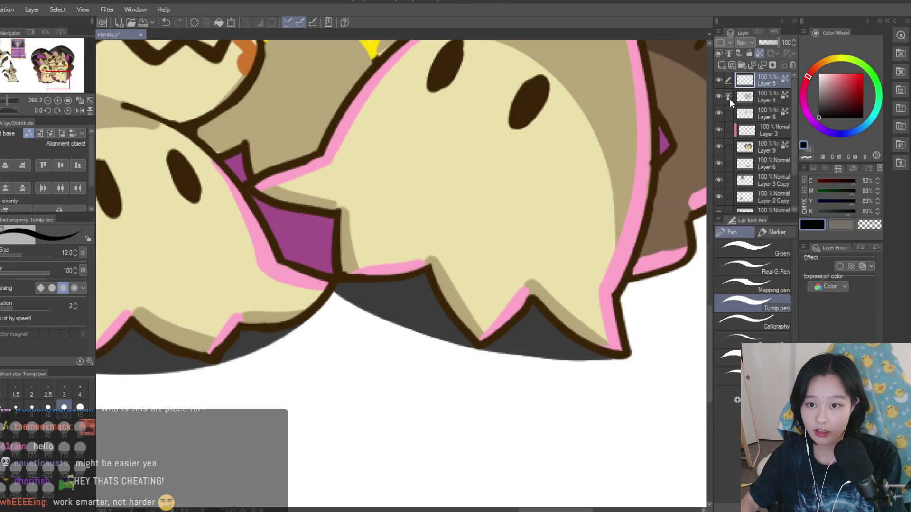
left_click(751, 94)
mouse_move(339, 278)
left_mouse_down()
mouse_move(428, 266)
mouse_move(534, 309)
mouse_move(592, 360)
mouse_move(623, 357)
left_mouse_up()
scroll(639, 417, "down", 3)
scroll(488, 351, "up", 3)
mouse_move(520, 315)
left_mouse_down()
mouse_move(424, 377)
mouse_move(303, 403)
left_mouse_up()
scroll(256, 376, "down", 3)
scroll(461, 302, "down", 8)
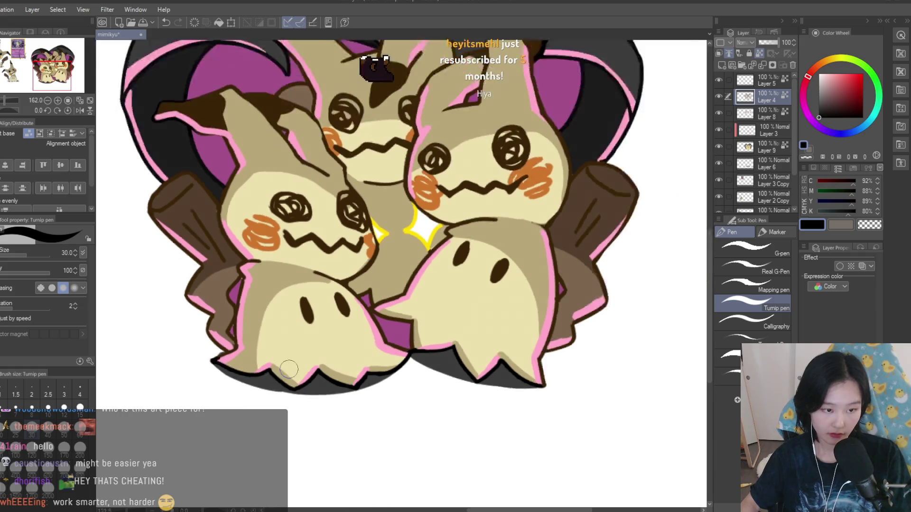
scroll(565, 254, "up", 2)
- Save the drawing, check it in a mirrored view, and make Layer 9 active
key("ctrl+s")
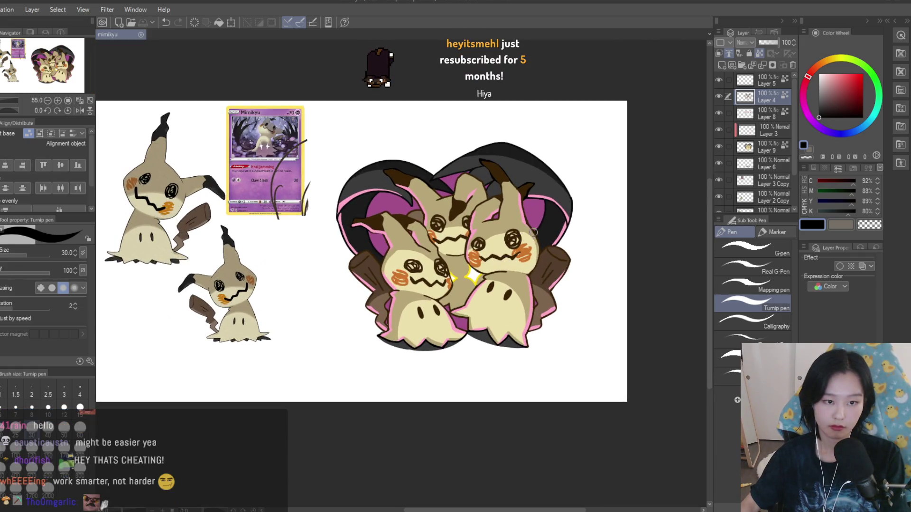
scroll(587, 240, "up", 1)
scroll(592, 229, "down", 1)
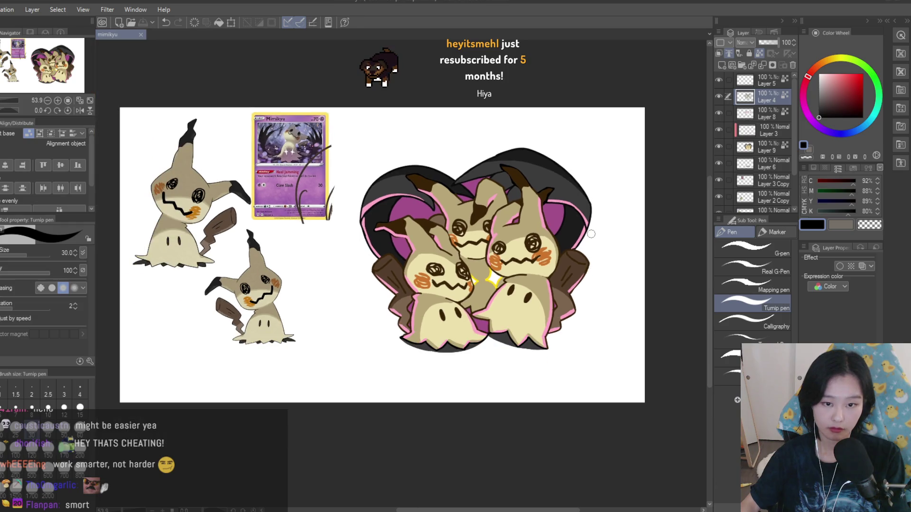
key("i")
key("p")
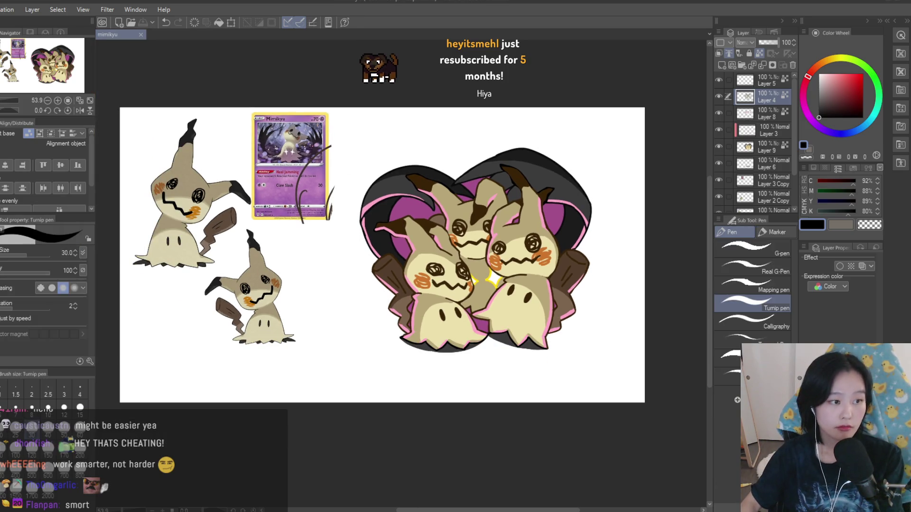
key("h")
scroll(608, 233, "down", 1)
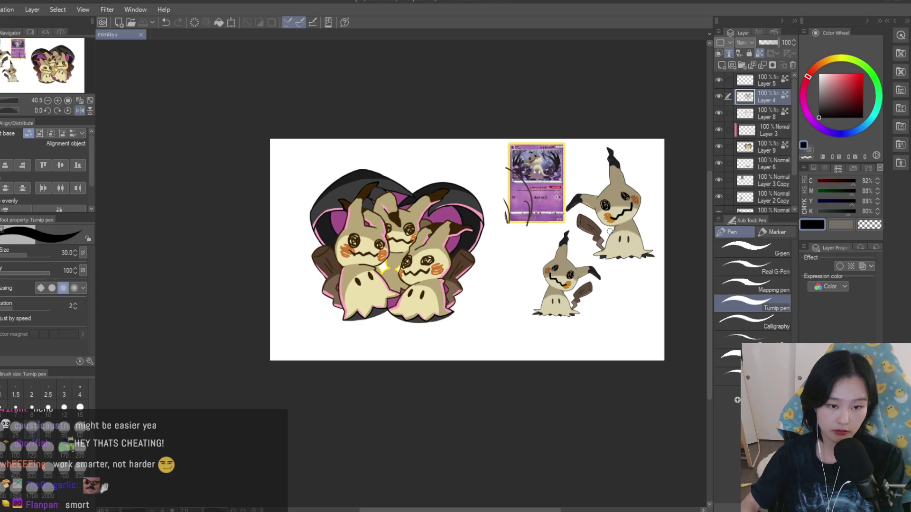
key("h")
scroll(248, 180, "up", 1)
left_click(248, 181, "ctrl+shift")
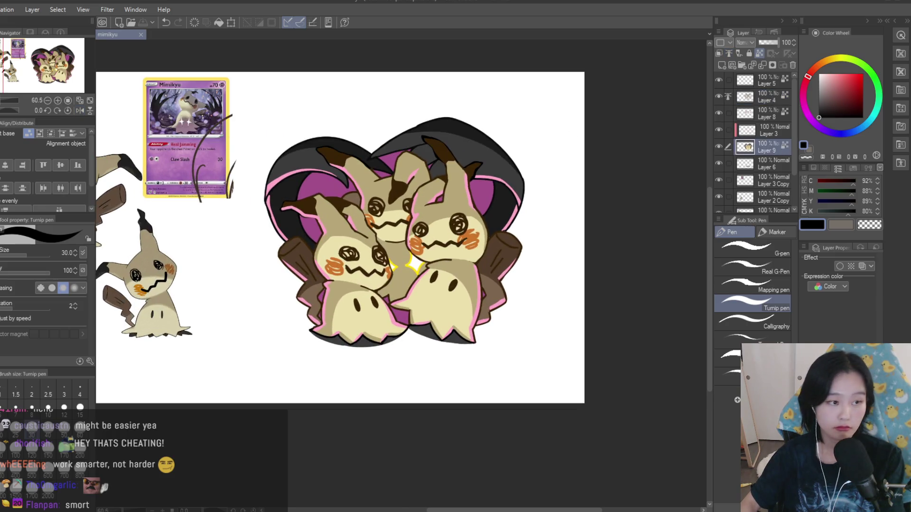
- Sample the light beige and cover the tan gap between the sparkles at brush size 17
scroll(404, 294, "up", 3)
scroll(404, 295, "up", 1)
left_click(384, 298, "alt")
left_click_drag(384, 298, 342, 286)
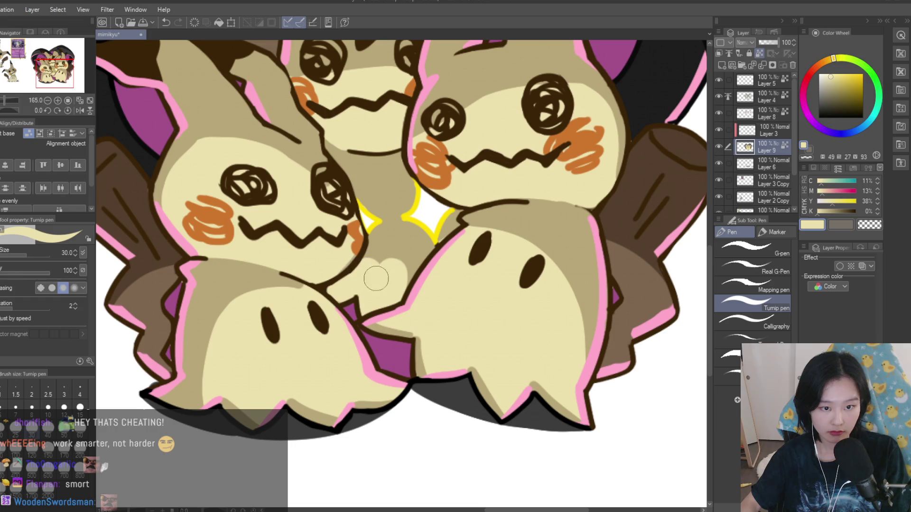
scroll(394, 269, "down", 6)
scroll(445, 266, "up", 3)
scroll(445, 267, "up", 3)
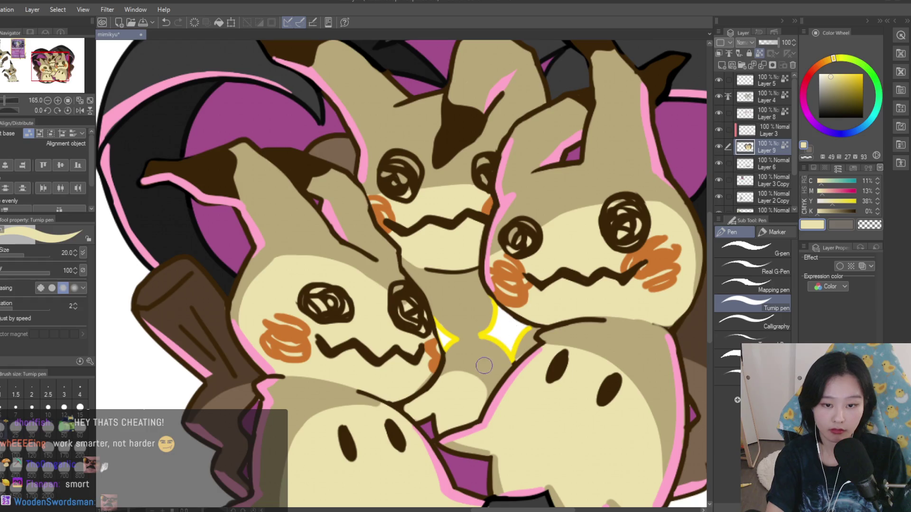
key("bracketright")
mouse_move(498, 341)
left_mouse_down()
mouse_move(459, 345)
mouse_move(470, 375)
mouse_move(501, 367)
left_mouse_up()
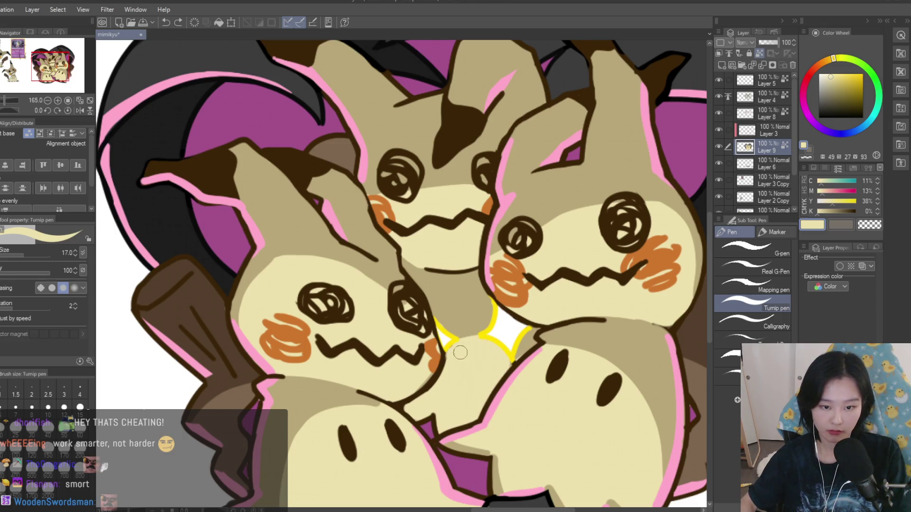
- Cover part of the jaw shadow with cream and paint tan along the left Mimikyu's lower jaw
scroll(480, 337, "down", 5)
scroll(499, 189, "up", 6)
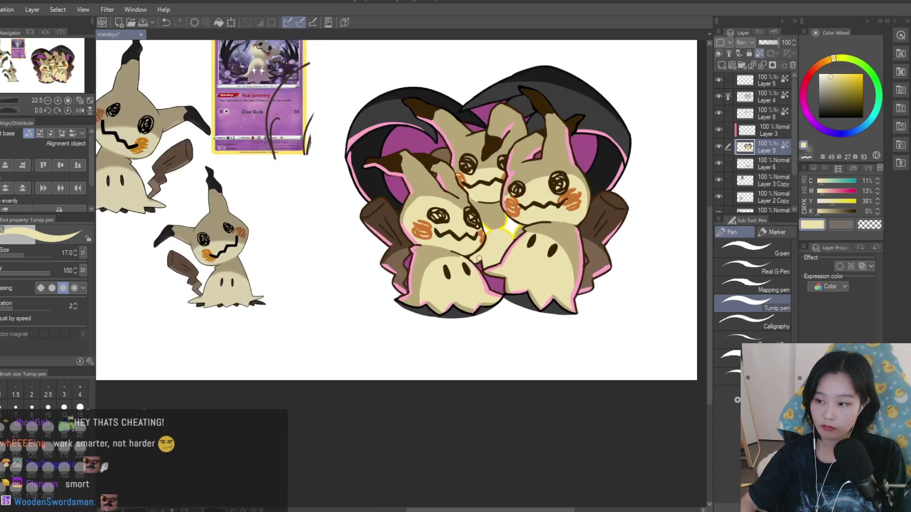
scroll(499, 188, "up", 3)
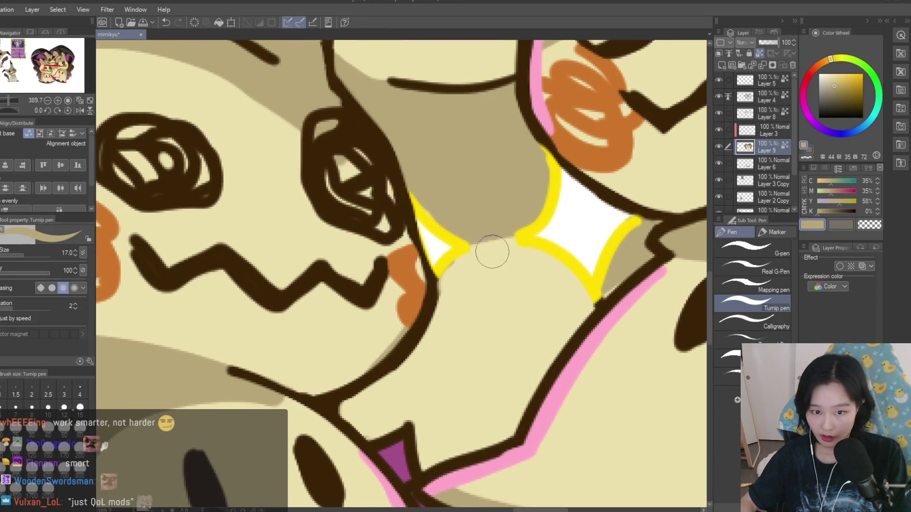
left_click(468, 268, "alt")
left_click(626, 289, "alt")
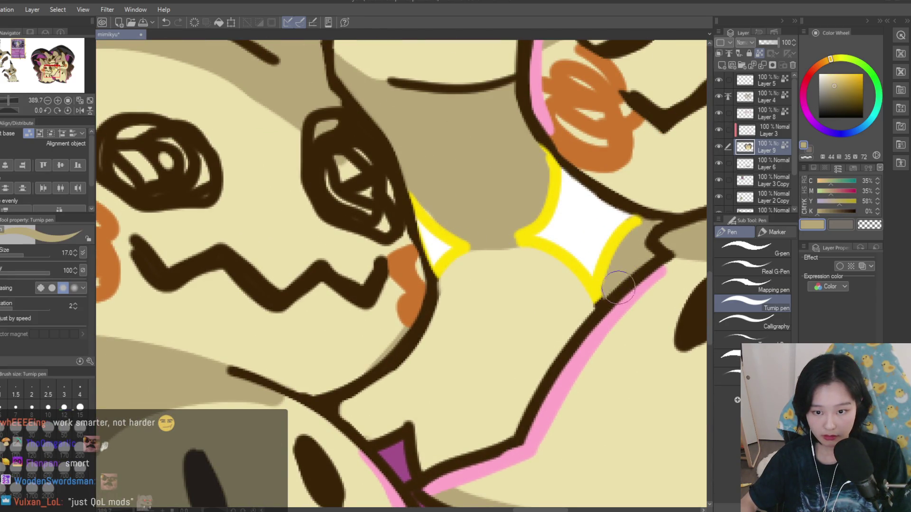
scroll(617, 285, "down", 2)
left_click(411, 335, "alt")
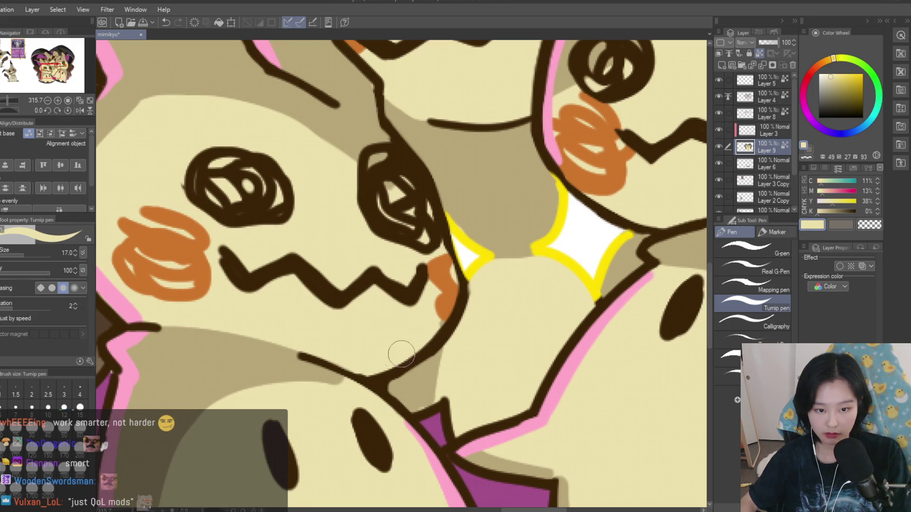
left_click_drag(456, 363, 413, 393)
left_click(408, 382, "alt")
mouse_move(530, 403)
left_mouse_down()
mouse_move(456, 417)
mouse_move(463, 400)
mouse_move(447, 386)
left_mouse_up()
left_click(522, 370, "alt")
mouse_move(522, 370)
left_mouse_down()
mouse_move(467, 386)
mouse_move(441, 375)
mouse_move(421, 386)
mouse_move(465, 378)
mouse_move(497, 393)
left_mouse_up()
- Repaint the jaw shadow in tan and refine its top edge with cream
left_click(467, 416, "alt")
left_click(429, 380, "alt")
scroll(497, 393, "down", 8)
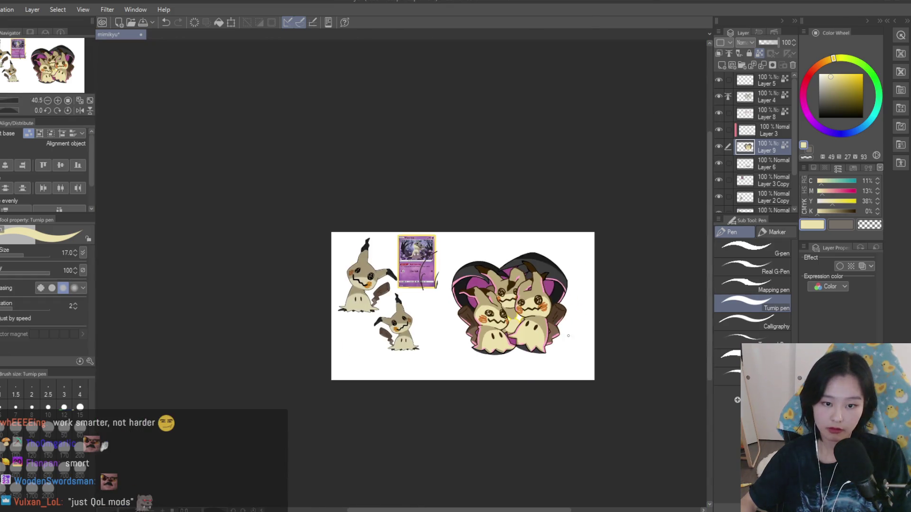
scroll(555, 350, "up", 2)
scroll(515, 275, "up", 10)
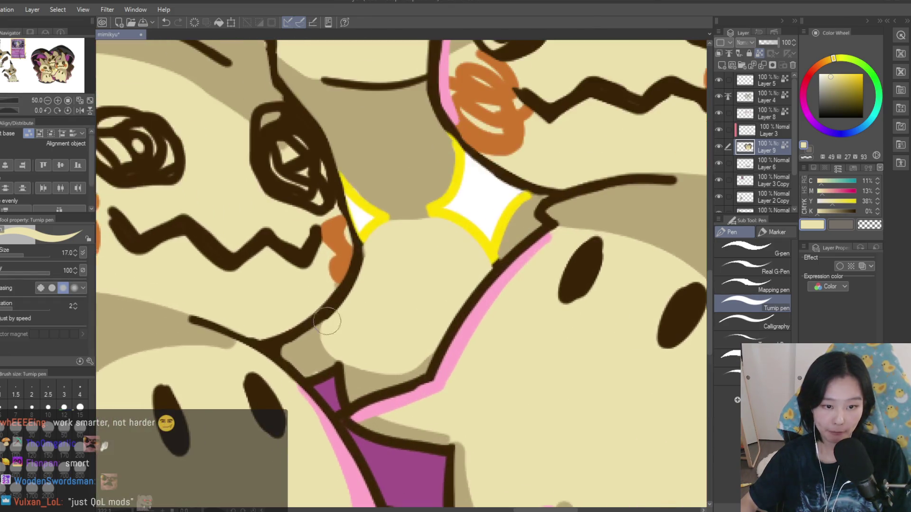
mouse_move(315, 338)
left_mouse_down()
mouse_move(375, 379)
mouse_move(418, 379)
left_mouse_up()
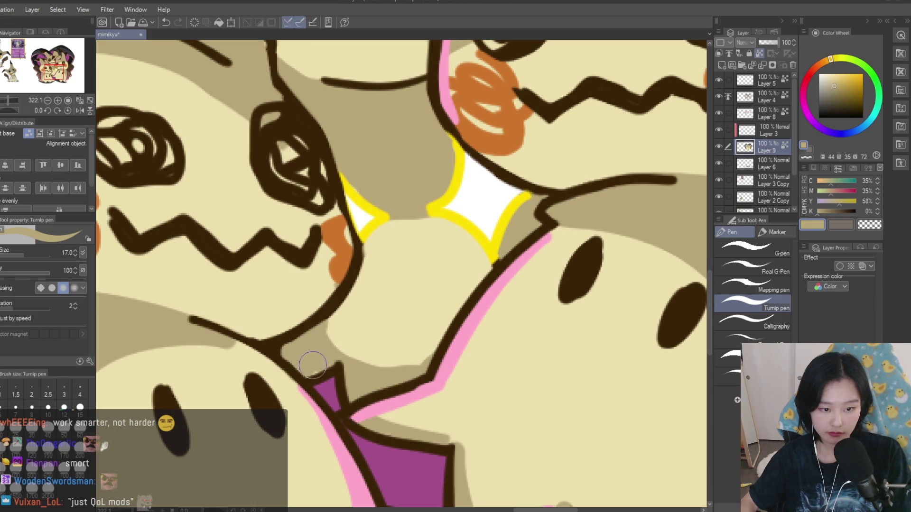
left_click(356, 326, "alt")
left_click_drag(356, 325, 378, 358)
scroll(383, 353, "down", 12)
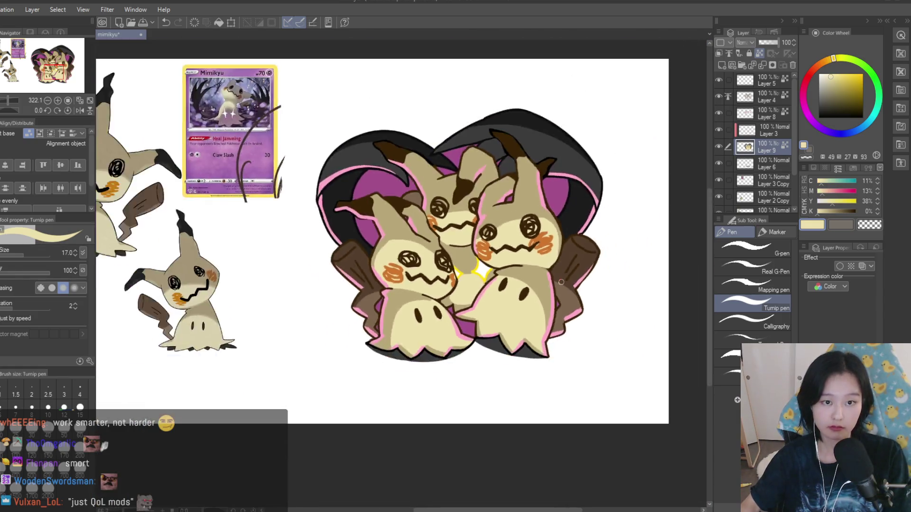
scroll(579, 231, "up", 2)
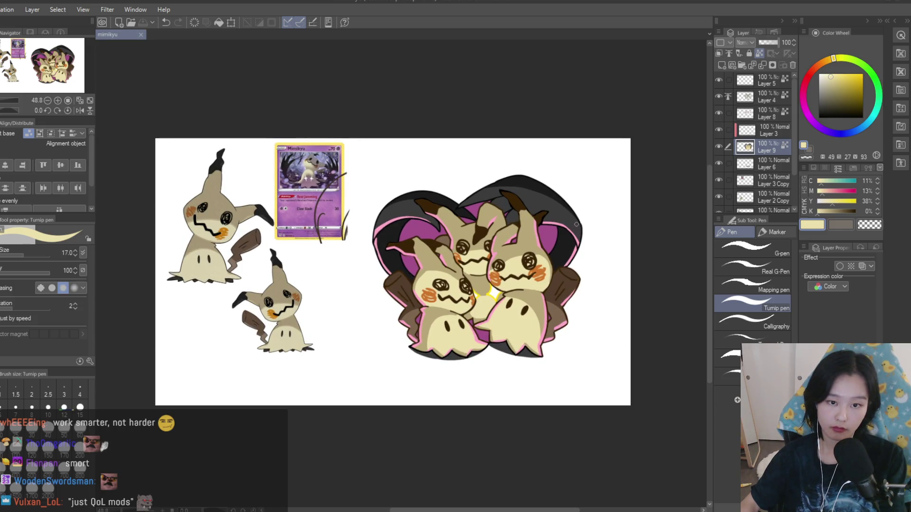
- Check the proportions in a mirrored view, then return to normal and make Layer 4 active
key("h")
scroll(577, 220, "down", 1)
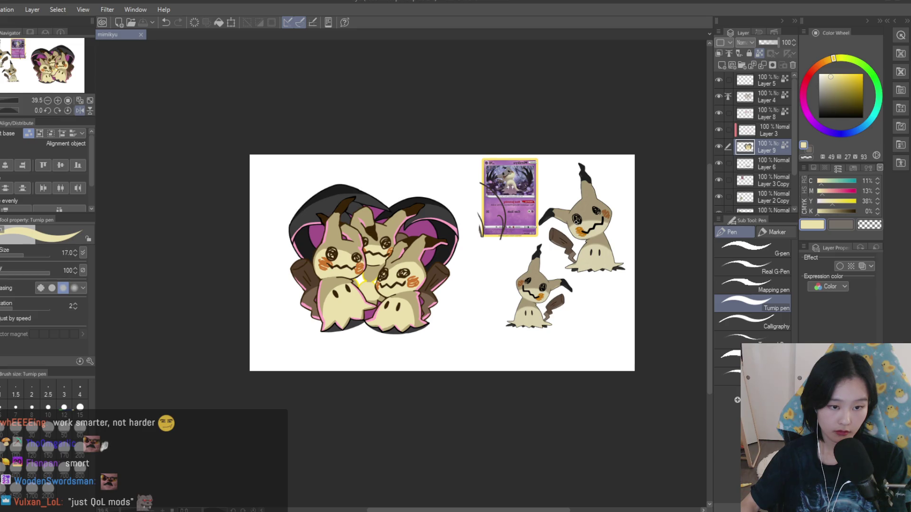
key("h")
scroll(576, 220, "up", 1)
scroll(502, 282, "up", 1)
left_click(501, 282, "ctrl+shift")
scroll(502, 282, "up", 3)
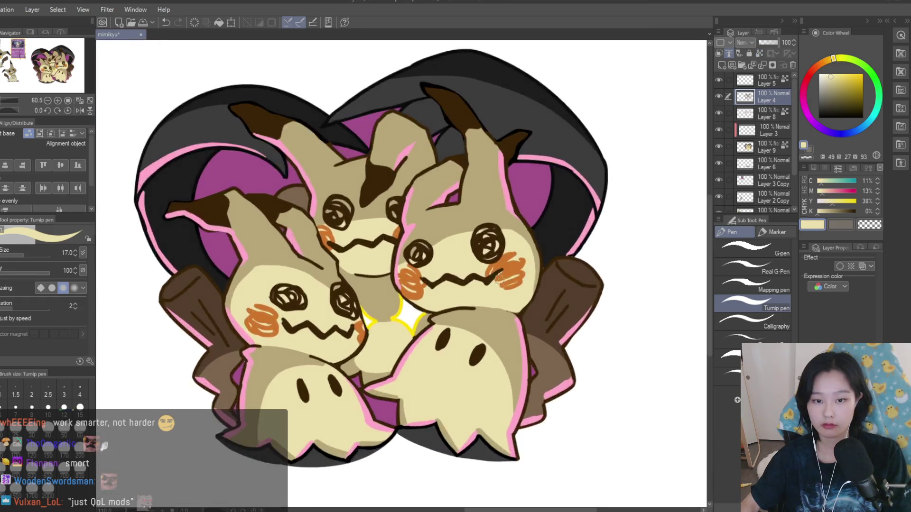
- Ink over the right and left ends of the zigzag mouth, undoing the last stroke
scroll(501, 282, "up", 5)
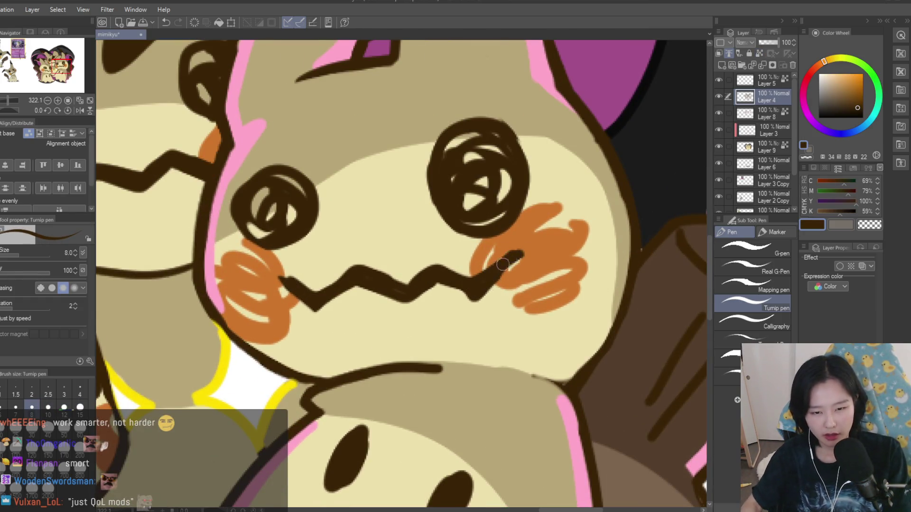
left_click_drag(495, 271, 510, 259)
scroll(308, 280, "up", 1)
left_click_drag(268, 279, 313, 312)
scroll(418, 289, "down", 6)
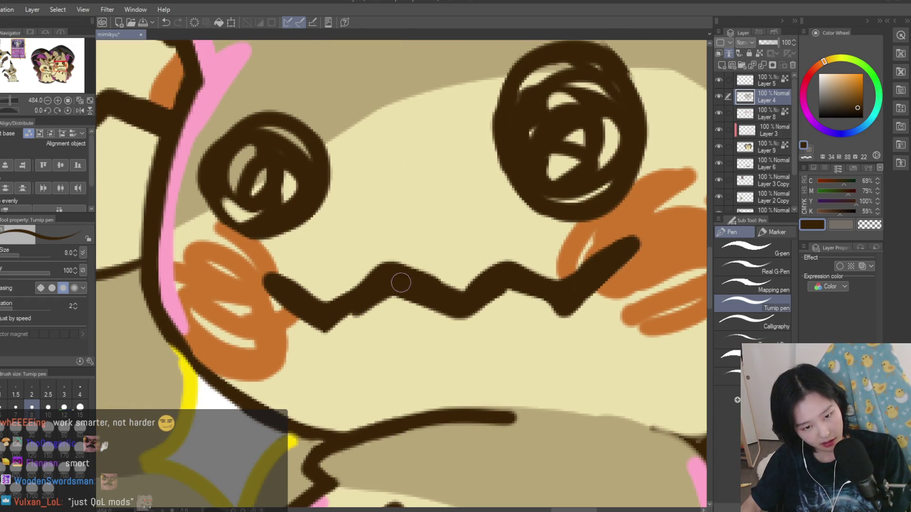
scroll(359, 376, "up", 5)
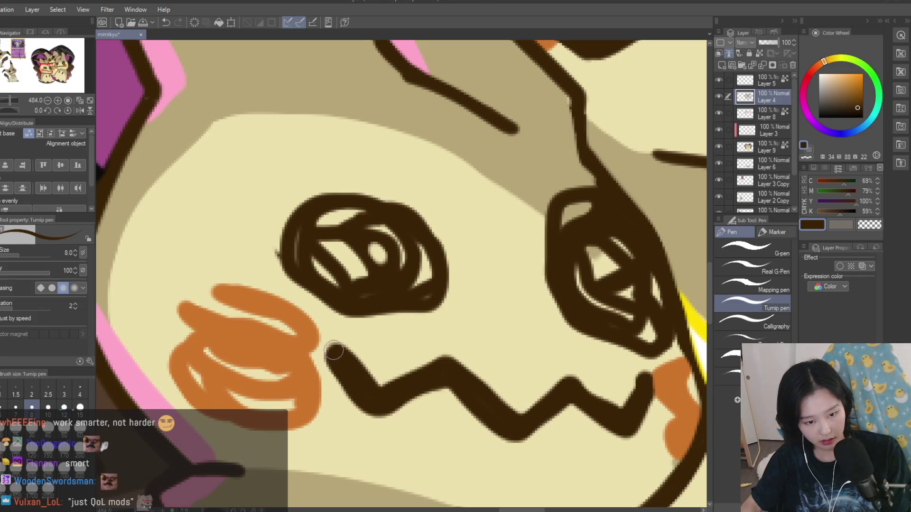
scroll(631, 384, "down", 2)
scroll(337, 320, "down", 6)
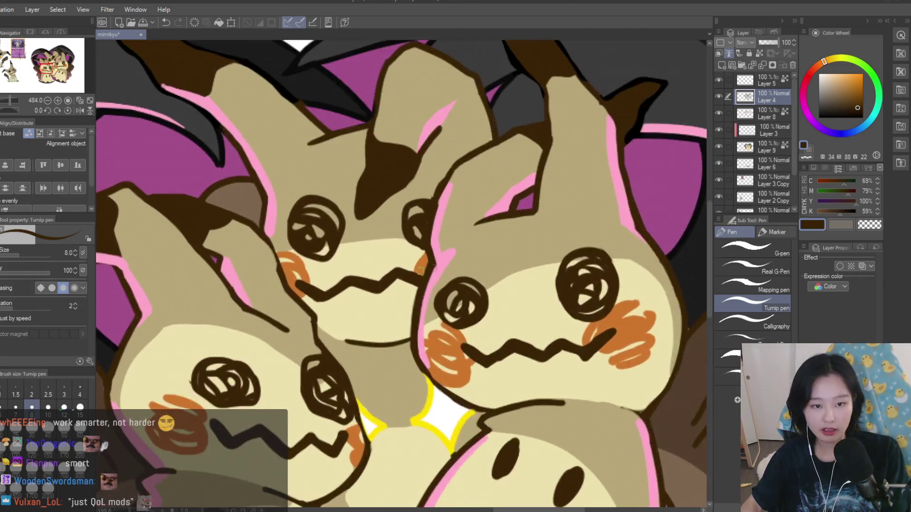
scroll(313, 306, "up", 5)
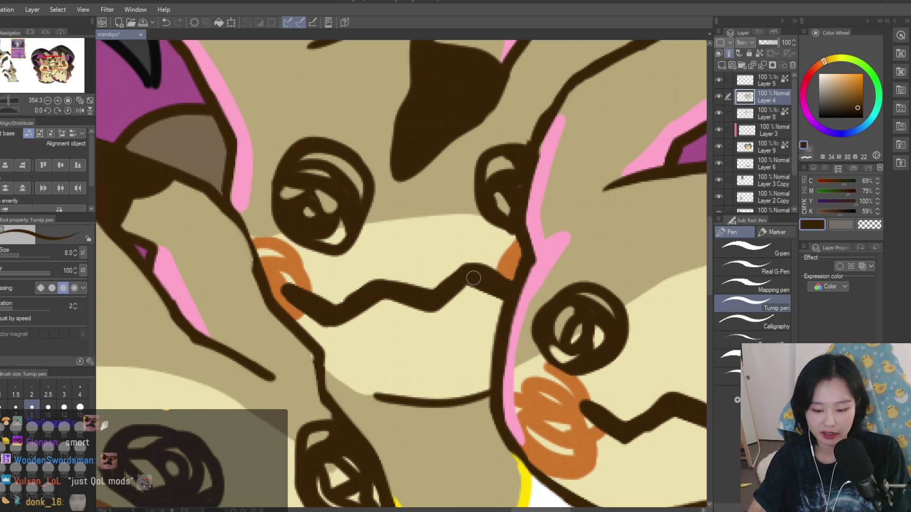
key("ctrl+z")
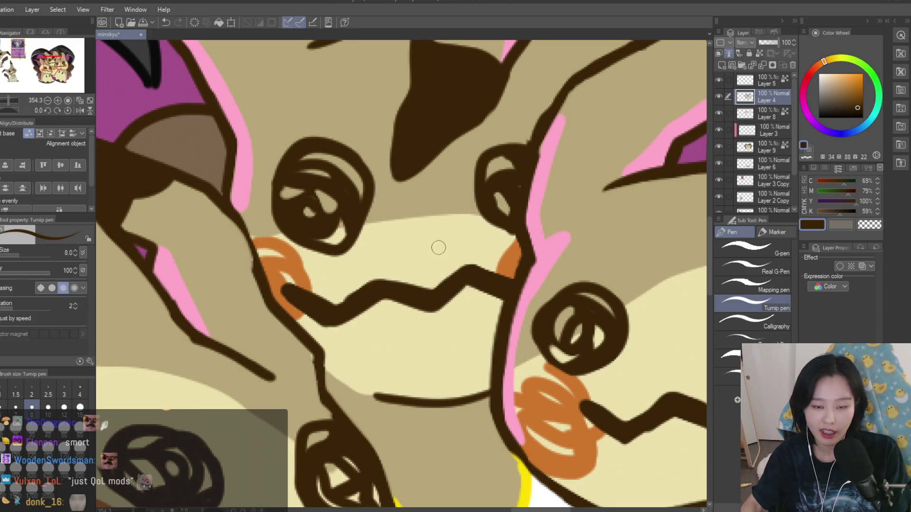
- Save the drawing with Ctrl+S
scroll(439, 248, "down", 6)
scroll(470, 265, "down", 2)
scroll(468, 374, "up", 5)
scroll(468, 374, "up", 4)
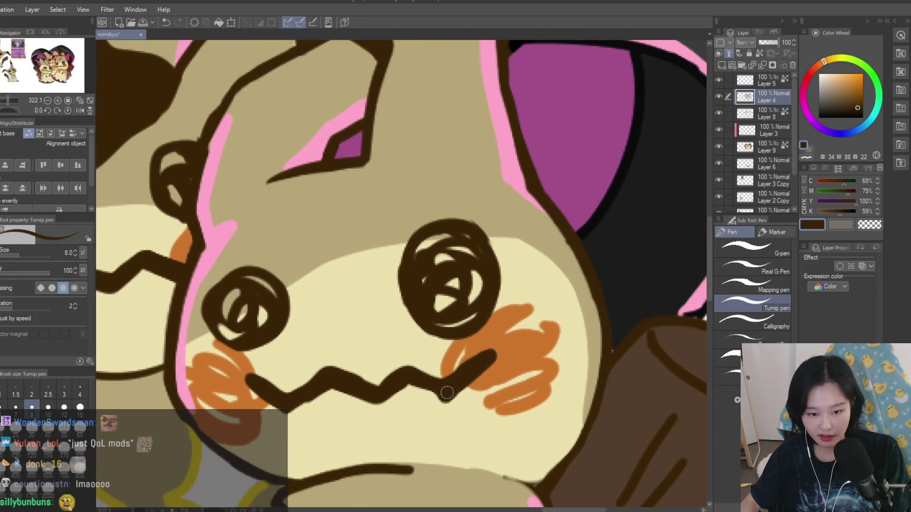
scroll(421, 373, "down", 6)
key("ctrl+s")
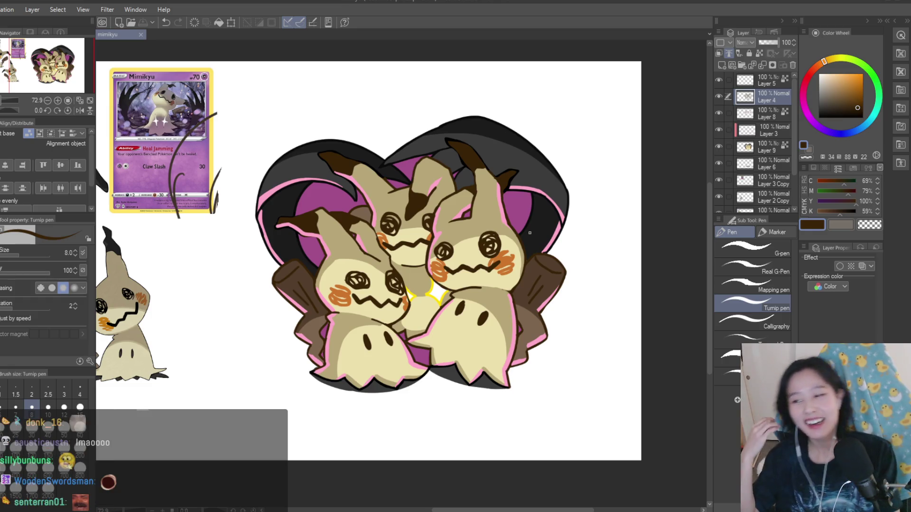
- Mirror the canvas and briefly hide and show the reference card and Layer 2 to check
scroll(530, 229, "down", 2)
key("h")
scroll(369, 188, "down", 2)
scroll(369, 189, "up", 3)
scroll(369, 189, "down", 1)
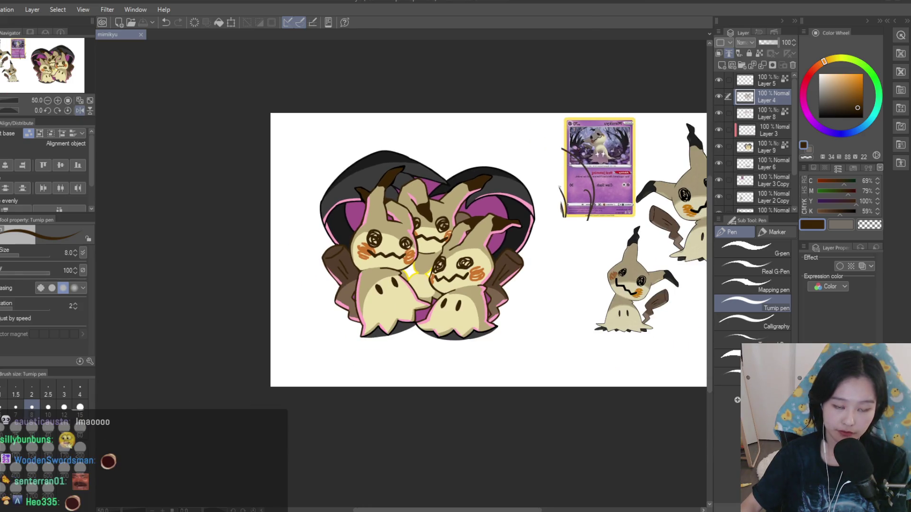
scroll(560, 186, "up", 1)
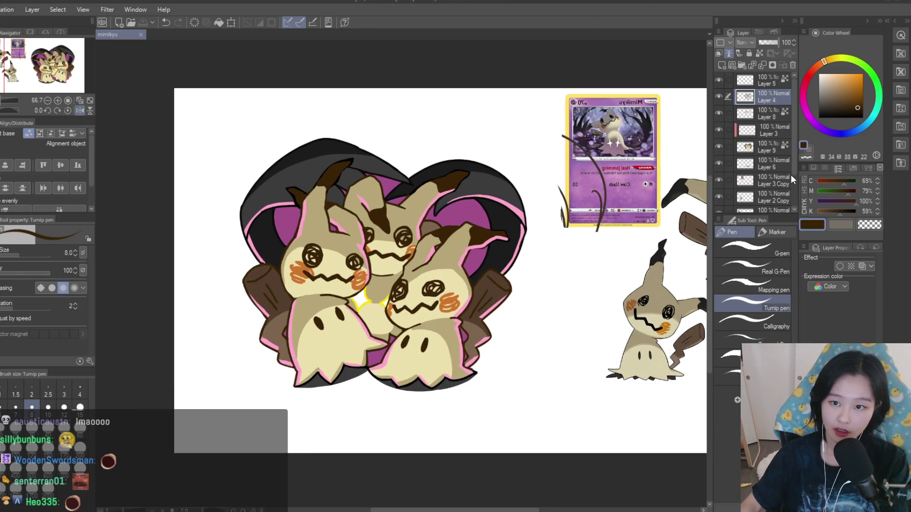
scroll(789, 174, "down", 3)
left_click(718, 141)
left_click(718, 139)
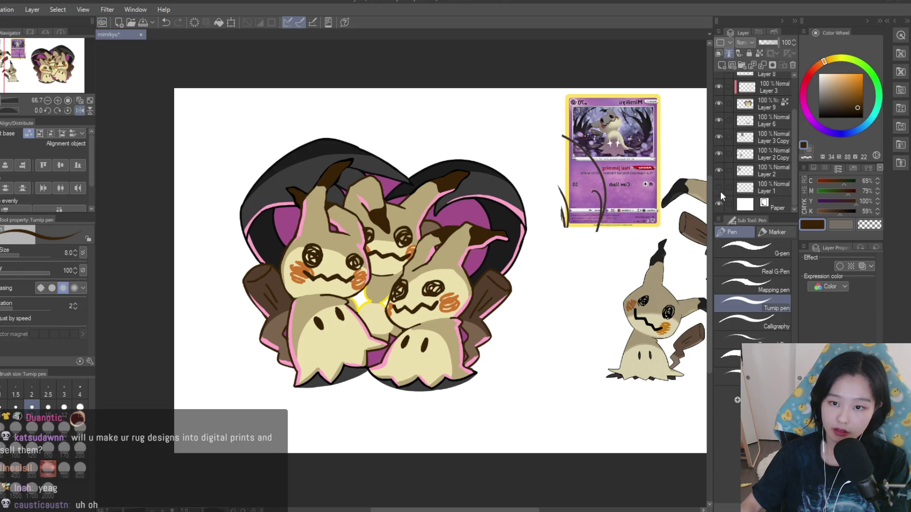
left_click(719, 170)
left_click(718, 169)
- Select Layer 8, restore the unmirrored view, and set the brush size to 40
scroll(728, 174, "up", 3)
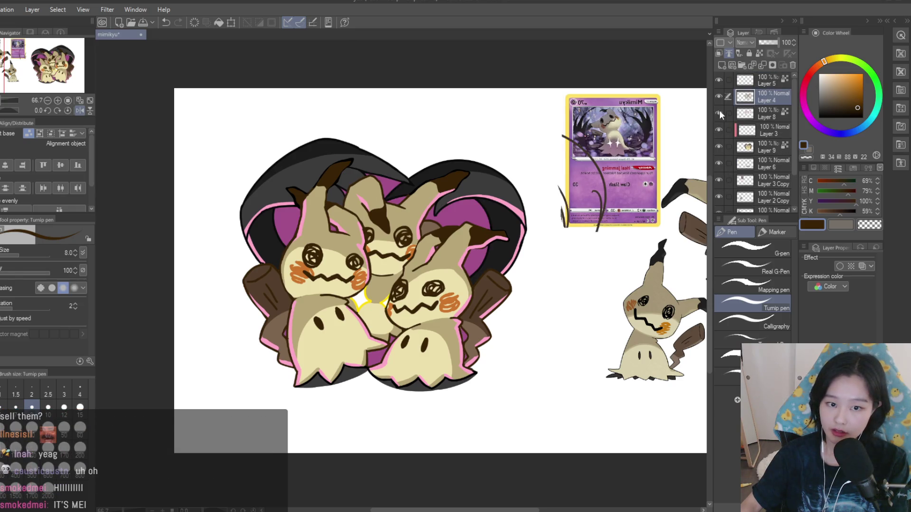
left_click(752, 113)
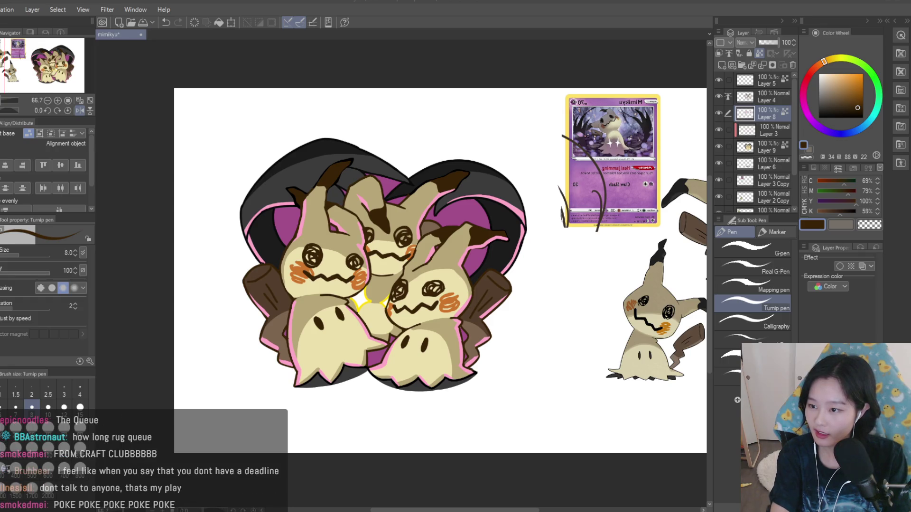
key("h")
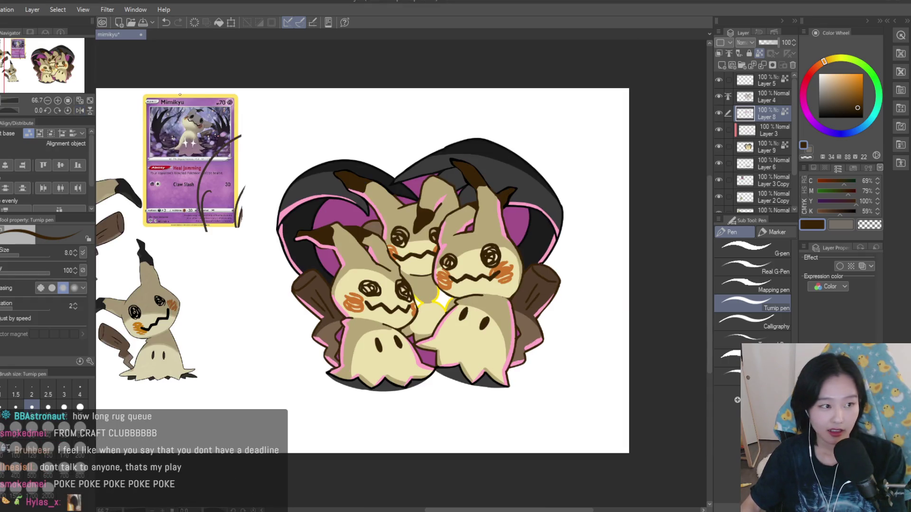
key("bracketright")
key("bracketright")
key("bracketright")
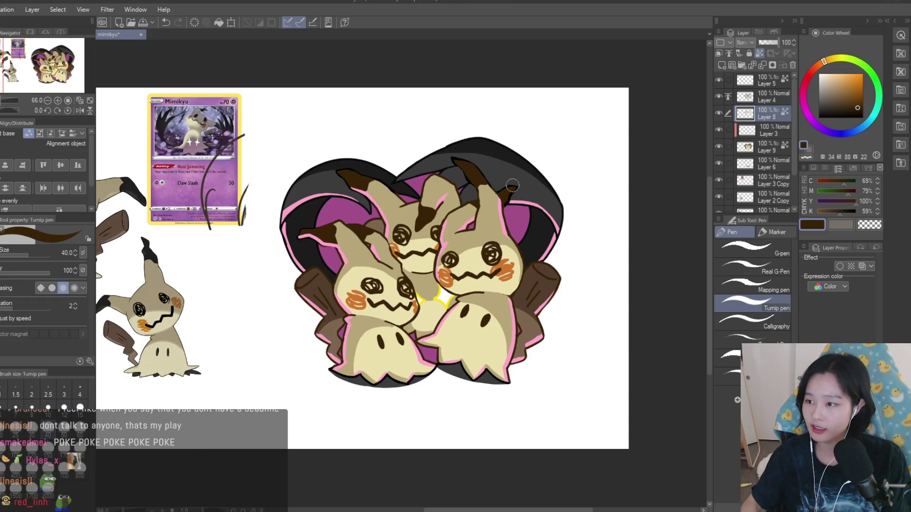
scroll(526, 183, "up", 1)
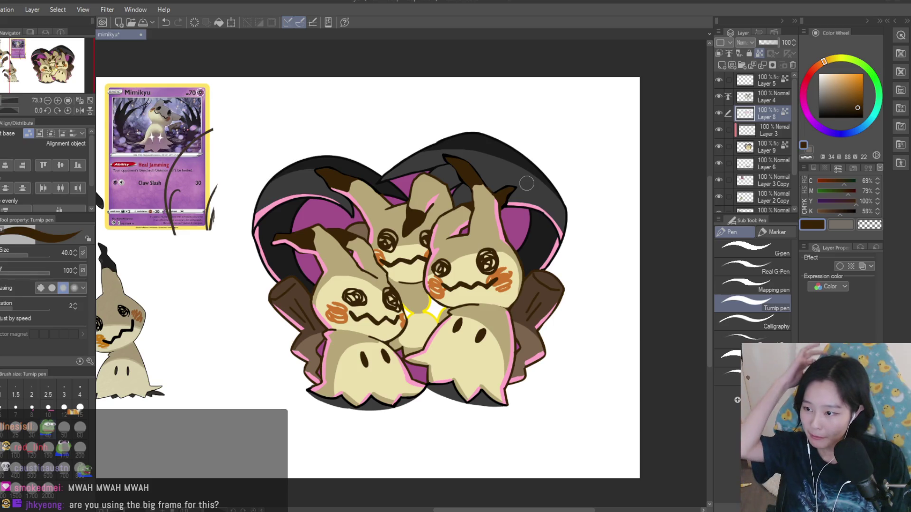
scroll(523, 222, "up", 2)
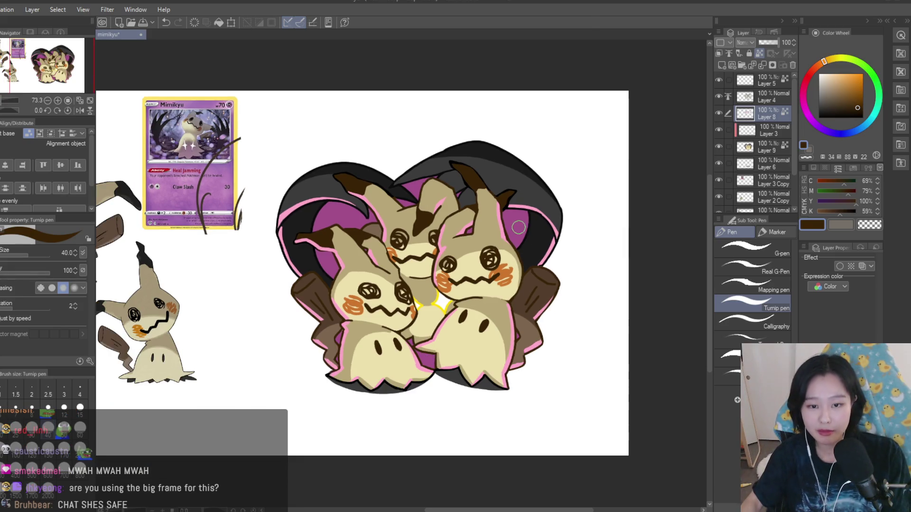
- Sample the background purple and brighten it into a saturated pink, undoing a first stroke
left_click(523, 222, "alt")
left_click_drag(851, 79, 843, 83)
scroll(522, 228, "up", 2)
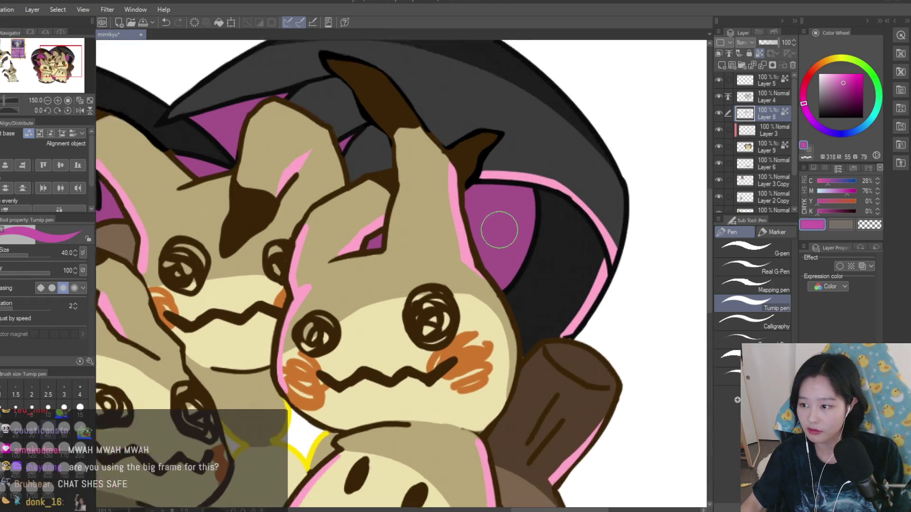
scroll(502, 229, "up", 1)
mouse_move(502, 227)
left_mouse_down()
mouse_move(475, 265)
mouse_move(479, 252)
mouse_move(559, 198)
left_mouse_up()
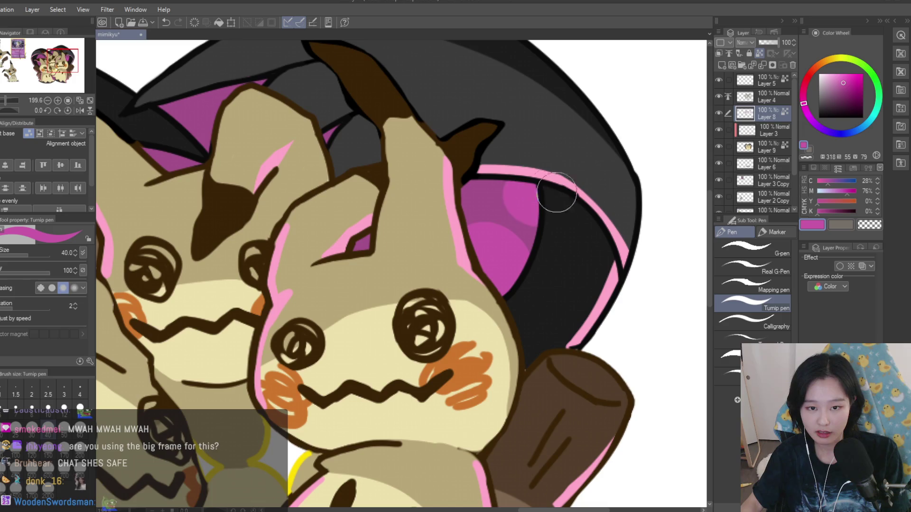
key("ctrl+z")
- At brush size 50, paint a light pink highlight stroke inside the purple area
scroll(560, 199, "down", 4)
scroll(493, 287, "up", 3)
key("bracketright")
mouse_move(494, 284)
left_mouse_down()
mouse_move(503, 235)
mouse_move(540, 221)
left_mouse_up()
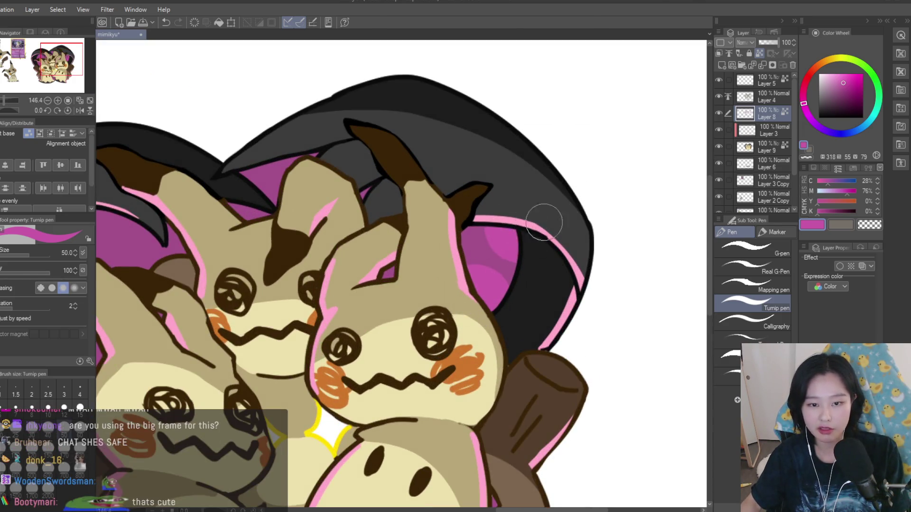
scroll(540, 221, "down", 3)
scroll(309, 325, "up", 2)
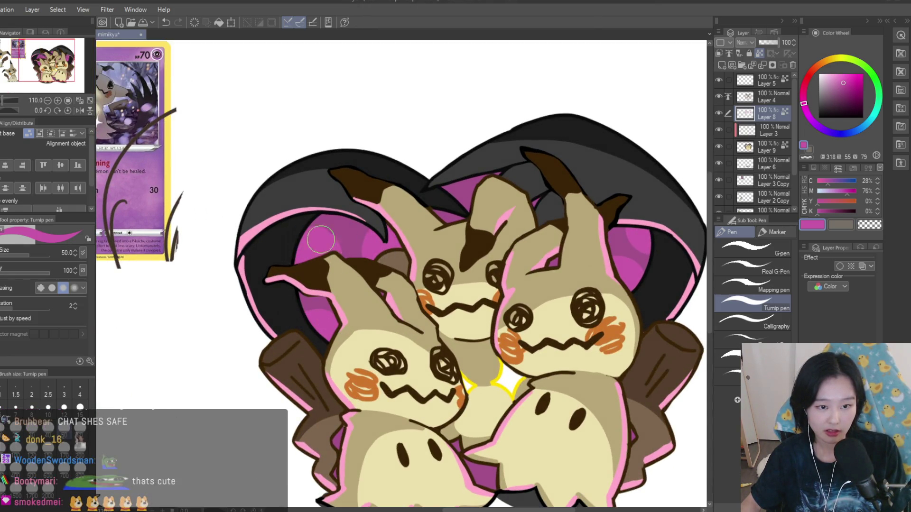
scroll(554, 215, "down", 5)
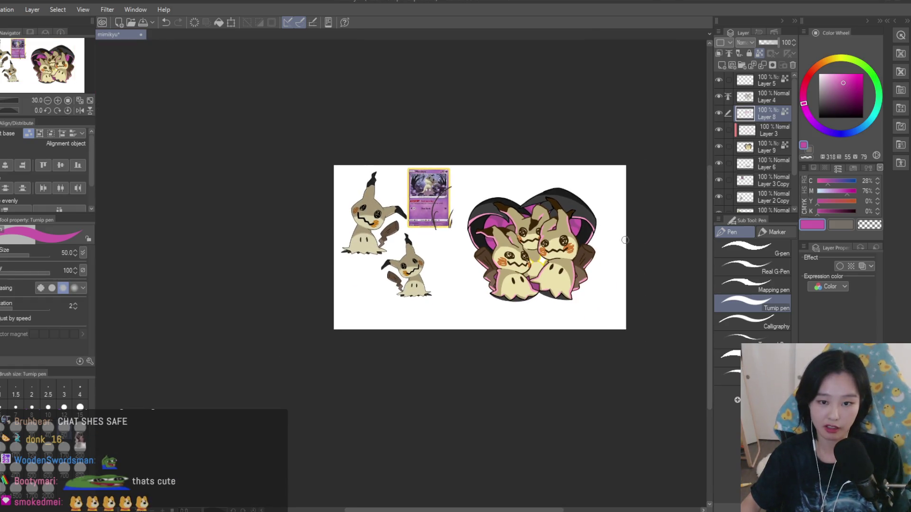
scroll(611, 228, "up", 2)
scroll(586, 207, "down", 2)
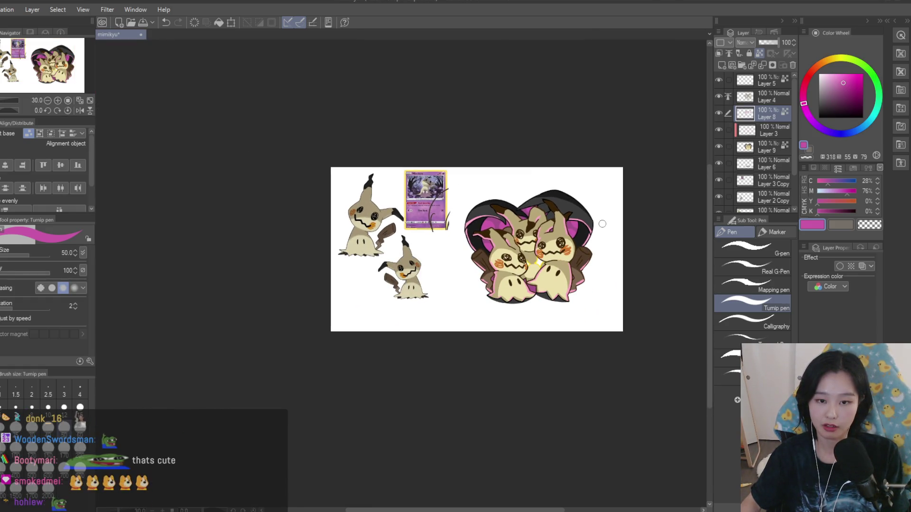
scroll(600, 222, "down", 1)
scroll(580, 217, "up", 1)
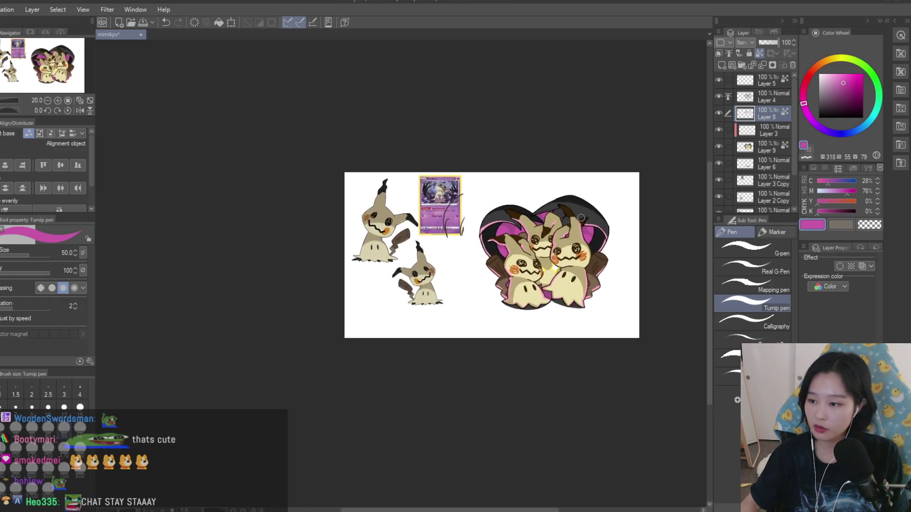
scroll(580, 217, "up", 3)
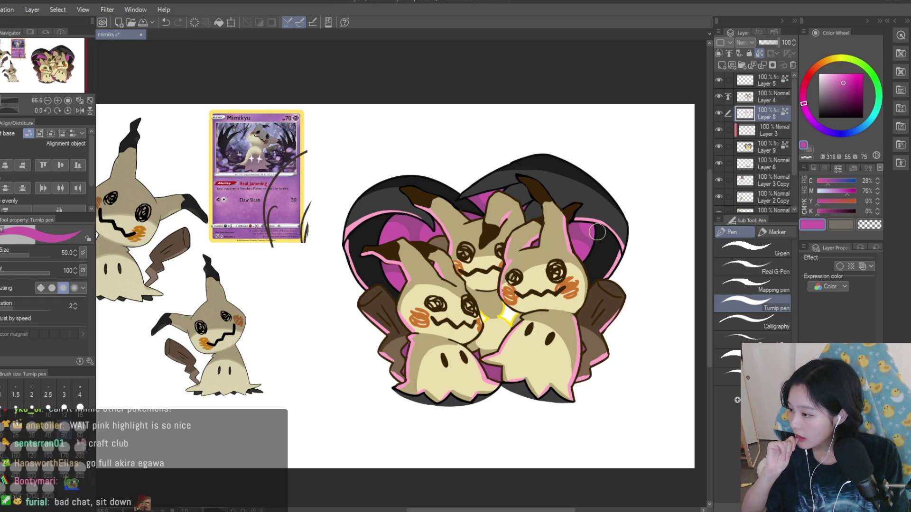
scroll(597, 231, "down", 1)
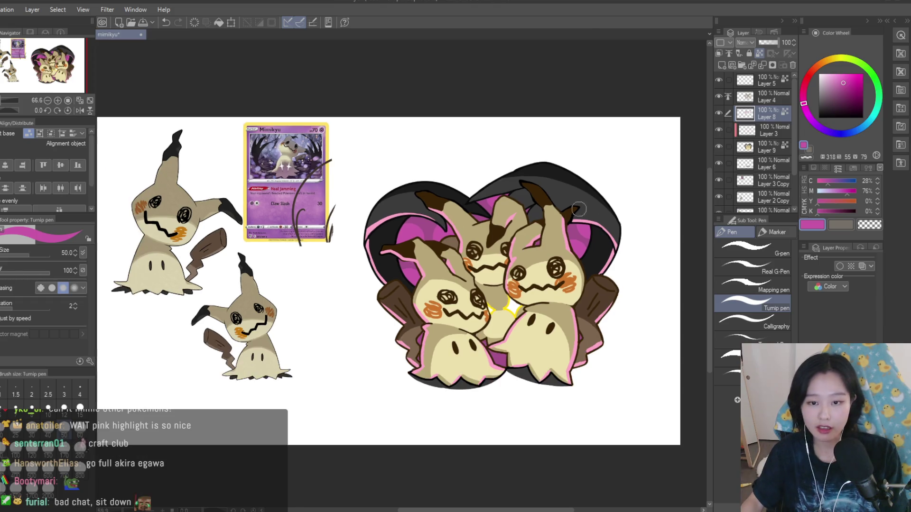
scroll(588, 234, "up", 5)
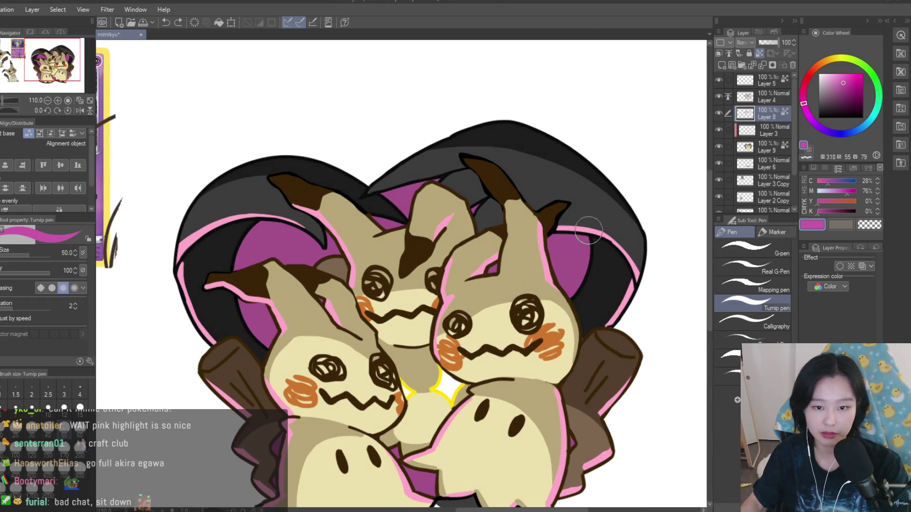
left_click(718, 79)
- Show Layer 5 again, add a new layer, and pick a brighter pink colour
left_click(718, 79)
left_click(722, 65)
left_click(838, 71)
left_click(840, 73)
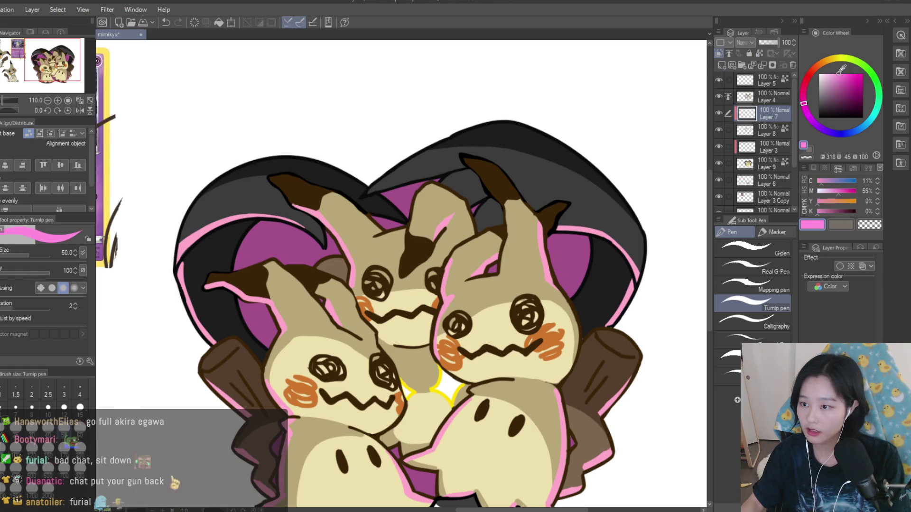
- Brush bright pink patches over the right and left purple areas behind the Mimikyus
scroll(590, 248, "up", 1)
left_click_drag(549, 295, 586, 238)
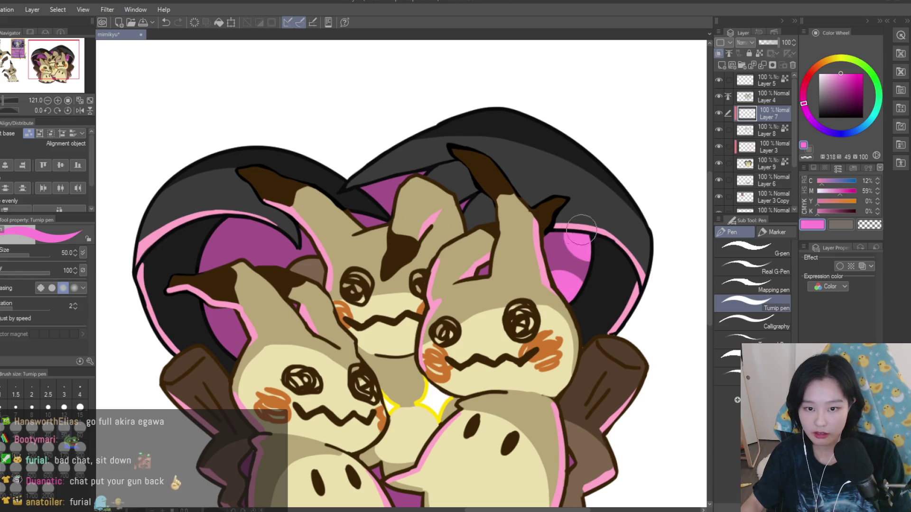
scroll(586, 238, "down", 2)
left_click_drag(320, 306, 310, 310)
left_click_drag(376, 256, 367, 226)
mouse_move(279, 231)
left_mouse_down()
mouse_move(291, 244)
mouse_move(306, 223)
left_mouse_up()
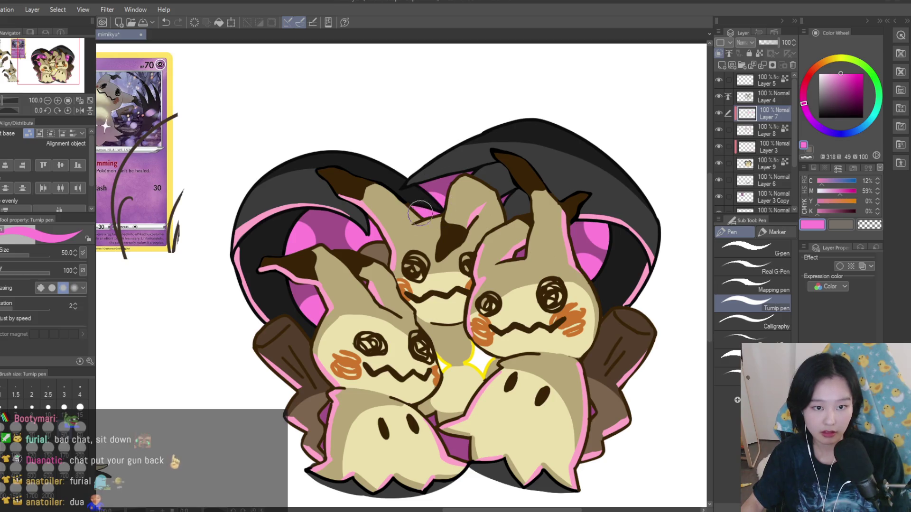
scroll(598, 222, "down", 15)
scroll(598, 222, "up", 6)
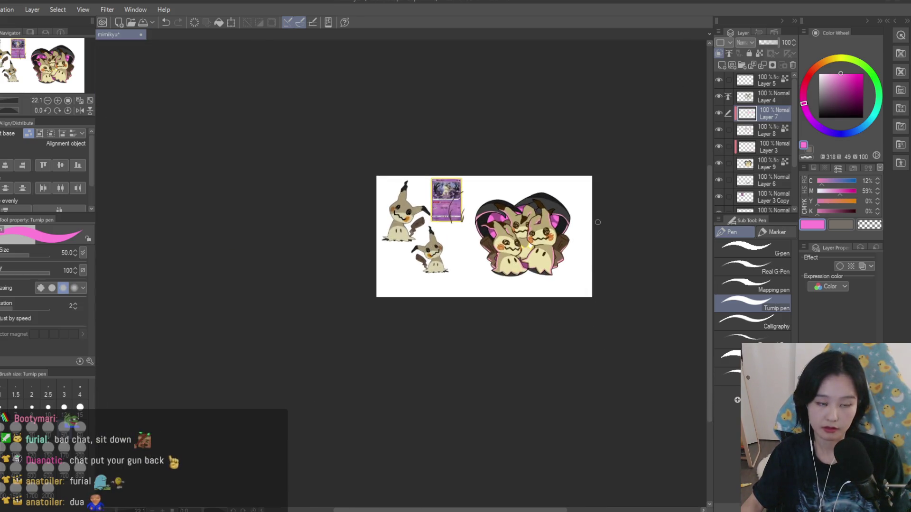
scroll(582, 228, "down", 5)
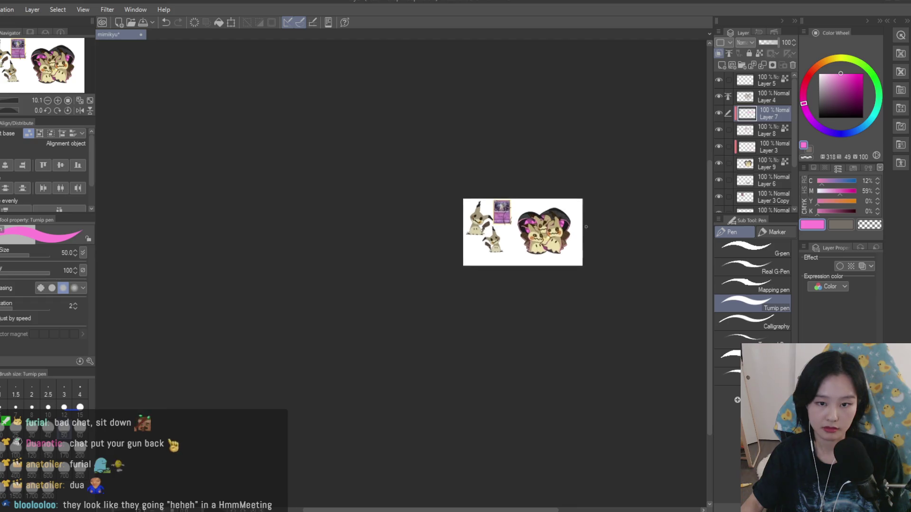
scroll(584, 223, "up", 7)
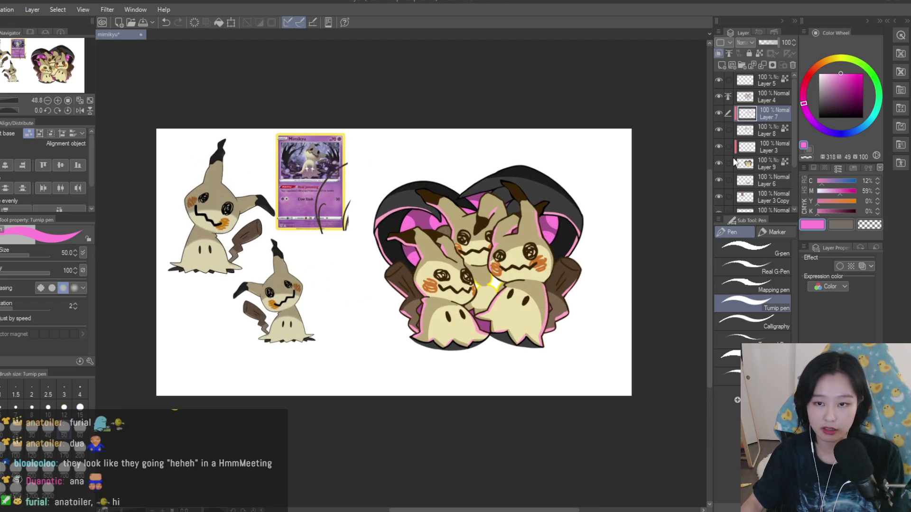
scroll(539, 201, "down", 5)
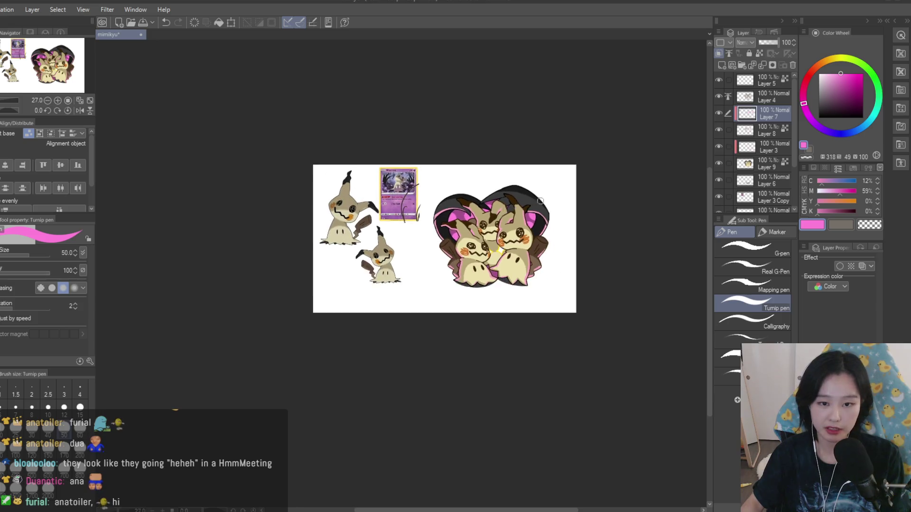
scroll(539, 201, "up", 4)
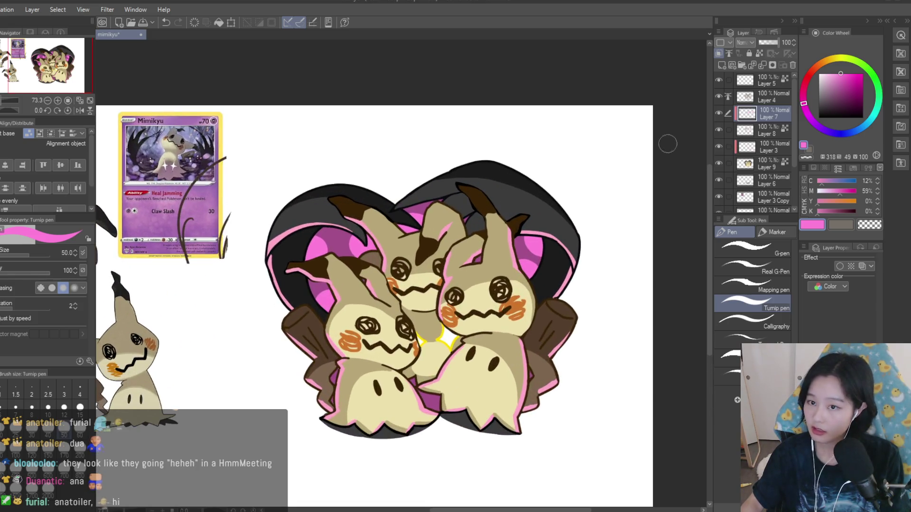
scroll(507, 140, "down", 3)
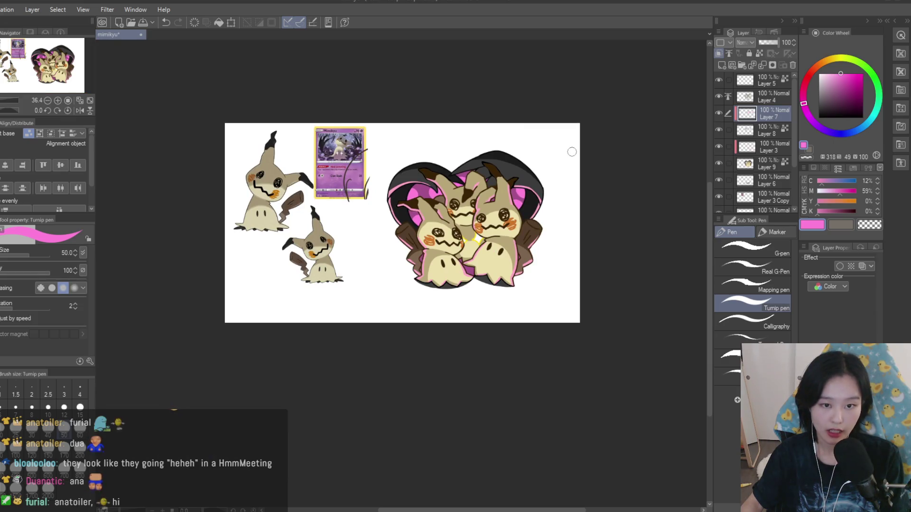
scroll(571, 152, "up", 1)
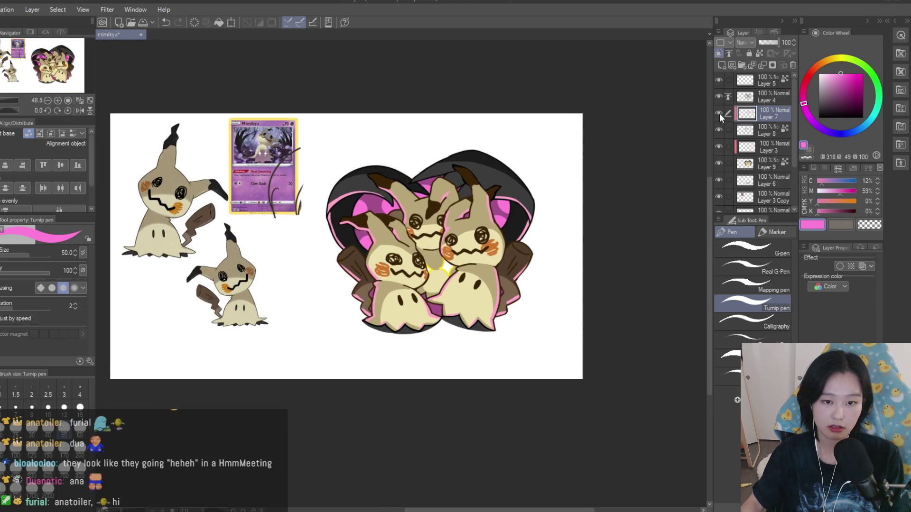
scroll(551, 148, "down", 5)
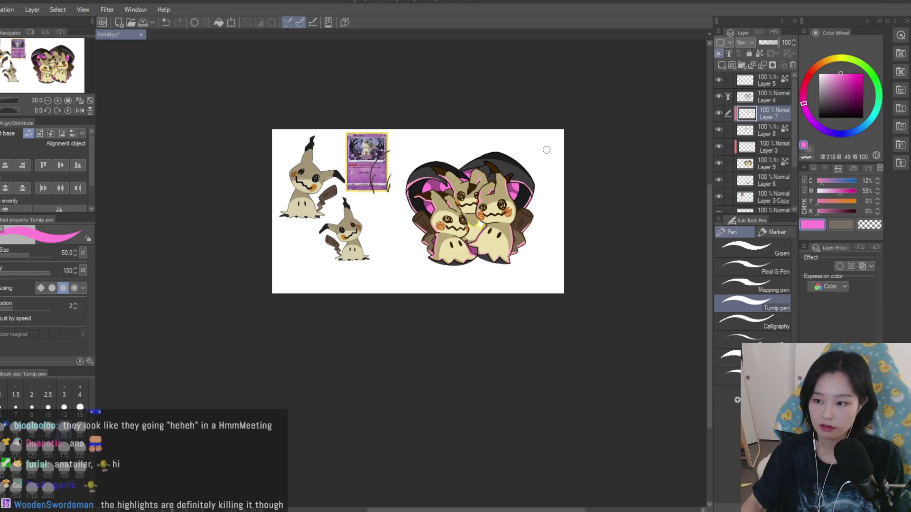
scroll(551, 148, "down", 2)
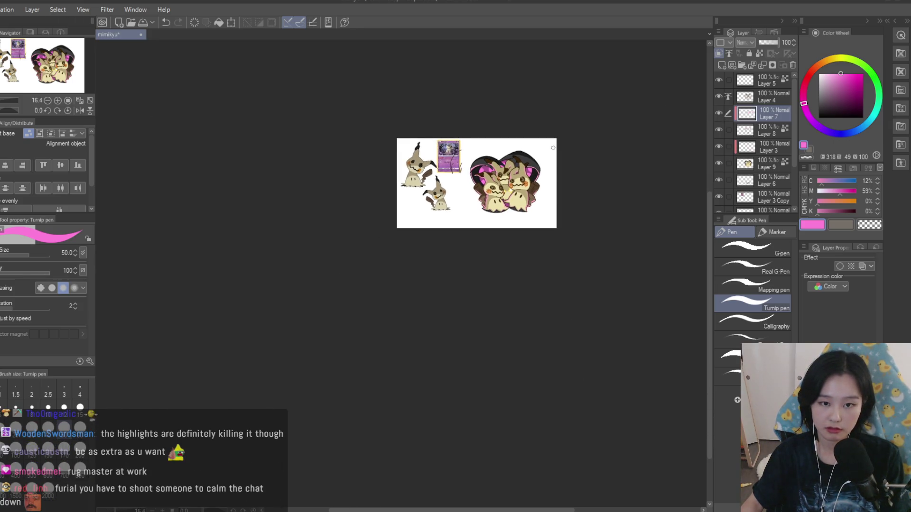
scroll(552, 147, "up", 3)
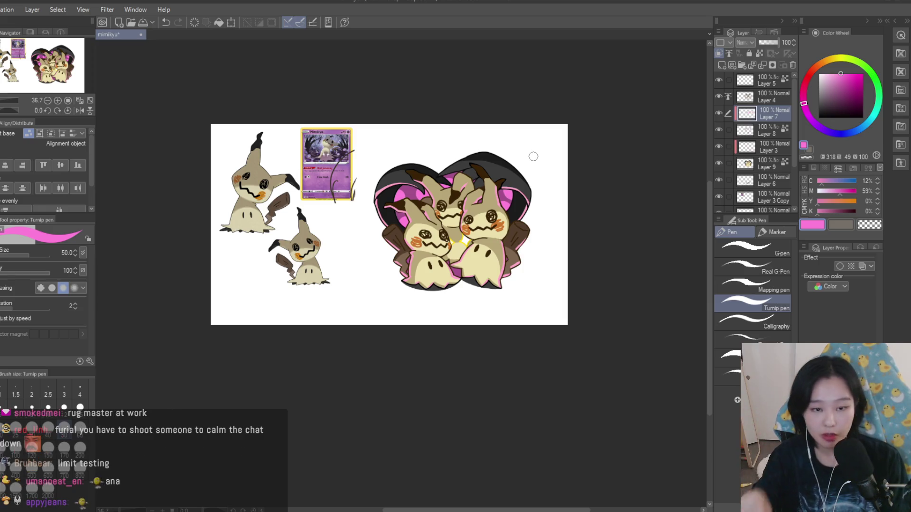
scroll(522, 171, "up", 2)
scroll(488, 190, "up", 3)
- Zoom in and out on the artwork to review the pink glow inside the dark heart
scroll(488, 190, "down", 3)
scroll(488, 190, "up", 3)
scroll(592, 162, "up", 3)
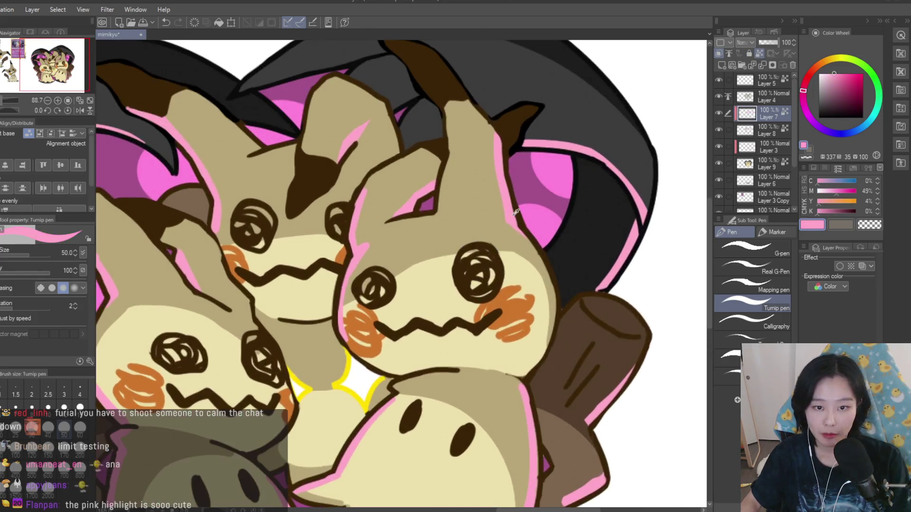
scroll(593, 161, "down", 2)
scroll(570, 217, "down", 10)
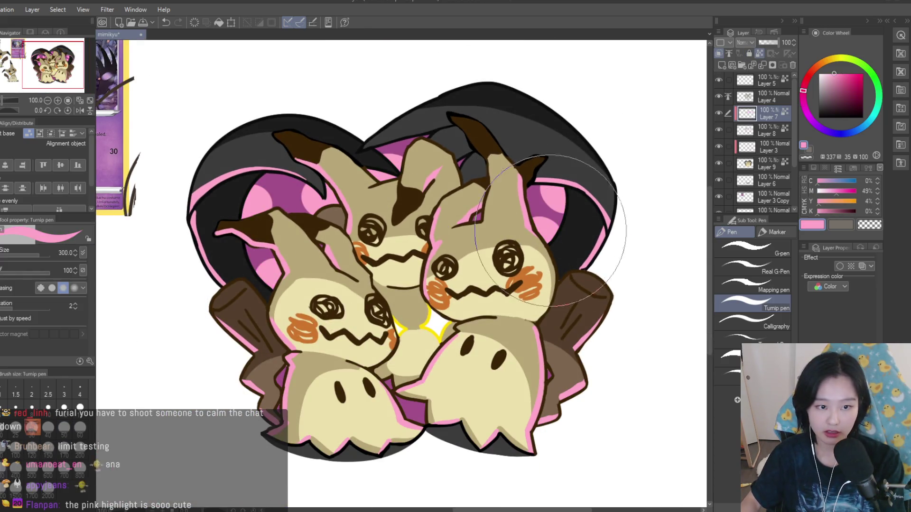
scroll(617, 290, "up", 3)
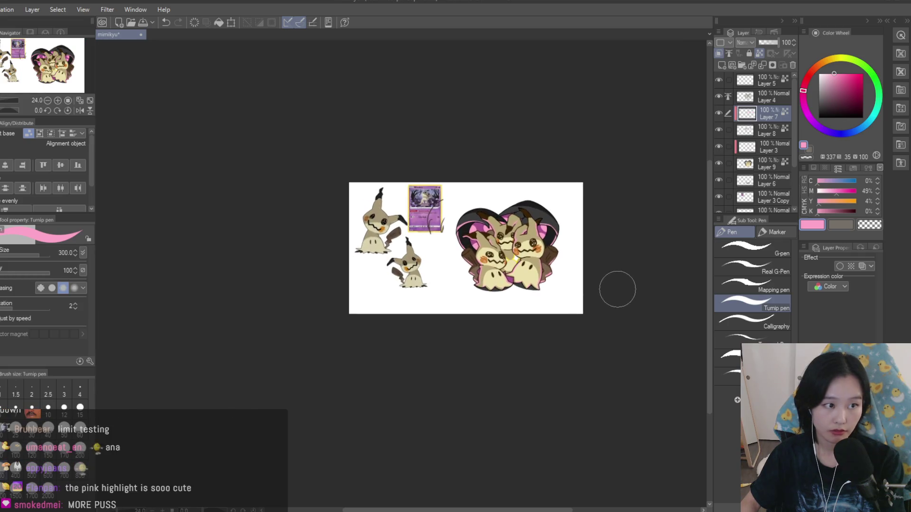
scroll(545, 207, "up", 2)
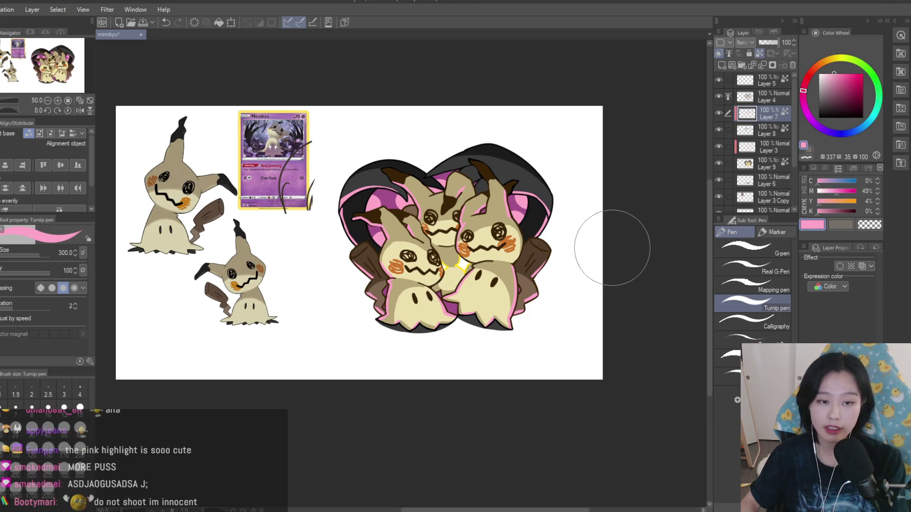
scroll(607, 244, "down", 5)
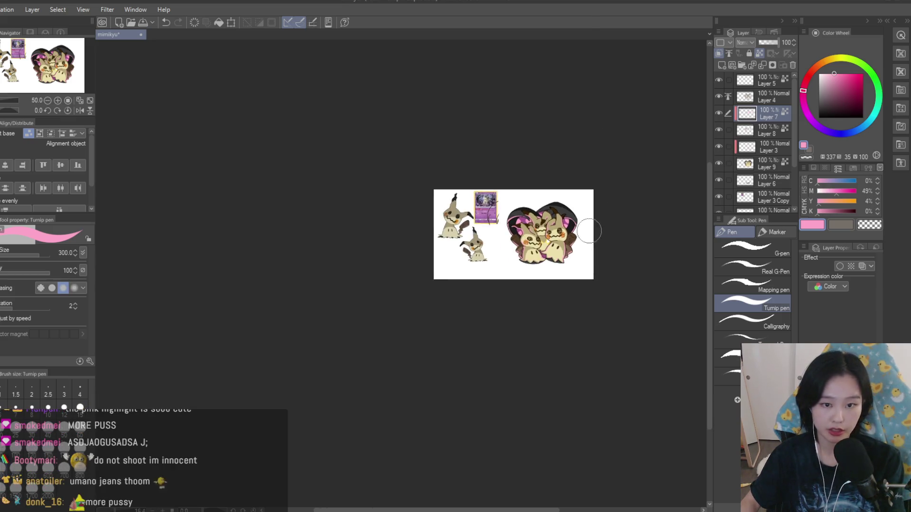
scroll(601, 232, "up", 4)
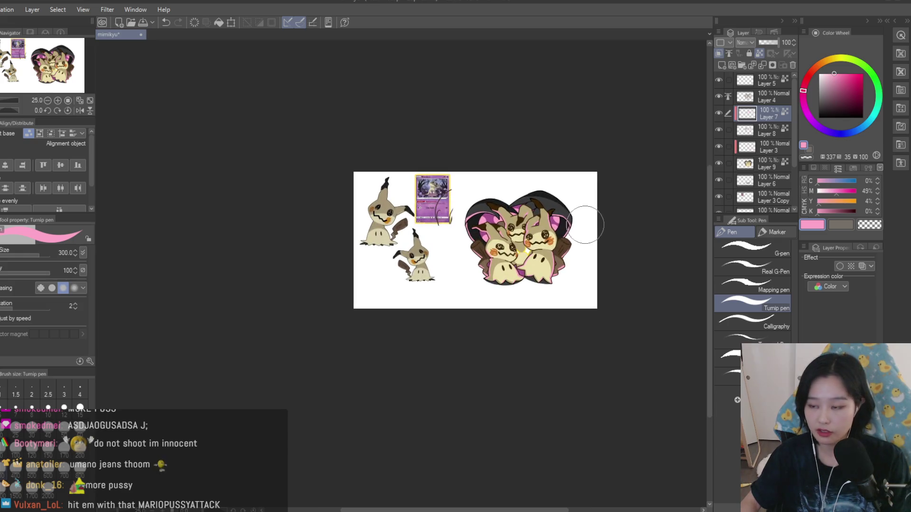
- Toggle the pink highlight layer on and off to compare, leaving it visible
scroll(600, 188, "down", 5)
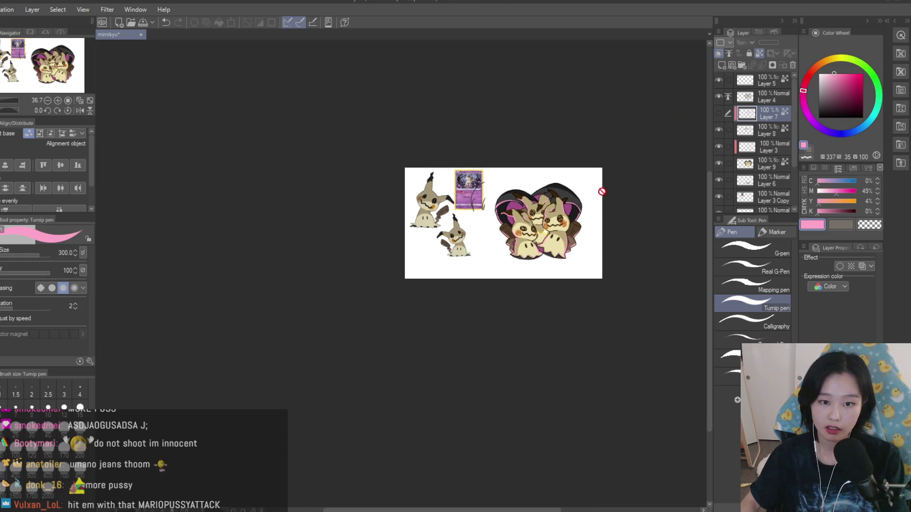
scroll(620, 193, "up", 4)
scroll(566, 200, "up", 3)
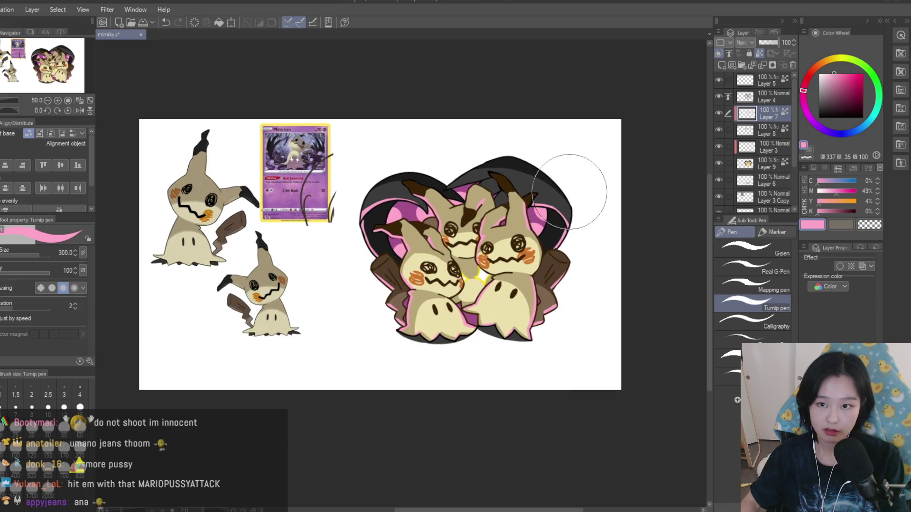
scroll(567, 194, "up", 1)
left_click(719, 112)
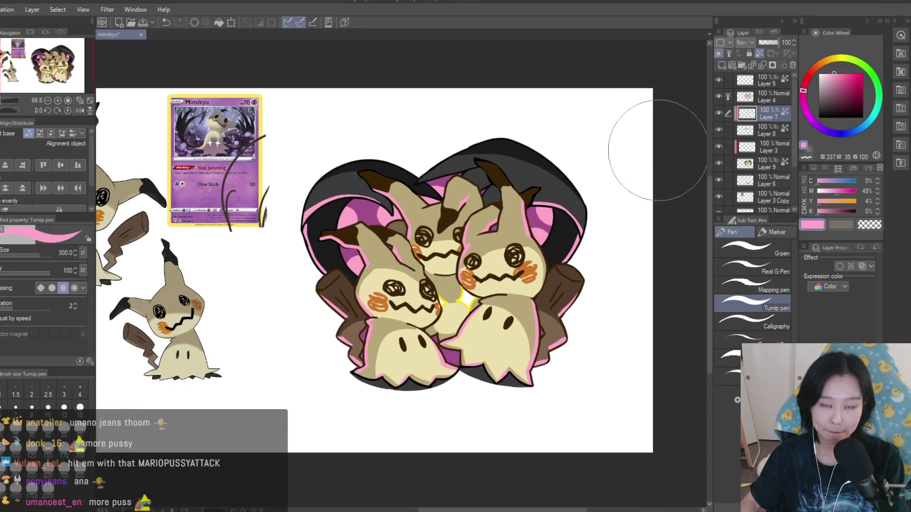
left_click(720, 113)
left_click(720, 113)
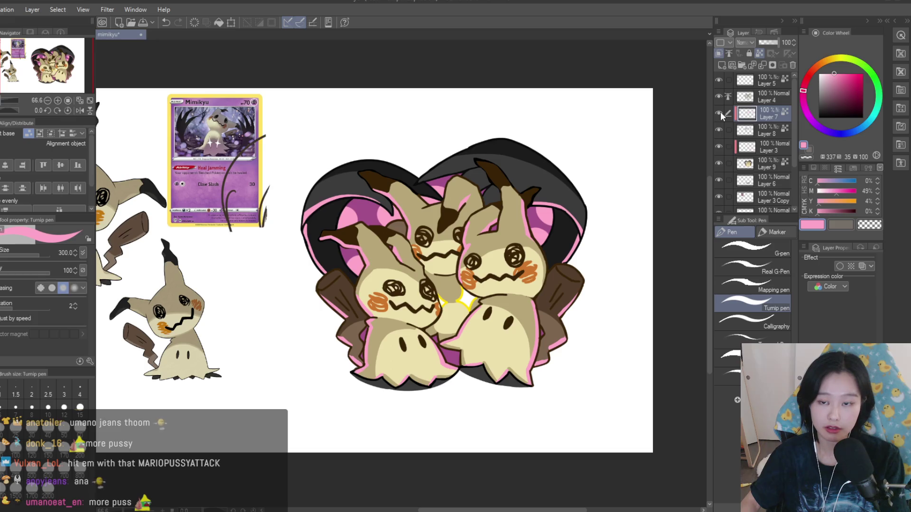
left_click(720, 112)
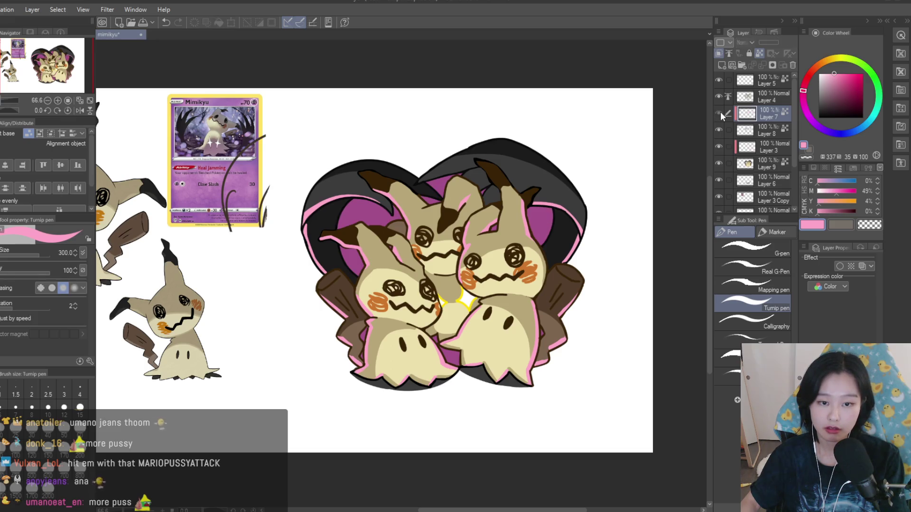
left_click(720, 111)
scroll(604, 193, "down", 3)
scroll(631, 189, "up", 3)
- Save the Mimikyu file, then mirror the canvas horizontally to check it and flip it back
key("ctrl+s")
scroll(644, 219, "down", 1)
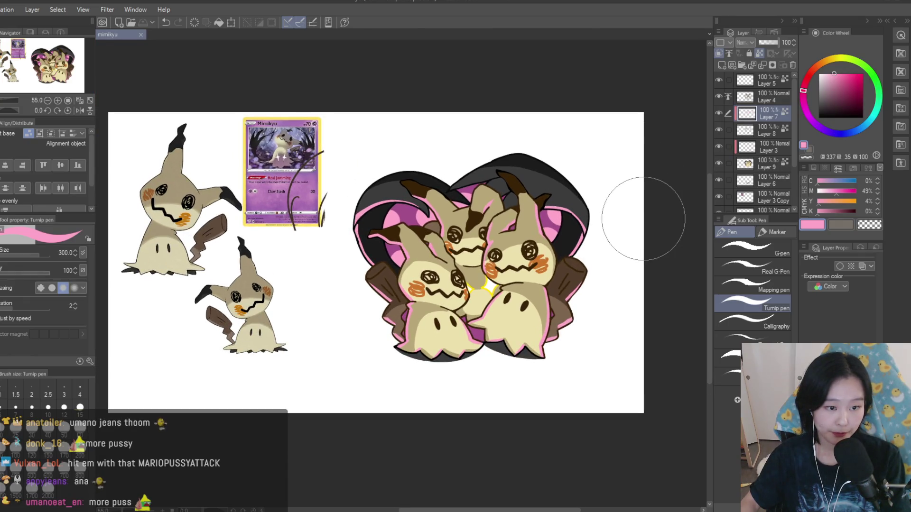
key("h")
scroll(644, 219, "up", 1)
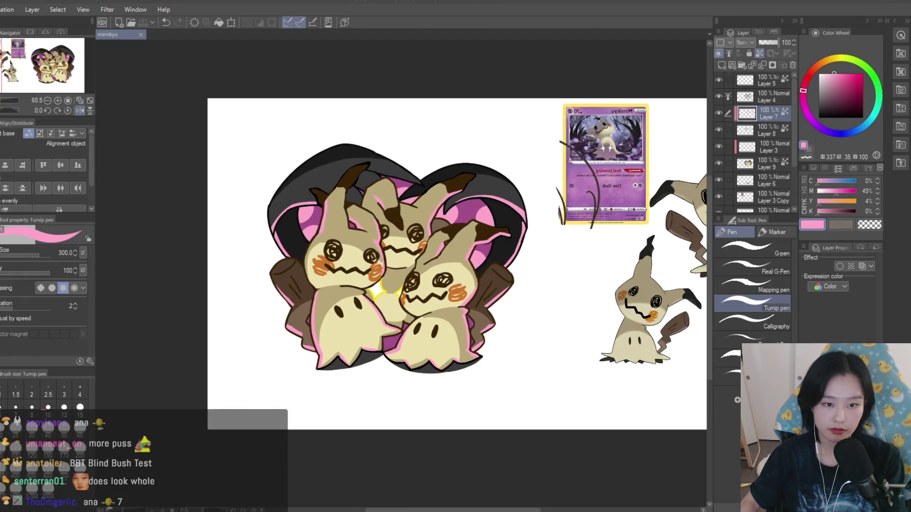
scroll(569, 162, "up", 1)
scroll(551, 166, "up", 1)
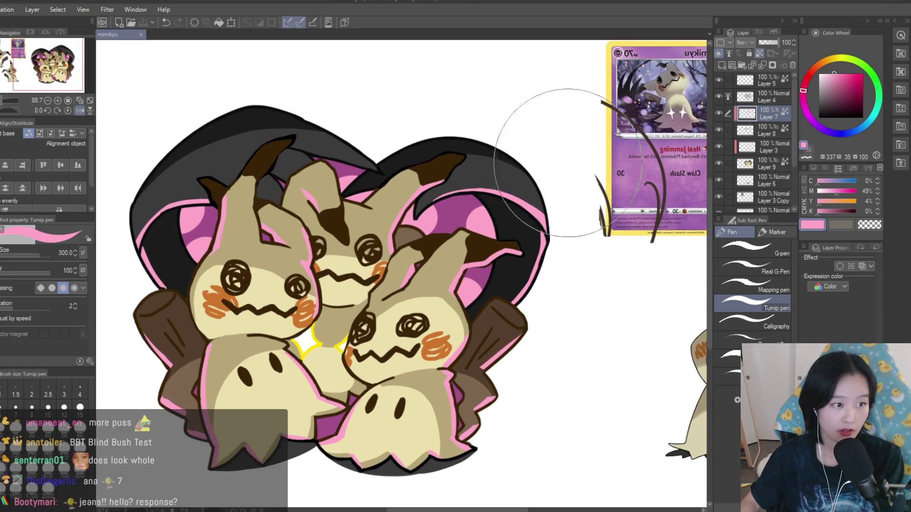
scroll(755, 142, "down", 1)
key("h")
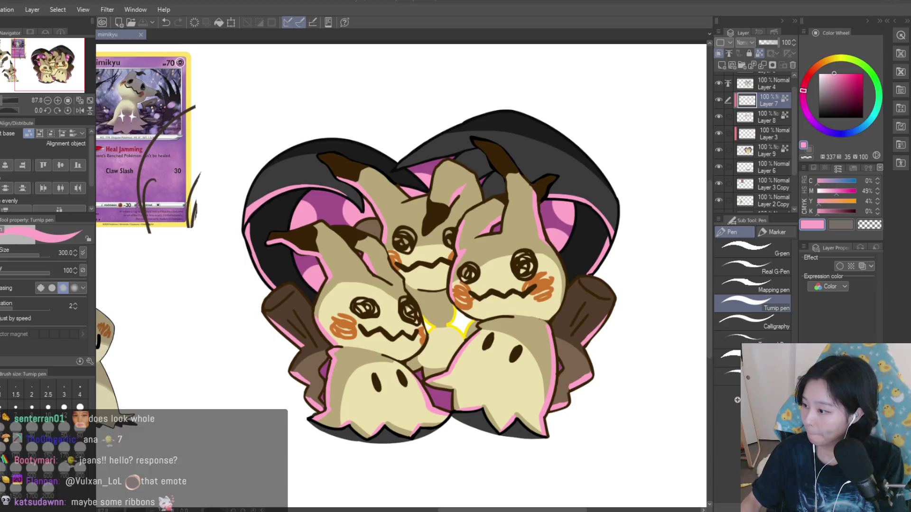
- Create a new blank Illustration document with Ctrl+N
scroll(455, 185, "down", 4)
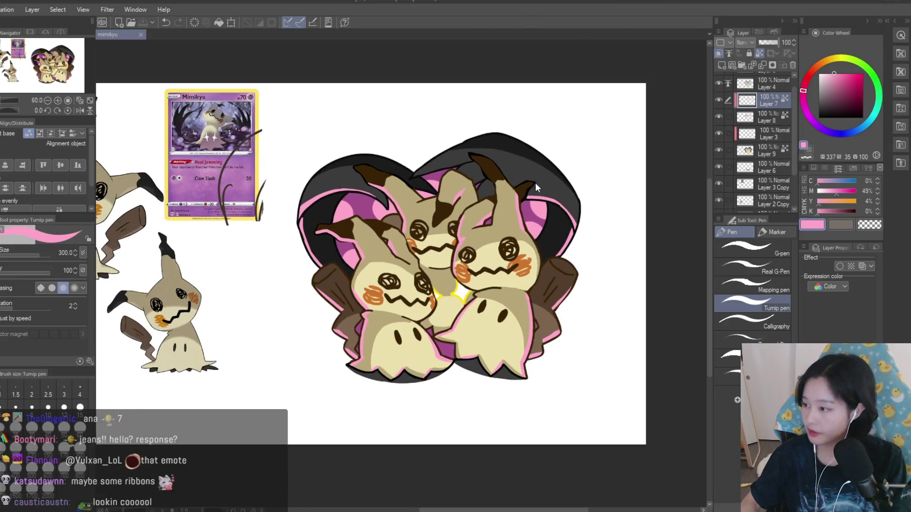
scroll(521, 190, "up", 2)
scroll(579, 285, "down", 2)
scroll(611, 270, "up", 3)
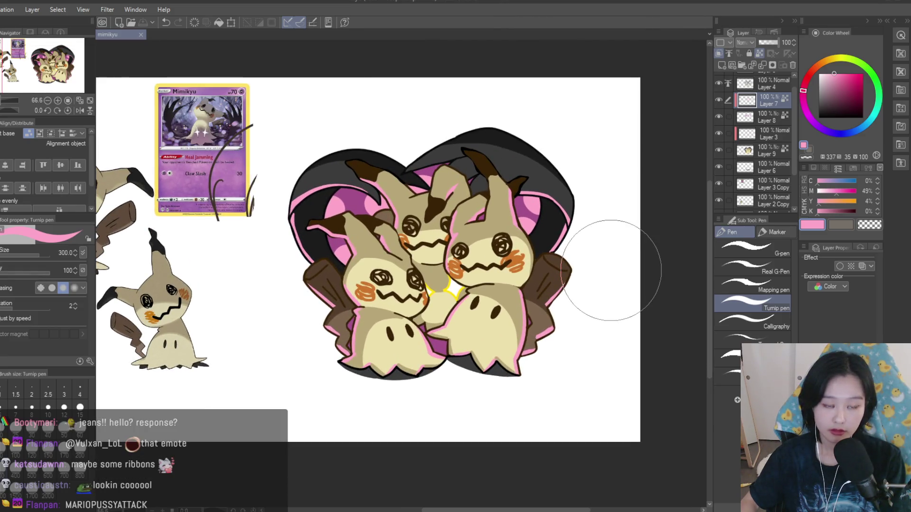
scroll(611, 270, "down", 1)
scroll(610, 265, "up", 1)
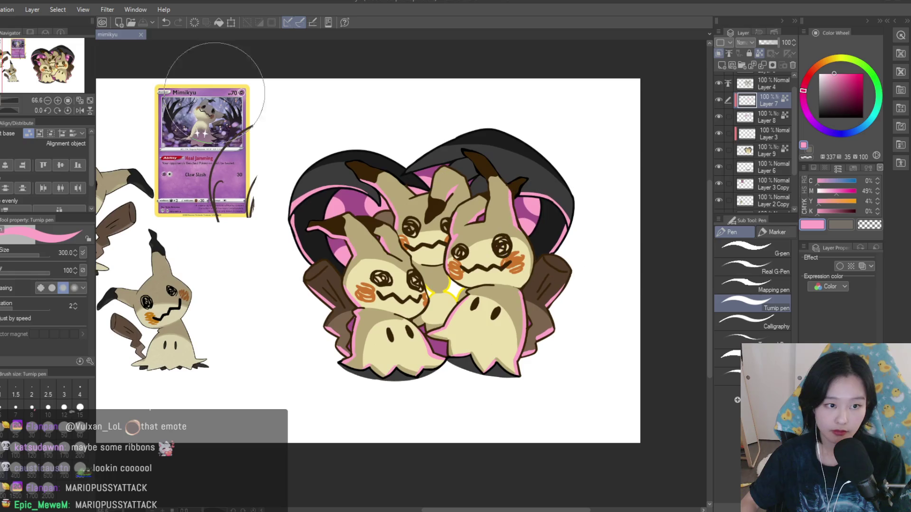
key("ctrl+n")
key("Return")
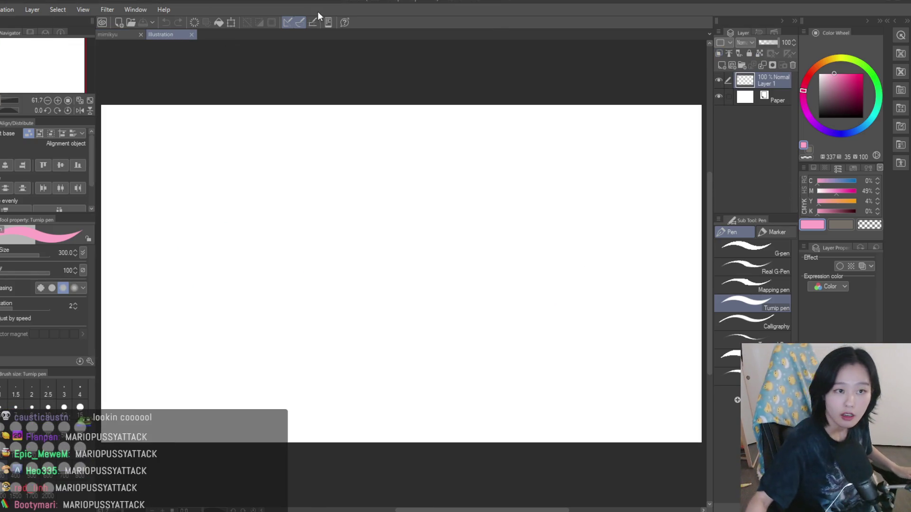
- Switch back to the Mimikyu artwork's document tab
left_click(114, 34)
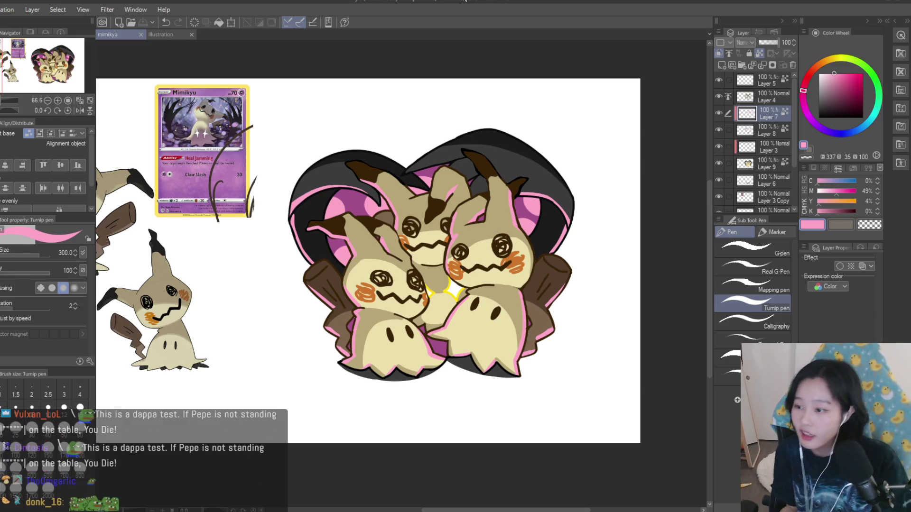
- Zoom out and back in on the Mimikyu artwork, then go to the blank Illustration document
scroll(432, 107, "down", 1)
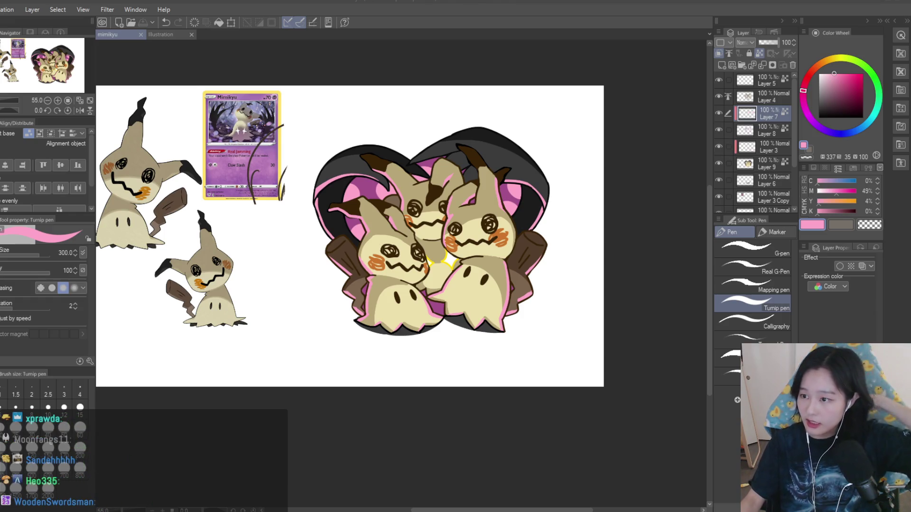
scroll(580, 213, "down", 1)
scroll(577, 211, "up", 1)
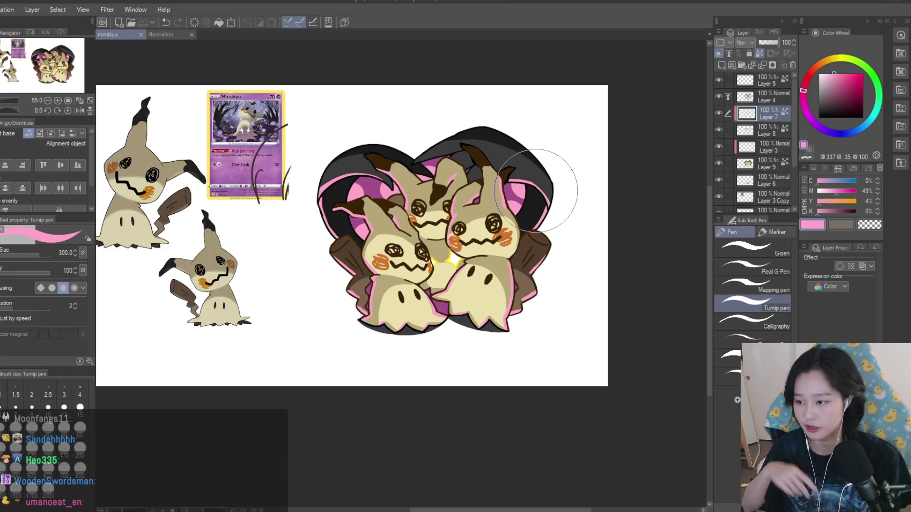
scroll(535, 188, "down", 1)
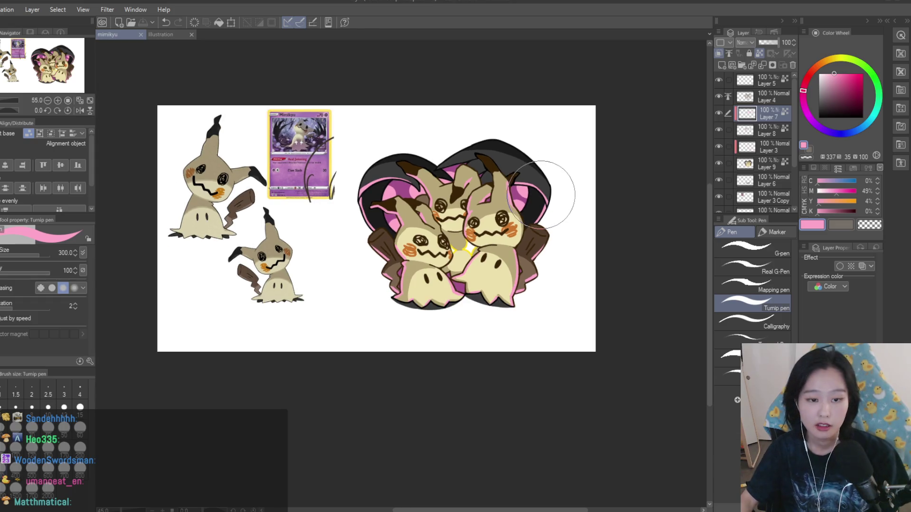
scroll(600, 227, "down", 3)
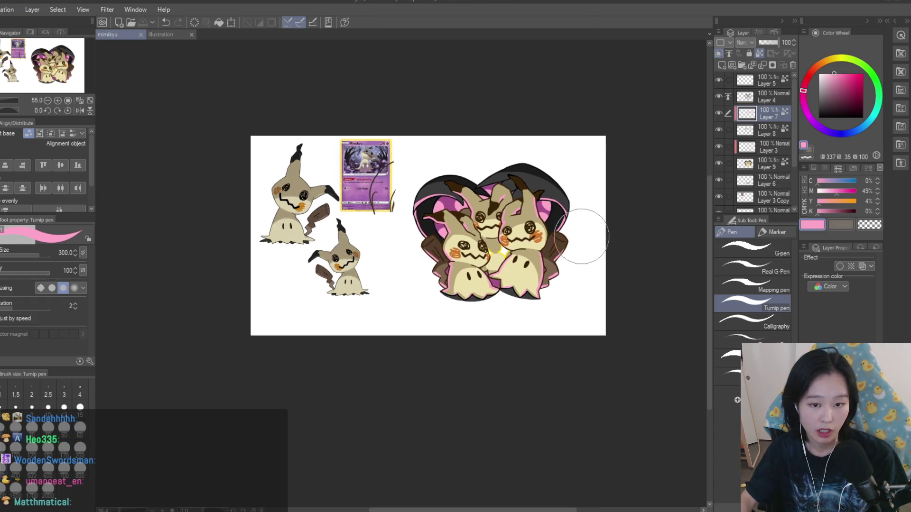
scroll(578, 246, "up", 3)
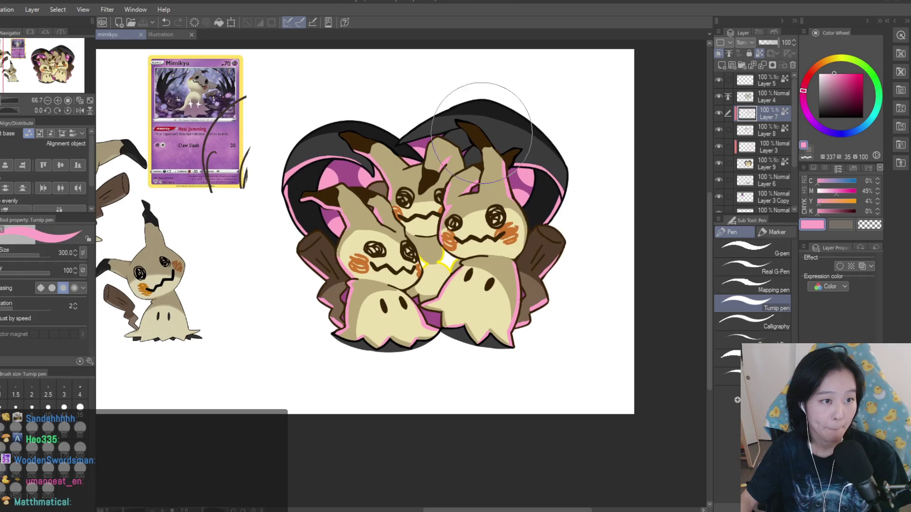
left_click(161, 35)
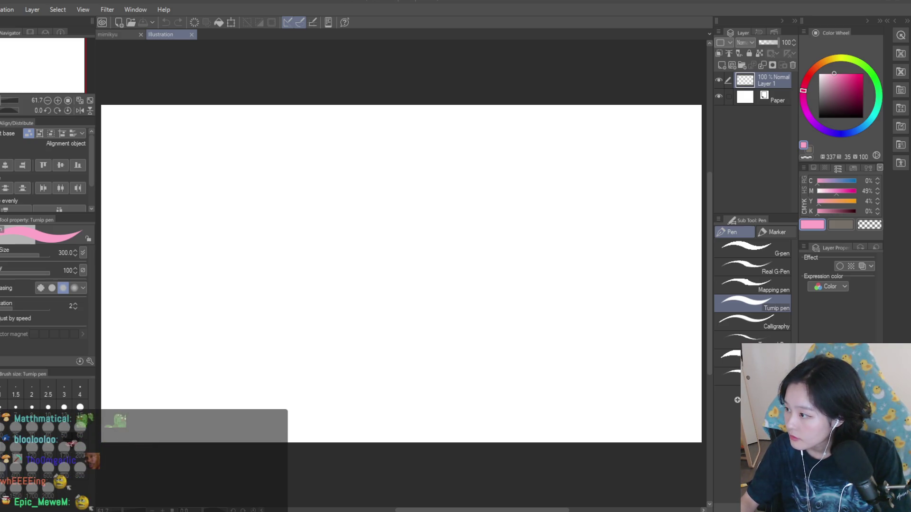
- Paste the Psyduck reference onto a new layer and scale it down to about 190x250 px
key("ctrl+minus")
key("ctrl+v")
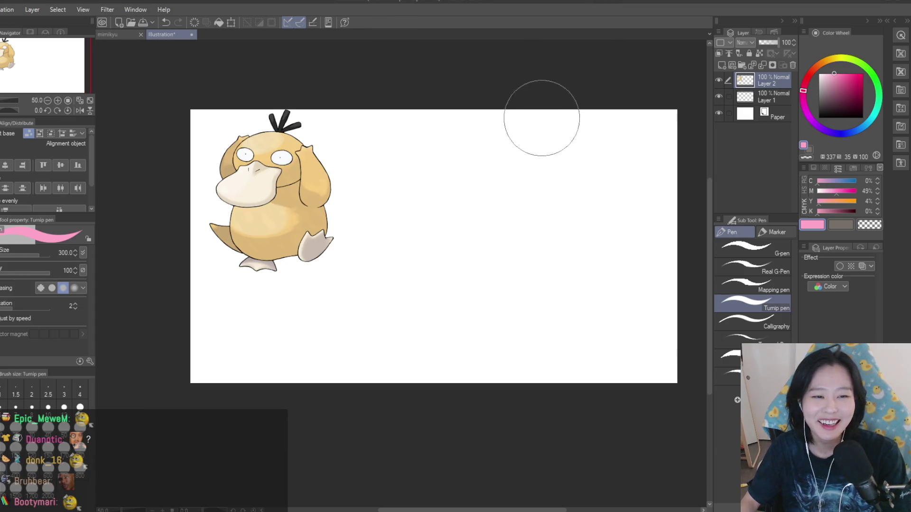
key("ctrl+t")
left_click_drag(333, 270, 300, 228)
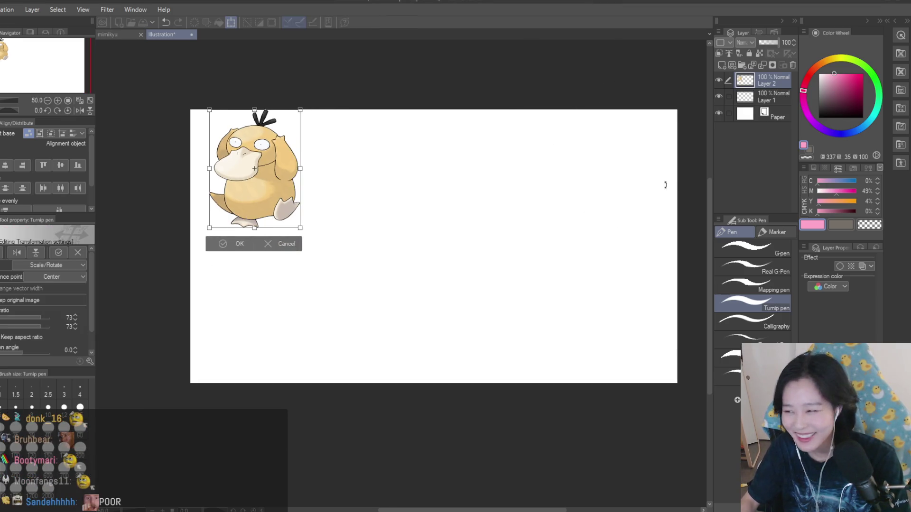
key("Return")
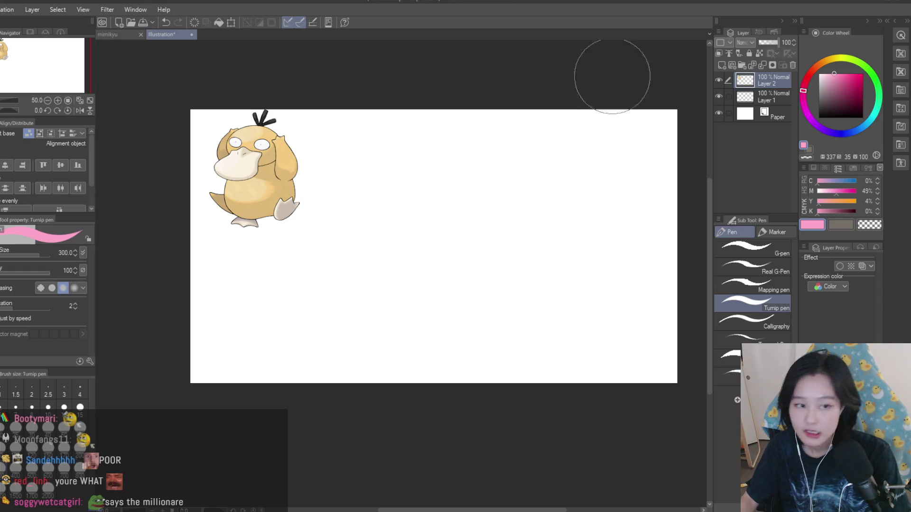
- Switch the drawing colour to black and shrink the pen size from 300 to 170, then 70
key("d")
key("bracketleft")
key("bracketleft")
key("bracketleft")
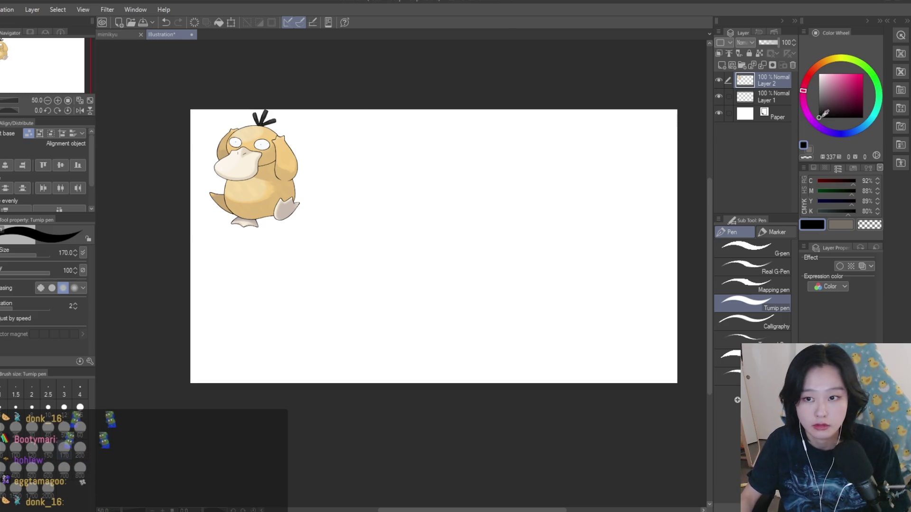
key("bracketleft")
key("bracketleft")
key("bracketleft")
key("bracketleft")
key("bracketleft")
key("bracketleft")
- Raise the Turnip pen to size 12 and draw Psyduck's round head near the canvas centre
key("bracketright")
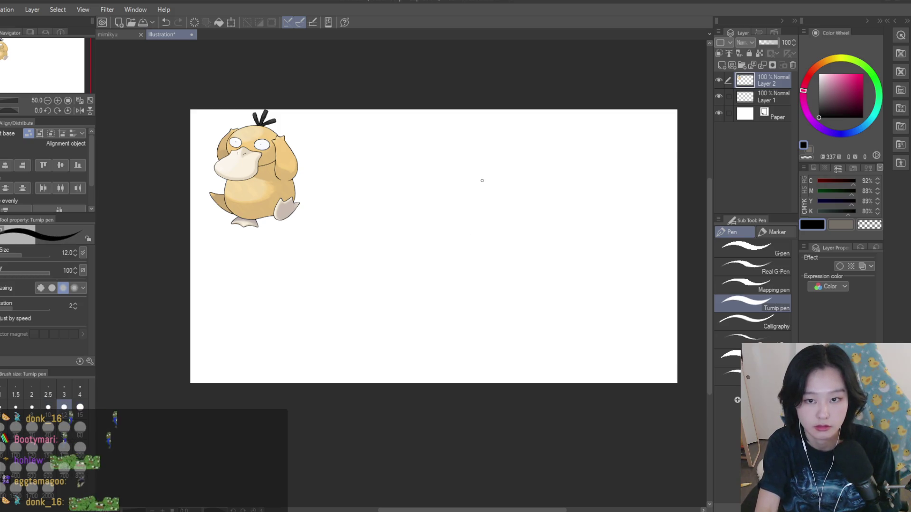
scroll(476, 207, "up", 1)
mouse_move(489, 167)
left_mouse_down()
mouse_move(456, 164)
mouse_move(473, 197)
left_mouse_up()
scroll(472, 205, "up", 1)
scroll(474, 200, "up", 1)
key("ctrl+z")
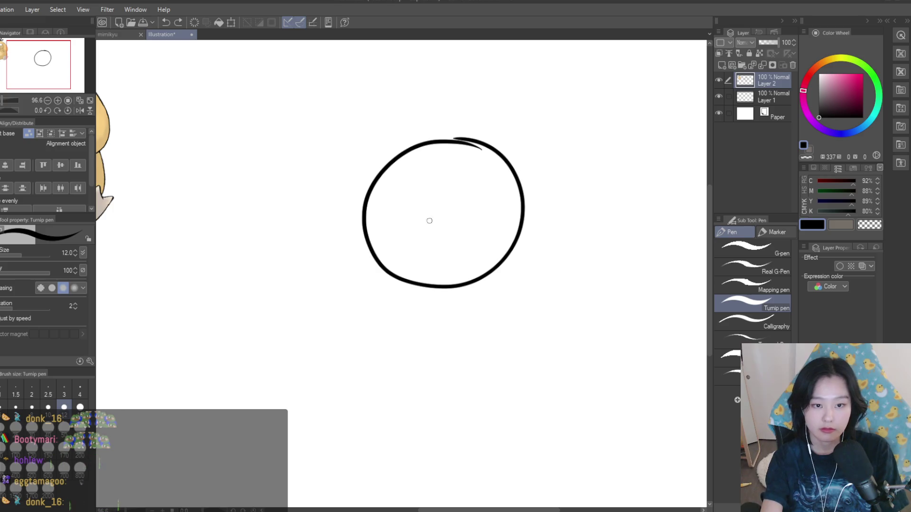
scroll(496, 214, "down", 1)
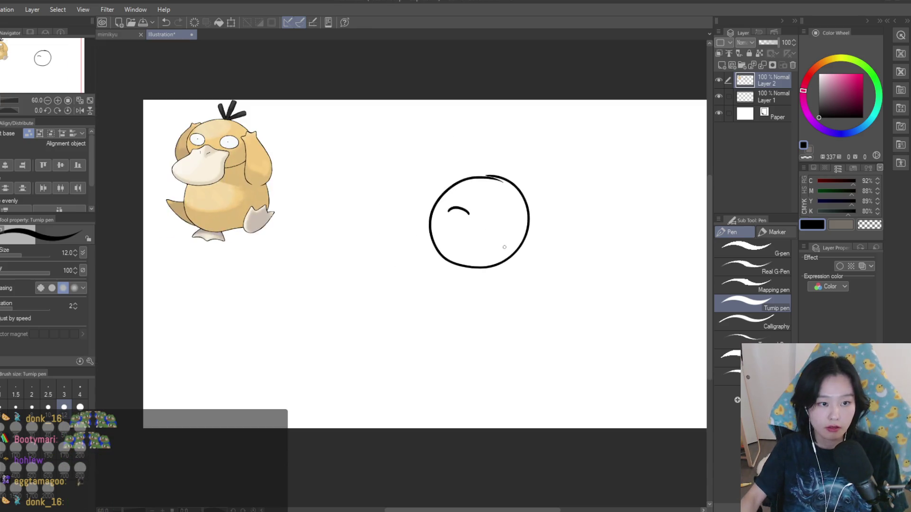
scroll(498, 223, "up", 1)
- Try out curved beak strokes below the head, undoing the ones that miss
left_click_drag(460, 203, 442, 308)
left_click_drag(425, 199, 381, 295)
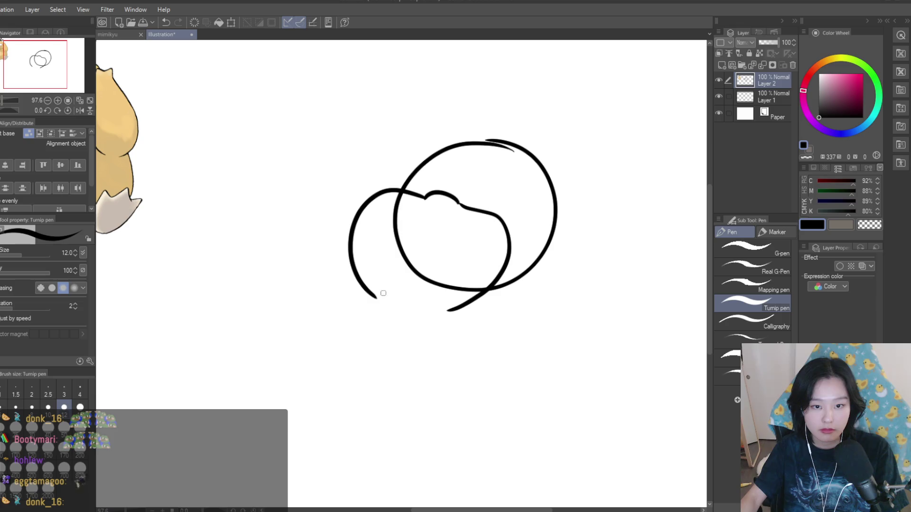
key("ctrl+z")
key("ctrl+z")
key("ctrl+y")
key("ctrl+y")
key("ctrl+z")
key("ctrl+z")
mouse_move(421, 196)
left_mouse_down()
mouse_move(377, 197)
mouse_move(358, 213)
left_mouse_up()
key("ctrl+z")
key("ctrl+z")
left_click_drag(423, 197, 378, 217)
mouse_move(461, 205)
left_mouse_down()
mouse_move(496, 261)
mouse_move(416, 323)
left_mouse_up()
- Settle the beak outline running down-left from the inner curve under the head
key("ctrl+z")
mouse_move(498, 231)
left_mouse_down()
mouse_move(363, 197)
mouse_move(433, 202)
left_mouse_up()
key("ctrl+z")
mouse_move(510, 249)
left_mouse_down()
mouse_move(451, 309)
mouse_move(422, 316)
left_mouse_up()
key("ctrl+z")
mouse_move(380, 211)
left_mouse_down()
mouse_move(368, 306)
mouse_move(500, 268)
left_mouse_up()
key("ctrl+z")
scroll(502, 269, "down", 3)
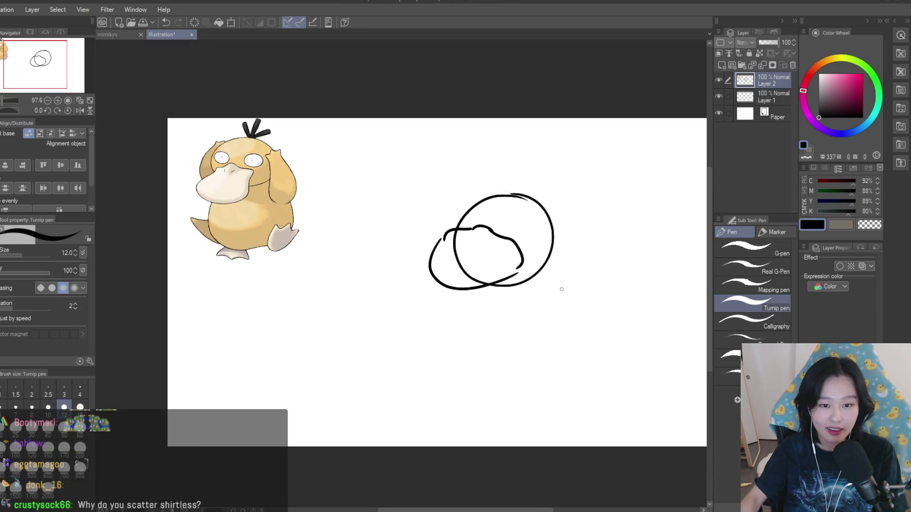
scroll(502, 270, "up", 2)
key("ctrl+z")
mouse_move(393, 215)
left_mouse_down()
mouse_move(361, 268)
mouse_move(474, 290)
mouse_move(503, 260)
left_mouse_up()
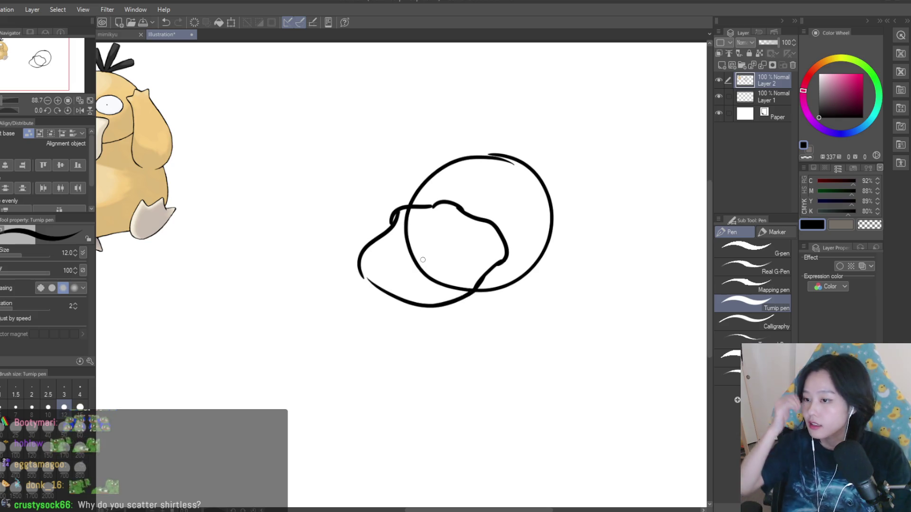
scroll(451, 265, "down", 2)
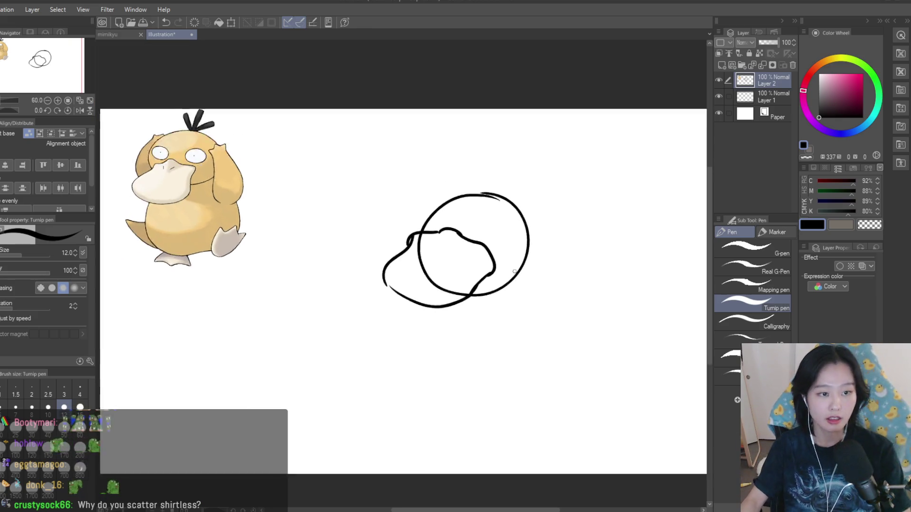
scroll(443, 197, "up", 3)
- Trial a spiral eye with a pupil dot, then undo it and most beak strokes
mouse_move(488, 191)
left_mouse_down()
mouse_move(519, 216)
mouse_move(480, 182)
left_mouse_up()
left_click(469, 195)
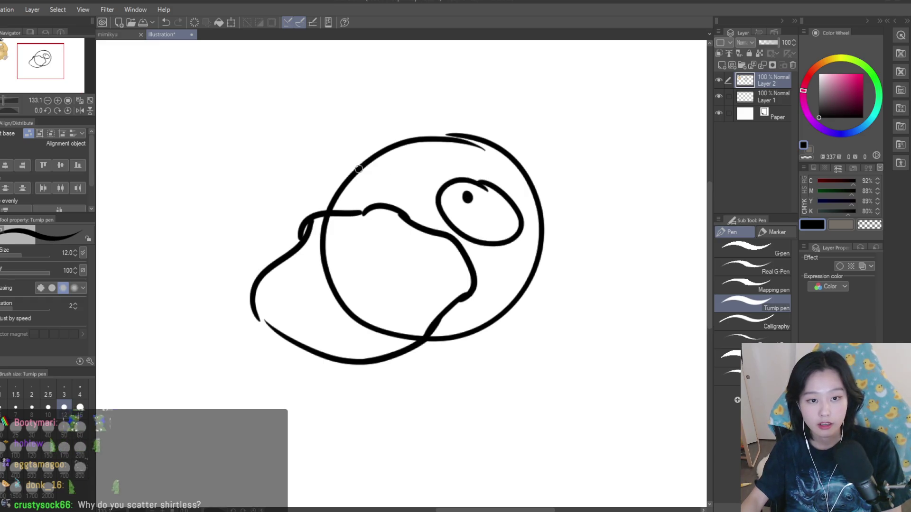
scroll(445, 252, "down", 2)
key("ctrl+z")
key("ctrl+z")
key("ctrl+z")
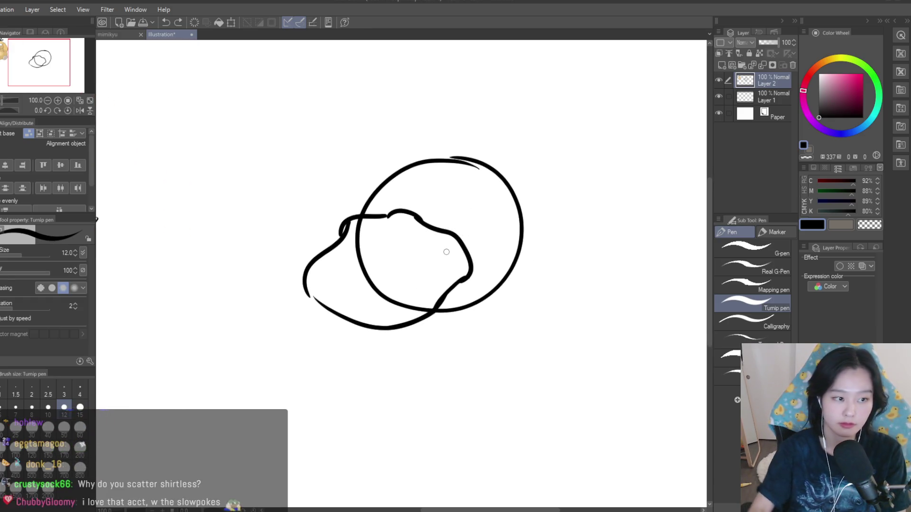
scroll(564, 205, "down", 2)
scroll(583, 206, "up", 2)
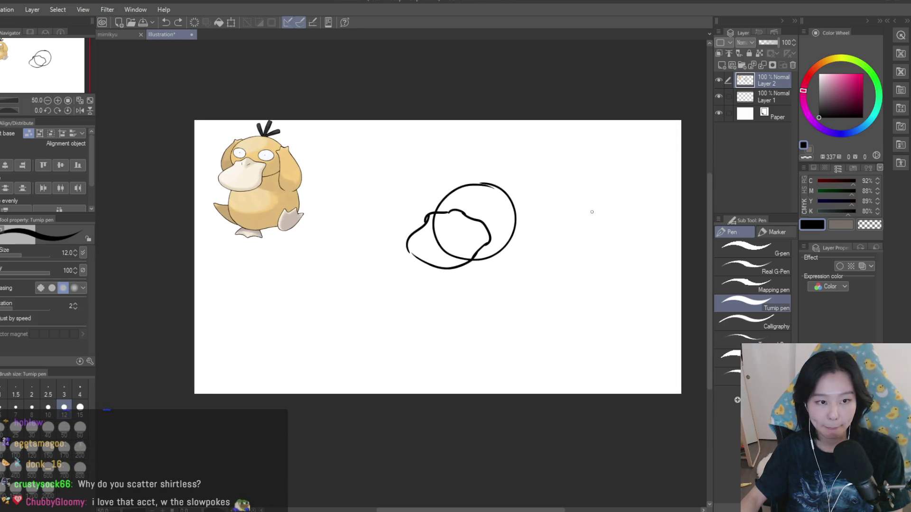
scroll(581, 205, "up", 2)
key("ctrl+z")
key("ctrl+z")
key("ctrl+z")
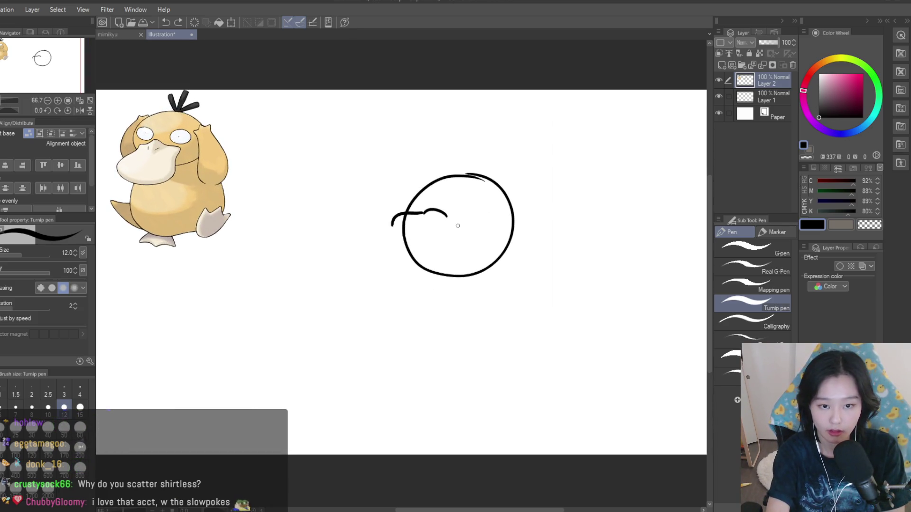
- Redraw the beak curve with a small hook at its left end
left_click_drag(448, 217, 464, 228)
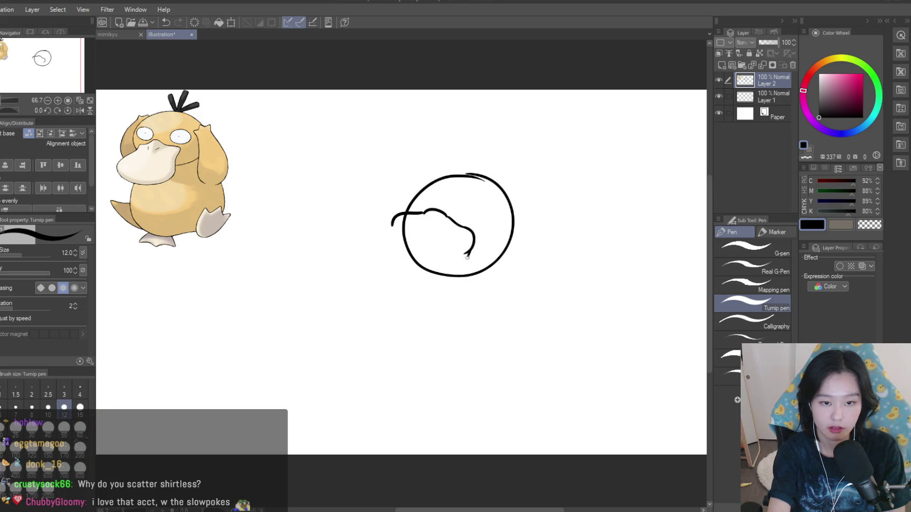
key("ctrl+z")
key("ctrl+z")
key("ctrl+z")
mouse_move(420, 243)
left_mouse_down()
mouse_move(484, 282)
mouse_move(491, 245)
left_mouse_up()
key("ctrl+z")
mouse_move(456, 238)
left_mouse_down()
mouse_move(496, 259)
mouse_move(456, 282)
left_mouse_up()
left_click_drag(416, 258, 400, 268)
left_click_drag(464, 237, 454, 239)
left_click_drag(474, 205, 478, 209)
key("ctrl+z")
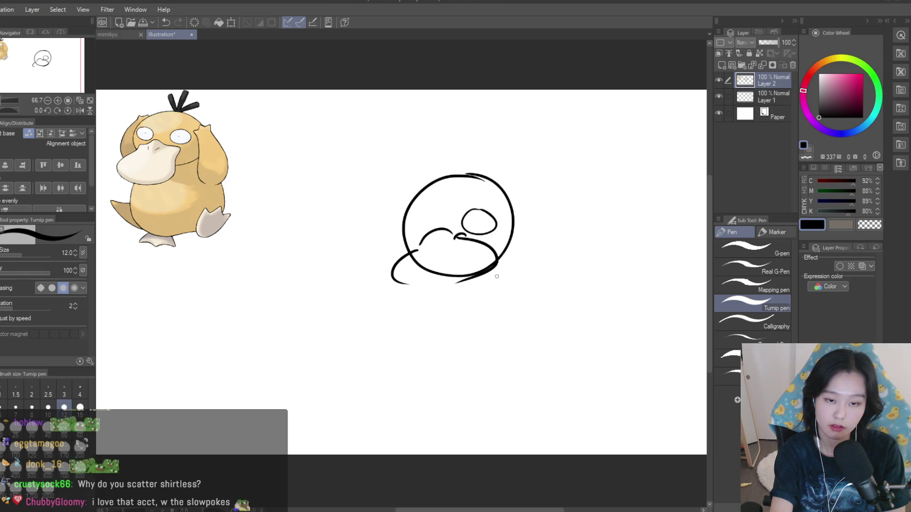
- Sketch the feet and the left body line down to the foot
mouse_move(493, 338)
left_mouse_down()
mouse_move(464, 328)
mouse_move(490, 351)
left_mouse_up()
key("ctrl+z")
left_click_drag(371, 342, 405, 341)
mouse_move(508, 256)
left_mouse_down()
mouse_move(517, 304)
mouse_move(496, 357)
mouse_move(489, 353)
left_mouse_up()
key("ctrl+z")
key("ctrl+z")
mouse_move(402, 286)
left_mouse_down()
mouse_move(415, 352)
mouse_move(471, 277)
left_mouse_up()
- Try chin and arm strokes under the beak, undoing the trial lines
key("ctrl+z")
left_click_drag(391, 276, 473, 275)
key("ctrl+z")
left_click_drag(470, 245, 493, 264)
key("ctrl+z")
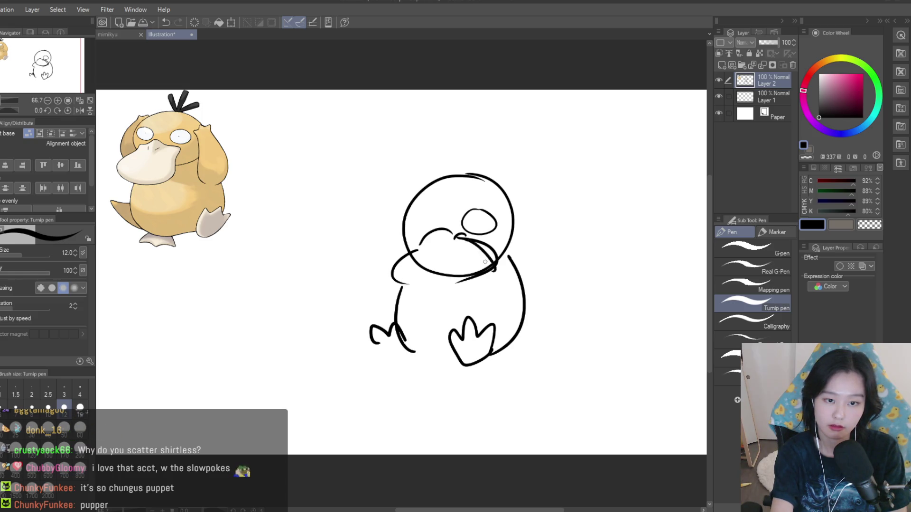
key("ctrl+z")
mouse_move(420, 248)
left_mouse_down()
mouse_move(393, 284)
mouse_move(475, 276)
left_mouse_up()
key("ctrl+z")
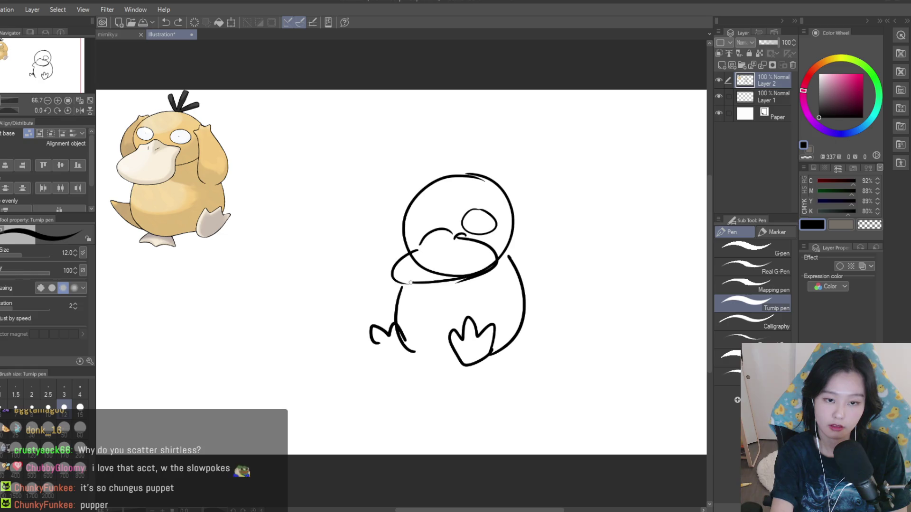
key("ctrl+z")
- Add hair tufts on top, a curved right arm and a left arm with a hooked hand
scroll(458, 161, "up", 1)
mouse_move(448, 177)
left_mouse_down()
mouse_move(463, 174)
mouse_move(423, 160)
mouse_move(490, 159)
left_mouse_up()
scroll(503, 190, "up", 2)
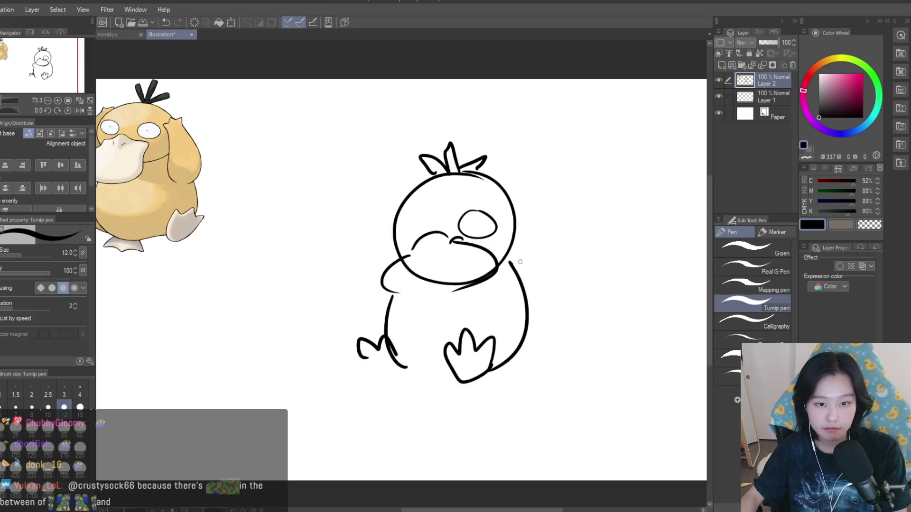
mouse_move(511, 214)
left_mouse_down()
mouse_move(525, 215)
mouse_move(530, 320)
left_mouse_up()
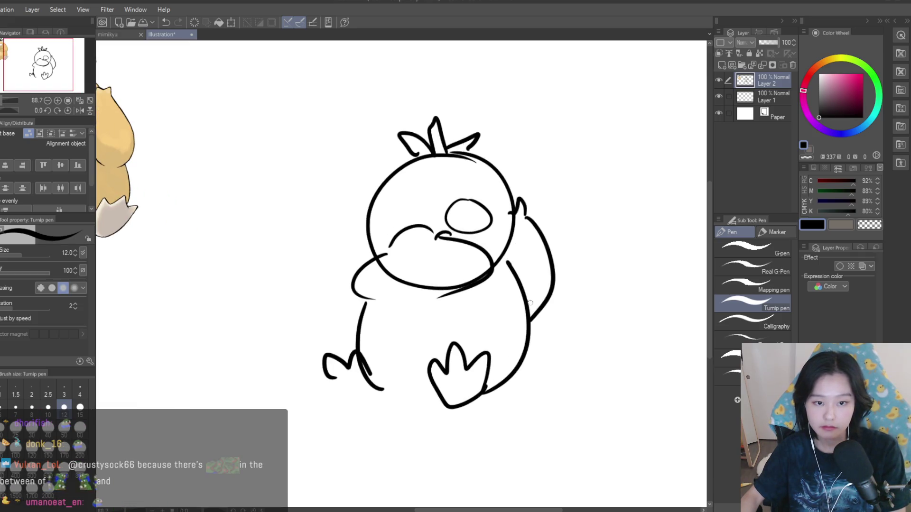
left_click_drag(366, 209, 349, 317)
left_click_drag(359, 203, 378, 211)
scroll(377, 221, "down", 4)
scroll(524, 189, "up", 1)
scroll(525, 189, "up", 2)
- Draw both eyes with pupils and redraw the beak outline's right side and bottom
left_click(461, 231)
scroll(461, 231, "up", 2)
scroll(387, 240, "down", 1)
left_click_drag(403, 219, 391, 223)
left_click(399, 232)
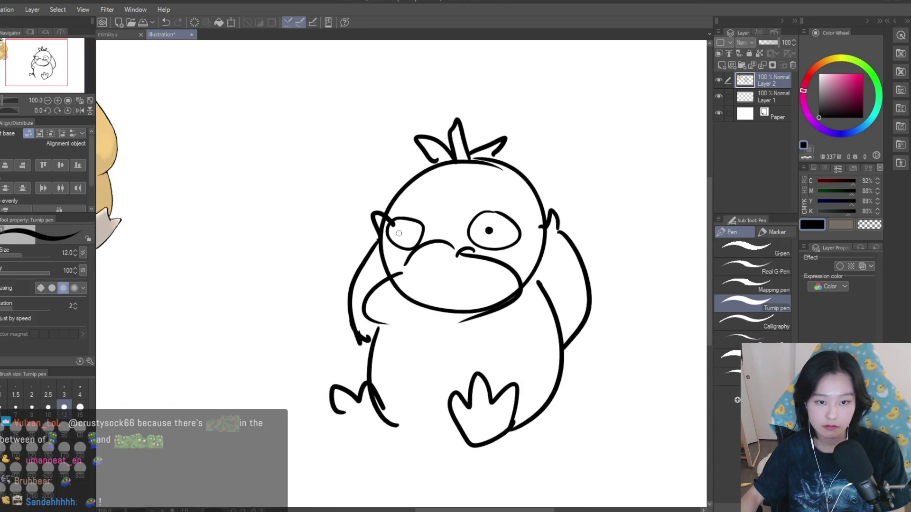
scroll(406, 256, "down", 3)
scroll(407, 257, "up", 2)
mouse_move(402, 259)
left_mouse_down()
mouse_move(474, 277)
mouse_move(417, 289)
mouse_move(391, 266)
mouse_move(474, 240)
left_mouse_up()
scroll(483, 260, "up", 1)
scroll(484, 260, "down", 3)
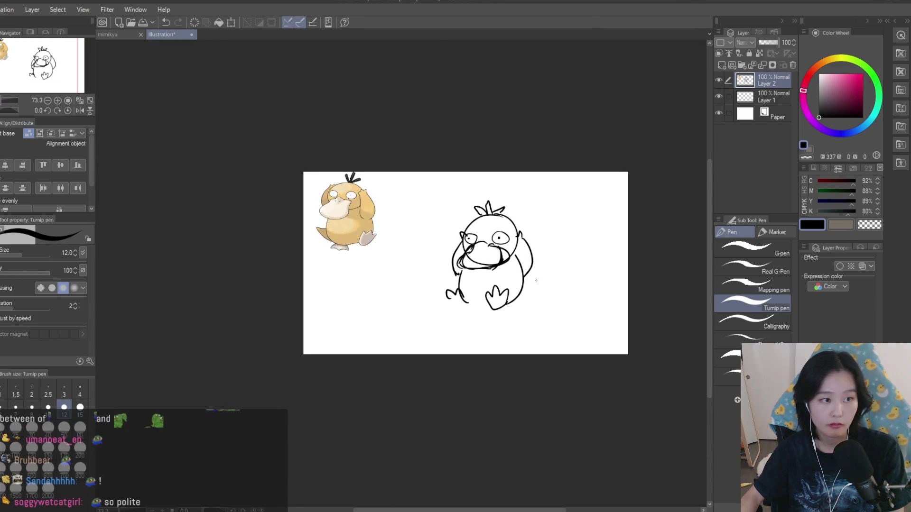
scroll(502, 251, "up", 2)
scroll(527, 242, "up", 1)
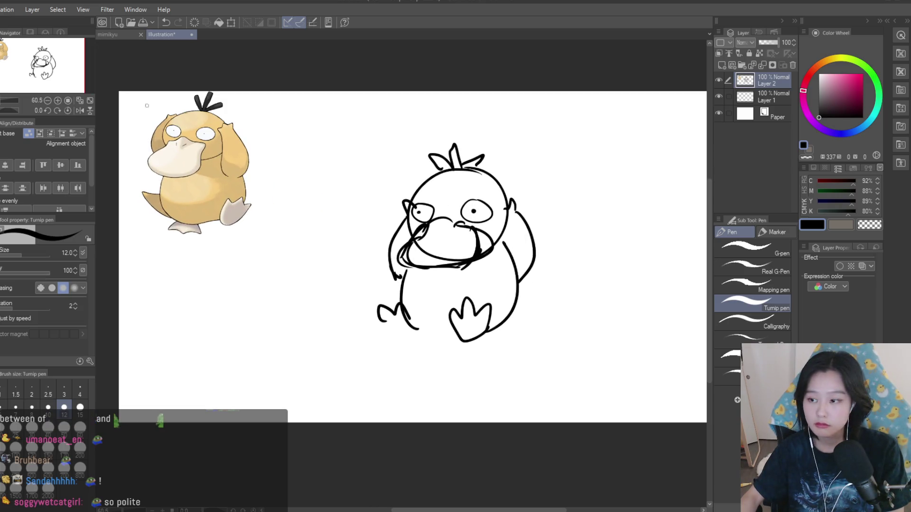
- Lasso the upper head, scale and rotate it slightly, and deselect
key("m")
mouse_move(411, 184)
left_mouse_down()
mouse_move(409, 232)
mouse_move(455, 223)
mouse_move(503, 237)
mouse_move(484, 156)
mouse_move(376, 138)
left_mouse_up()
key("ctrl+t")
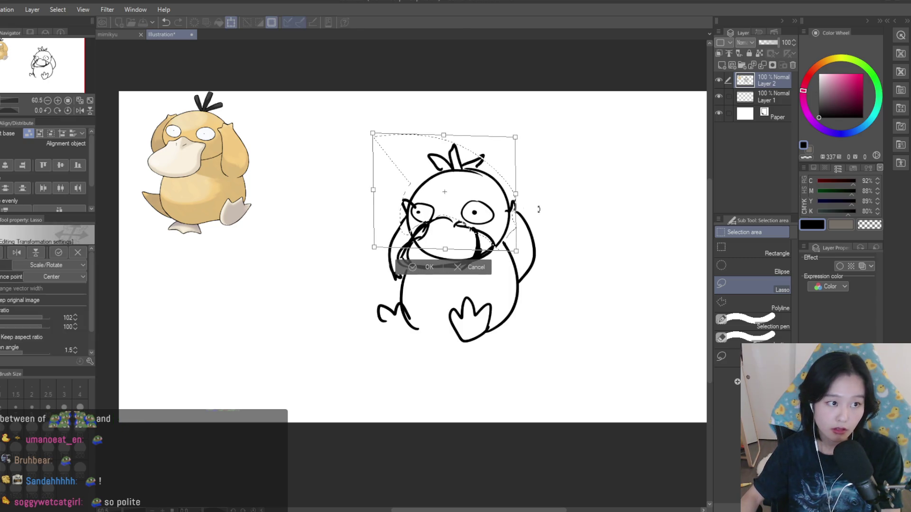
key("Return")
key("ctrl+d")
- Ink a tail curving out to the right of Psyduck's body
key("p")
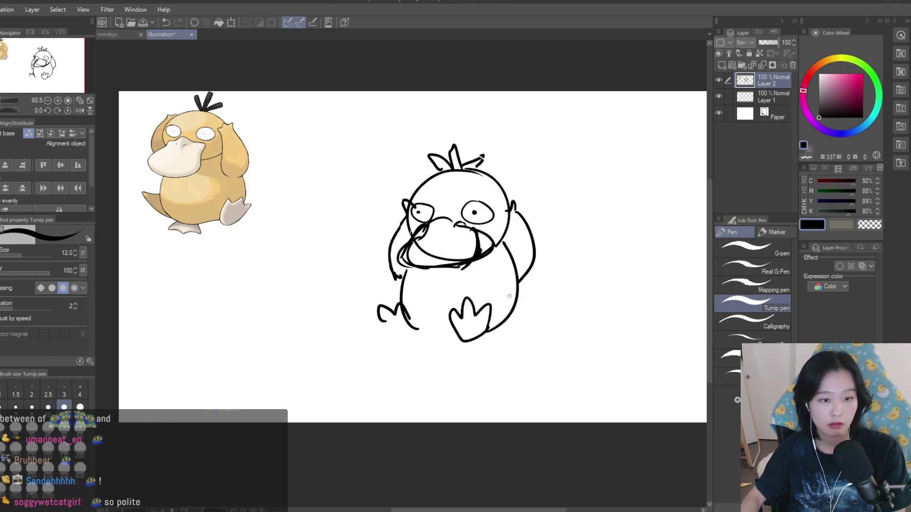
left_click_drag(405, 313, 446, 338)
mouse_move(501, 326)
left_mouse_down()
mouse_move(453, 332)
mouse_move(542, 294)
mouse_move(498, 329)
left_mouse_up()
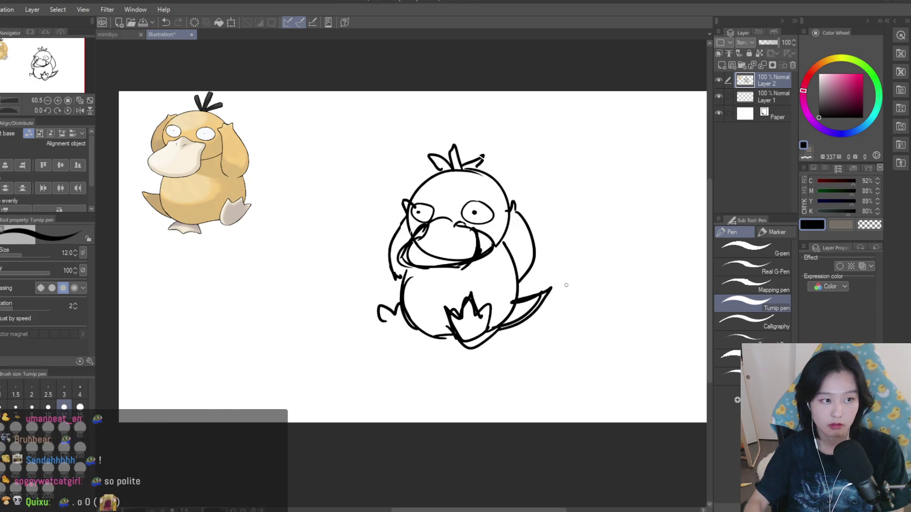
key("ctrl+z")
key("ctrl+z")
left_click_drag(515, 296, 513, 321)
scroll(487, 166, "down", 3)
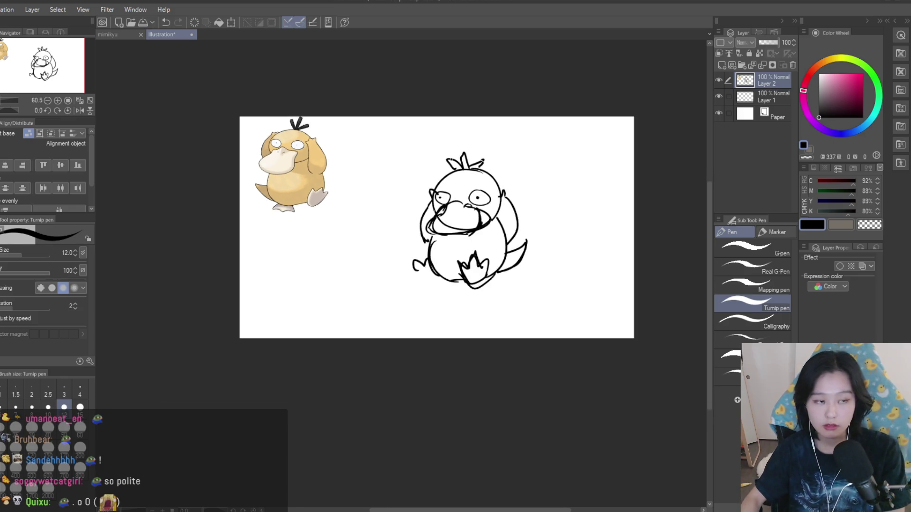
- Duplicate the sketch layer as Layer 2 Copy after undoing a test move
key("k")
left_click_drag(488, 166, 483, 170)
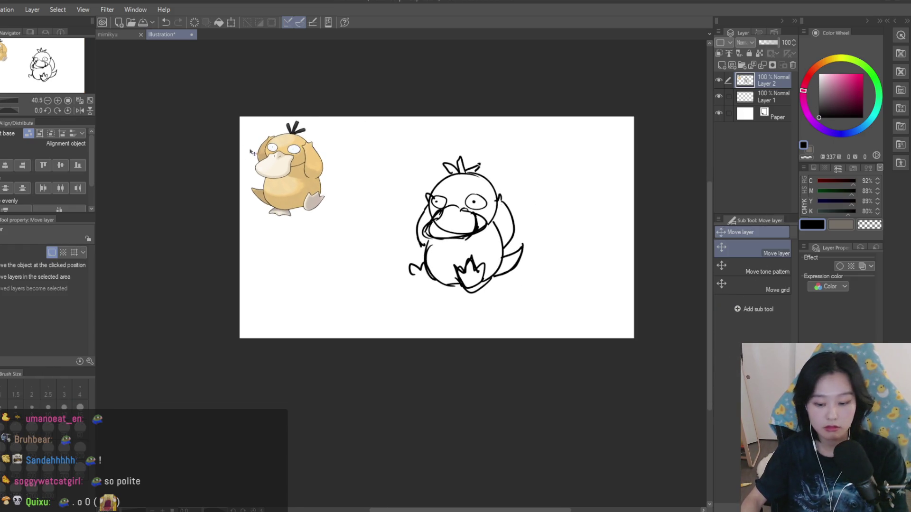
key("ctrl+z")
key("ctrl+c")
key("ctrl+v")
key("m")
left_click_drag(401, 150, 480, 124)
key("ctrl+d")
key("p")
scroll(452, 274, "up", 2)
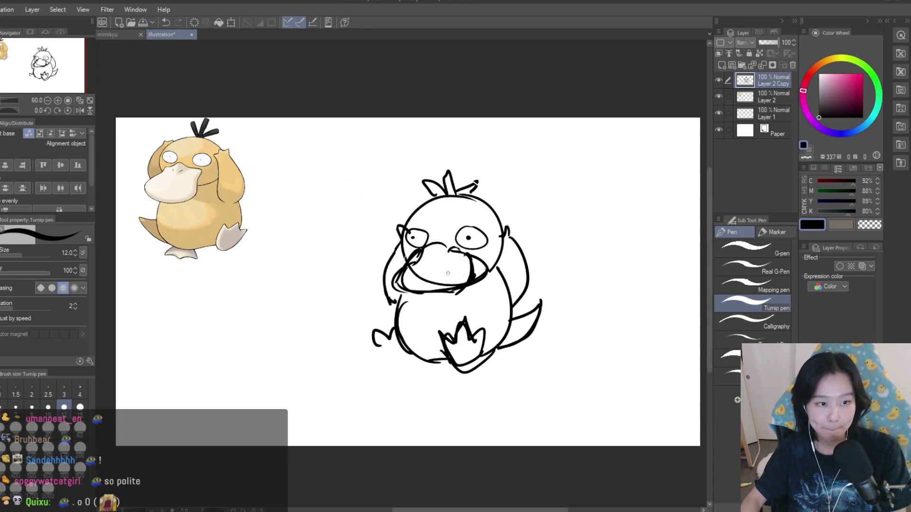
scroll(452, 274, "up", 1)
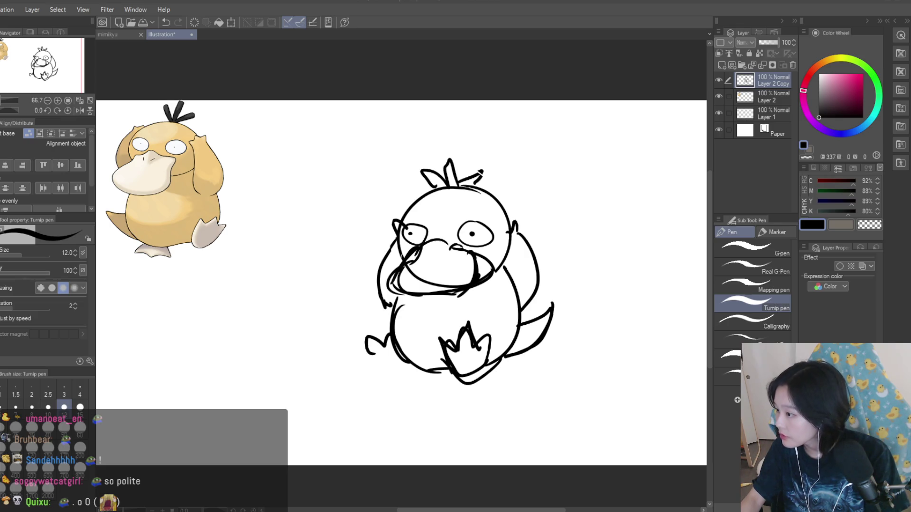
scroll(401, 283, "down", 1)
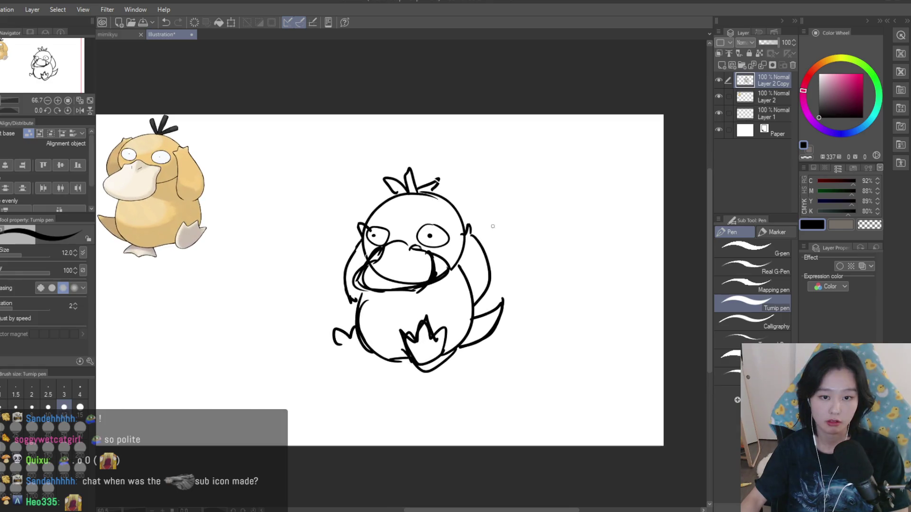
left_click_drag(538, 152, 505, 273)
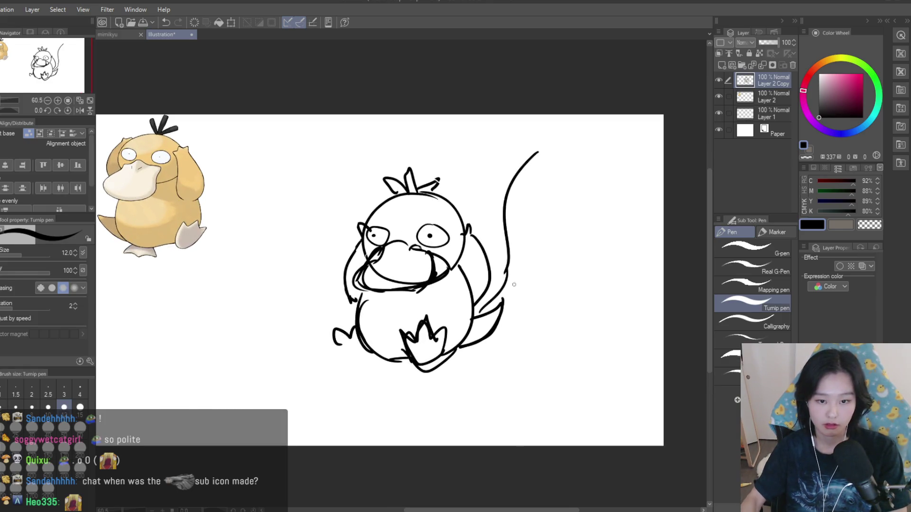
key("ctrl+z")
left_click_drag(500, 308, 531, 212)
key("ctrl+z")
left_click_drag(538, 159, 501, 302)
key("ctrl+z")
left_click_drag(538, 157, 452, 193)
key("ctrl+z")
mouse_move(538, 156)
left_mouse_down()
mouse_move(452, 187)
mouse_move(519, 143)
mouse_move(470, 201)
mouse_move(483, 134)
mouse_move(444, 205)
left_mouse_up()
key("ctrl+z")
key("ctrl+z")
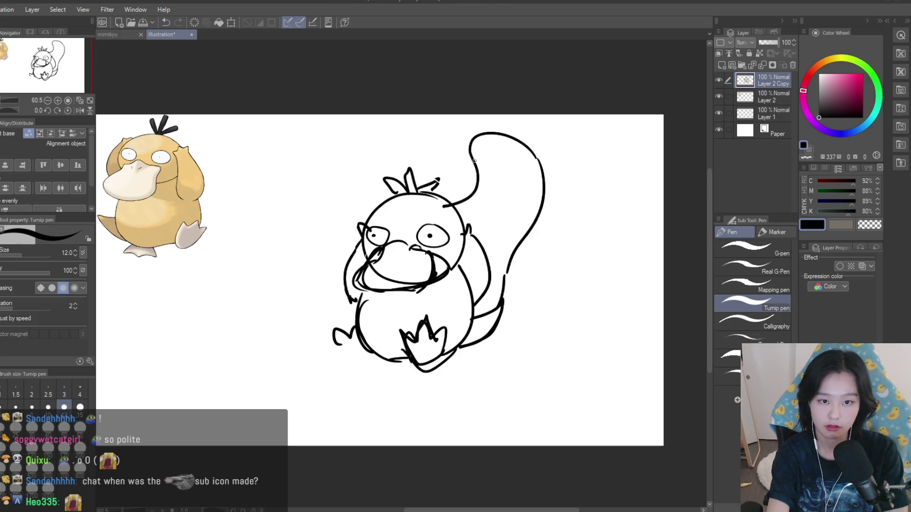
left_click_drag(470, 152, 394, 170)
key("ctrl+z")
left_click_drag(469, 155, 411, 178)
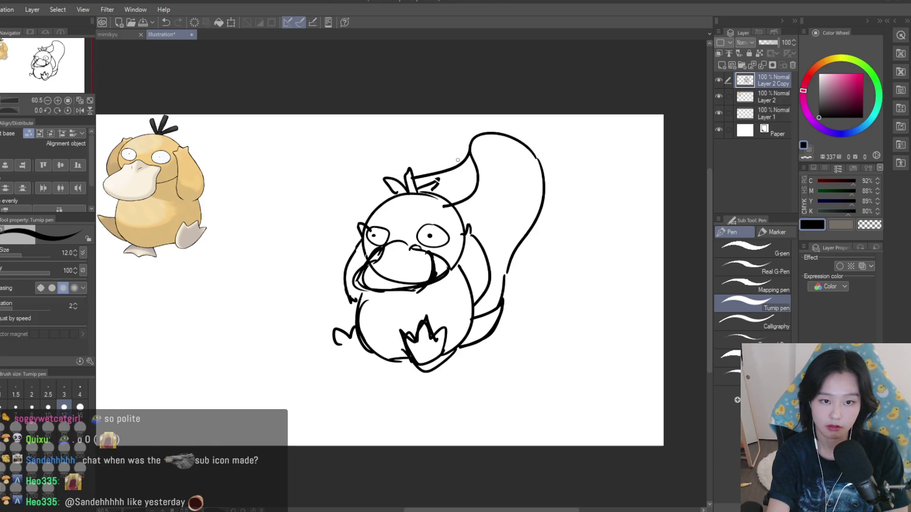
key("ctrl+z")
left_click_drag(470, 148, 295, 313)
key("ctrl+z")
left_click_drag(389, 201, 314, 324)
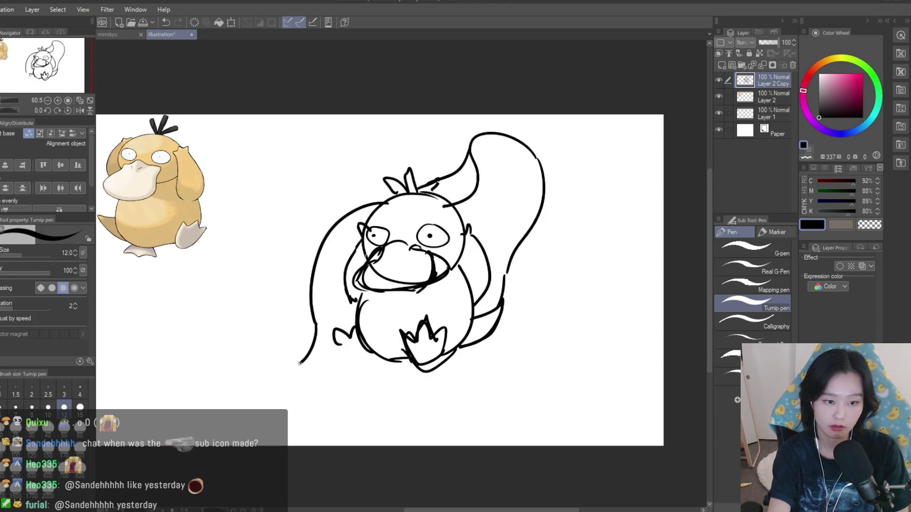
key("ctrl+z")
left_click_drag(360, 223, 322, 326)
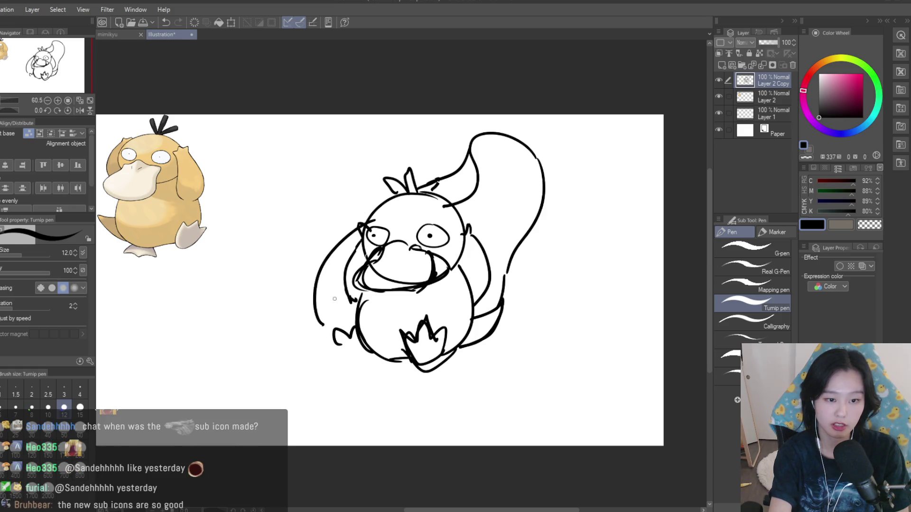
key("ctrl+z")
left_click_drag(359, 251, 313, 336)
left_click_drag(465, 347, 320, 404)
key("ctrl+z")
left_click_drag(554, 214, 505, 329)
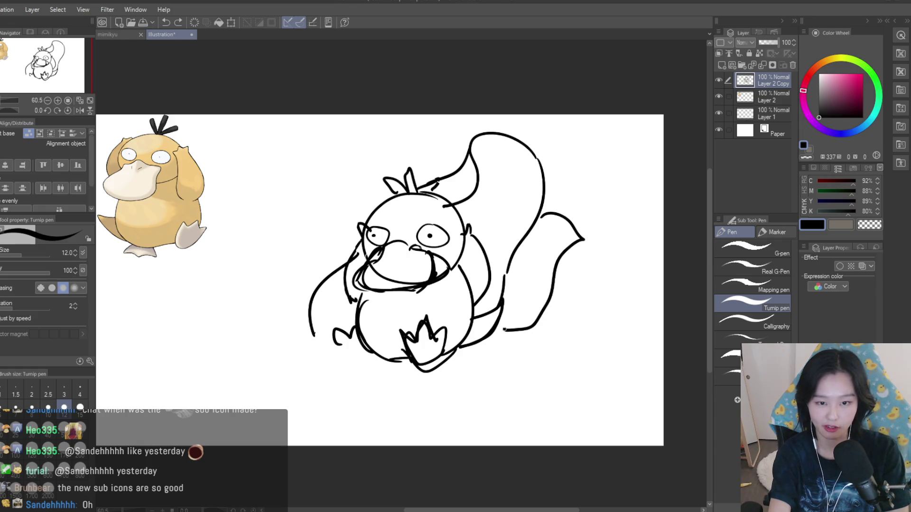
key("ctrl+z")
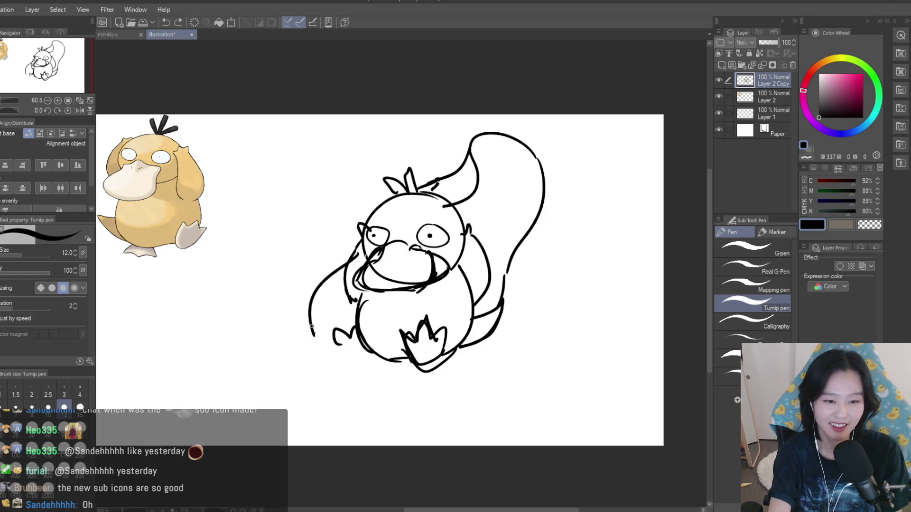
left_click_drag(456, 361, 308, 375)
left_click_drag(309, 332, 271, 368)
key("ctrl+z")
key("ctrl+z")
mouse_move(405, 291)
left_mouse_down()
mouse_move(367, 356)
mouse_move(267, 253)
left_mouse_up()
key("ctrl+z")
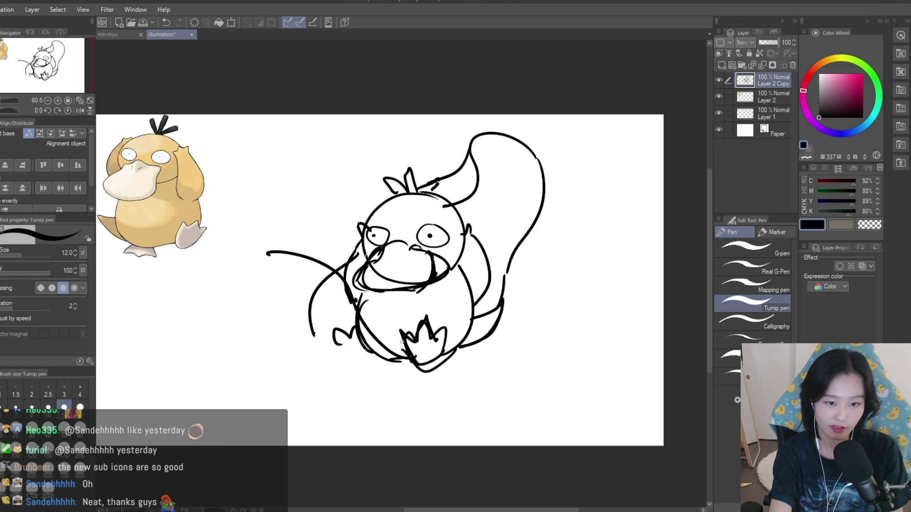
key("ctrl+z")
scroll(529, 170, "down", 2)
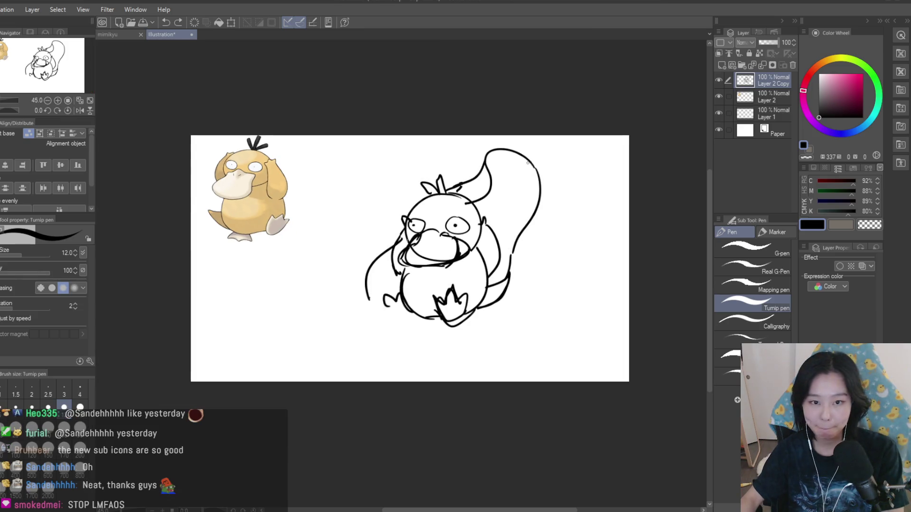
scroll(470, 152, "up", 2)
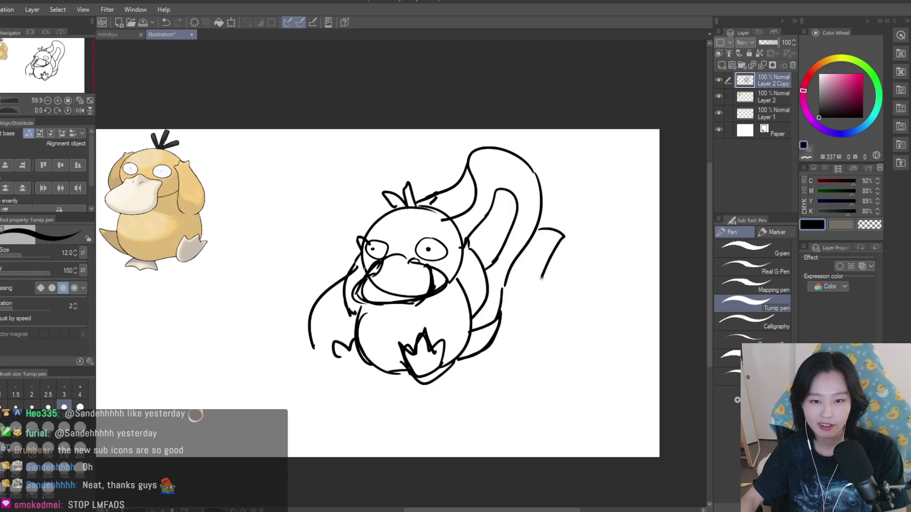
left_click_drag(543, 272, 502, 326)
left_click_drag(429, 192, 327, 254)
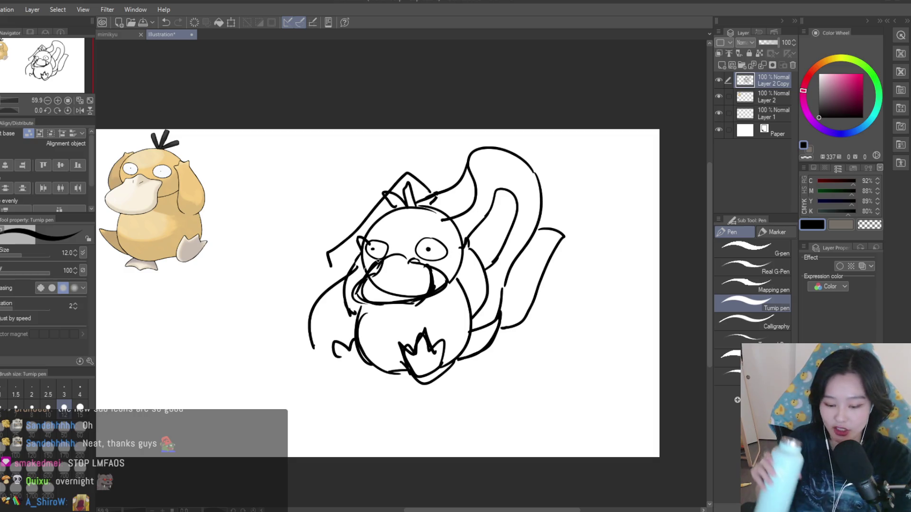
key("ctrl+z")
key("ctrl+z")
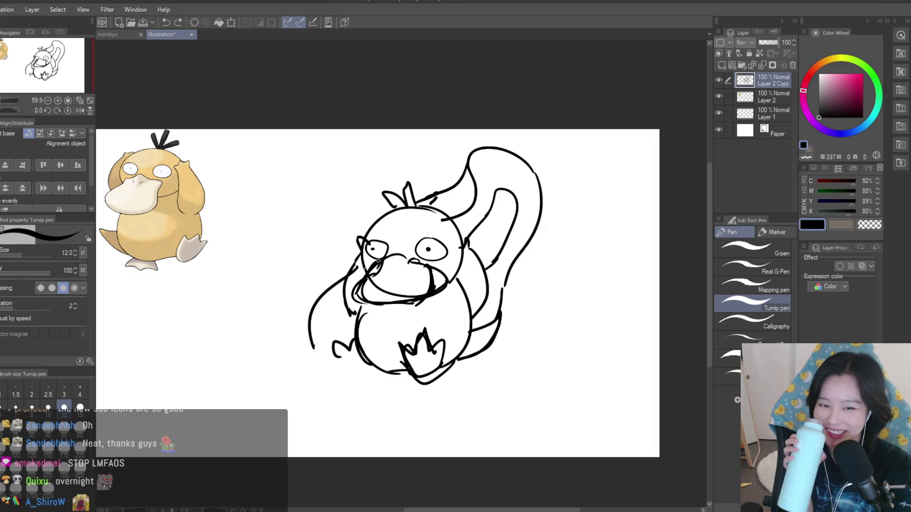
key("ctrl+z")
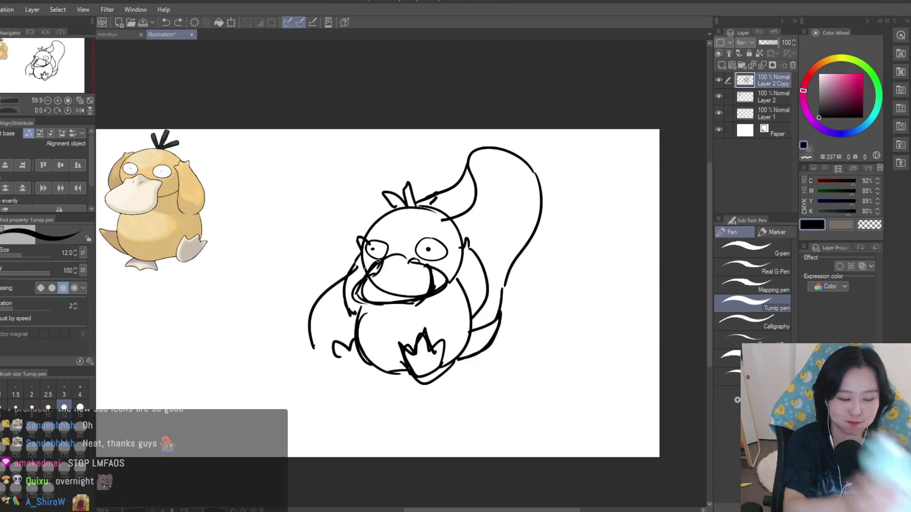
scroll(427, 237, "down", 3)
scroll(474, 204, "up", 2)
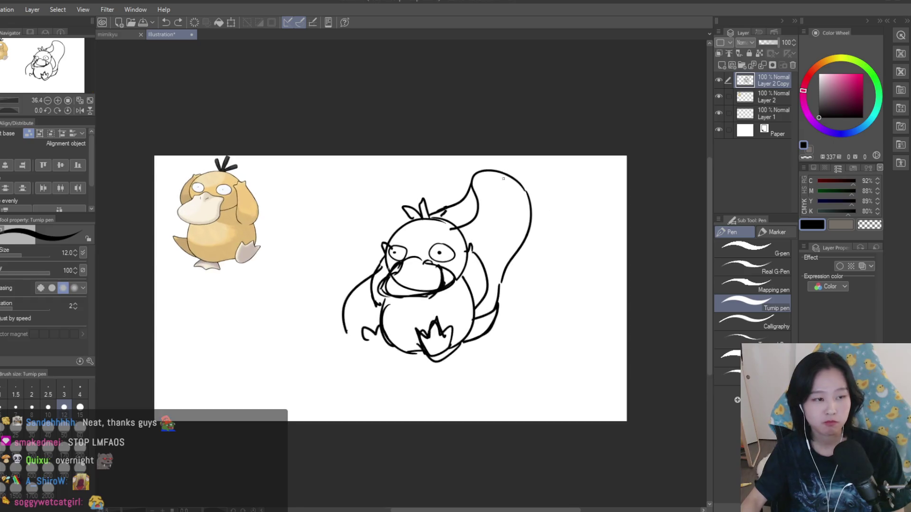
scroll(507, 189, "up", 2)
scroll(505, 214, "down", 2)
scroll(503, 237, "up", 1)
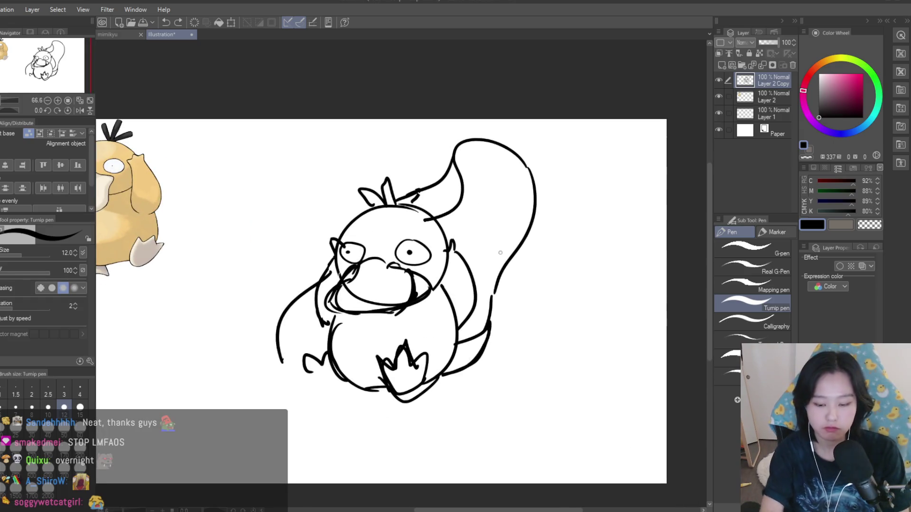
key("ctrl+z")
key("ctrl+z")
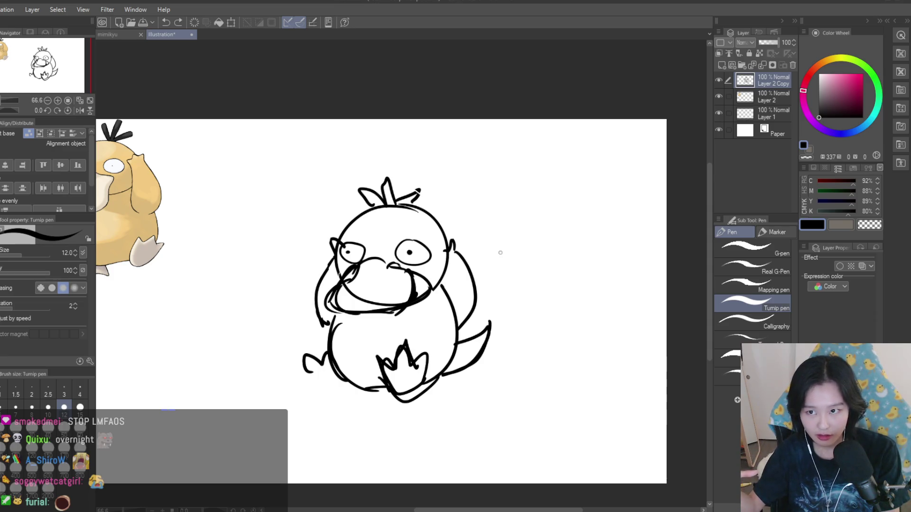
- Add extra strokes to the left foot, nostril dashes on the beak, and mouth lines
scroll(499, 252, "down", 1)
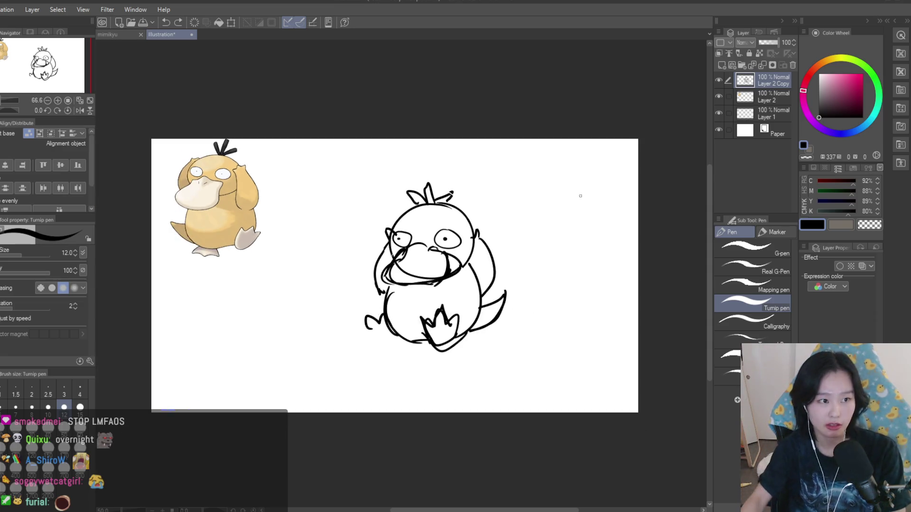
scroll(373, 326, "up", 1)
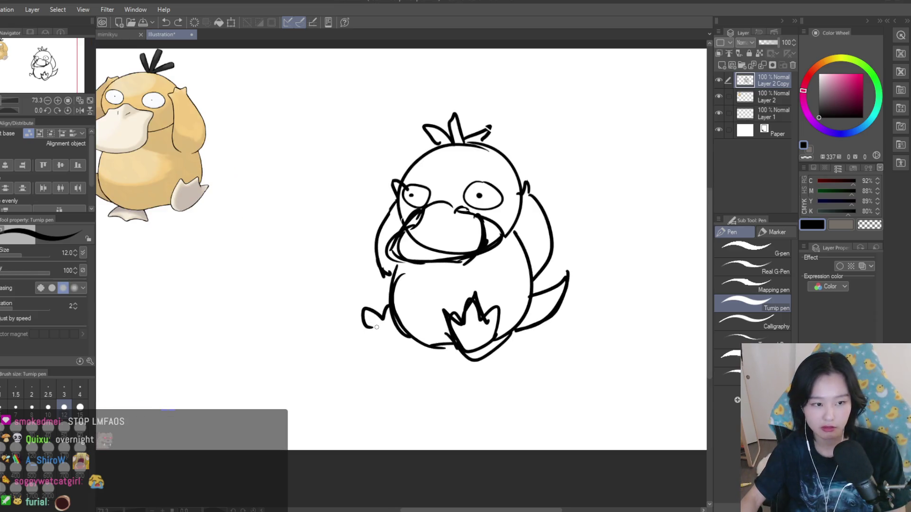
left_click_drag(403, 324, 397, 303)
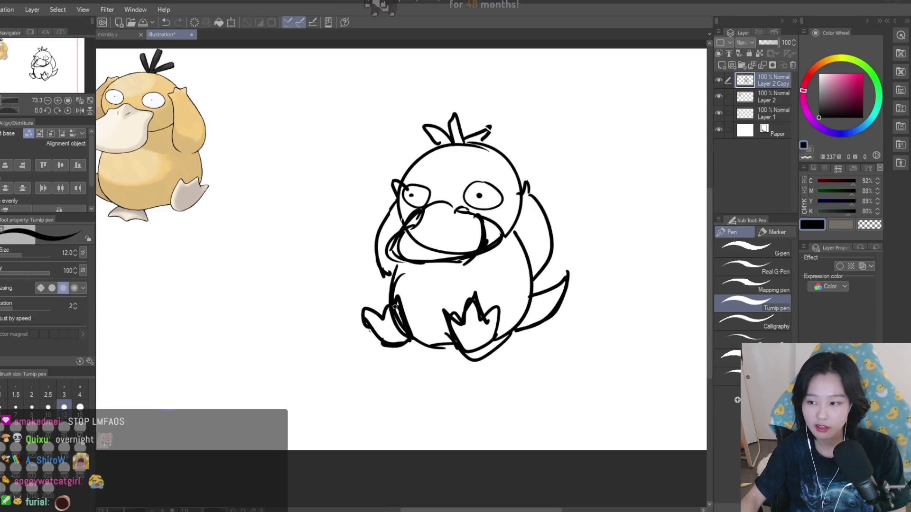
scroll(448, 257, "down", 1)
scroll(448, 257, "up", 1)
scroll(449, 256, "up", 1)
mouse_move(418, 231)
left_mouse_down()
mouse_move(429, 228)
mouse_move(405, 226)
left_mouse_up()
mouse_move(470, 227)
left_mouse_down()
mouse_move(455, 278)
mouse_move(372, 274)
left_mouse_up()
left_click_drag(370, 233, 353, 273)
scroll(450, 258, "down", 2)
scroll(510, 183, "up", 1)
scroll(509, 183, "up", 2)
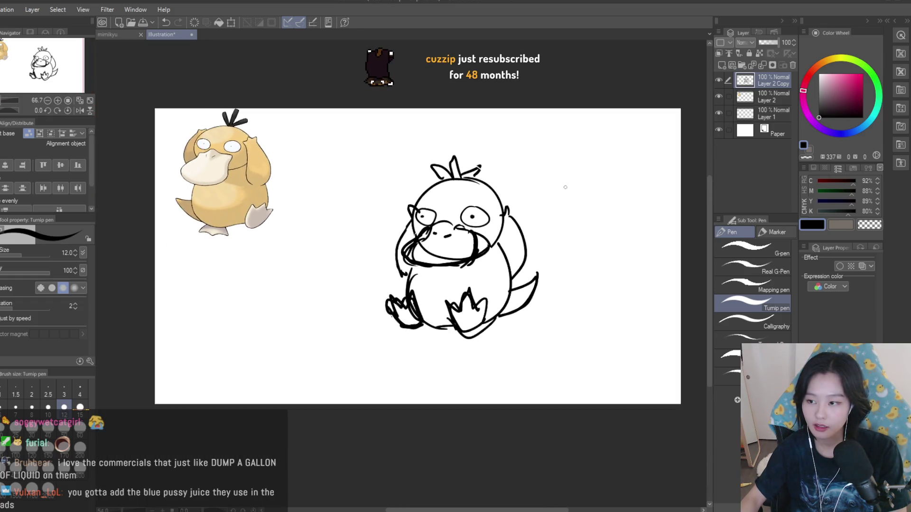
- Erase both of Psyduck's eyes and thicken the line along the beak top
key("e")
left_click_drag(439, 224, 479, 228)
left_click_drag(384, 216, 354, 234)
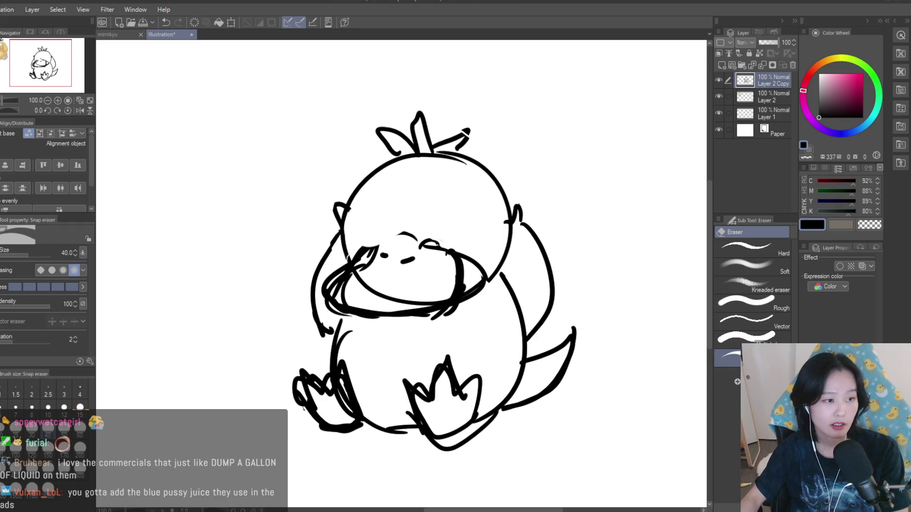
key("p")
scroll(447, 223, "down", 1)
left_click_drag(379, 245, 417, 237)
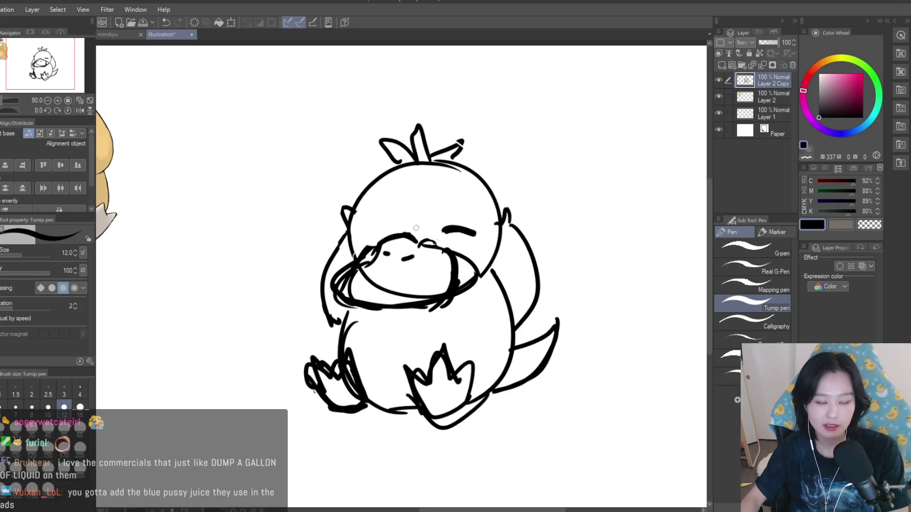
- Erase the stray head-arm stroke and upper right arm, then redraw the head's left edge
key("e")
left_click_drag(341, 205, 320, 279)
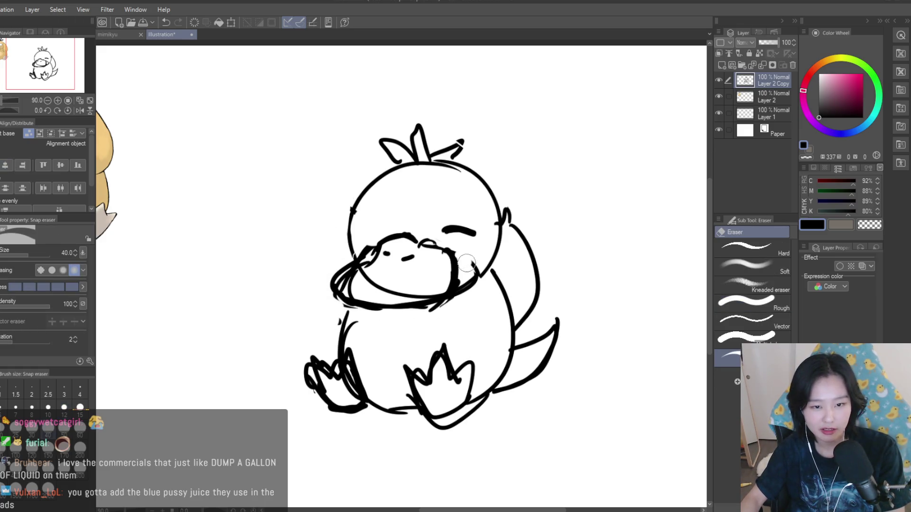
left_click_drag(507, 210, 520, 307)
scroll(539, 290, "down", 2)
scroll(538, 290, "up", 2)
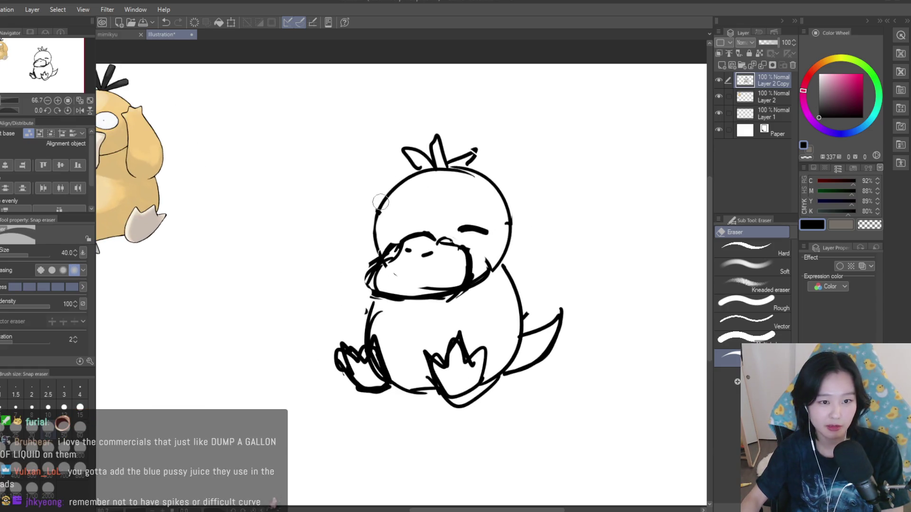
scroll(376, 208, "up", 2)
key("p")
left_click_drag(402, 188, 387, 200)
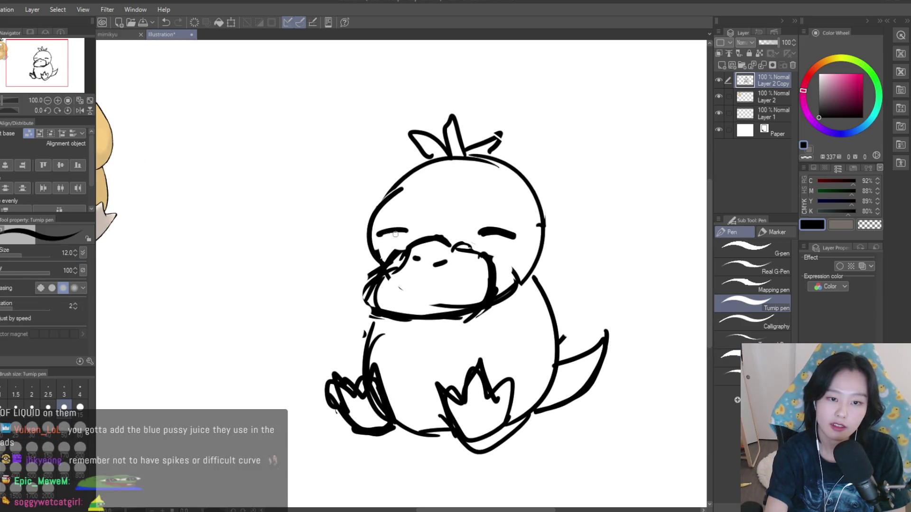
key("ctrl+z")
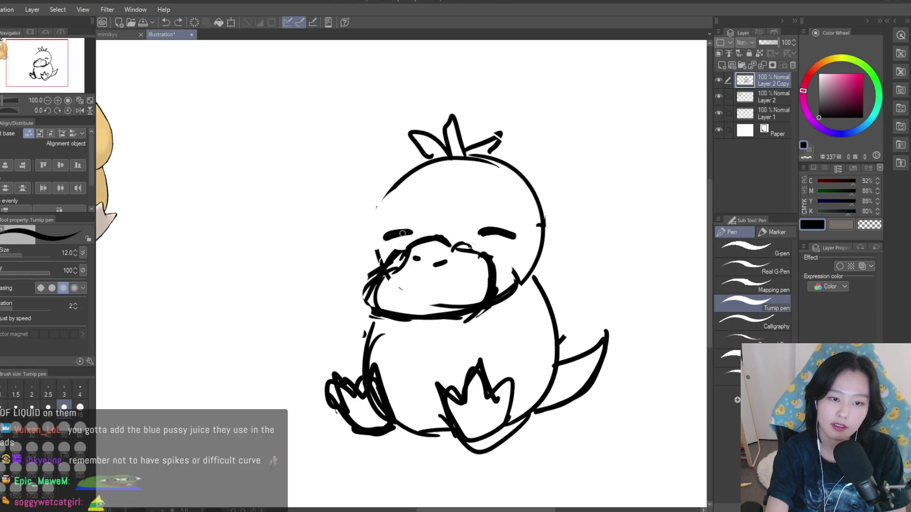
key("ctrl+z")
mouse_move(394, 185)
left_mouse_down()
mouse_move(373, 239)
mouse_move(379, 266)
left_mouse_up()
scroll(509, 239, "down", 5)
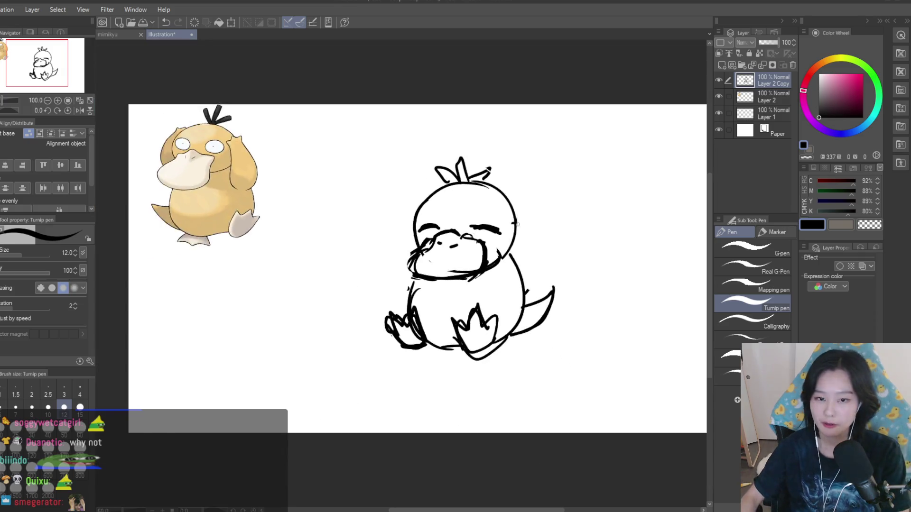
- Sketch the right arm raised beside the head, down to the body
scroll(524, 235, "up", 5)
mouse_move(517, 228)
left_mouse_down()
mouse_move(552, 230)
mouse_move(499, 329)
mouse_move(475, 299)
mouse_move(492, 251)
mouse_move(499, 291)
left_mouse_up()
scroll(496, 275, "down", 3)
left_click_drag(543, 270, 520, 311)
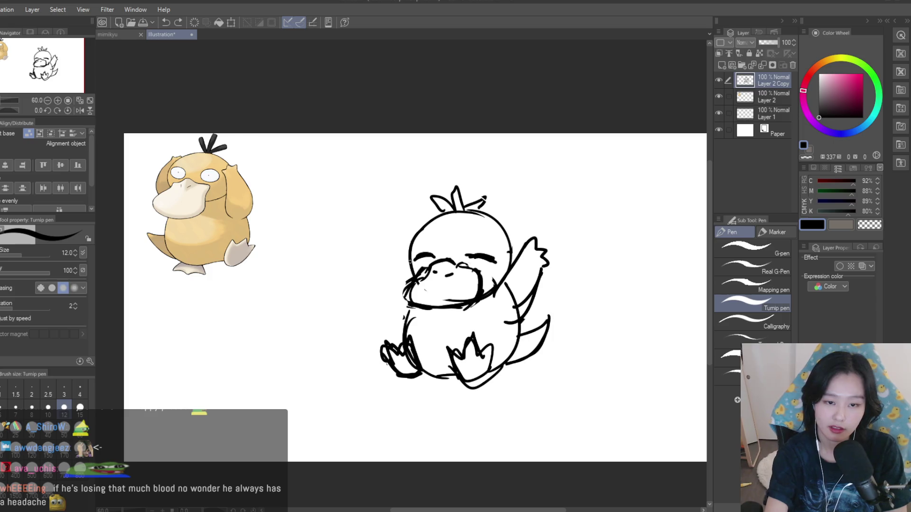
- Draw the raised left arm's outer line, undoing and retrying the stroke several times
key("ctrl+z")
left_click_drag(385, 259, 402, 321)
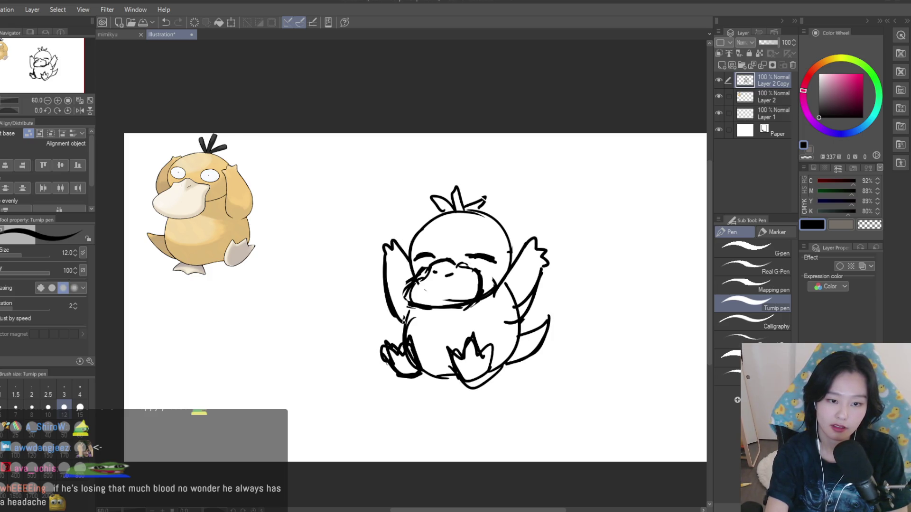
key("ctrl+z")
left_click_drag(383, 252, 402, 316)
key("ctrl+z")
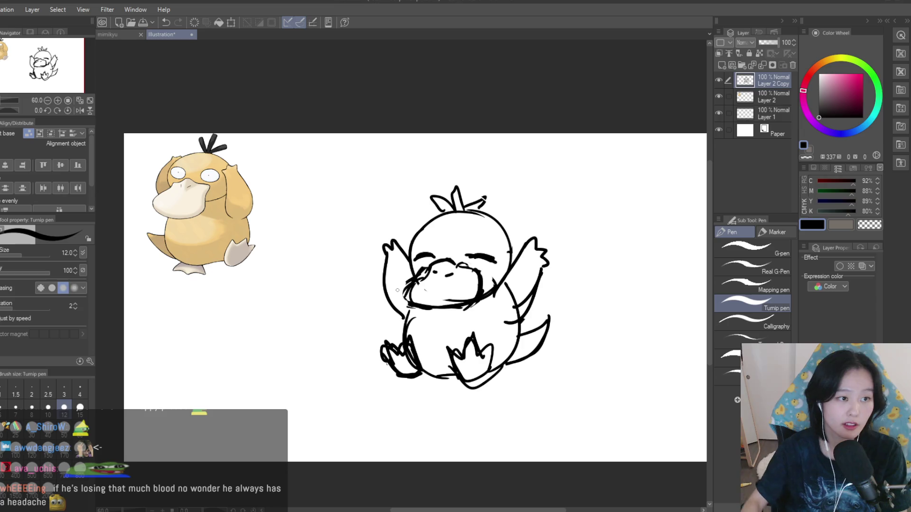
scroll(397, 290, "down", 3)
scroll(426, 261, "up", 2)
scroll(452, 216, "down", 1)
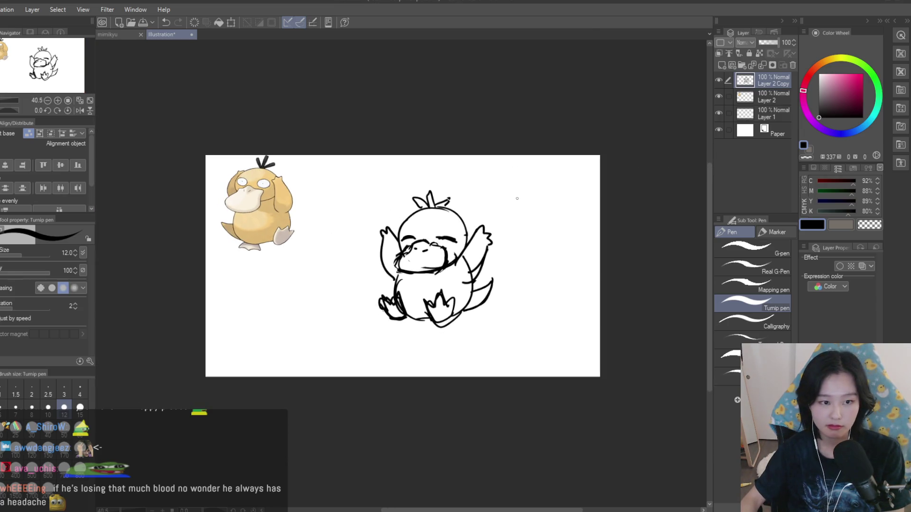
scroll(517, 198, "up", 4)
scroll(517, 198, "down", 2)
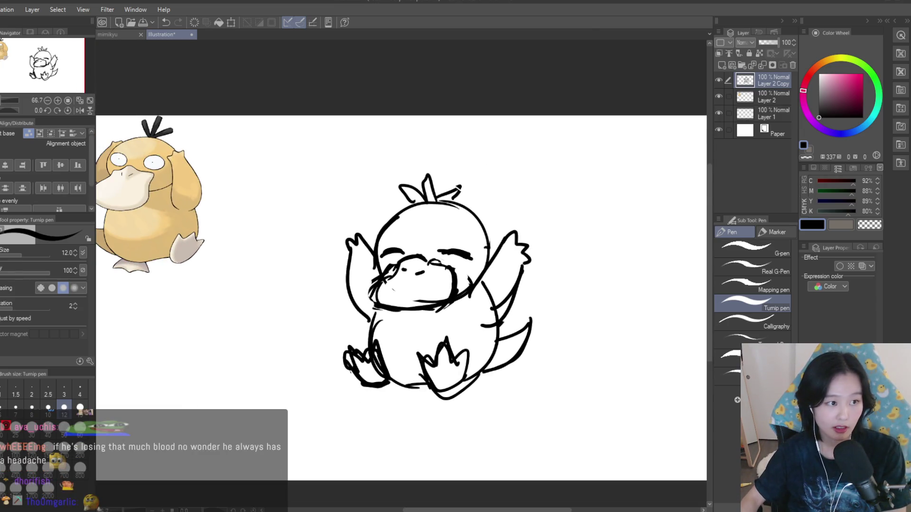
- Lasso the tuft on top of the head and move it into place
key("m")
scroll(396, 172, "up", 1)
left_click_drag(387, 138, 378, 174)
key("k")
left_click_drag(468, 202, 447, 197)
scroll(529, 254, "down", 5)
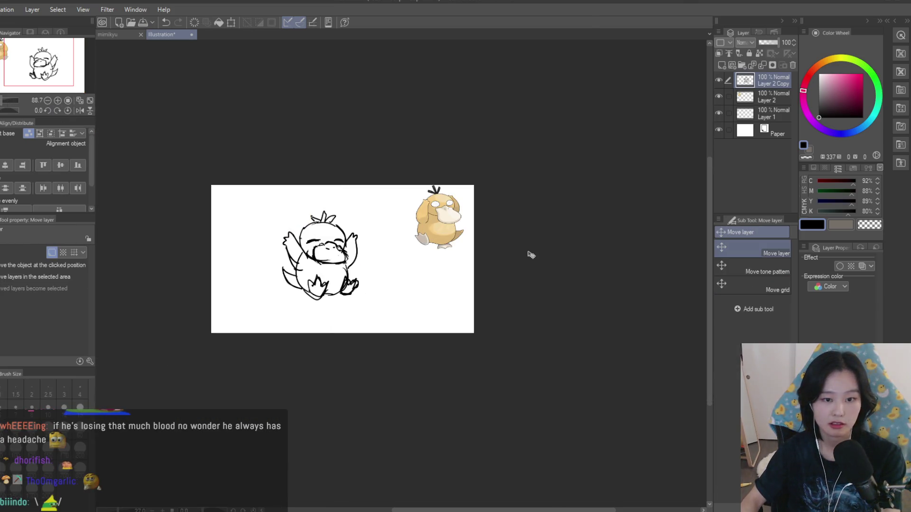
- Lasso a freehand selection around Psyduck's head
scroll(528, 254, "up", 2)
key("m")
scroll(488, 237, "up", 3)
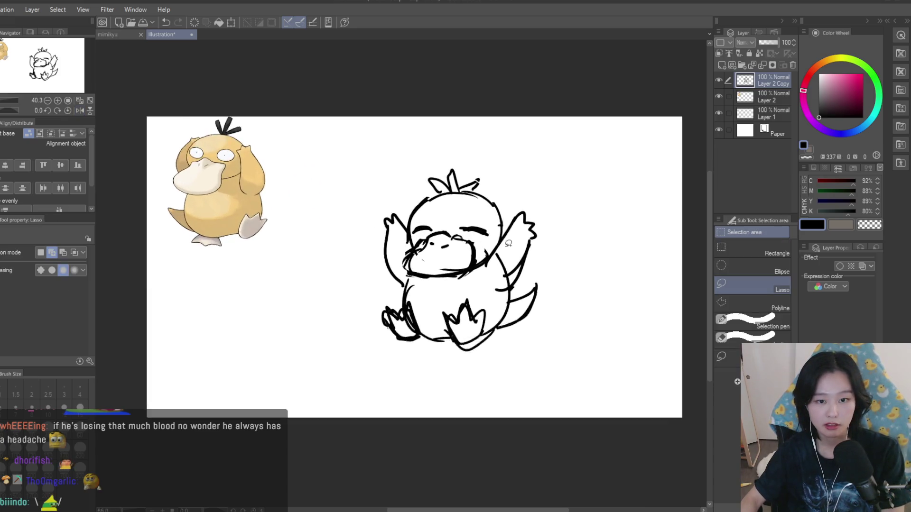
mouse_move(398, 170)
left_mouse_down()
mouse_move(388, 204)
mouse_move(407, 238)
left_mouse_up()
left_click_drag(520, 241, 361, 114)
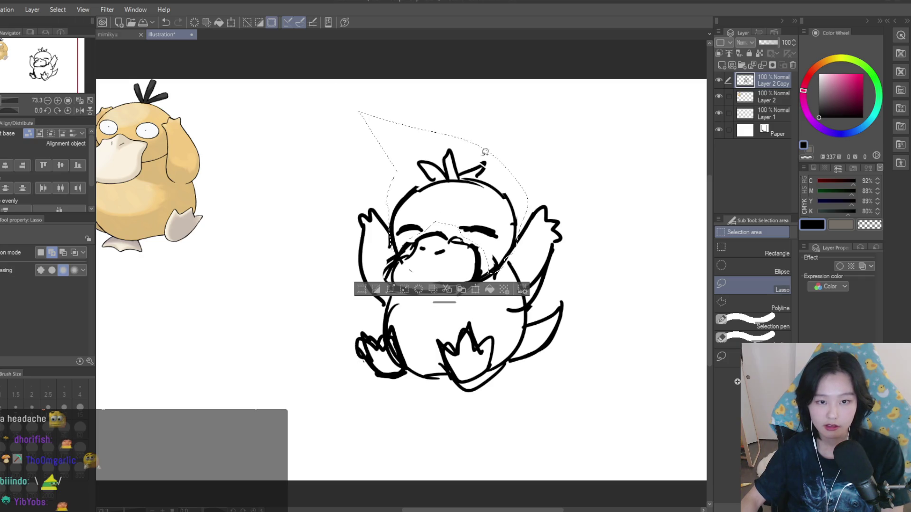
scroll(370, 118, "down", 1)
- Rotate the selected head slightly with Scale/Rotate, confirm, deselect, and mirror the view to check
key("ctrl+t")
left_click_drag(458, 123, 460, 123)
key("Return")
key("ctrl+d")
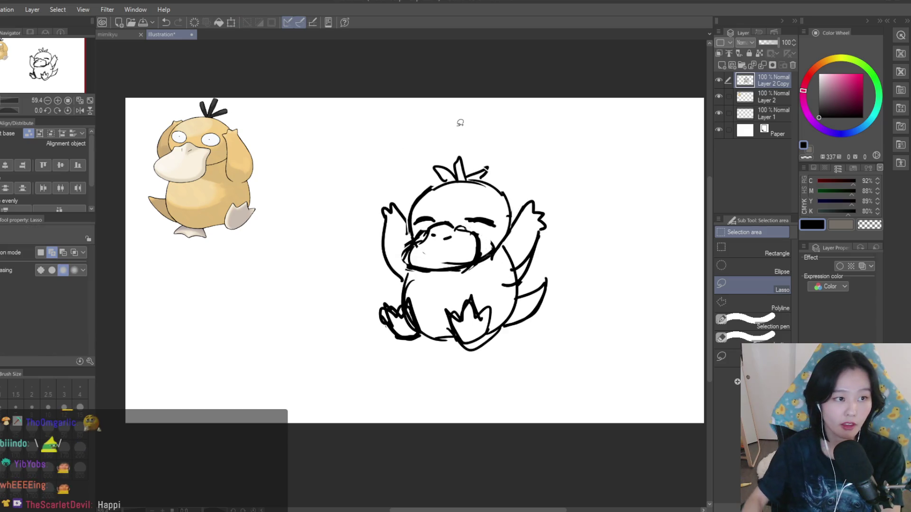
scroll(459, 120, "down", 1)
key("h")
key("h")
key("l")
scroll(431, 198, "up", 1)
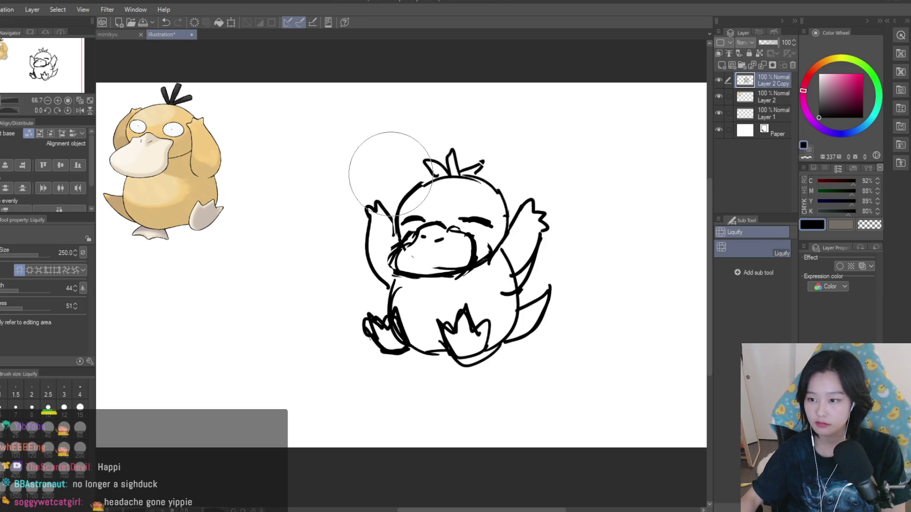
- With the pen, rough out a wave curve and crest around the duck, then undo them
scroll(386, 162, "down", 2)
key("p")
scroll(512, 197, "up", 1)
scroll(513, 197, "down", 1)
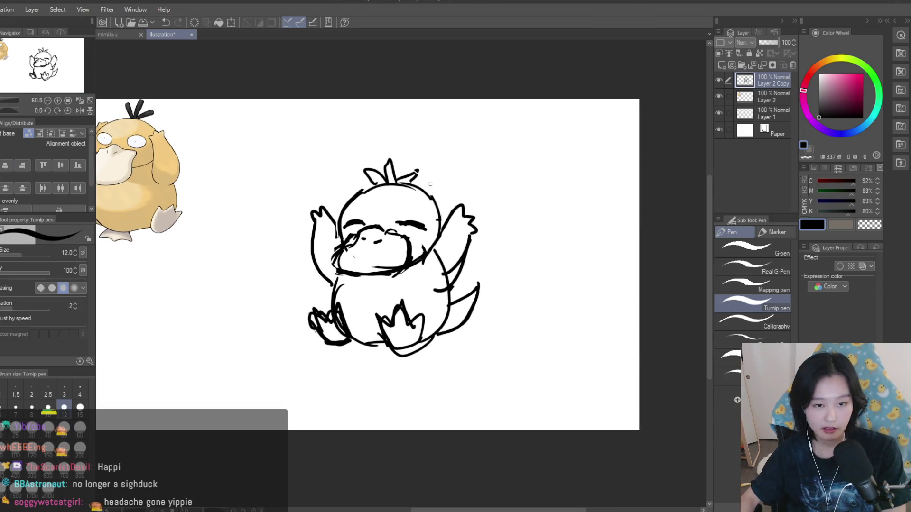
scroll(371, 254, "up", 1)
mouse_move(514, 223)
left_mouse_down()
mouse_move(506, 332)
mouse_move(298, 312)
left_mouse_up()
left_click_drag(374, 280, 294, 245)
mouse_move(531, 221)
left_mouse_down()
mouse_move(370, 142)
mouse_move(362, 187)
left_mouse_up()
key("ctrl+z")
key("ctrl+z")
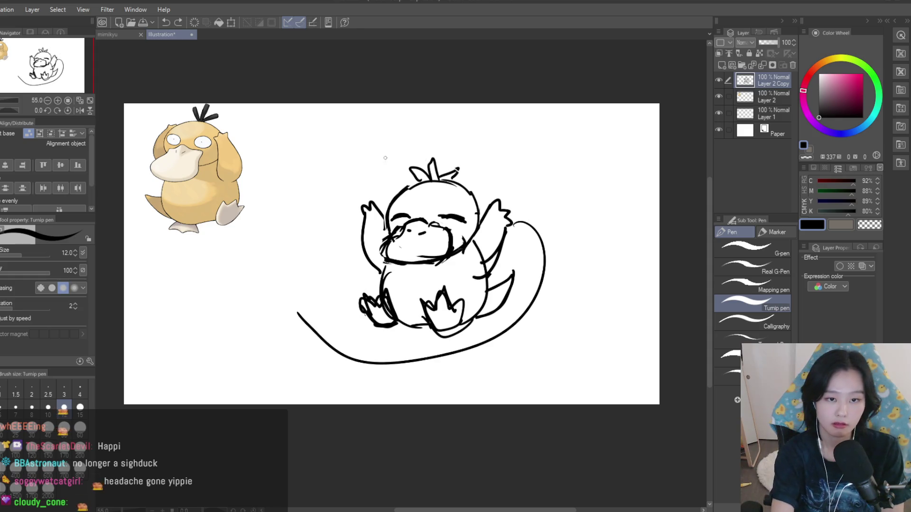
key("ctrl+z")
- Try several wave crest arcs above the head, undoing the rejected attempts
left_click_drag(532, 143, 507, 210)
key("ctrl+z")
mouse_move(502, 134)
left_mouse_down()
mouse_move(457, 148)
mouse_move(375, 204)
left_mouse_up()
key("ctrl+z")
key("ctrl+z")
key("ctrl+z")
key("ctrl+z")
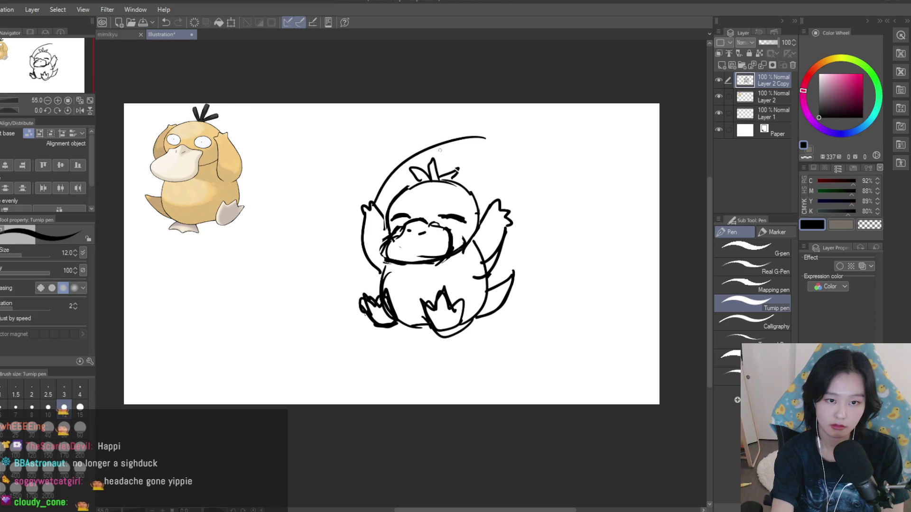
key("ctrl+z")
mouse_move(541, 142)
left_mouse_down()
mouse_move(482, 135)
mouse_move(413, 168)
left_mouse_up()
key("ctrl+z")
key("ctrl+z")
key("ctrl+z")
- Draw the wave's curve sweeping left of and under the body, redrawing it several times
key("ctrl+z")
left_click_drag(496, 122, 408, 166)
key("ctrl+z")
left_click_drag(537, 129, 451, 180)
key("ctrl+z")
left_click_drag(518, 114, 335, 249)
key("ctrl+z")
key("ctrl+z")
key("ctrl+z")
key("ctrl+z")
key("ctrl+z")
left_click_drag(401, 181, 326, 297)
key("ctrl+z")
key("ctrl+z")
left_click_drag(530, 288, 374, 361)
key("ctrl+z")
key("ctrl+z")
left_click_drag(537, 258, 417, 355)
key("ctrl+z")
left_click_drag(532, 276, 397, 347)
key("ctrl+z")
left_click_drag(530, 266, 383, 349)
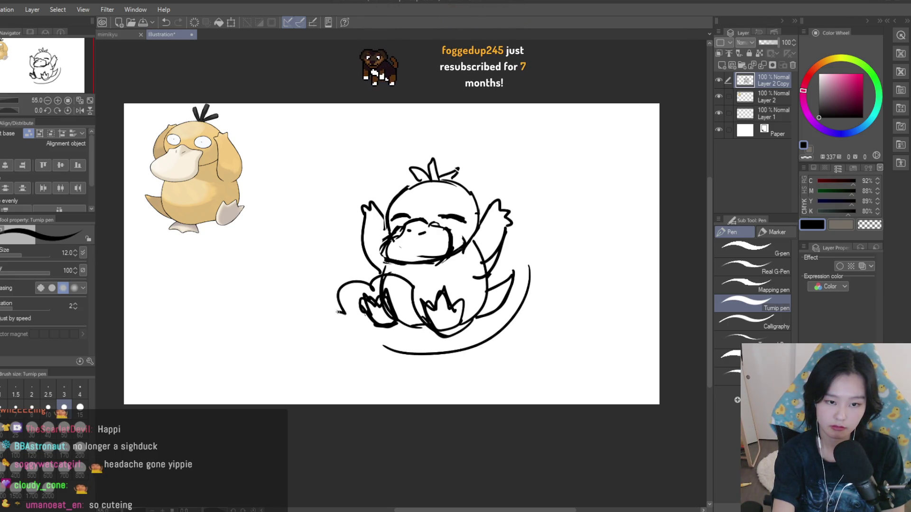
- Add a curve along the belly's lower edge and try bottom wave lines, undoing them
left_click_drag(401, 326, 427, 327)
mouse_move(366, 317)
left_mouse_down()
mouse_move(363, 351)
mouse_move(431, 358)
left_mouse_up()
key("ctrl+z")
mouse_move(375, 363)
left_mouse_down()
mouse_move(441, 360)
mouse_move(488, 342)
left_mouse_up()
key("ctrl+z")
- Draw the smooth rising back of the wave and its crest from tip to head
key("ctrl+z")
mouse_move(507, 186)
left_mouse_down()
mouse_move(521, 204)
mouse_move(529, 286)
mouse_move(510, 186)
mouse_move(529, 287)
mouse_move(546, 162)
mouse_move(521, 268)
left_mouse_up()
key("ctrl+z")
key("ctrl+z")
key("ctrl+z")
key("ctrl+z")
key("ctrl+z")
left_click_drag(559, 165, 524, 265)
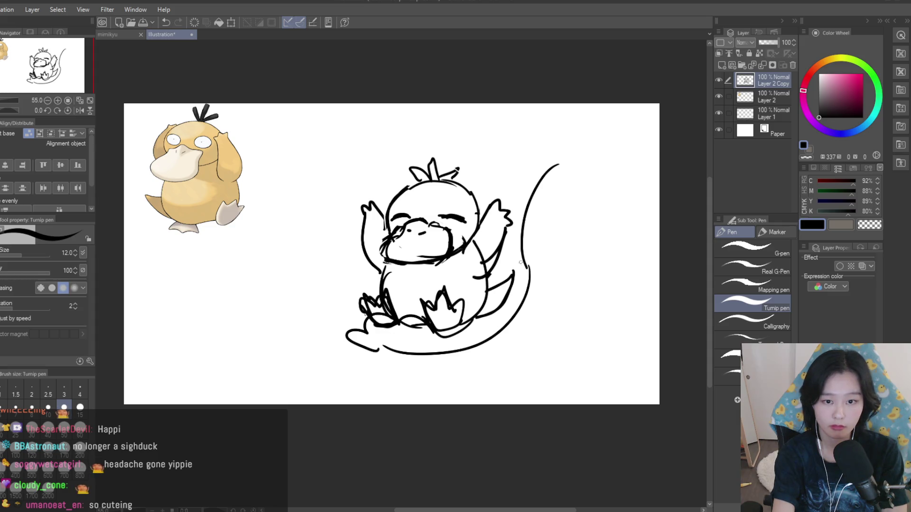
key("ctrl+z")
mouse_move(558, 164)
left_mouse_down()
mouse_move(481, 142)
mouse_move(442, 176)
left_mouse_up()
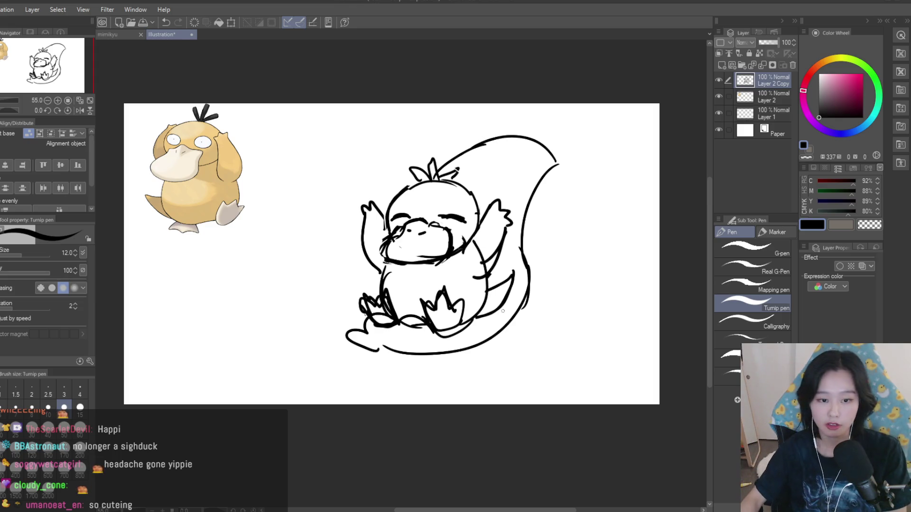
- Sketch trial cloud puffs to the left of the duck's feet
scroll(366, 286, "up", 2)
mouse_move(380, 252)
left_mouse_down()
mouse_move(332, 252)
mouse_move(304, 306)
left_mouse_up()
left_click_drag(332, 262, 320, 327)
left_click_drag(304, 305, 296, 346)
scroll(340, 295, "down", 4)
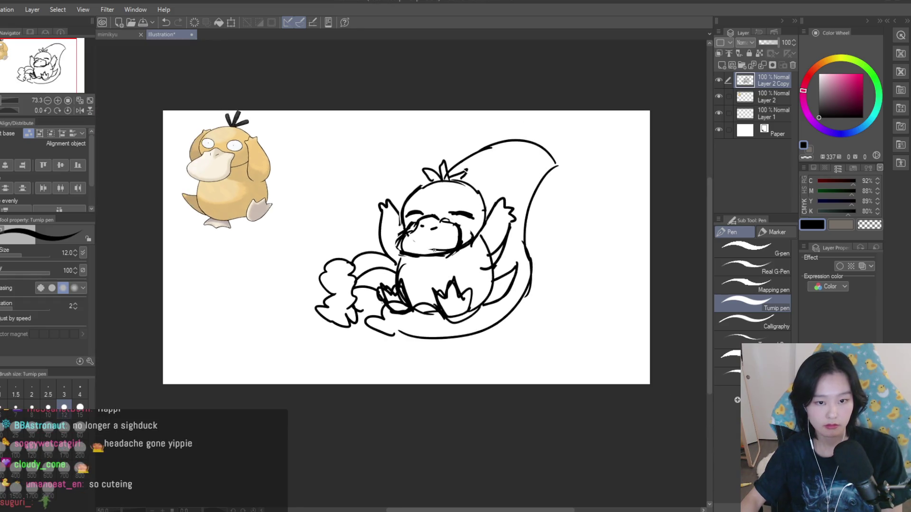
scroll(355, 223, "up", 4)
scroll(355, 223, "up", 2)
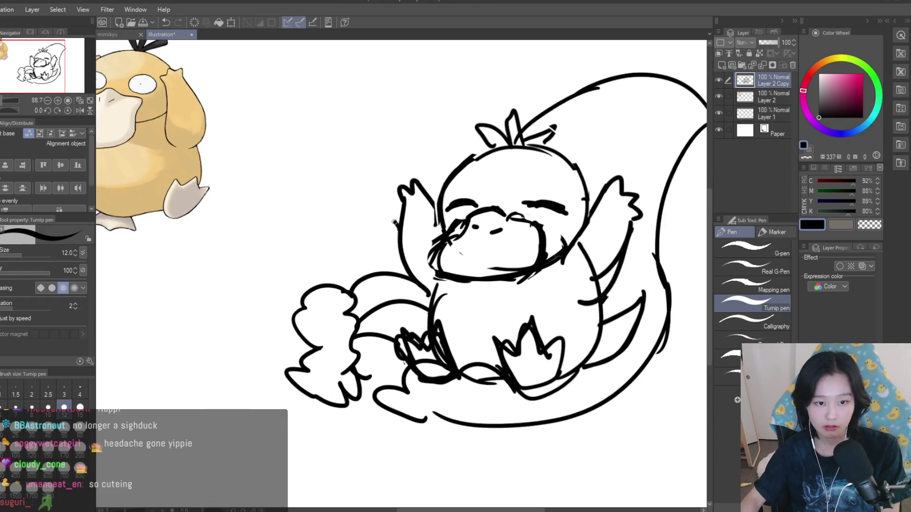
scroll(355, 273, "down", 2)
scroll(355, 273, "up", 2)
scroll(356, 273, "down", 3)
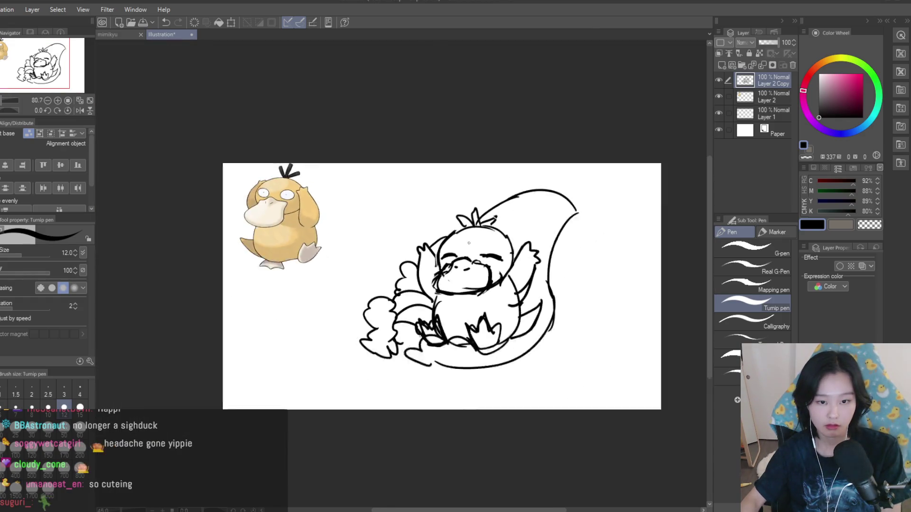
scroll(506, 302, "up", 1)
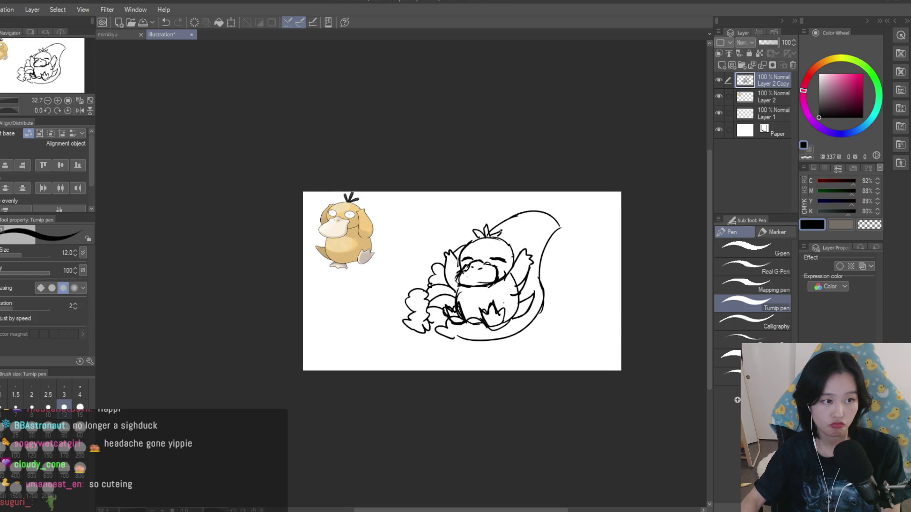
scroll(478, 292, "up", 2)
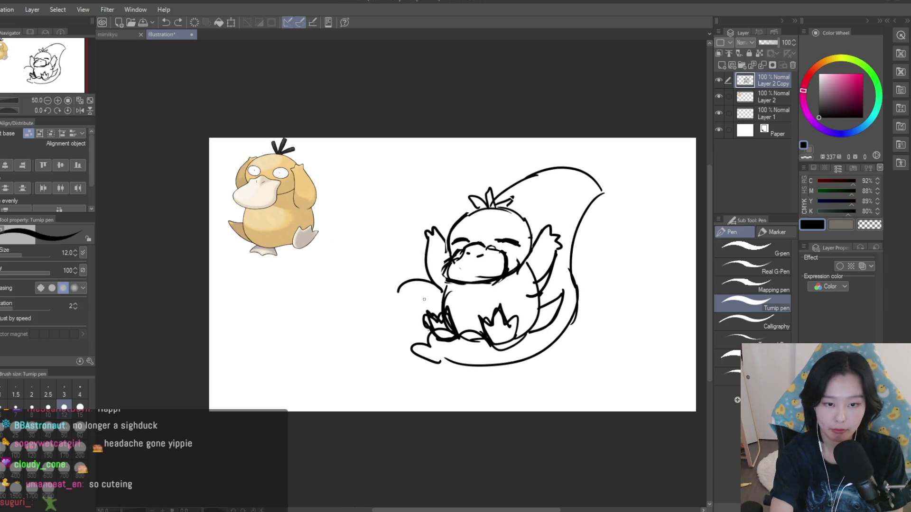
scroll(432, 361, "up", 2)
- Erase stray lines near the lower belly and feet and overlapping lines on the wave's right
key("e")
scroll(451, 339, "up", 2)
mouse_move(451, 340)
left_mouse_down()
mouse_move(498, 320)
mouse_move(427, 313)
left_mouse_up()
scroll(426, 313, "down", 3)
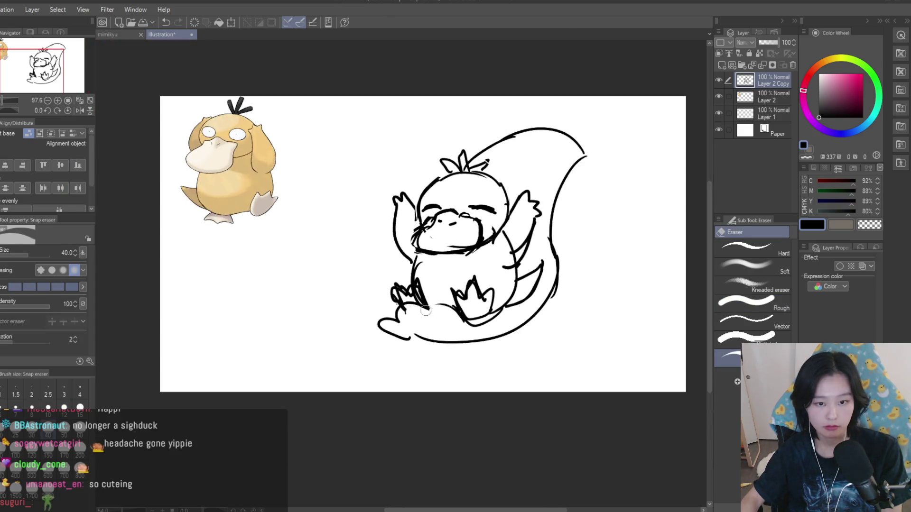
scroll(290, 222, "up", 1)
key("p")
scroll(524, 278, "up", 2)
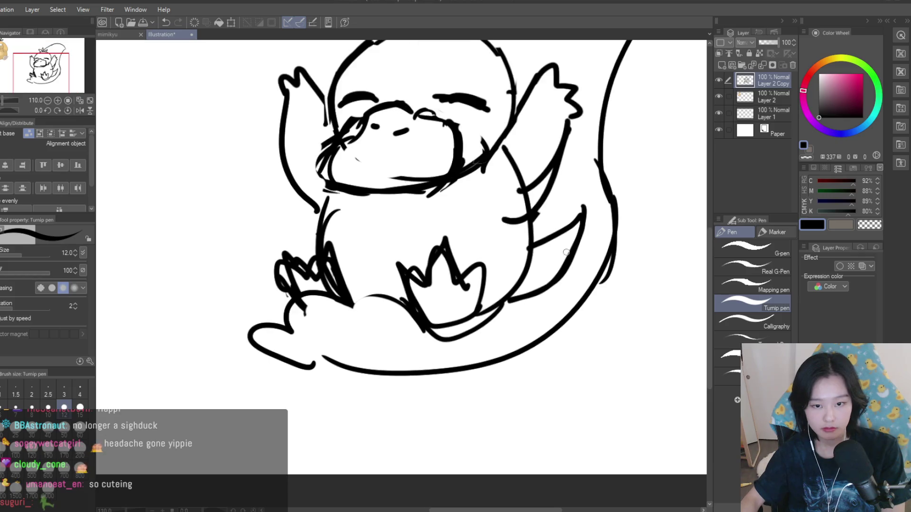
key("e")
left_click_drag(581, 211, 577, 245)
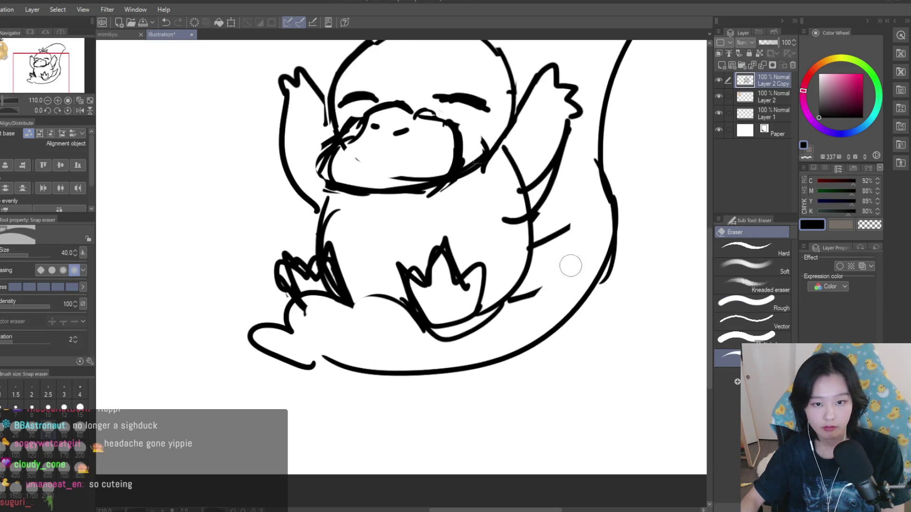
- Draw a line inside the wave curl
key("p")
left_click_drag(562, 190, 491, 324)
scroll(493, 322, "down", 5)
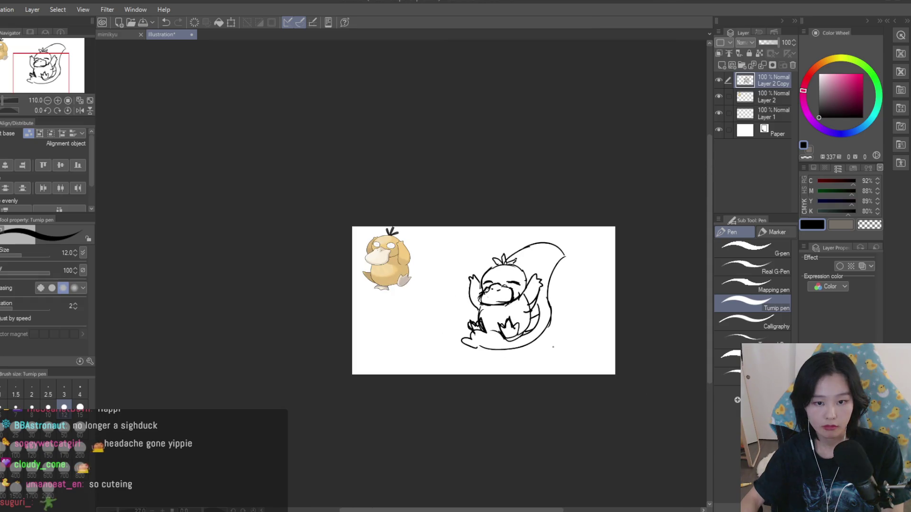
scroll(541, 333, "up", 3)
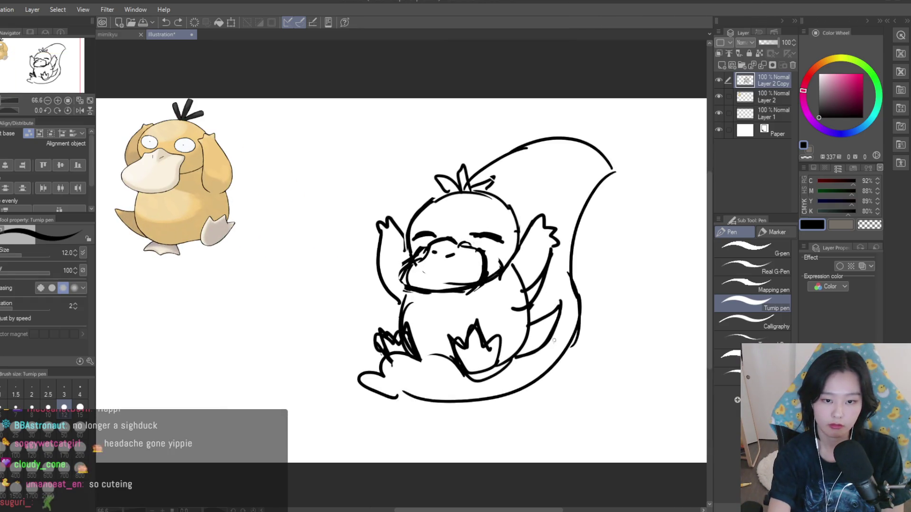
- Redraw the arc of the left cloud and add a short stroke beside the body
left_click_drag(400, 324, 345, 299)
key("ctrl+z")
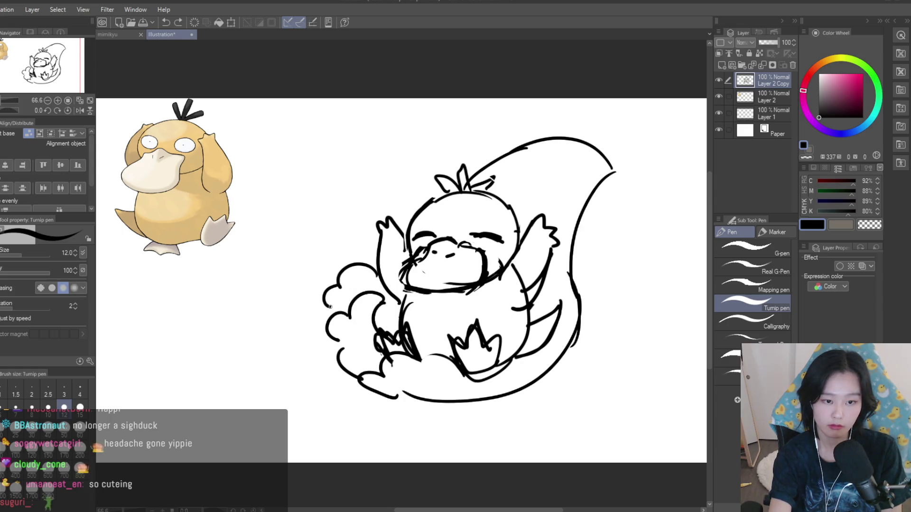
key("ctrl+z")
left_click_drag(310, 313, 326, 343)
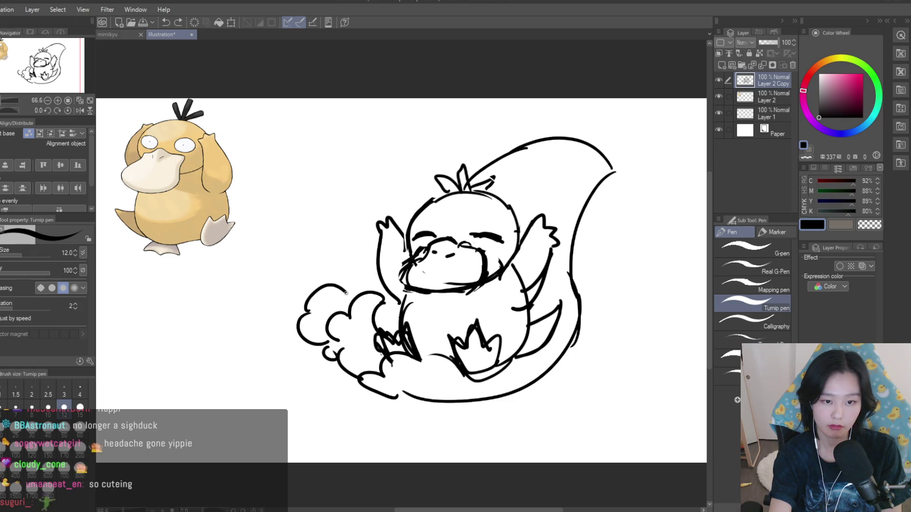
left_click_drag(391, 303, 396, 316)
- Trace and strengthen the wave's upper edge from the top right toward the head
scroll(474, 237, "up", 3)
left_click_drag(532, 168, 598, 217)
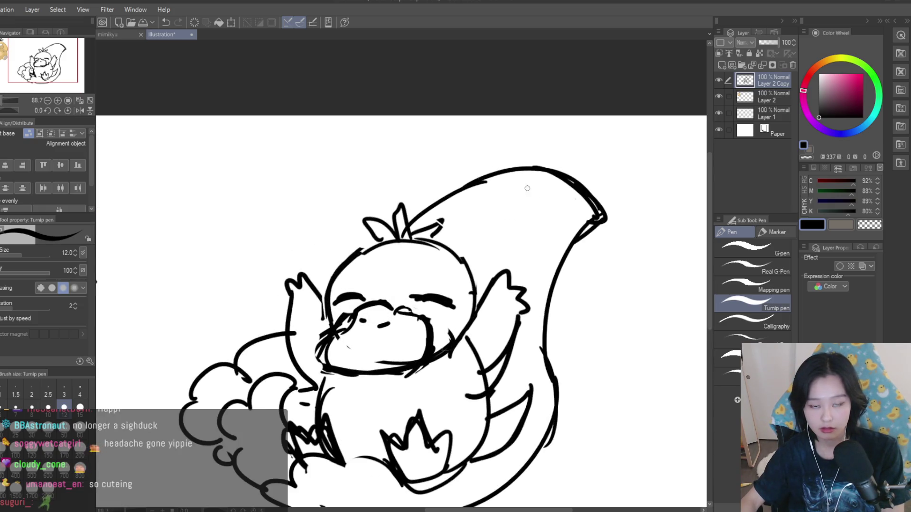
left_click_drag(529, 175, 412, 218)
scroll(529, 189, "down", 5)
scroll(468, 236, "up", 6)
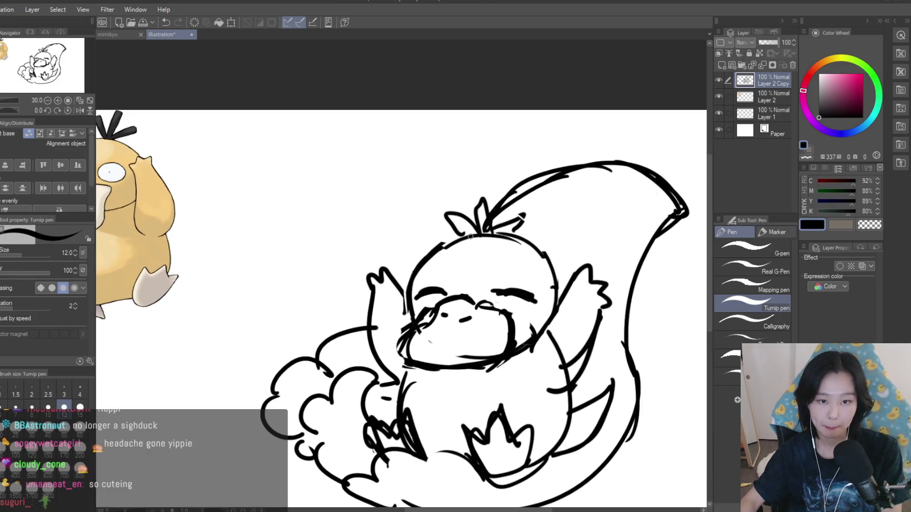
scroll(470, 245, "up", 3)
mouse_move(562, 157)
left_mouse_down()
mouse_move(507, 182)
mouse_move(474, 223)
mouse_move(493, 199)
left_mouse_up()
- Erase the old head tuft lines and draw a line joining the wave top to the head
key("e")
scroll(425, 261, "down", 3)
mouse_move(433, 220)
left_mouse_down()
mouse_move(449, 236)
mouse_move(530, 236)
left_mouse_up()
key("p")
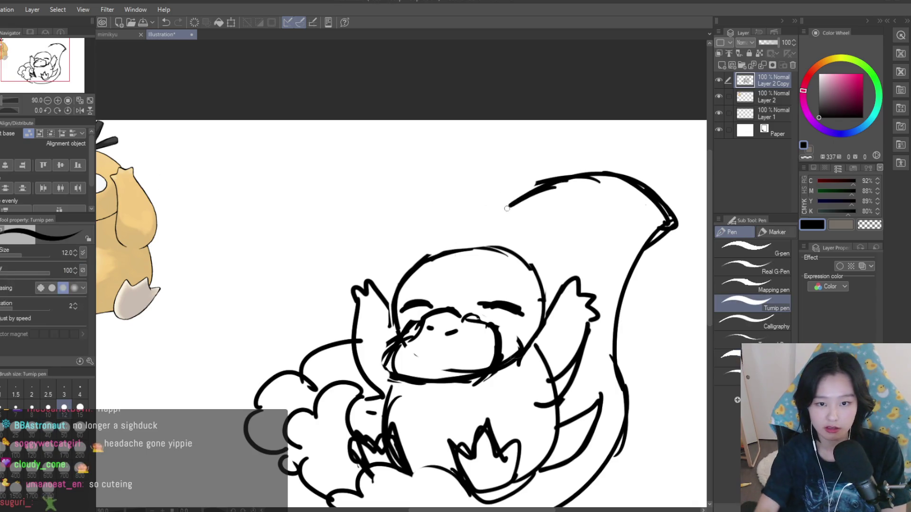
left_click_drag(562, 186, 465, 248)
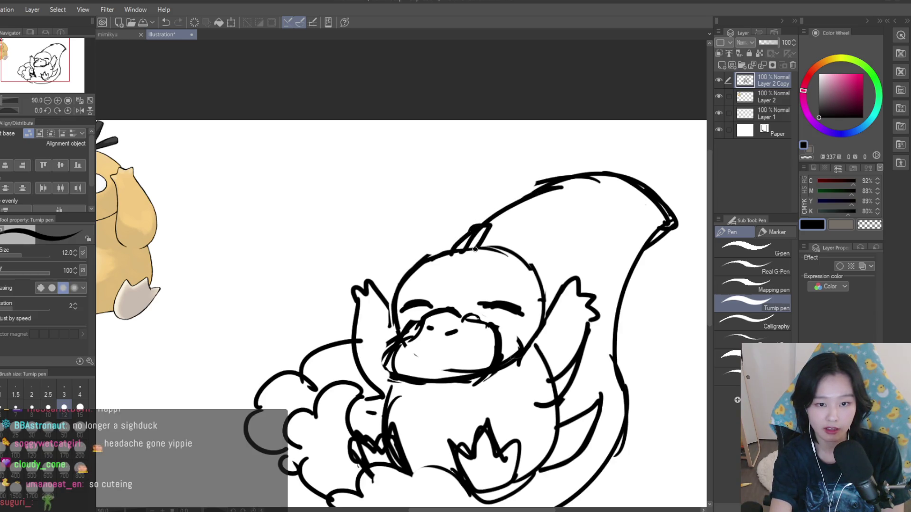
key("ctrl+z")
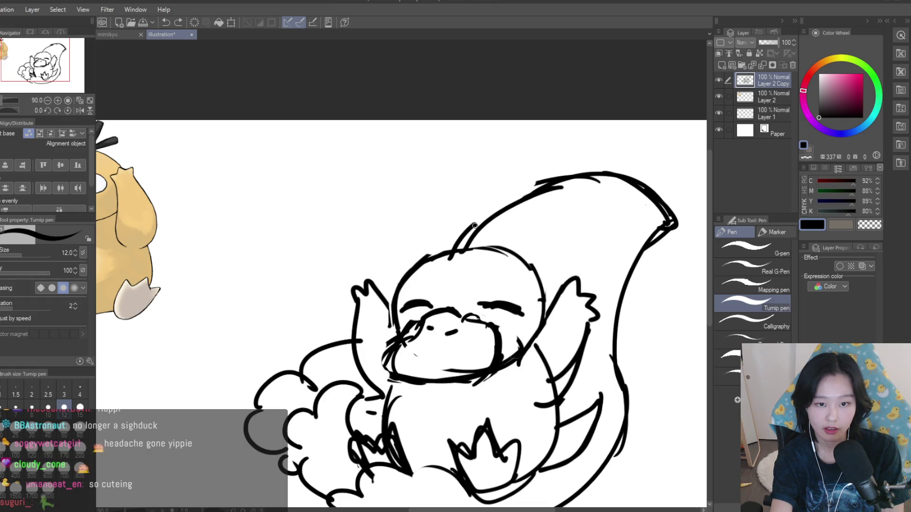
key("ctrl+z")
key("ctrl+z")
left_click_drag(476, 252, 507, 236)
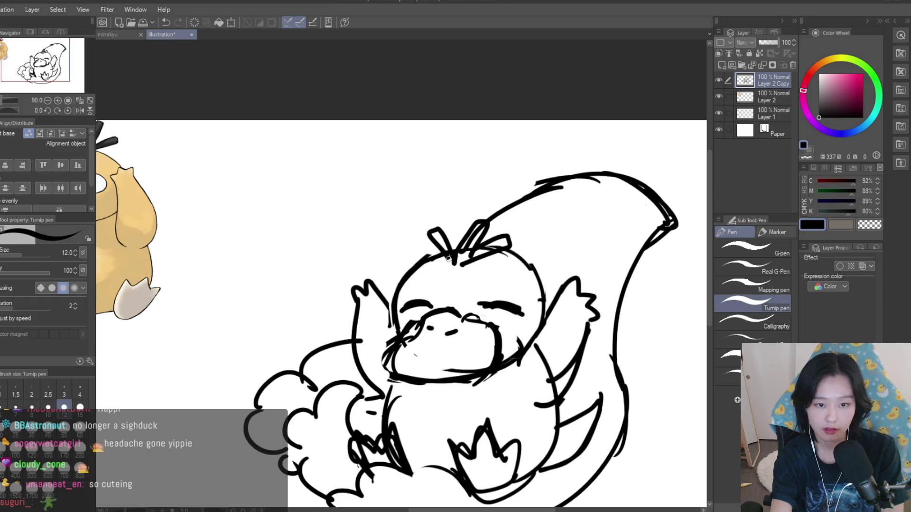
- Draw hair sprouts on the head top, replacing thick strokes with a thinner sprout
scroll(444, 251, "down", 4)
scroll(444, 252, "up", 6)
mouse_move(426, 223)
left_mouse_down()
mouse_move(448, 259)
mouse_move(483, 255)
left_mouse_up()
scroll(482, 237, "down", 5)
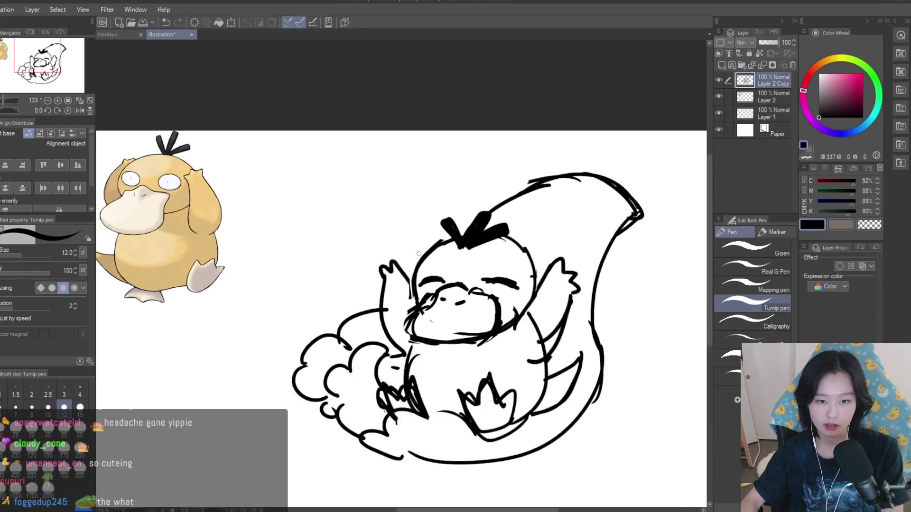
scroll(514, 129, "up", 3)
key("ctrl+z")
key("ctrl+z")
key("ctrl+z")
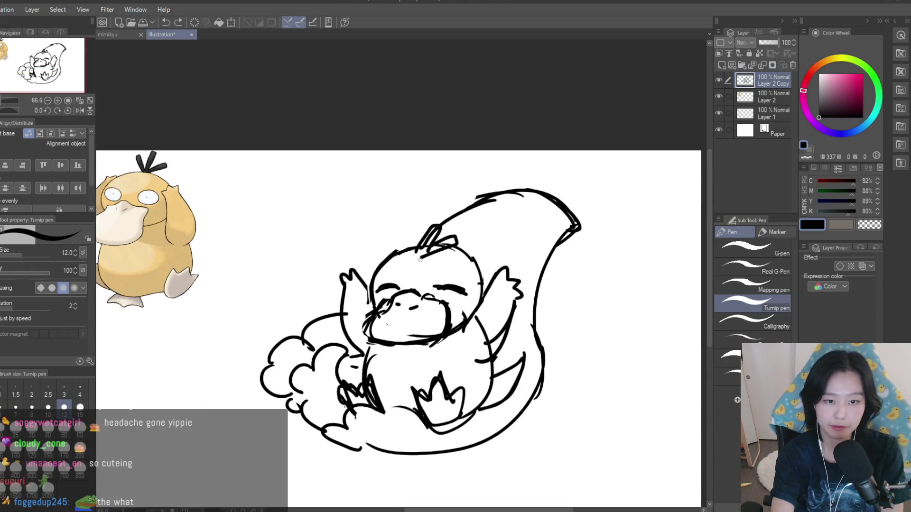
key("ctrl+z")
left_click_drag(445, 225, 430, 241)
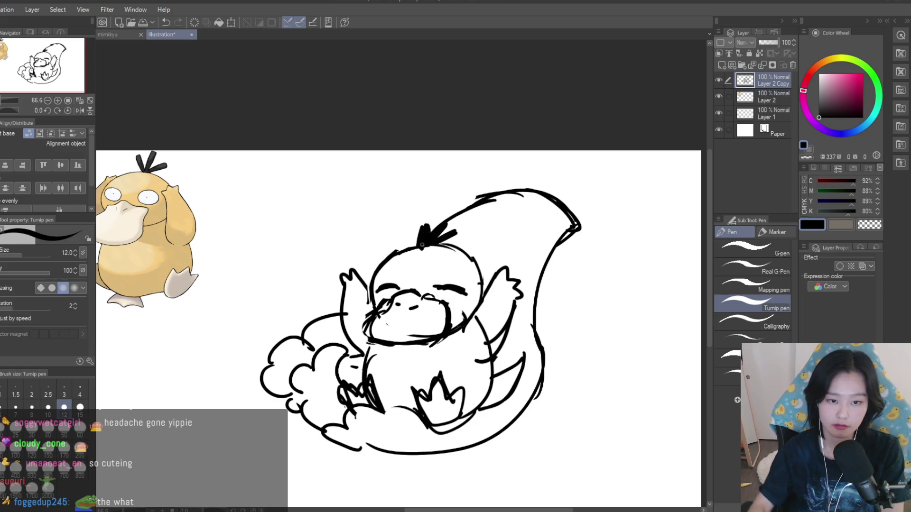
- Mirror the canvas to check the drawing, then flip it back
scroll(419, 244, "down", 2)
key("h")
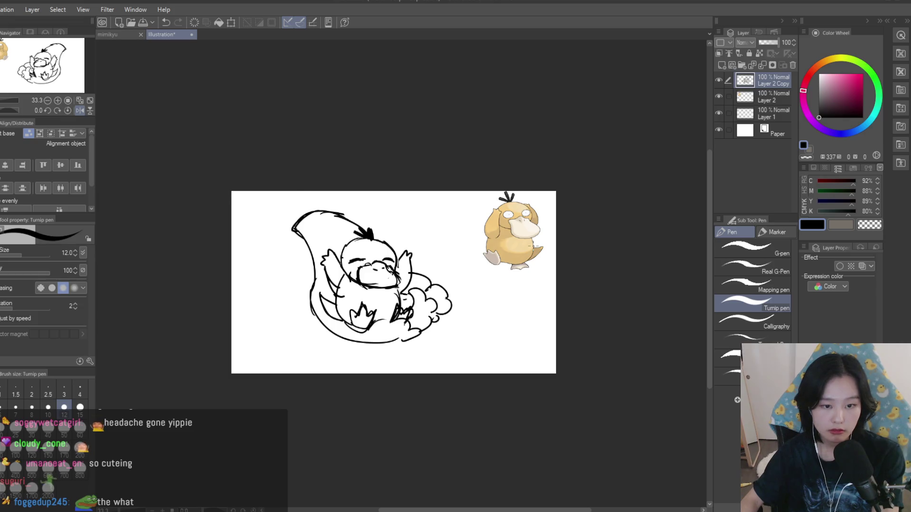
key("h")
scroll(426, 190, "up", 2)
scroll(458, 180, "up", 1)
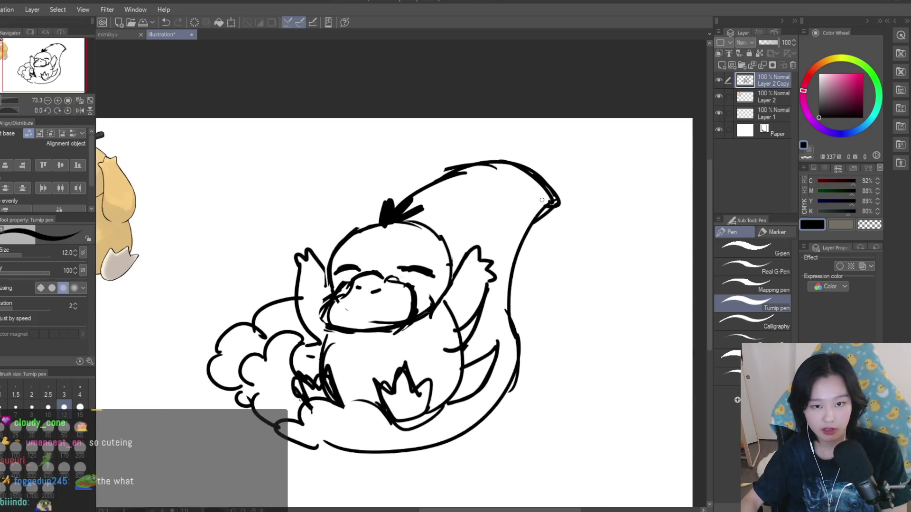
- Draw smooth curved inner lines across the wave's upper crest, undoing rough attempts
key("ctrl+z")
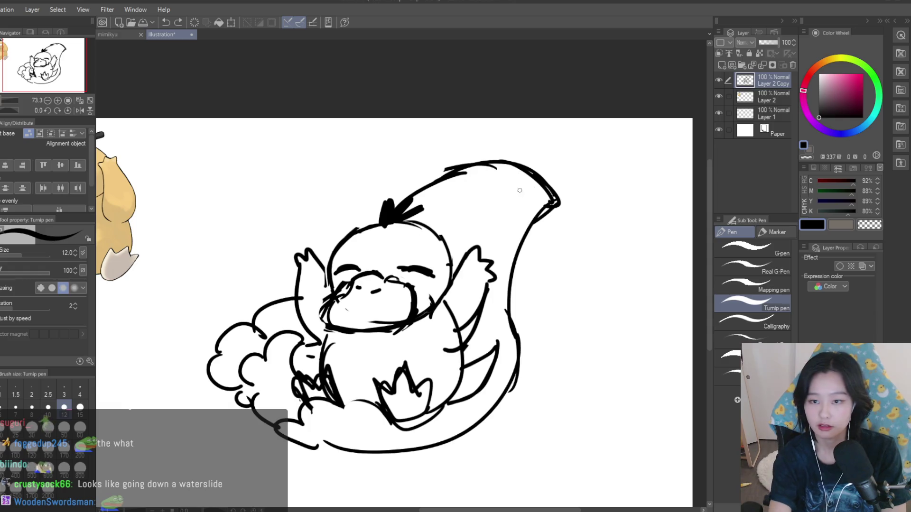
left_click_drag(519, 167, 424, 218)
left_click_drag(500, 169, 442, 239)
key("ctrl+z")
left_click_drag(530, 182, 478, 246)
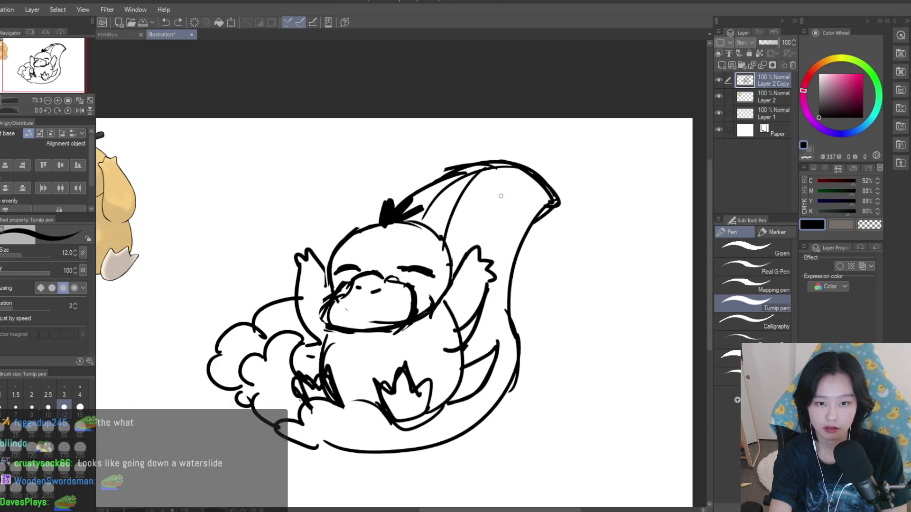
key("ctrl+z")
left_click_drag(515, 167, 443, 244)
key("ctrl+z")
mouse_move(507, 165)
left_mouse_down()
mouse_move(432, 222)
mouse_move(418, 219)
left_mouse_up()
key("ctrl+z")
left_click_drag(480, 180, 450, 255)
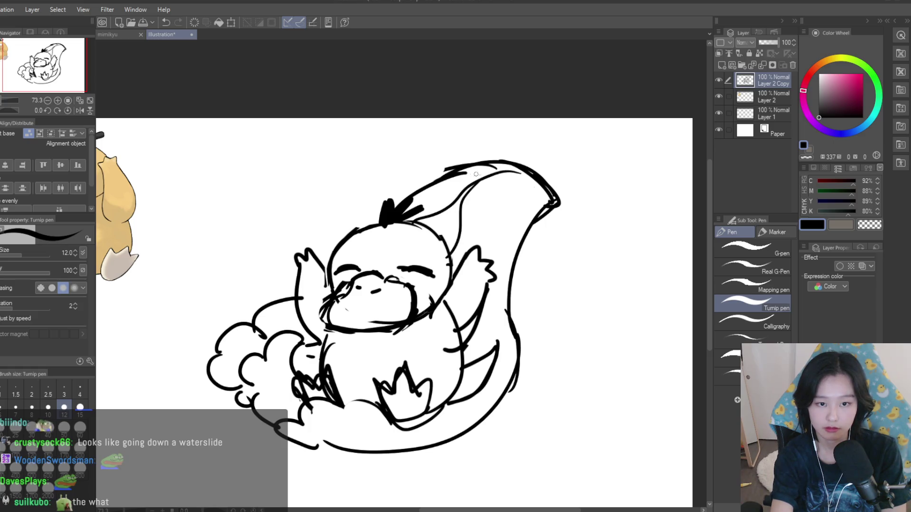
key("ctrl+z")
- Add inner strokes down the wave's right side and along its bottom, undoing and restoring strokes
left_click_drag(525, 172, 480, 256)
mouse_move(506, 197)
left_mouse_down()
mouse_move(497, 275)
mouse_move(517, 287)
mouse_move(481, 354)
left_mouse_up()
key("ctrl+z")
key("ctrl+z")
key("ctrl+z")
left_click_drag(485, 294, 488, 357)
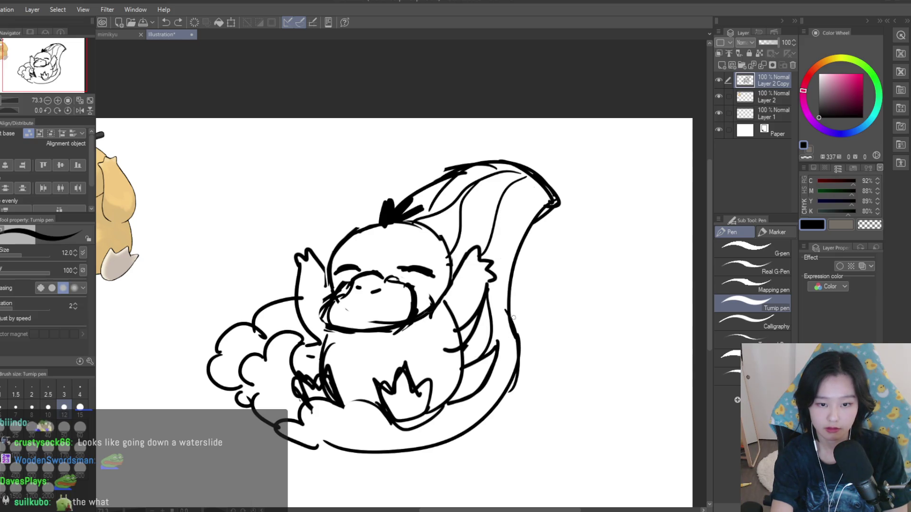
left_click_drag(505, 308, 486, 353)
key("ctrl+z")
mouse_move(483, 387)
left_mouse_down()
mouse_move(434, 439)
mouse_move(401, 448)
left_mouse_up()
key("ctrl+z")
left_click_drag(466, 408, 398, 448)
key("ctrl+z")
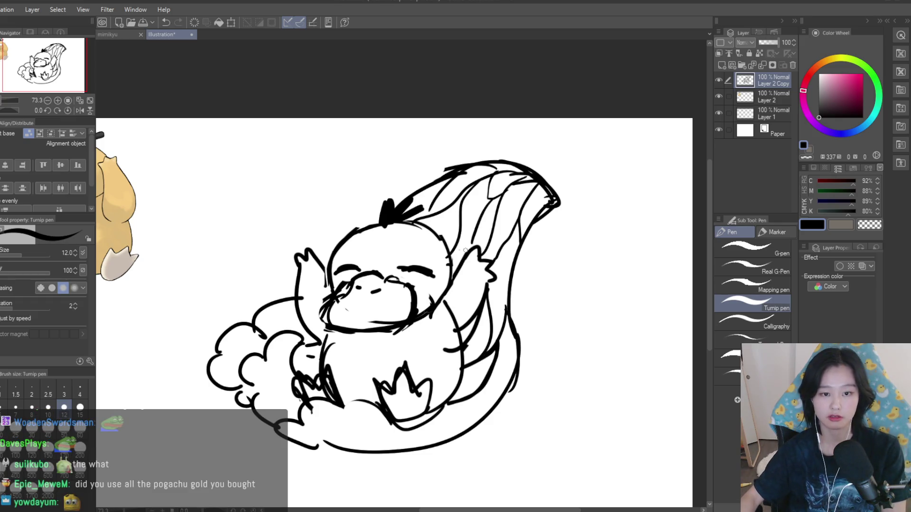
key("ctrl+z")
key("ctrl+z")
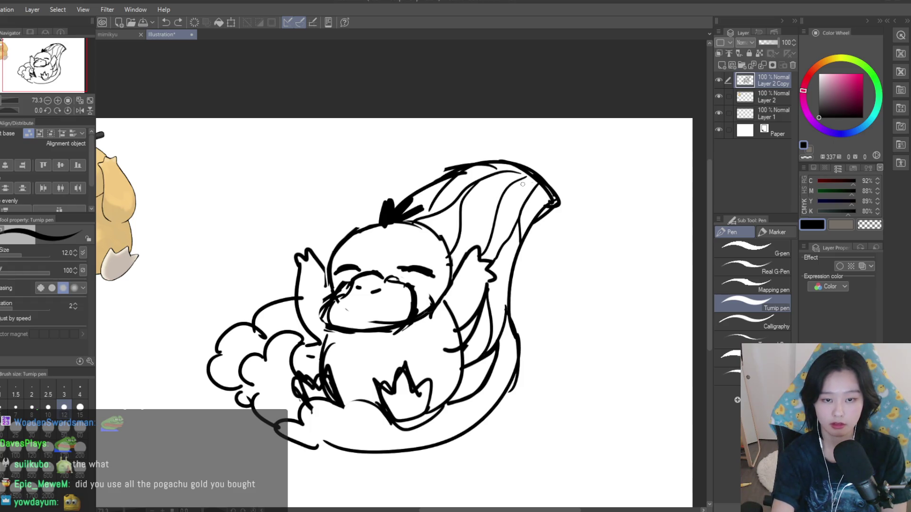
key("ctrl+y")
key("ctrl+y")
scroll(563, 223, "down", 4)
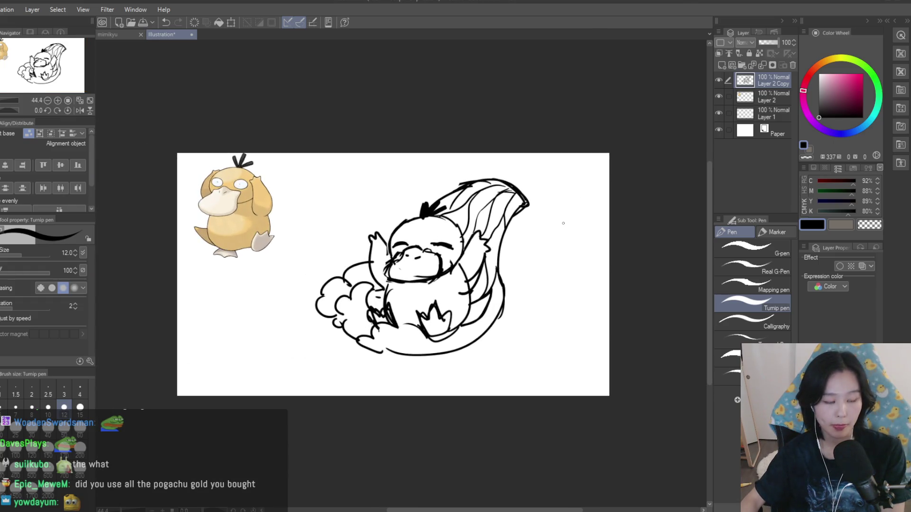
- Zoom the canvas out and back in to frame the wave tip
scroll(563, 222, "down", 5)
scroll(564, 224, "up", 4)
scroll(566, 226, "up", 1)
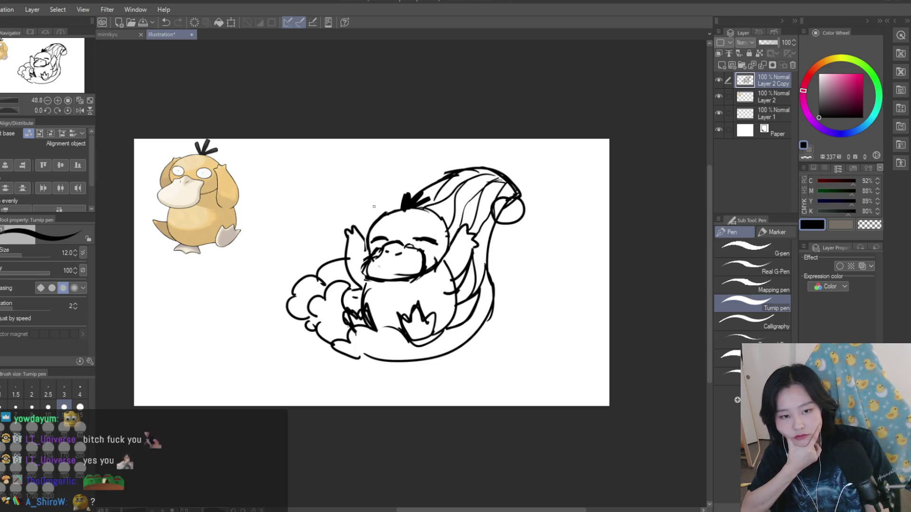
- Draw bubbles beside the head, at the wave's top and bottom, and near the cloud and arm, then undo misplaced ones
left_click_drag(385, 208, 366, 228)
left_click_drag(456, 167, 453, 166)
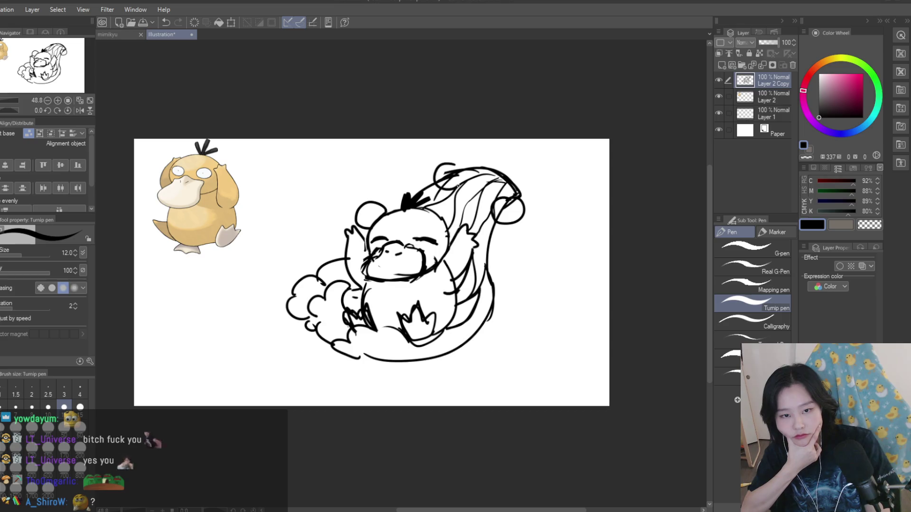
mouse_move(456, 342)
left_mouse_down()
mouse_move(441, 359)
mouse_move(457, 345)
left_mouse_up()
left_click_drag(332, 336, 335, 338)
mouse_move(466, 228)
left_mouse_down()
mouse_move(475, 246)
mouse_move(459, 267)
left_mouse_up()
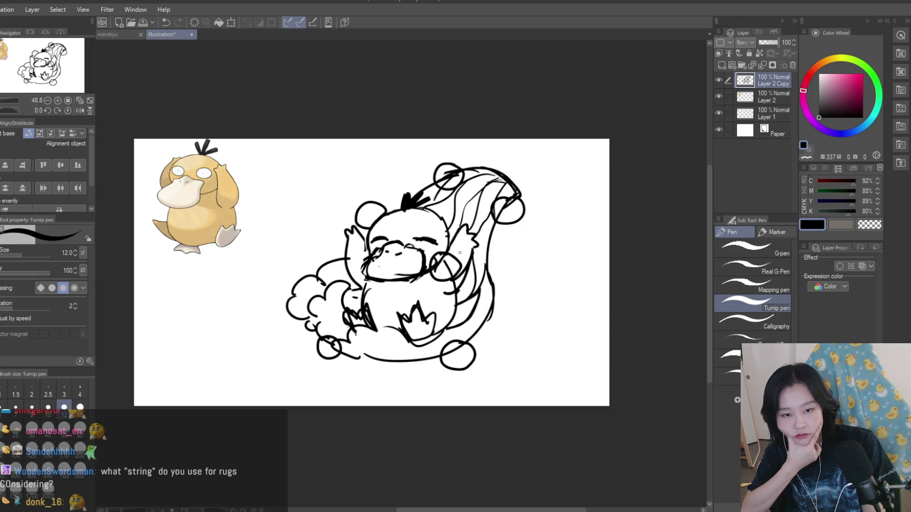
key("ctrl+z")
key("ctrl+z")
key("ctrl+z")
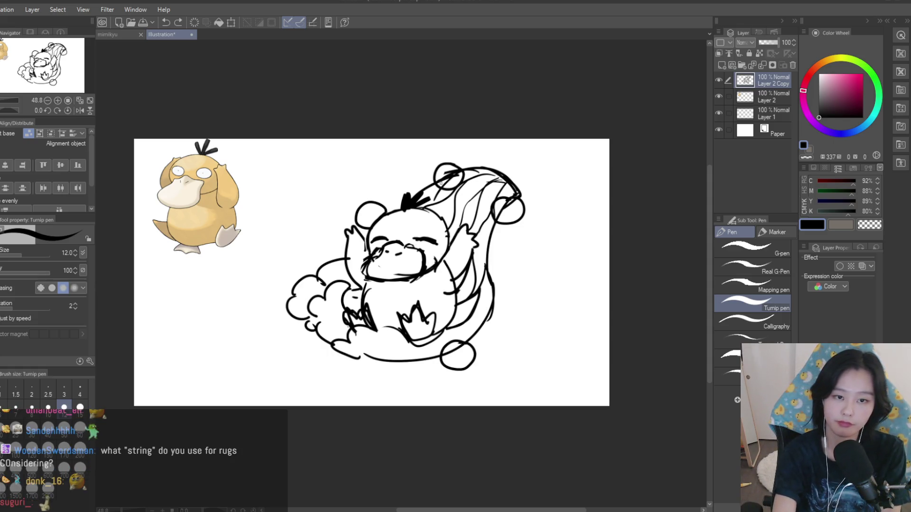
key("ctrl+z")
key("ctrl+z")
- Try circles at the wave tip and lower right and short strokes under the feet, undoing each
key("ctrl+z")
mouse_move(508, 204)
left_mouse_down()
mouse_move(495, 201)
mouse_move(511, 189)
mouse_move(499, 188)
mouse_move(509, 188)
mouse_move(496, 204)
mouse_move(503, 199)
left_mouse_up()
key("ctrl+z")
key("ctrl+z")
key("ctrl+z")
key("ctrl+z")
key("ctrl+z")
key("ctrl+z")
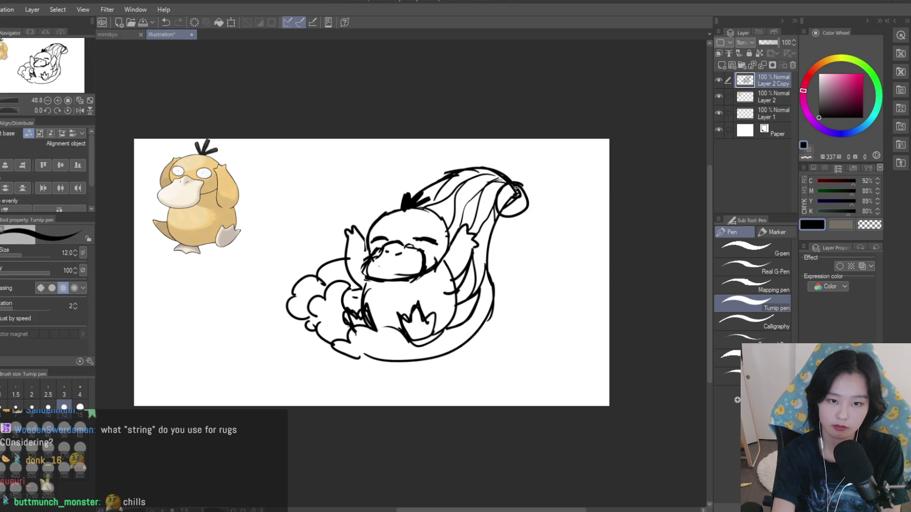
left_click_drag(476, 332, 475, 340)
key("ctrl+z")
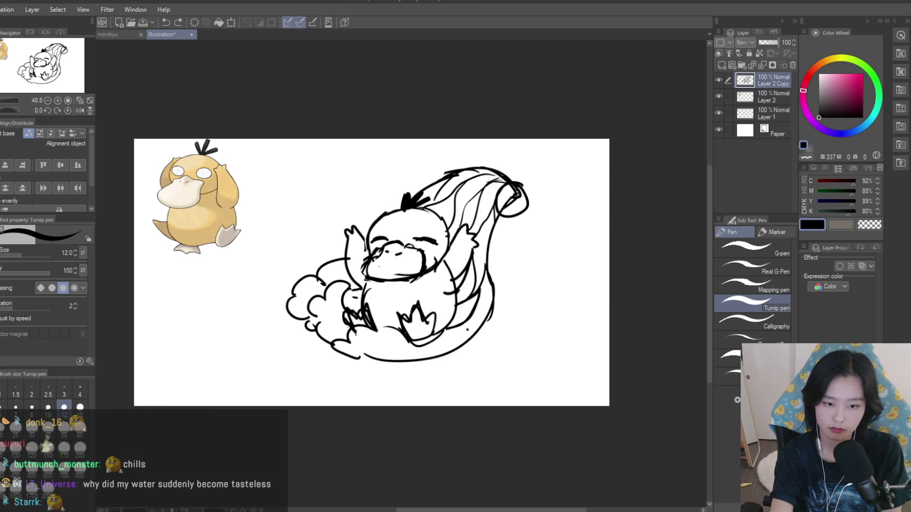
left_click_drag(379, 341, 362, 370)
key("ctrl+z")
left_click_drag(394, 341, 367, 368)
key("ctrl+z")
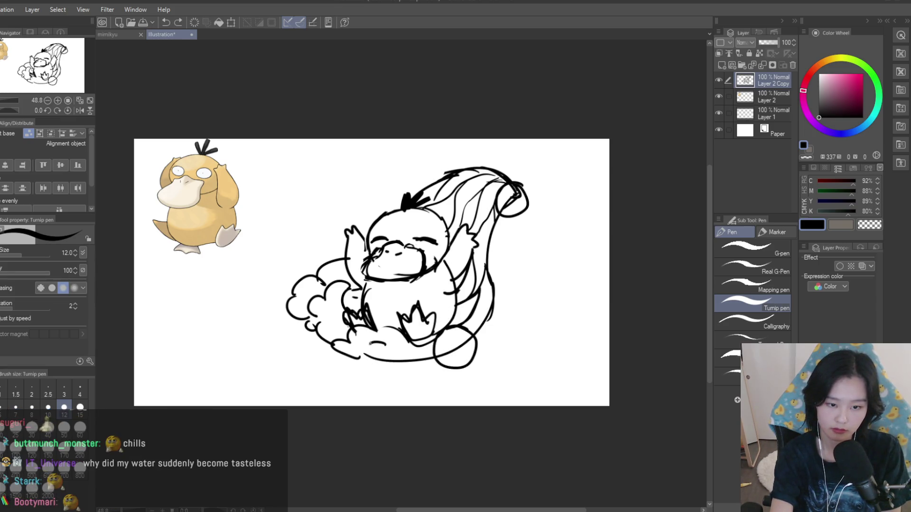
left_click_drag(432, 248, 452, 269)
key("ctrl+z")
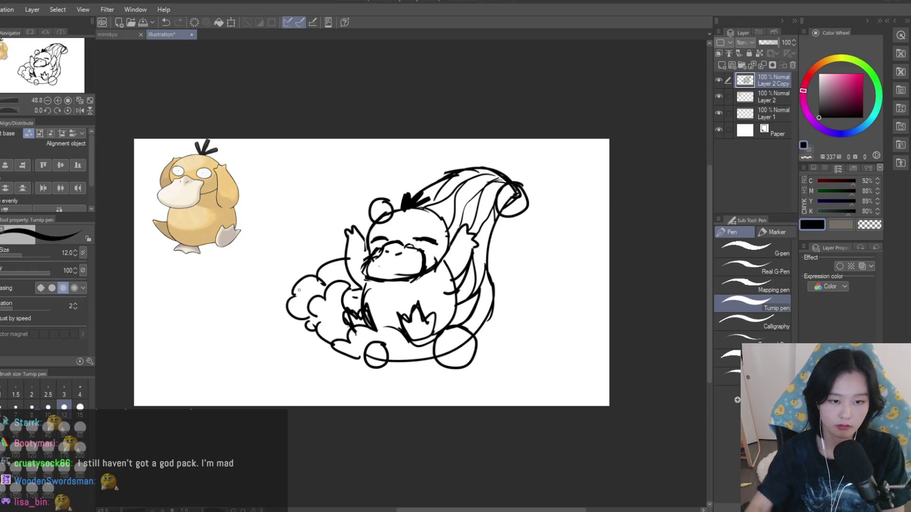
- Replace the circle beside the head with a small bubble further left
key("ctrl+z")
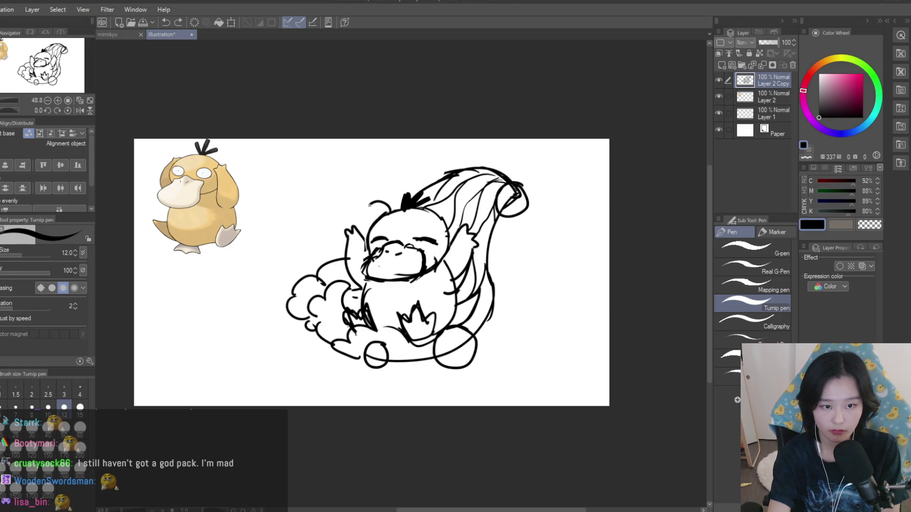
mouse_move(323, 257)
left_mouse_down()
mouse_move(332, 280)
mouse_move(324, 252)
left_mouse_up()
key("ctrl+z")
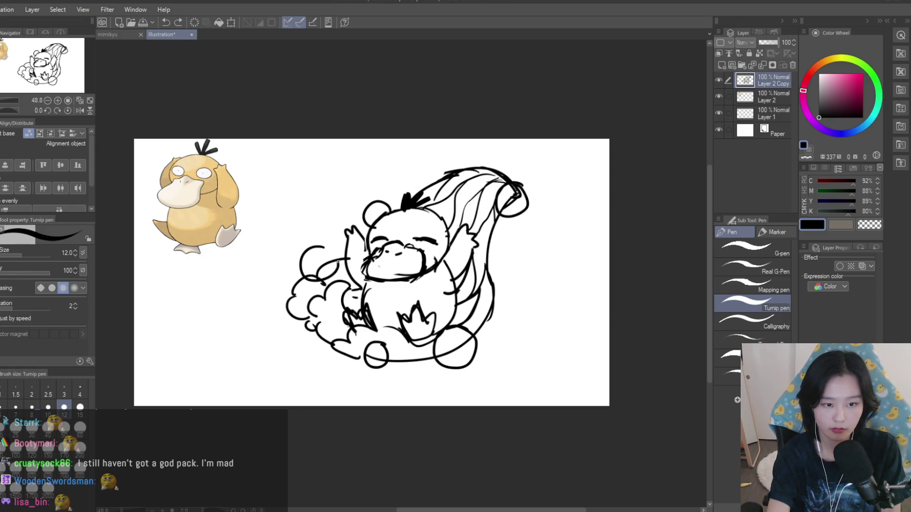
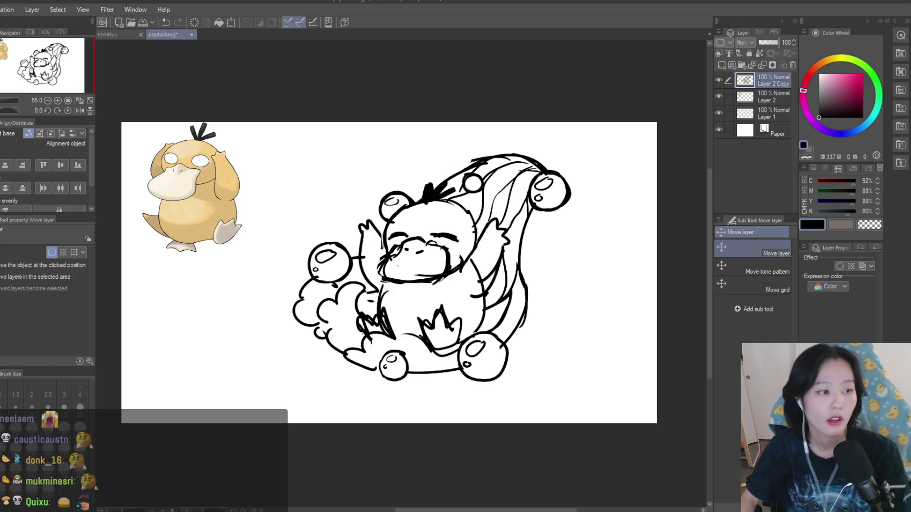
- Fade the Layer 2 Copy sketch to 21% opacity so it reads as pale grey
key("p")
left_click(762, 43)
scroll(433, 185, "up", 5)
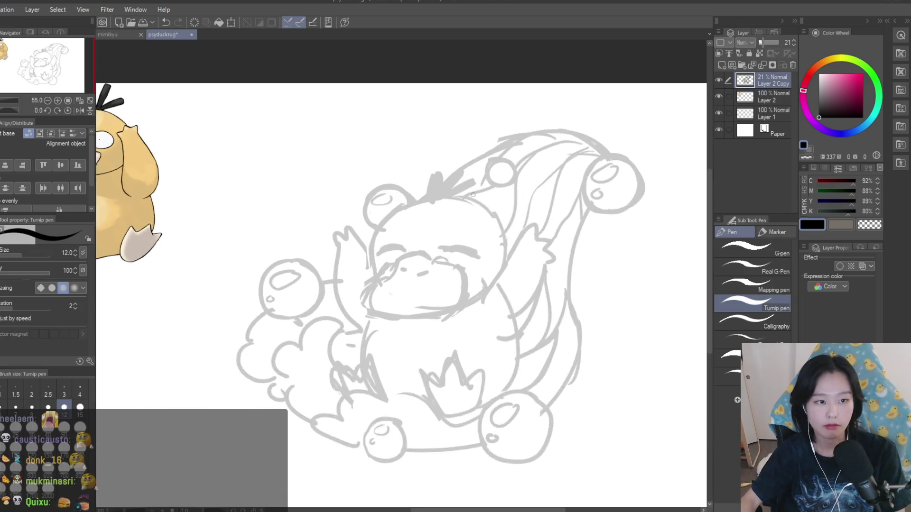
left_click_drag(432, 190, 522, 257)
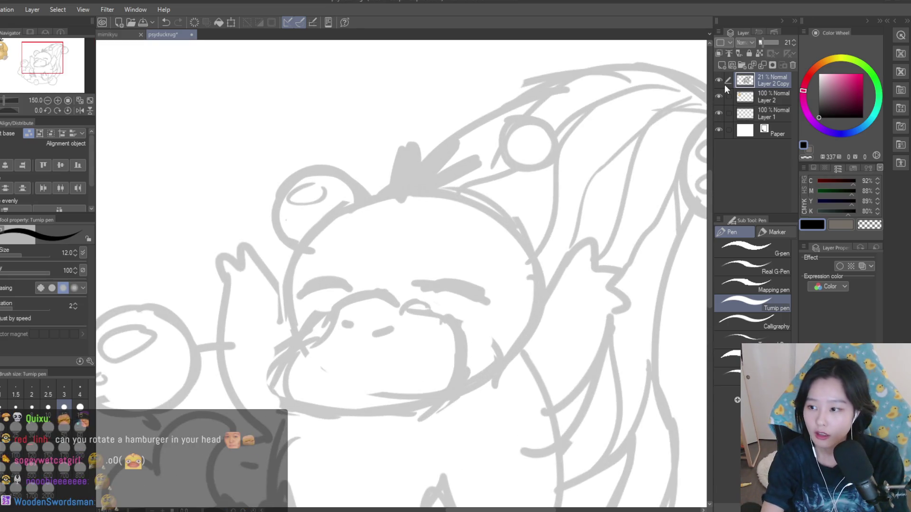
key("ctrl+z")
- On new Layer 3, ink the head's outer arc and its left side with the Turnip pen
left_click(722, 67)
key("bracketleft")
key("bracketleft")
scroll(401, 275, "down", 2)
left_click_drag(453, 191, 498, 323)
key("ctrl+z")
mouse_move(467, 193)
left_mouse_down()
mouse_move(503, 328)
mouse_move(533, 234)
mouse_move(490, 332)
left_mouse_up()
key("ctrl+z")
key("bracketright")
key("ctrl+z")
mouse_move(467, 196)
left_mouse_down()
mouse_move(362, 278)
mouse_move(375, 254)
mouse_move(375, 296)
left_mouse_up()
key("ctrl+z")
key("ctrl+z")
left_click_drag(380, 238, 374, 287)
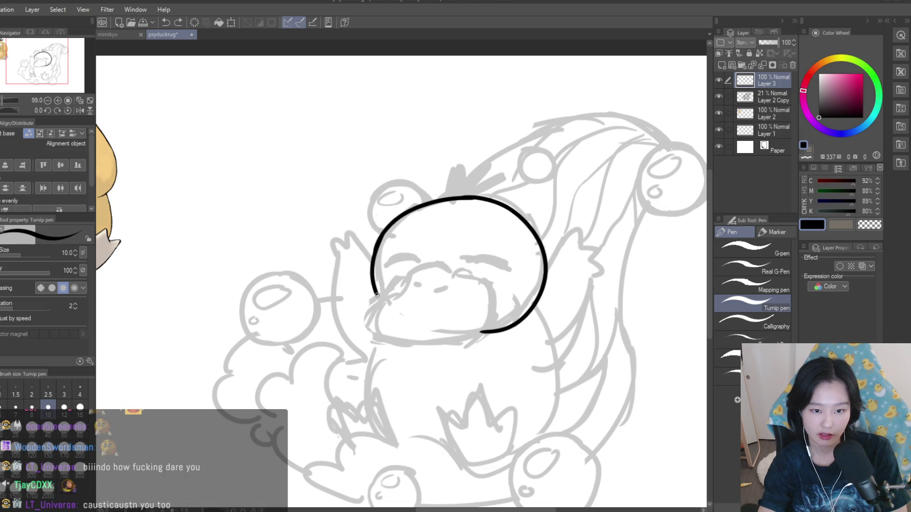
- Ink the duck beak's outline, from its top curve down to the jaw
key("j")
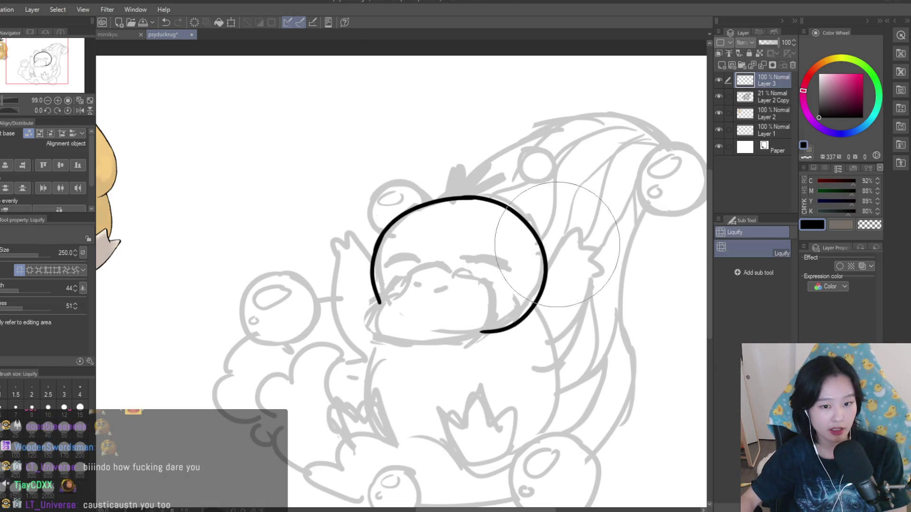
scroll(557, 247, "down", 2)
scroll(465, 227, "up", 1)
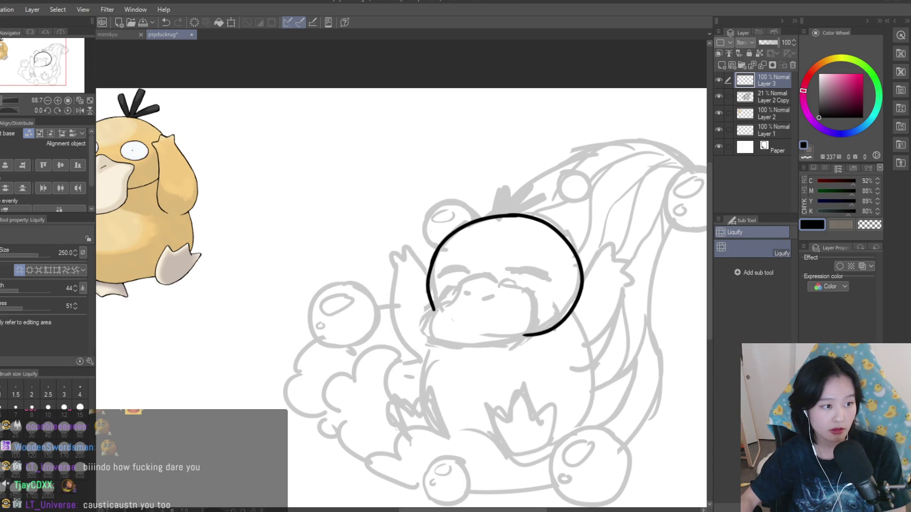
key("p")
scroll(427, 284, "down", 1)
scroll(442, 265, "up", 4)
mouse_move(504, 265)
left_mouse_down()
mouse_move(446, 263)
mouse_move(416, 281)
left_mouse_up()
scroll(441, 265, "down", 3)
scroll(445, 261, "up", 3)
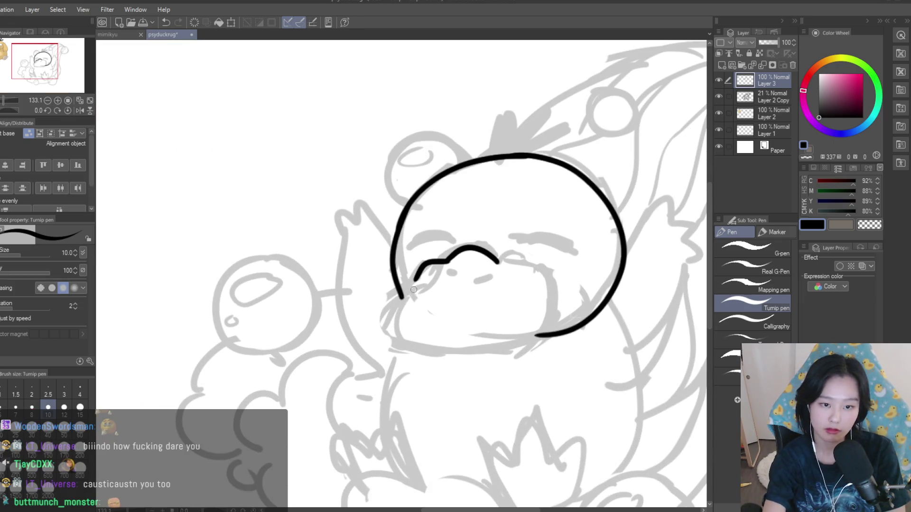
left_click_drag(389, 310, 448, 348)
left_click_drag(497, 262, 507, 264)
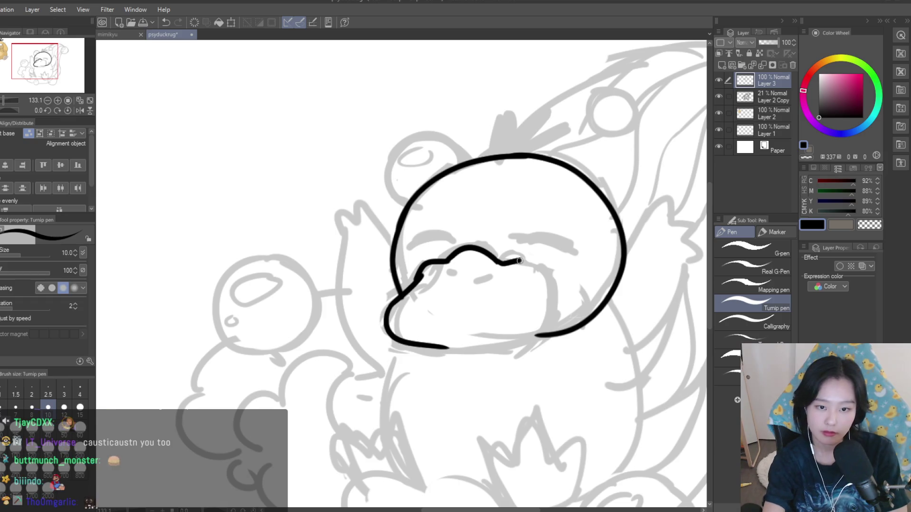
mouse_move(540, 300)
left_mouse_down()
mouse_move(526, 351)
mouse_move(425, 346)
left_mouse_up()
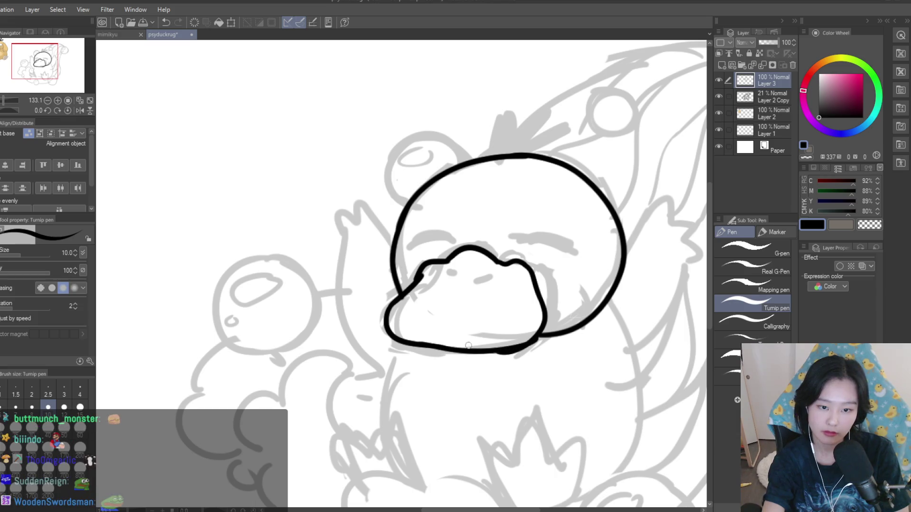
- Erase the lower beak outline and redraw the beak's bottom curve
key("ctrl+0")
scroll(415, 289, "up", 2)
scroll(415, 288, "up", 2)
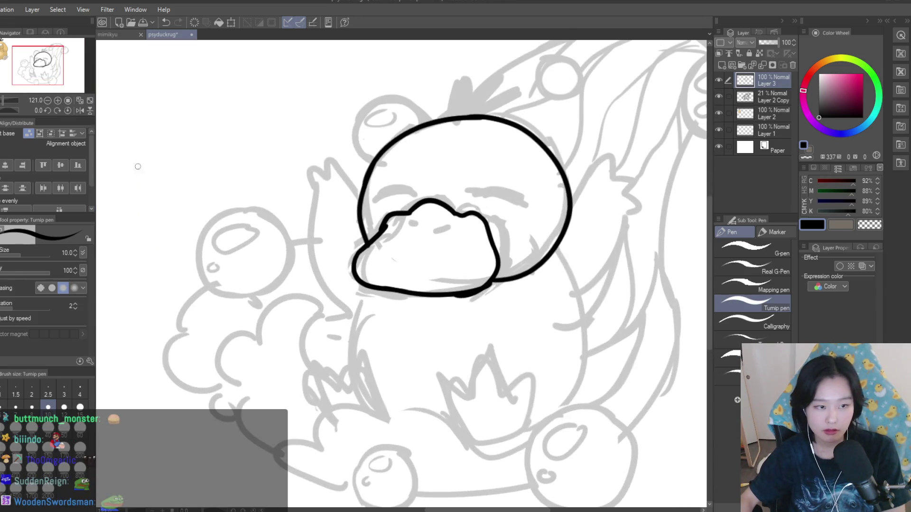
key("e")
scroll(436, 285, "up", 1)
mouse_move(436, 278)
left_mouse_down()
mouse_move(366, 284)
mouse_move(385, 300)
mouse_move(479, 285)
left_mouse_up()
key("p")
key("ctrl+z")
left_click_drag(346, 294, 481, 297)
key("ctrl+z")
left_click_drag(318, 265, 424, 301)
mouse_move(450, 297)
left_mouse_down()
mouse_move(510, 277)
mouse_move(408, 302)
left_mouse_up()
key("ctrl+z")
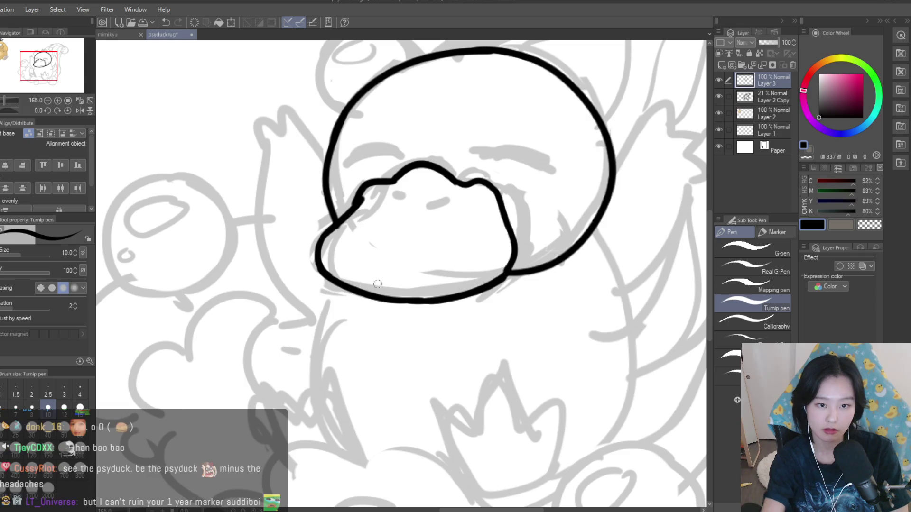
- Draw the two nostrils on the beak
scroll(449, 286, "down", 4)
scroll(420, 241, "up", 2)
scroll(421, 241, "up", 3)
mouse_move(389, 247)
left_mouse_down()
mouse_move(408, 267)
mouse_move(450, 251)
left_mouse_up()
scroll(427, 256, "down", 3)
scroll(427, 256, "up", 3)
- Ink the left and right closed-eye brows, thickening the right brow's left end
left_click_drag(347, 243, 405, 231)
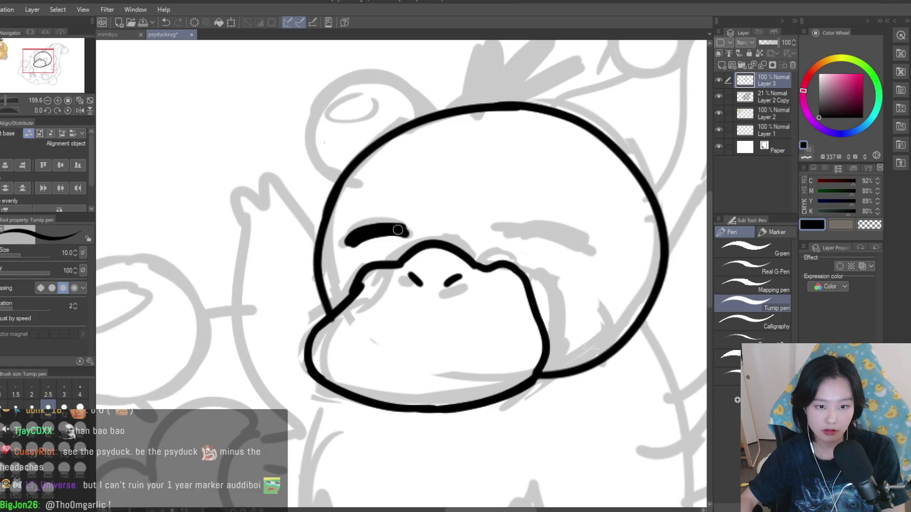
scroll(400, 231, "down", 3)
scroll(400, 231, "up", 3)
left_click_drag(510, 243, 449, 231)
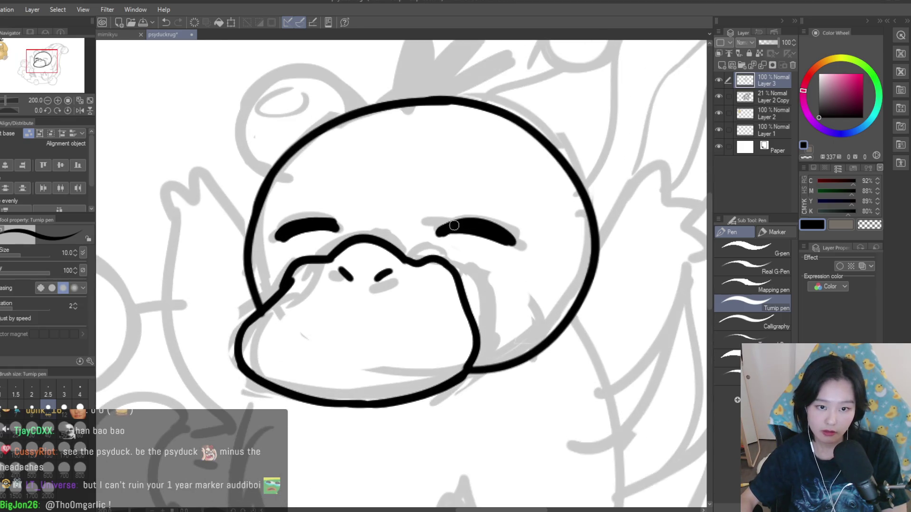
scroll(494, 227, "down", 1)
left_click_drag(436, 234, 462, 223)
scroll(497, 239, "down", 5)
scroll(333, 242, "up", 4)
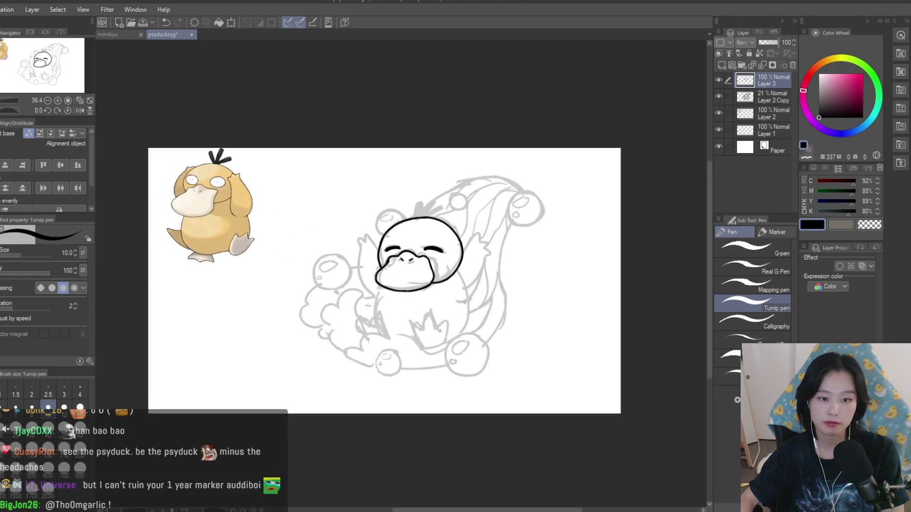
scroll(333, 242, "down", 4)
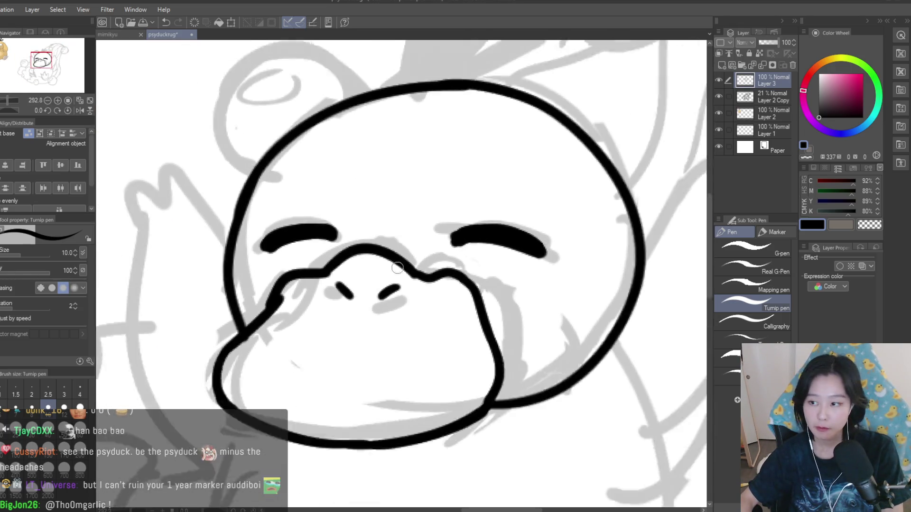
scroll(434, 221, "up", 10)
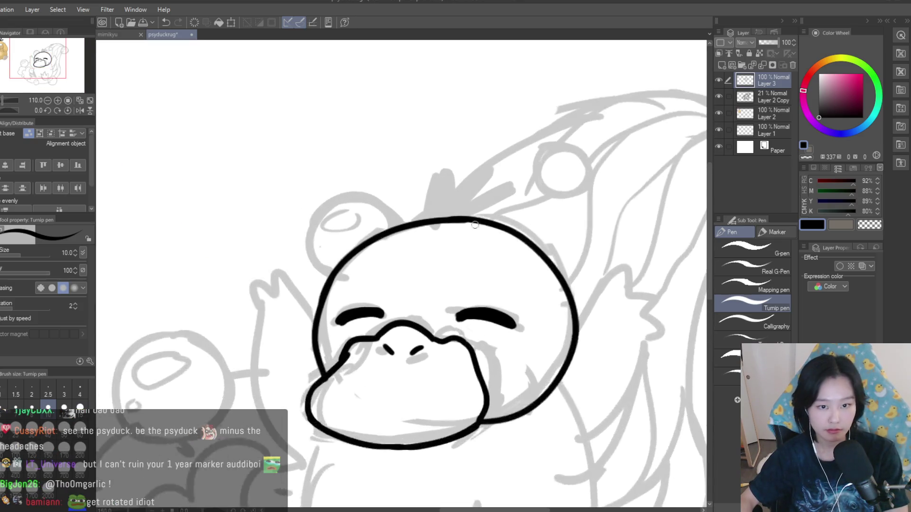
- Ink three hair strands above the head, filling the first strand solid black
mouse_move(420, 240)
left_mouse_down()
mouse_move(507, 163)
mouse_move(440, 237)
left_mouse_up()
left_click_drag(483, 176, 440, 221)
mouse_move(495, 211)
left_mouse_down()
mouse_move(470, 232)
mouse_move(524, 209)
mouse_move(519, 217)
left_mouse_up()
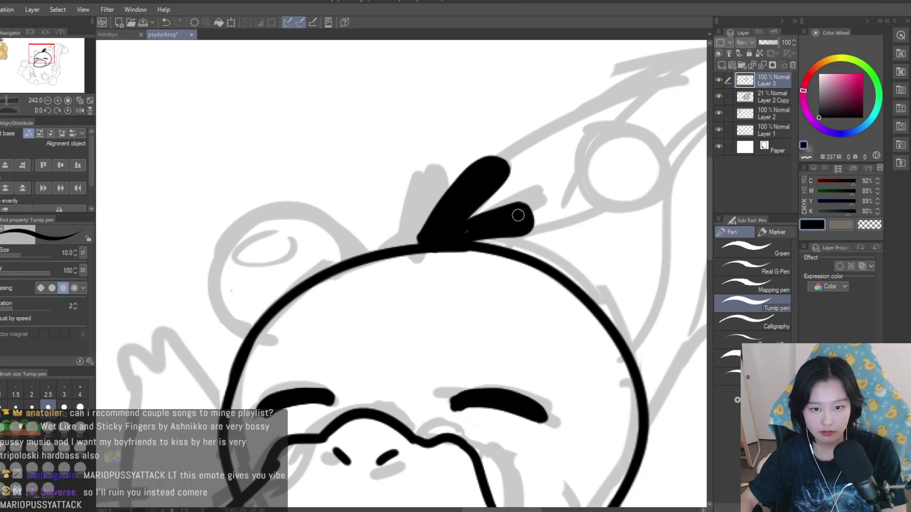
mouse_move(412, 198)
left_mouse_down()
mouse_move(417, 227)
mouse_move(401, 204)
mouse_move(404, 233)
left_mouse_up()
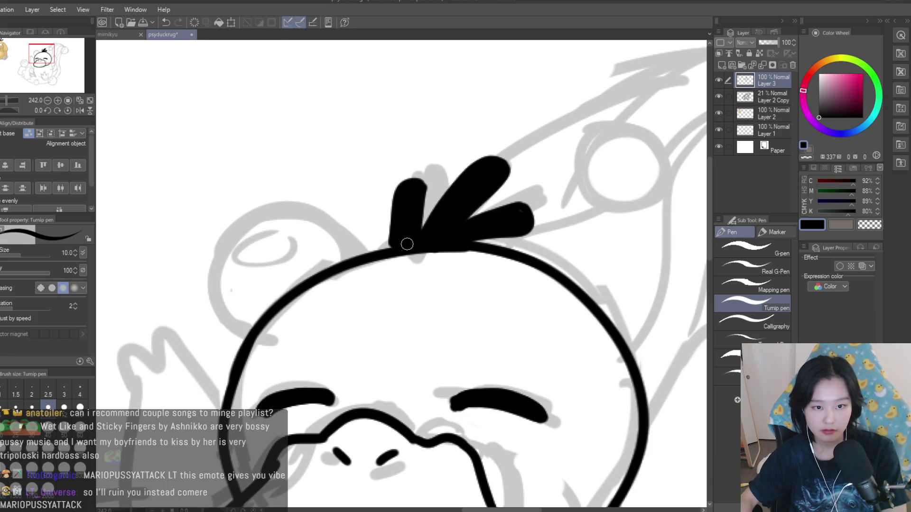
scroll(404, 234, "down", 3)
scroll(461, 236, "down", 3)
scroll(474, 204, "up", 2)
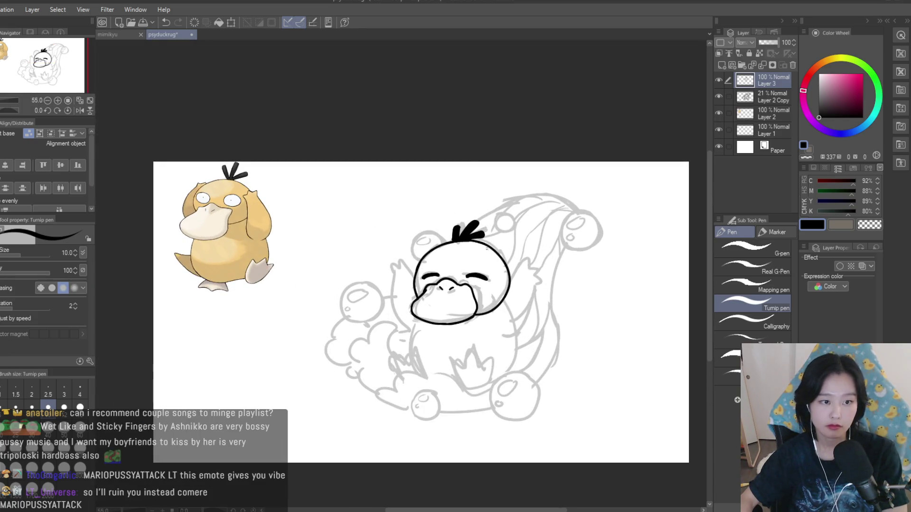
scroll(488, 175, "up", 2)
key("ctrl+z")
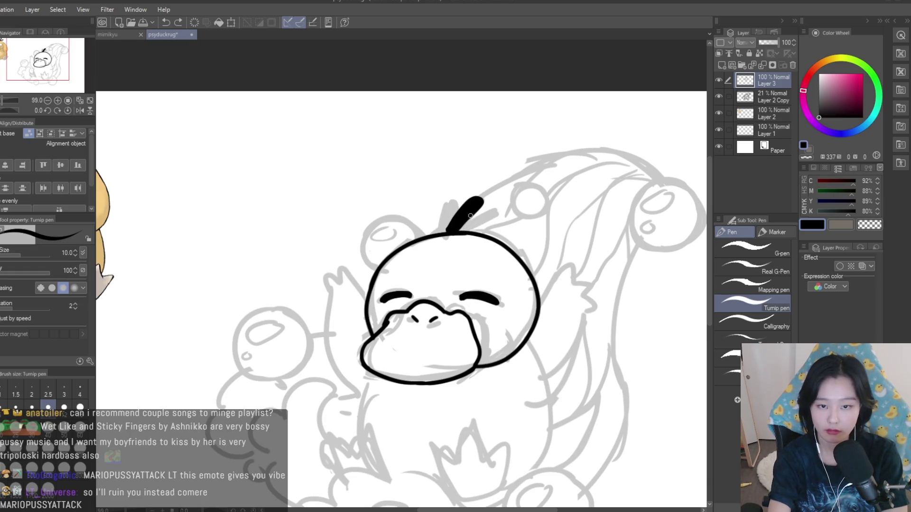
scroll(439, 212, "up", 2)
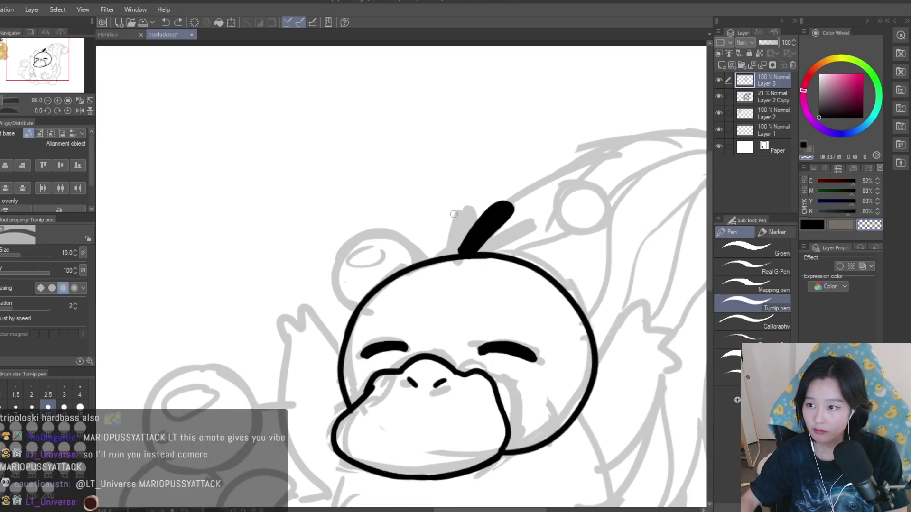
scroll(439, 212, "up", 3)
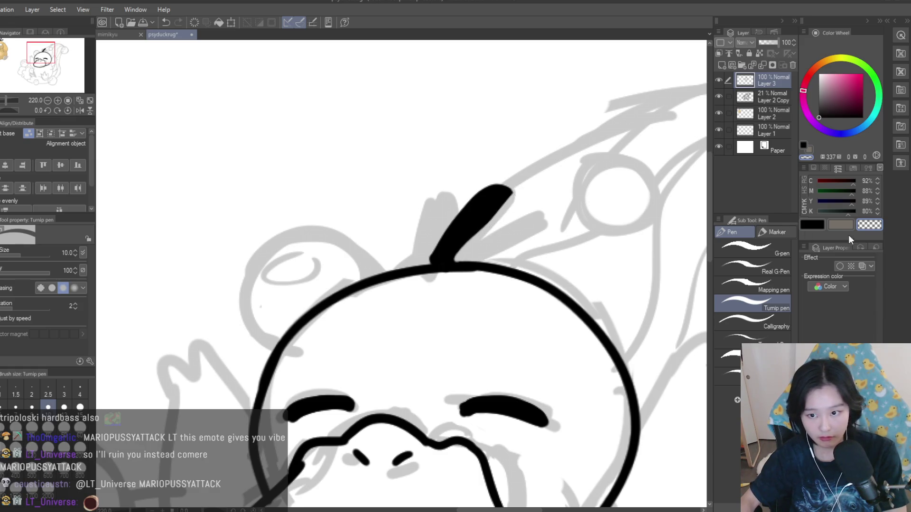
- Set the colour back to black and redraw a thinner looped strand beside the tuft
left_click(812, 225)
scroll(592, 244, "down", 4)
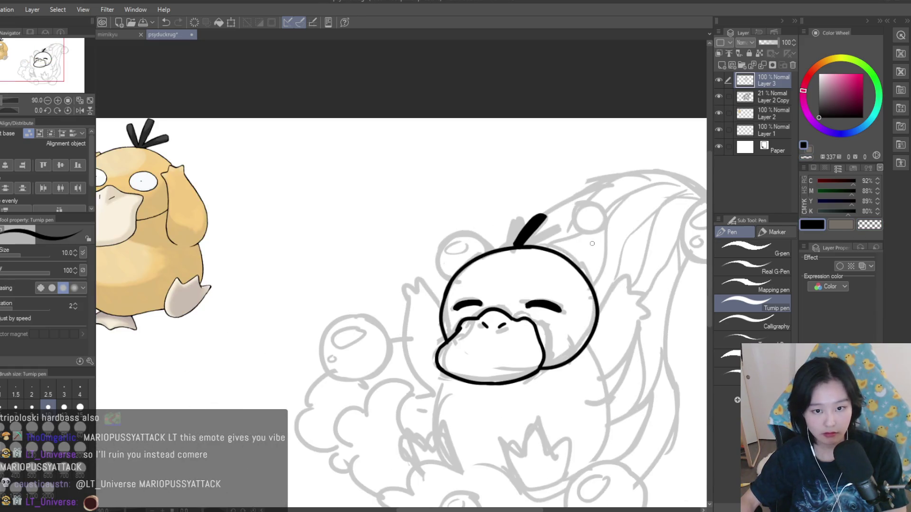
scroll(592, 244, "up", 5)
mouse_move(497, 273)
left_mouse_down()
mouse_move(494, 230)
mouse_move(469, 280)
left_mouse_up()
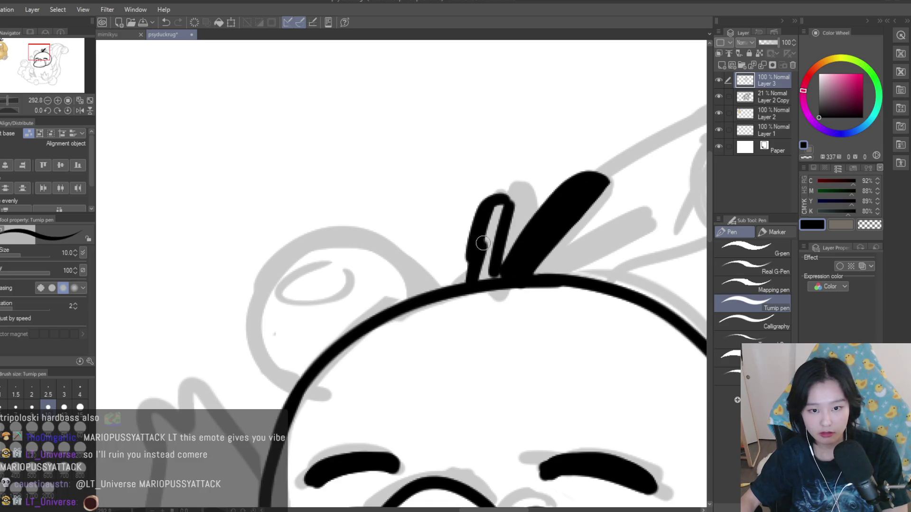
key("ctrl+z")
mouse_move(504, 201)
left_mouse_down()
mouse_move(475, 214)
mouse_move(476, 279)
left_mouse_up()
key("ctrl+z")
mouse_move(489, 197)
left_mouse_down()
mouse_move(480, 268)
mouse_move(497, 222)
mouse_move(529, 243)
left_mouse_up()
- Zoom out and begin a Lasso selection around the hair tuft
key("ctrl+minus")
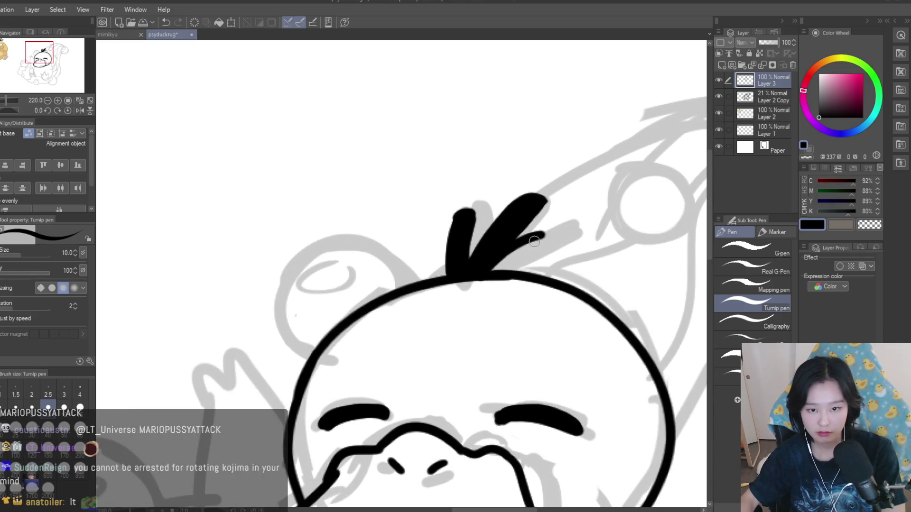
key("ctrl+minus")
key("ctrl+minus")
key("ctrl+minus")
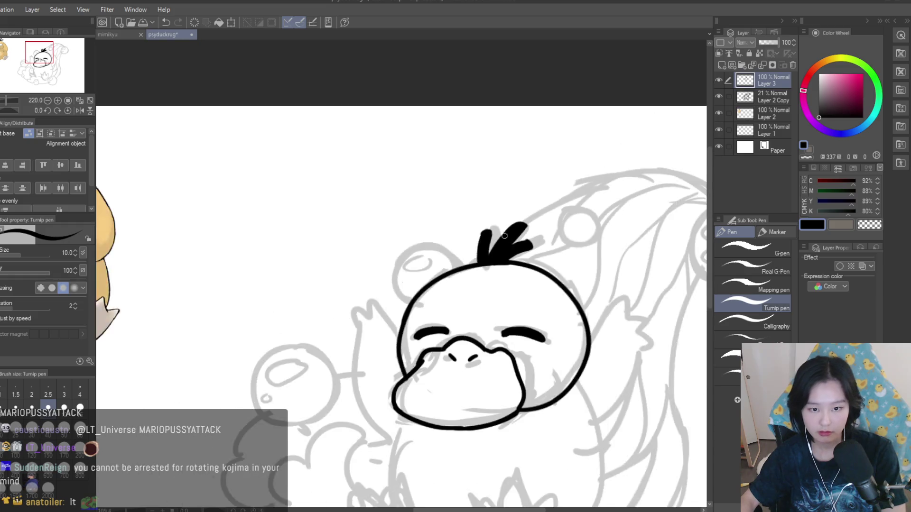
key("ctrl+plus")
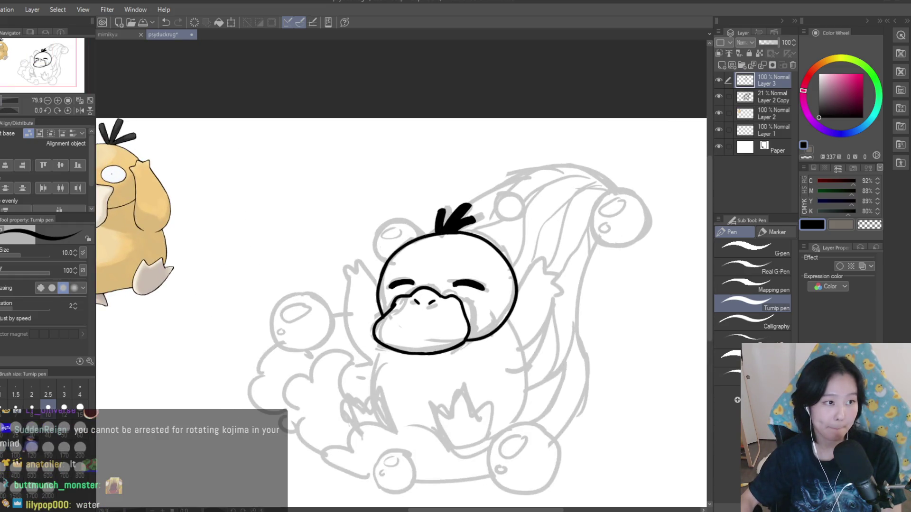
key("m")
scroll(469, 211, "up", 5)
mouse_move(279, 277)
left_mouse_down()
mouse_move(300, 308)
mouse_move(343, 318)
left_mouse_up()
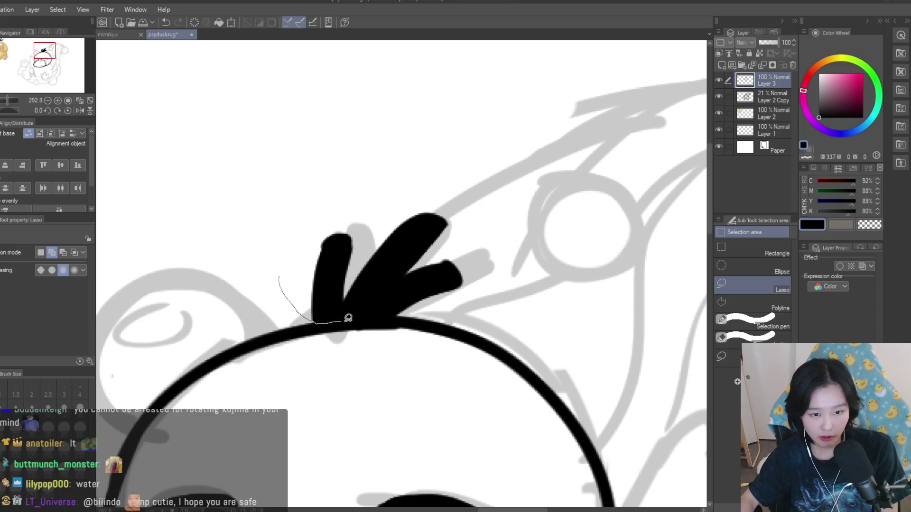
left_click_drag(535, 233, 255, 193)
key("k")
left_click_drag(406, 306, 441, 310)
key("ctrl+t")
left_click_drag(575, 340, 510, 320)
key("Return")
key("ctrl+d")
scroll(421, 227, "down", 10)
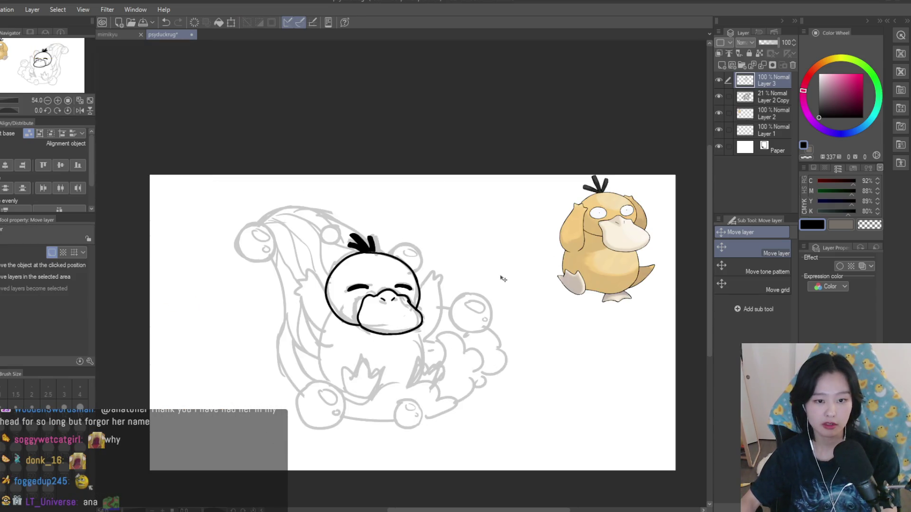
key("p")
scroll(302, 256, "up", 5)
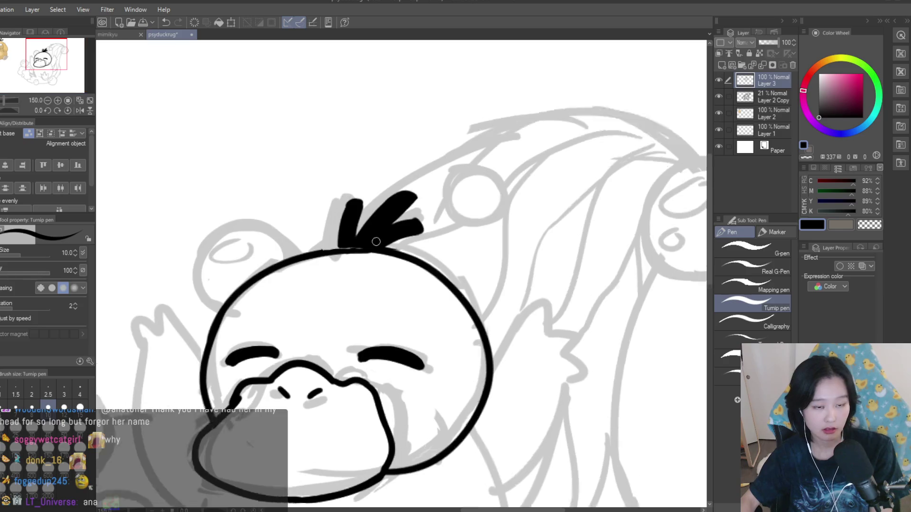
scroll(331, 252, "down", 2)
scroll(380, 249, "up", 4)
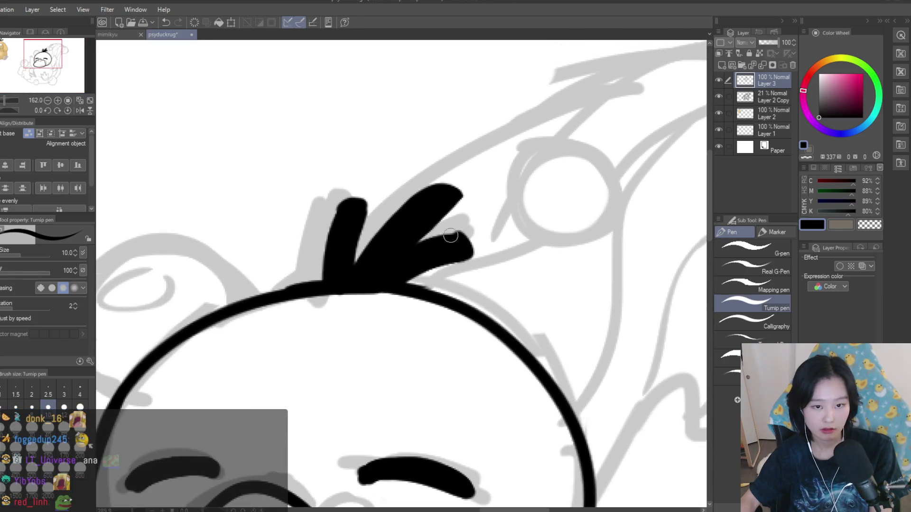
scroll(461, 254, "down", 8)
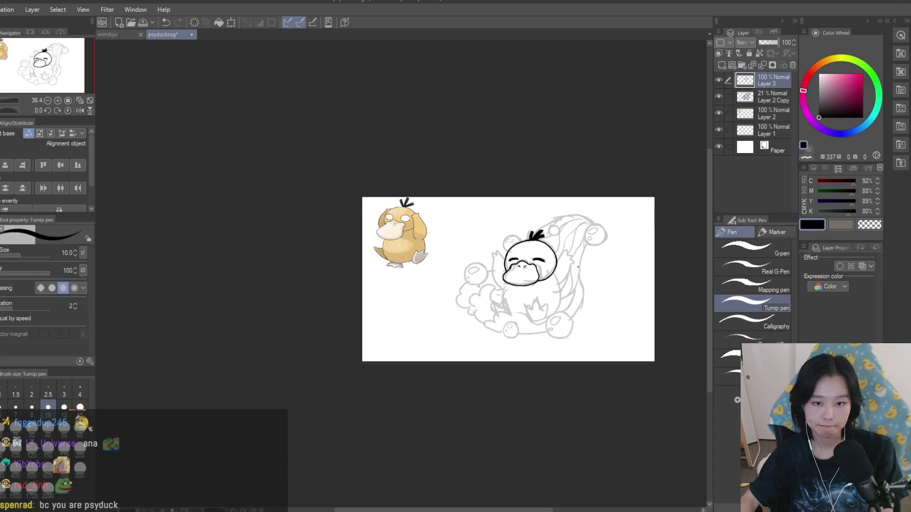
scroll(570, 268, "up", 2)
scroll(570, 265, "down", 2)
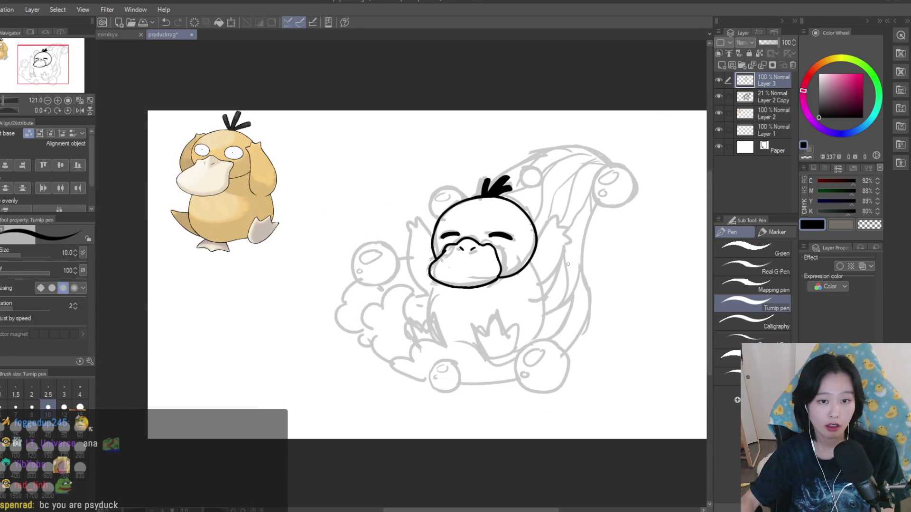
scroll(516, 196, "up", 1)
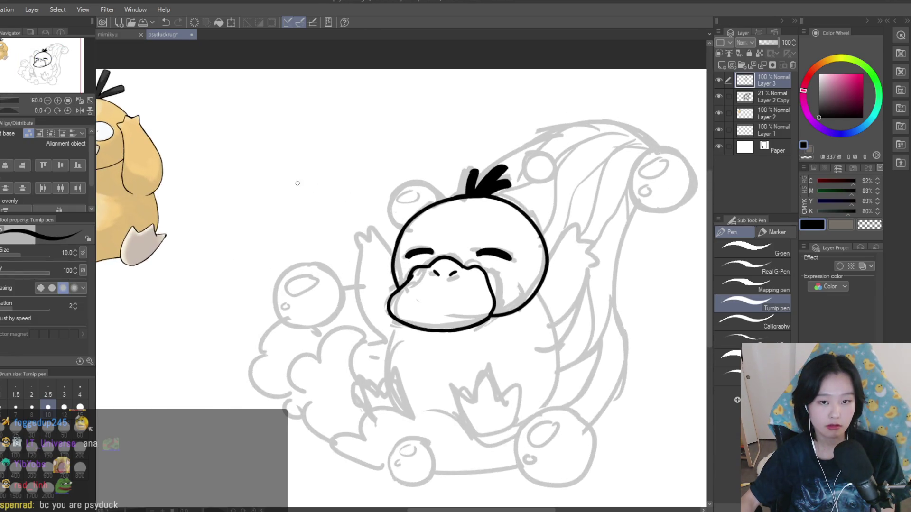
- Trim the rightmost hair spike and ink a new sideways spike on the tuft
key("e")
scroll(496, 211, "up", 3)
left_click_drag(497, 210, 495, 209)
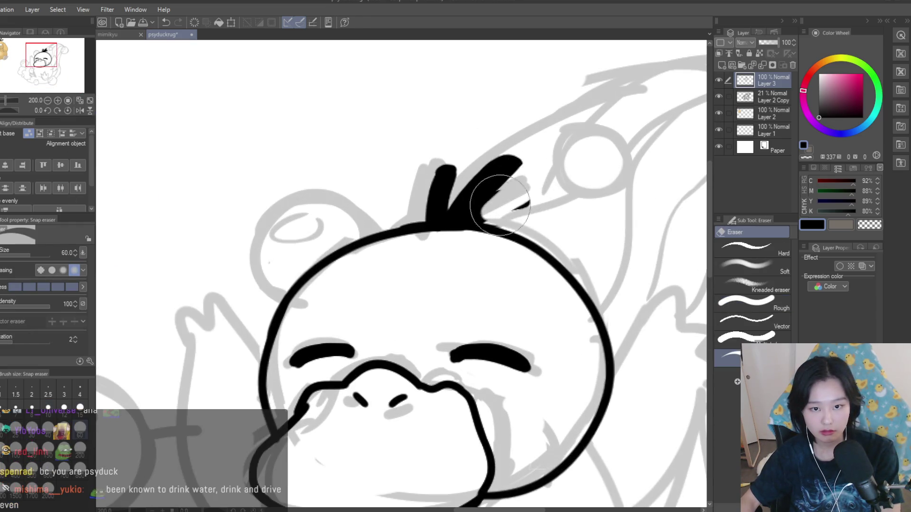
scroll(535, 200, "down", 3)
scroll(496, 188, "up", 3)
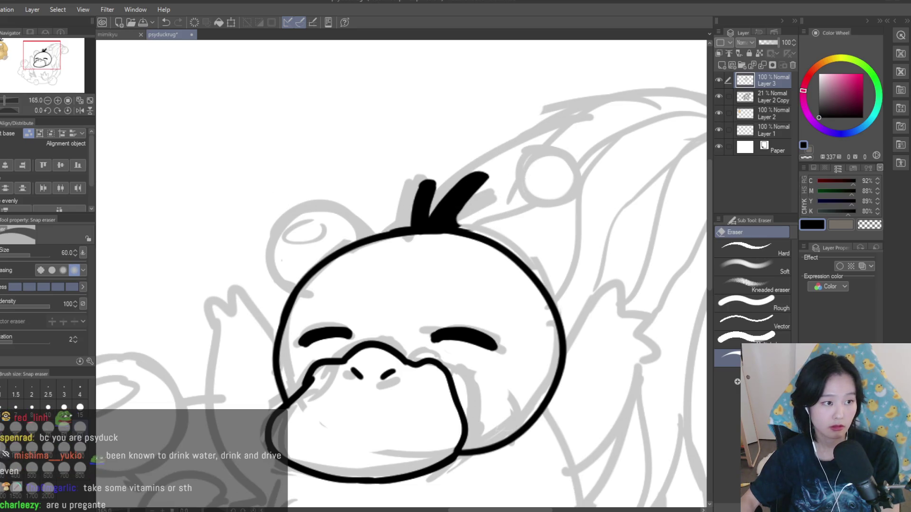
key("p")
scroll(416, 258, "down", 5)
scroll(416, 258, "up", 6)
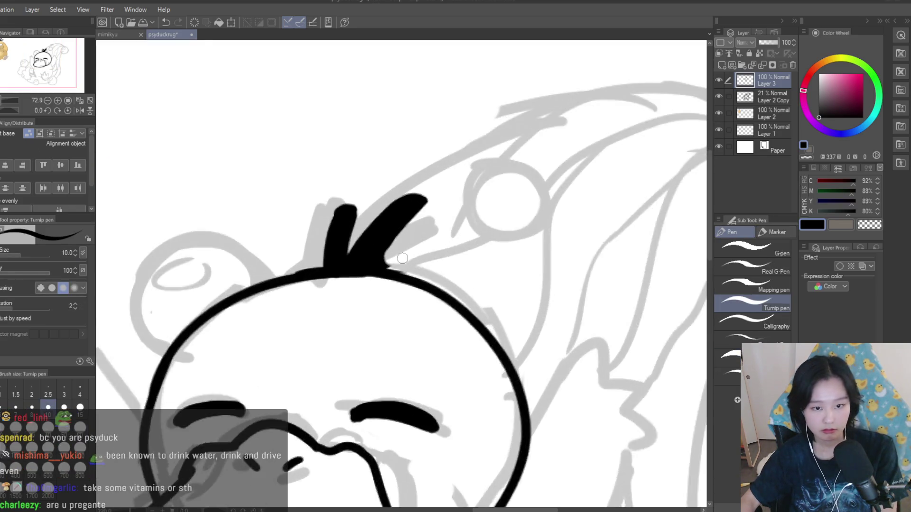
scroll(416, 258, "up", 5)
left_click_drag(483, 234, 384, 260)
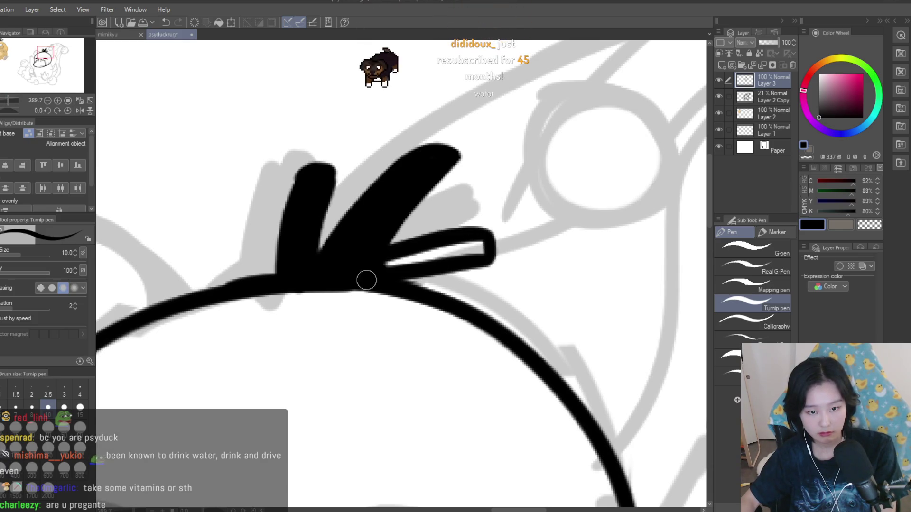
scroll(468, 244, "down", 2)
scroll(461, 227, "down", 5)
scroll(293, 127, "up", 2)
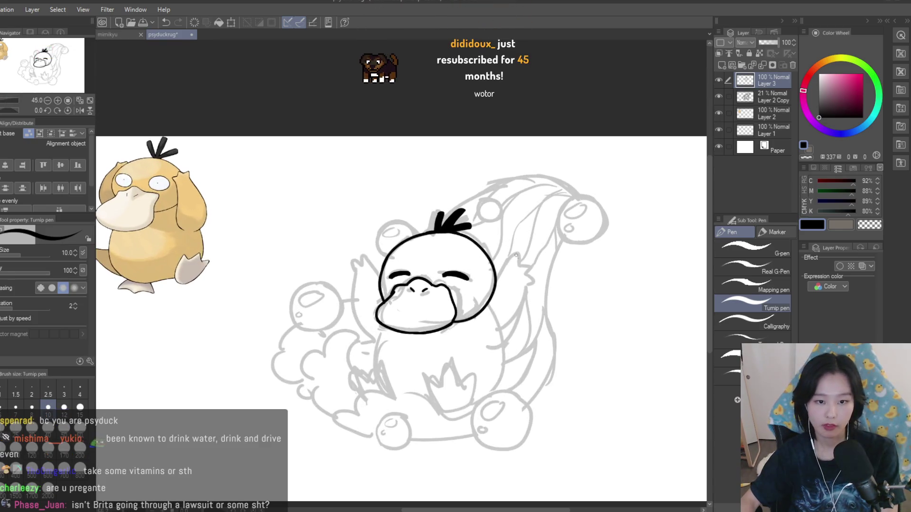
- Shrink the eraser to size 20 and fill the gap where the lower spike meets the head
key("e")
key("bracketleft")
key("bracketleft")
key("bracketleft")
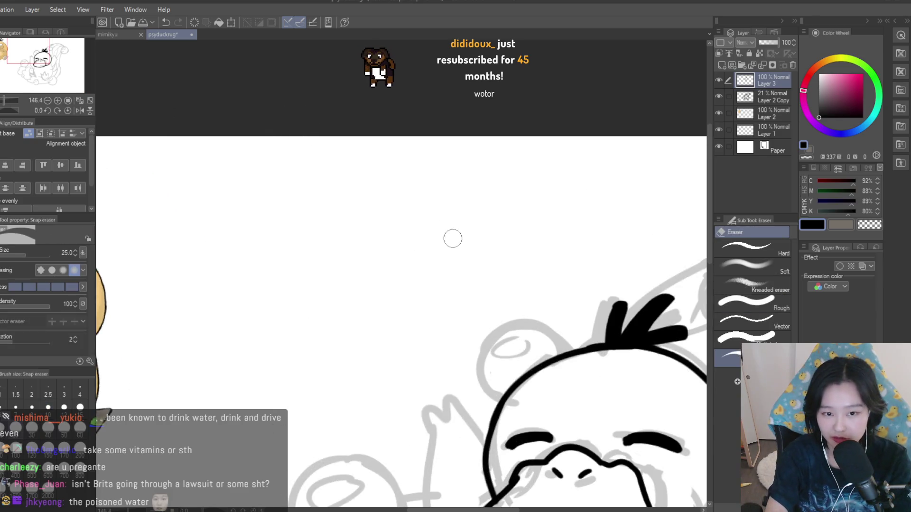
scroll(239, 295, "down", 1)
scroll(480, 328, "up", 4)
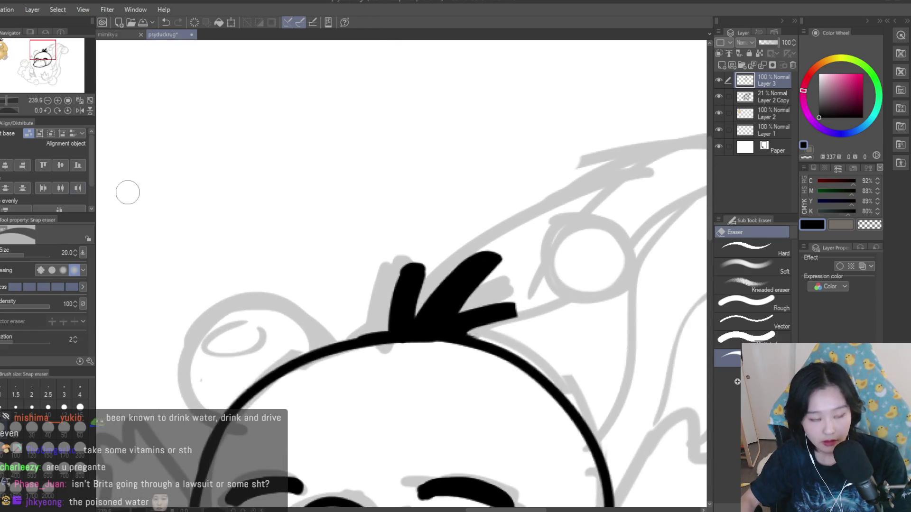
key("p")
scroll(507, 297, "up", 4)
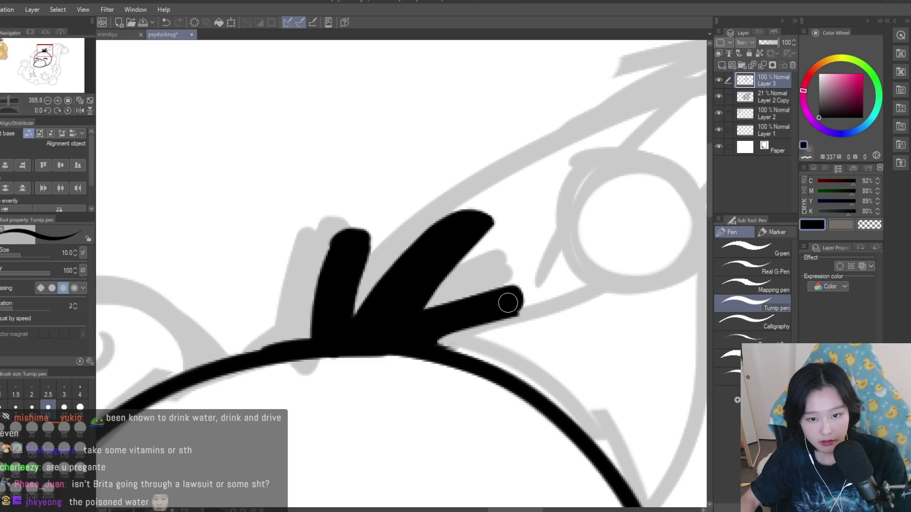
mouse_move(432, 339)
left_mouse_down()
mouse_move(476, 305)
mouse_move(453, 297)
left_mouse_up()
- Carve a notch between the tuft's spikes in transparent, then touch it up in black
left_click(867, 227)
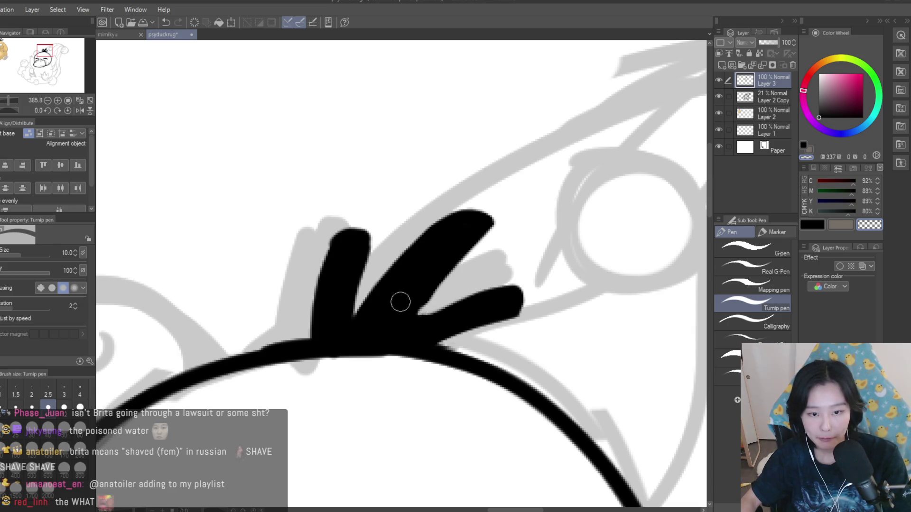
left_click(813, 224)
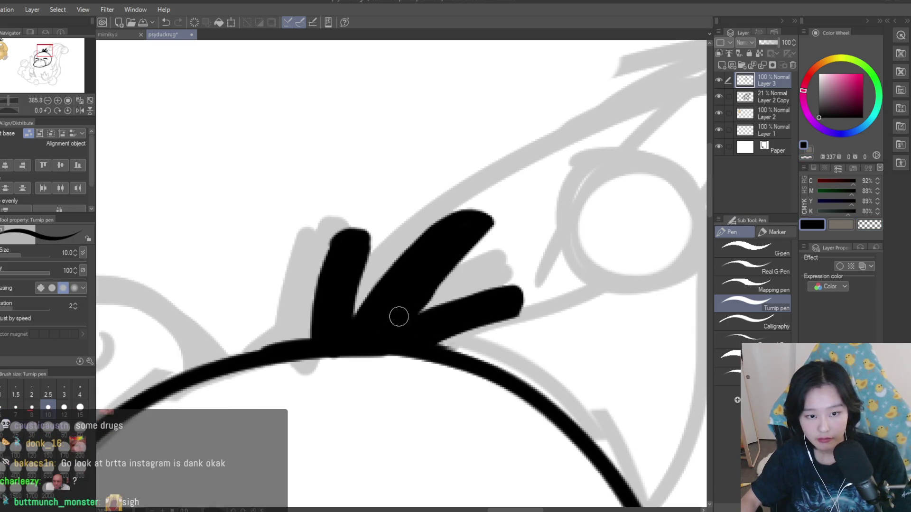
left_click(868, 226)
left_click_drag(484, 238, 415, 308)
left_click_drag(398, 259, 360, 311)
left_click(816, 224)
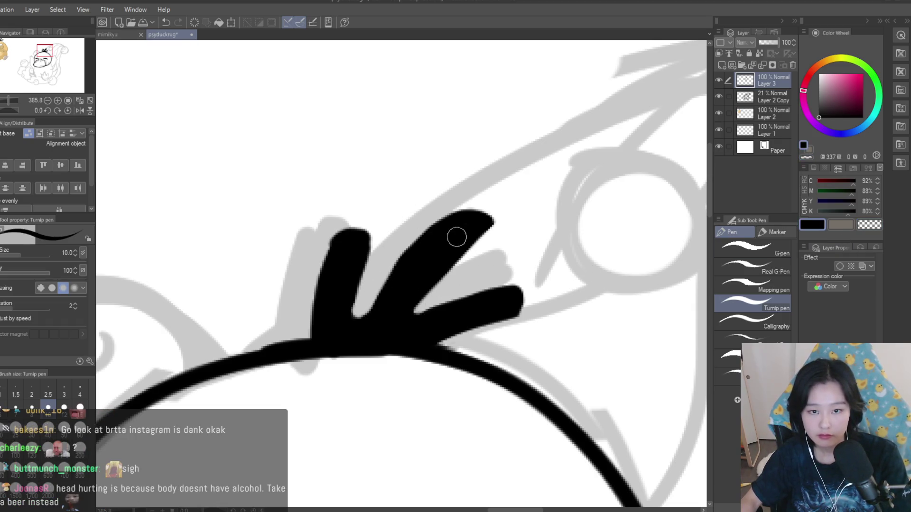
left_click_drag(403, 302, 404, 318)
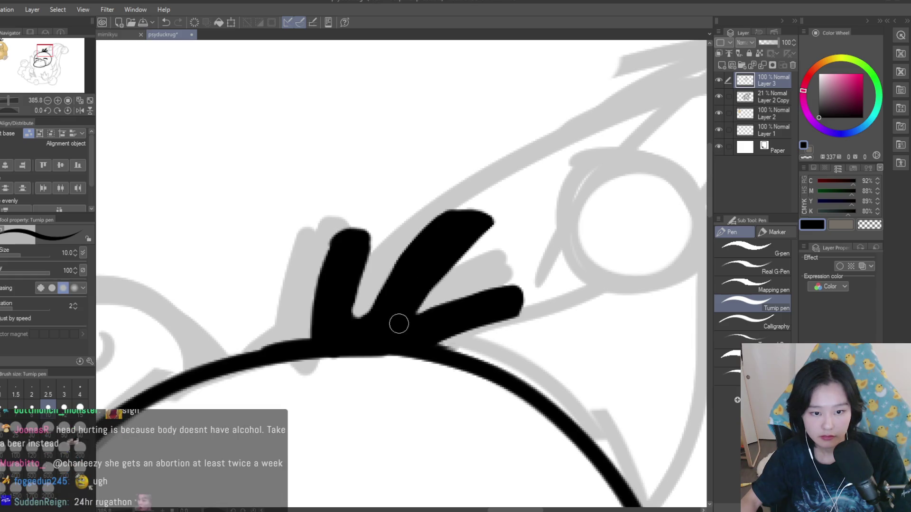
left_click_drag(401, 278, 367, 313)
scroll(427, 303, "down", 6)
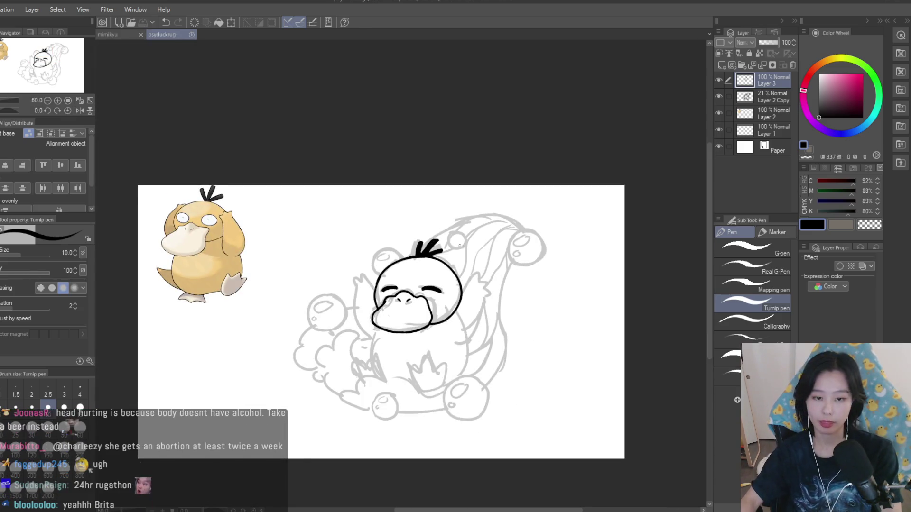
- Ink the curve down the body's right side and the arm line beside the head
scroll(431, 310, "up", 2)
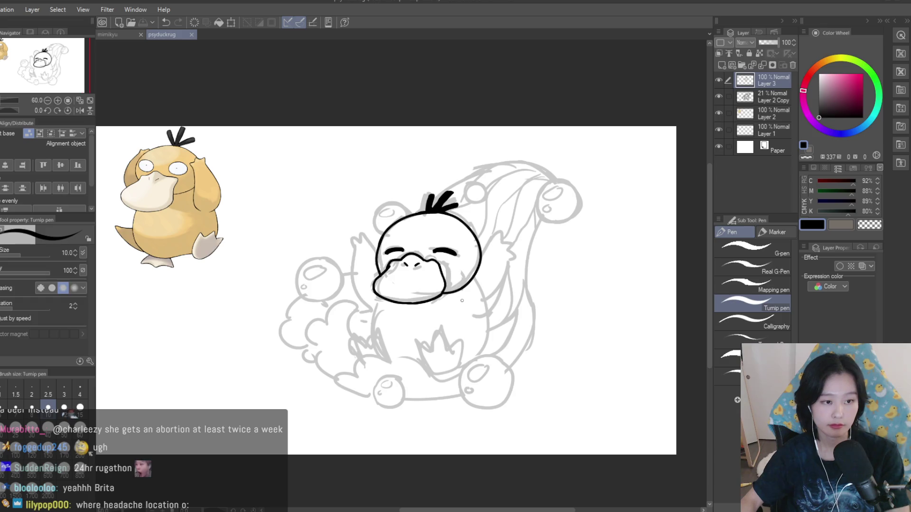
scroll(462, 300, "up", 4)
left_click_drag(558, 240, 488, 375)
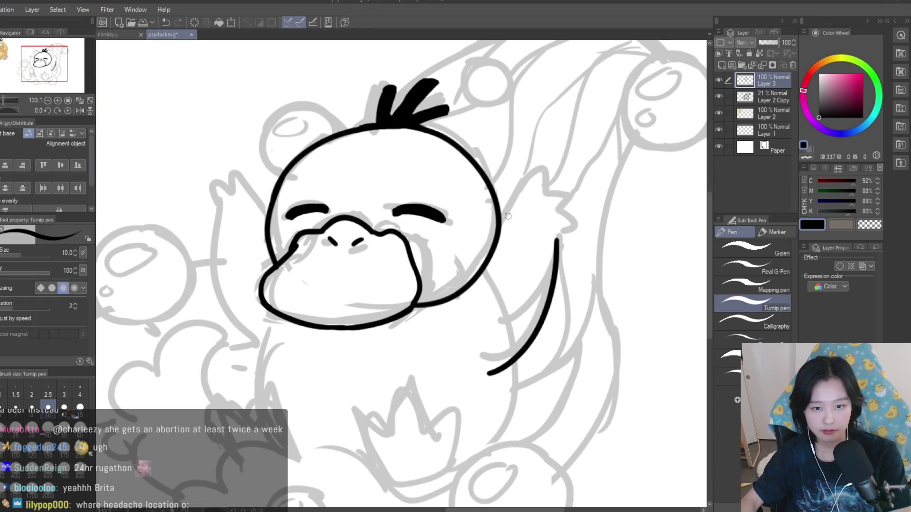
left_click_drag(528, 196, 456, 290)
scroll(521, 323, "down", 2)
scroll(541, 345, "down", 3)
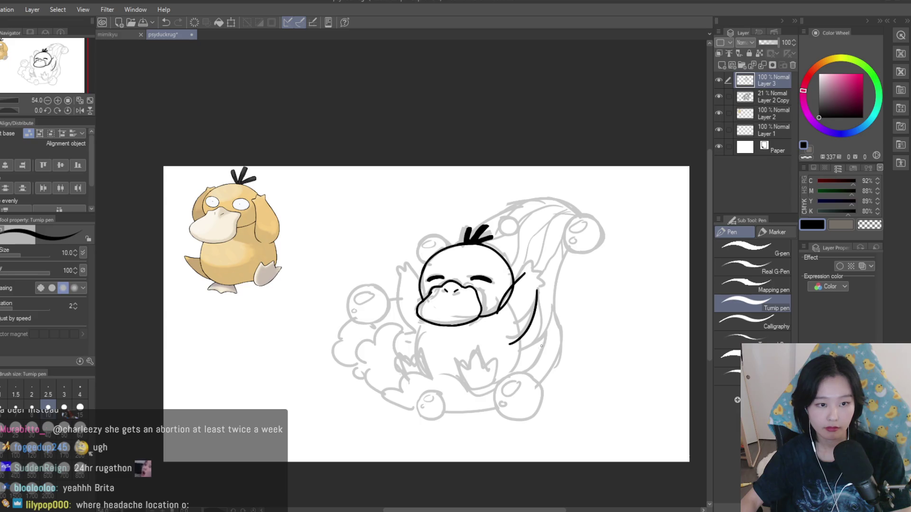
scroll(537, 293, "up", 6)
mouse_move(496, 164)
left_mouse_down()
mouse_move(555, 183)
mouse_move(536, 278)
left_mouse_up()
scroll(554, 271, "down", 3)
scroll(554, 271, "down", 3)
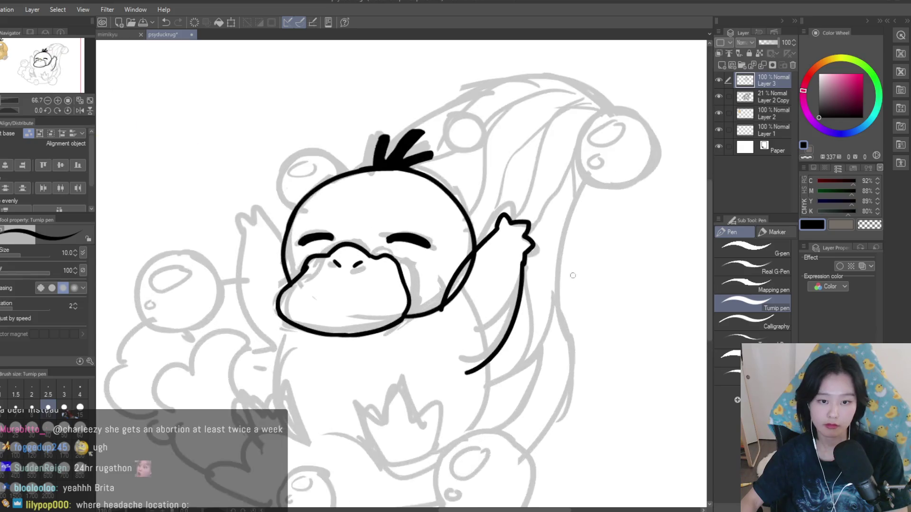
scroll(543, 223, "up", 5)
key("ctrl+z")
key("ctrl+z")
- Erase where the arm crosses the head outline and extend the arm into a hooked hand
key("e")
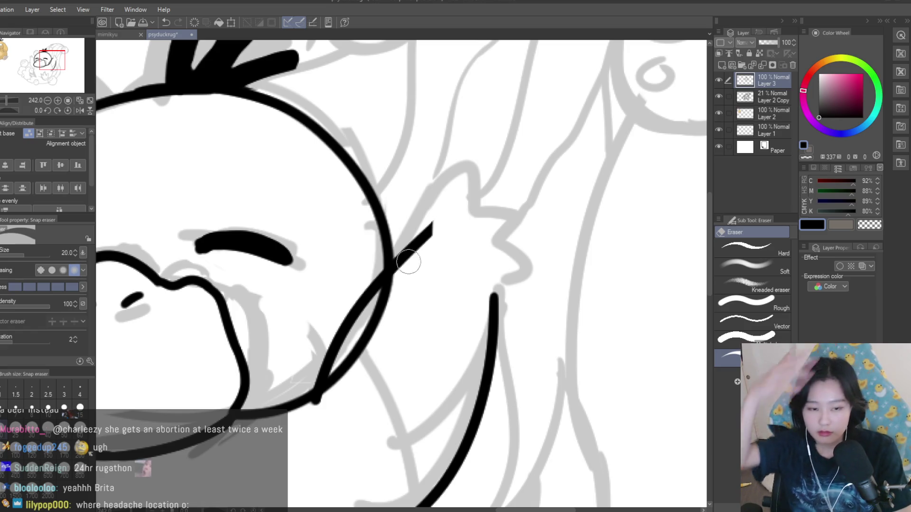
mouse_move(406, 284)
left_mouse_down()
mouse_move(400, 280)
mouse_move(344, 372)
left_mouse_up()
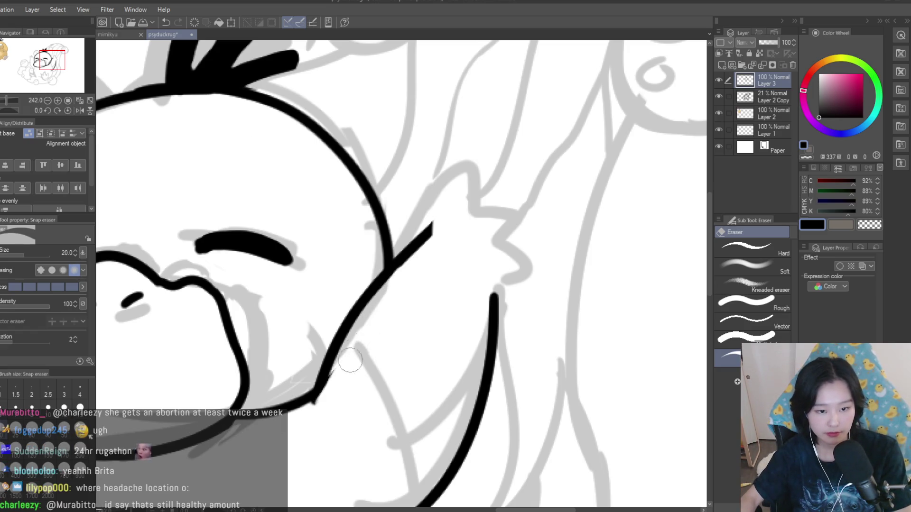
key("p")
scroll(325, 356, "up", 3)
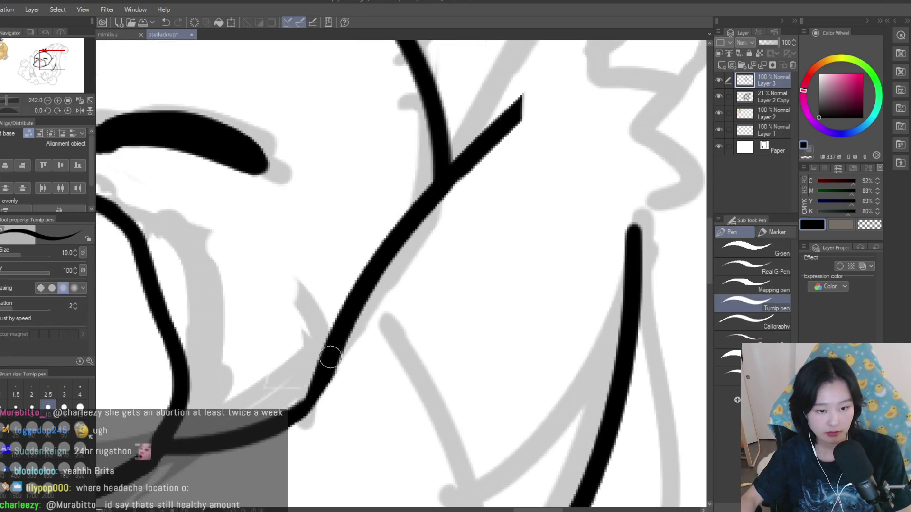
scroll(429, 340, "down", 5)
scroll(429, 340, "down", 5)
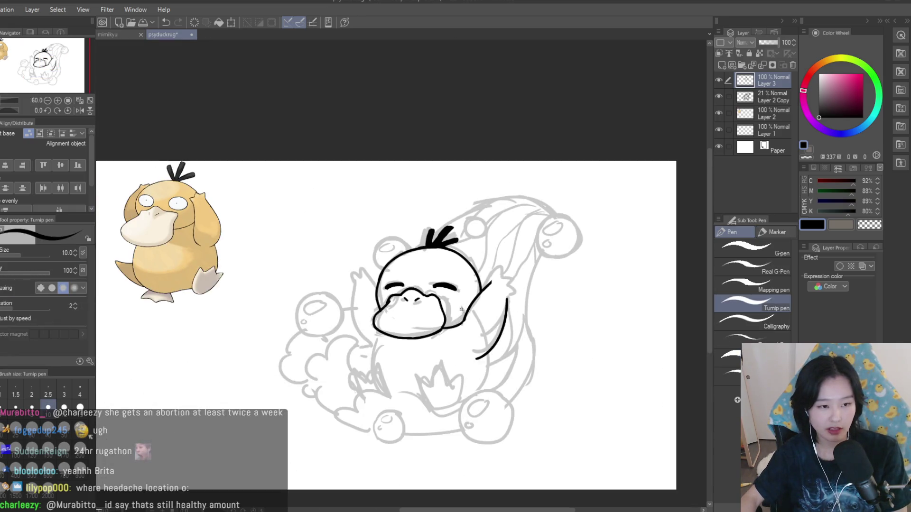
scroll(459, 307, "up", 5)
mouse_move(451, 235)
left_mouse_down()
mouse_move(482, 220)
mouse_move(526, 258)
mouse_move(530, 296)
left_mouse_up()
key("ctrl+z")
key("ctrl+z")
scroll(524, 304, "down", 6)
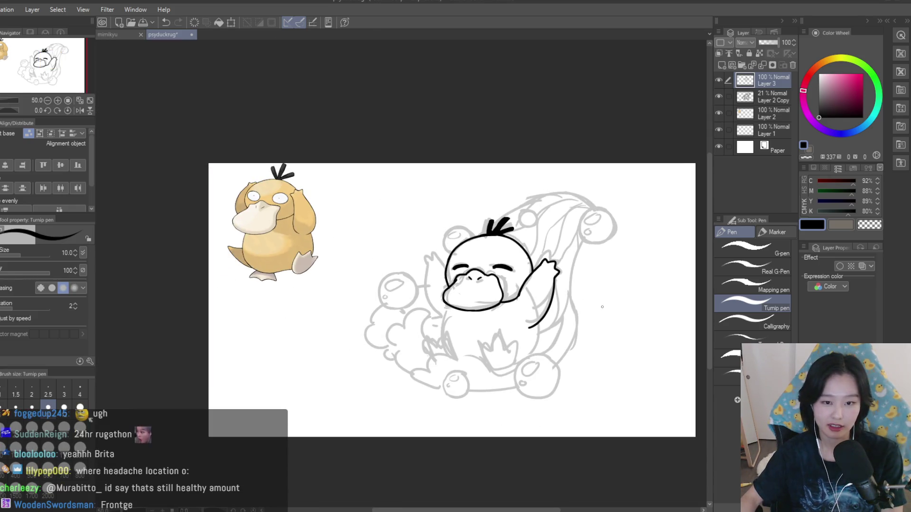
scroll(333, 249, "up", 1)
scroll(332, 250, "up", 4)
- Ink Psyduck's raised left arm and its hand with two Turnip pen strokes
mouse_move(419, 265)
left_mouse_down()
mouse_move(389, 228)
mouse_move(353, 208)
mouse_move(305, 241)
left_mouse_up()
scroll(305, 240, "down", 4)
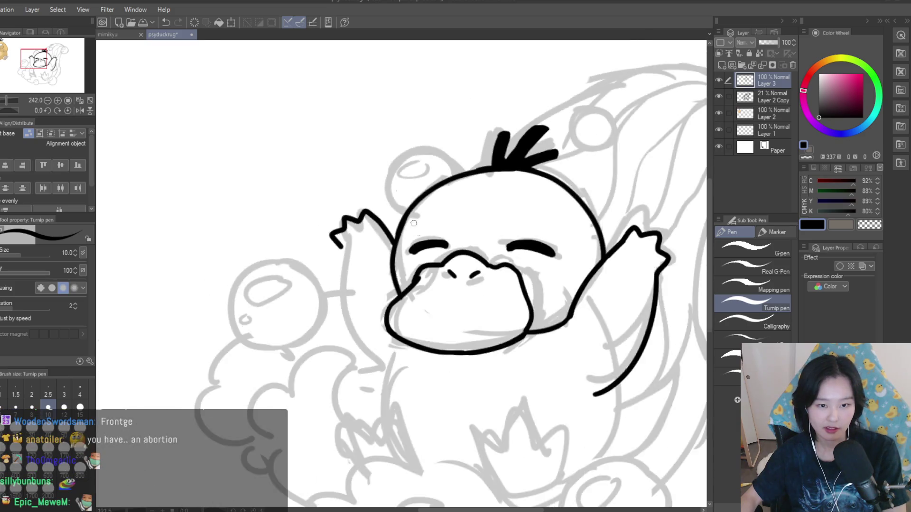
scroll(342, 197, "up", 3)
left_click_drag(342, 197, 408, 380)
scroll(407, 379, "down", 5)
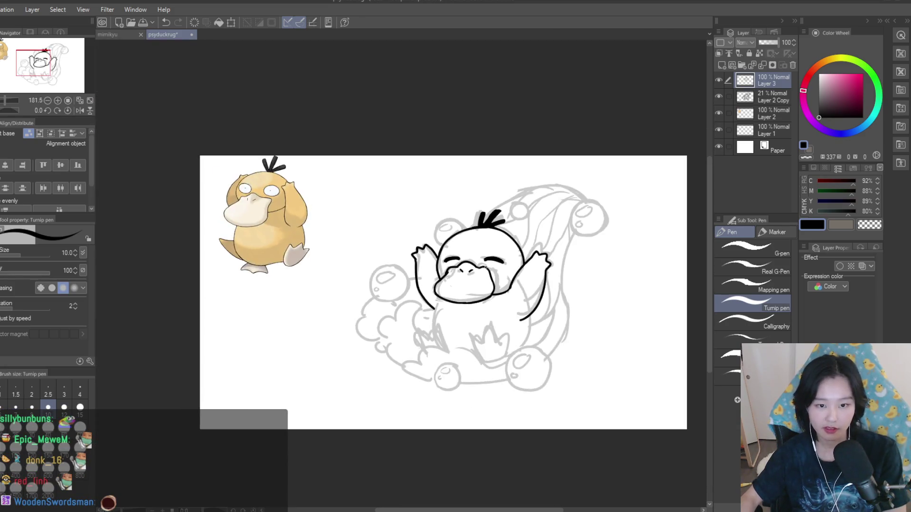
scroll(558, 331, "up", 2)
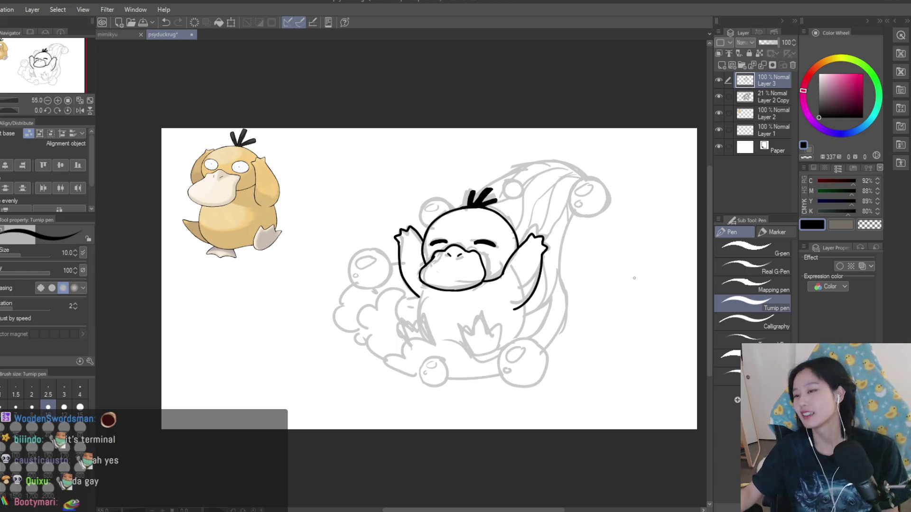
scroll(529, 293, "up", 6)
- Add a stroke at the right arm's lower end and trim its extra part with the Snap eraser
left_click_drag(527, 325, 450, 340)
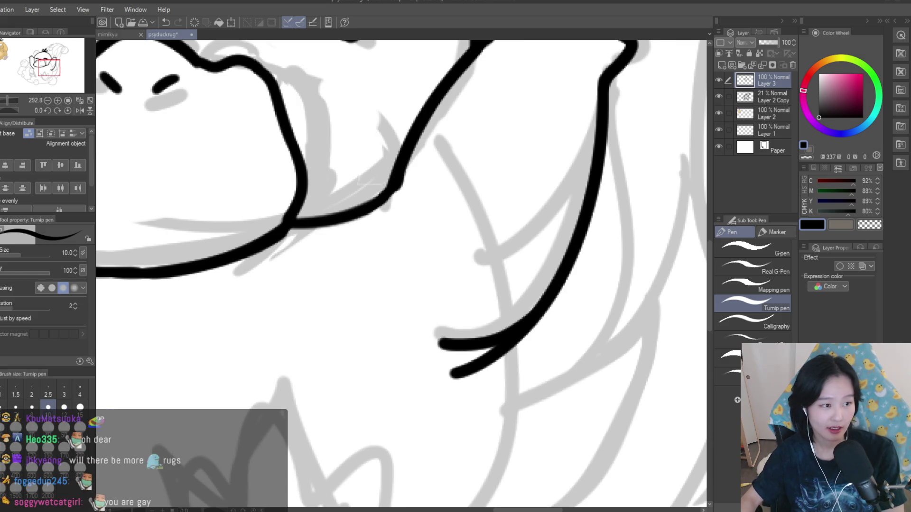
key("e")
left_click_drag(504, 328, 494, 365)
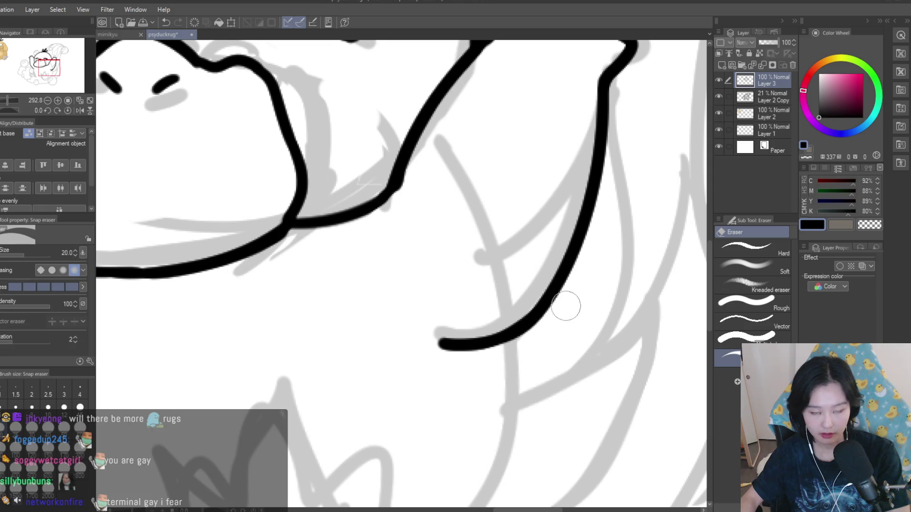
scroll(569, 308, "down", 10)
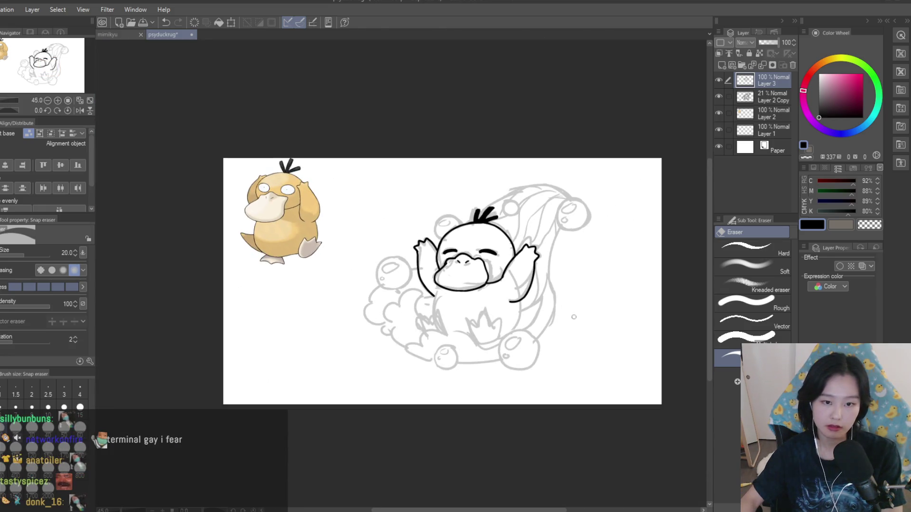
scroll(575, 316, "up", 2)
- Return to the Turnip pen and hide the grey sketch layer
key("p")
scroll(599, 239, "down", 3)
scroll(603, 243, "up", 3)
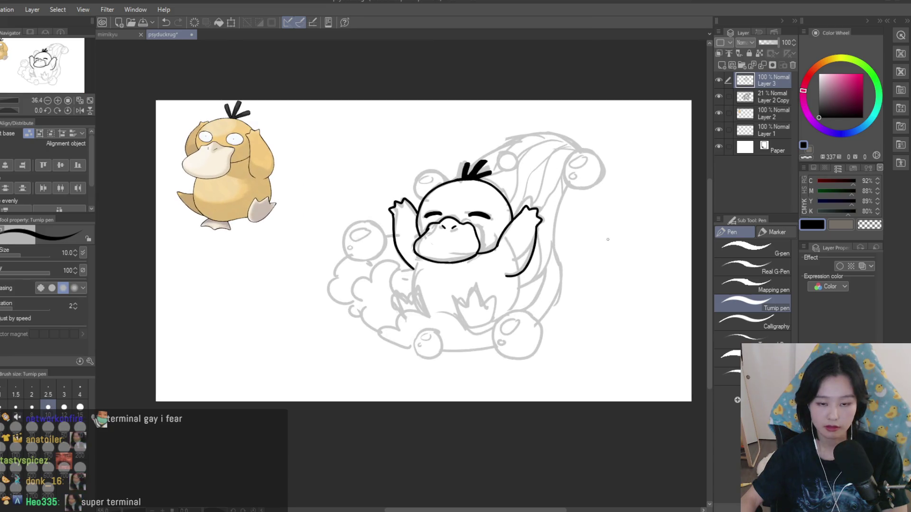
left_click(718, 95)
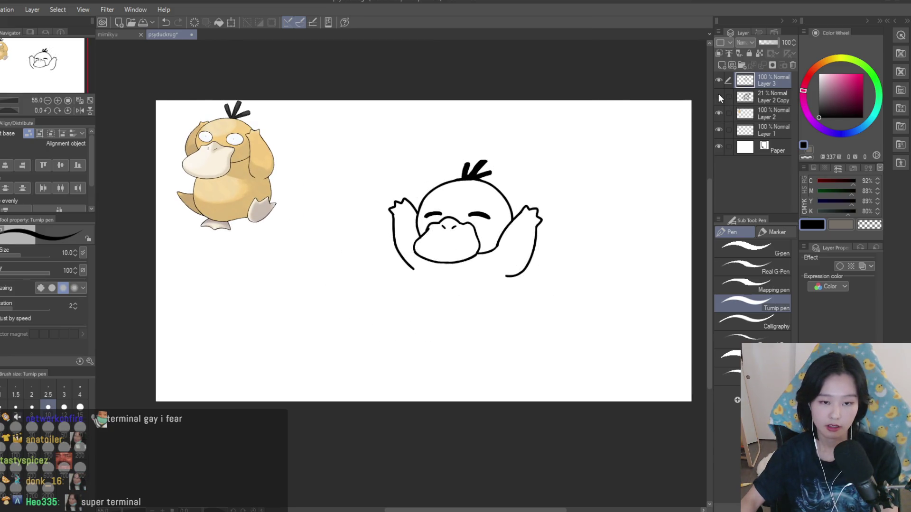
- Flip the canvas horizontally and thicken the right end of the left eyebrow
key("h")
scroll(368, 220, "up", 3)
scroll(369, 220, "up", 6)
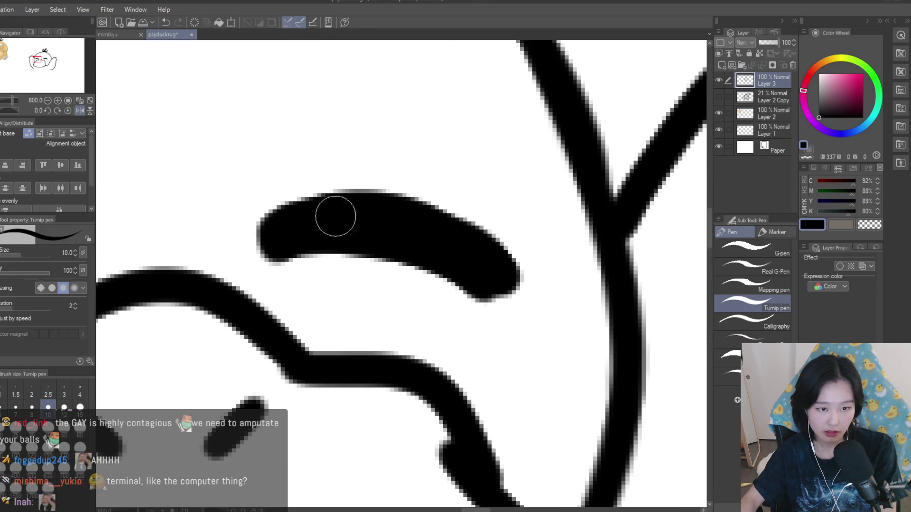
scroll(497, 246, "down", 4)
scroll(267, 259, "up", 2)
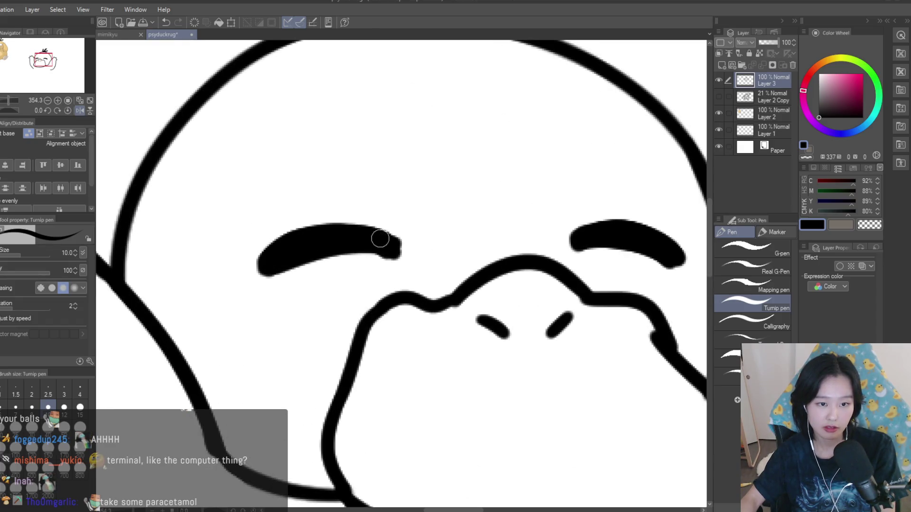
scroll(372, 234, "down", 5)
scroll(408, 262, "up", 6)
scroll(409, 262, "up", 3)
mouse_move(435, 297)
left_mouse_down()
mouse_move(362, 258)
mouse_move(441, 278)
mouse_move(438, 298)
left_mouse_up()
- Flip the canvas back and show the grey rough sketch on Layer 2 Copy
scroll(356, 277, "down", 3)
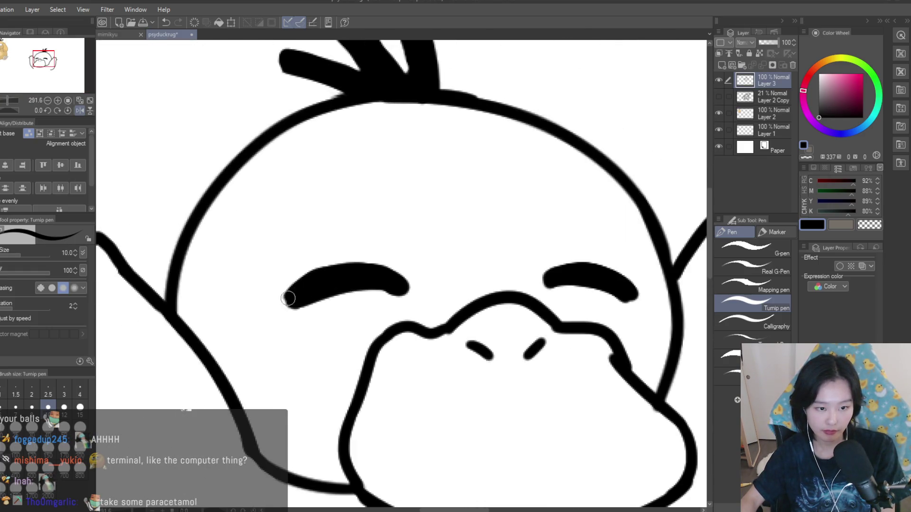
scroll(289, 301, "down", 4)
key("h")
key("h")
key("h")
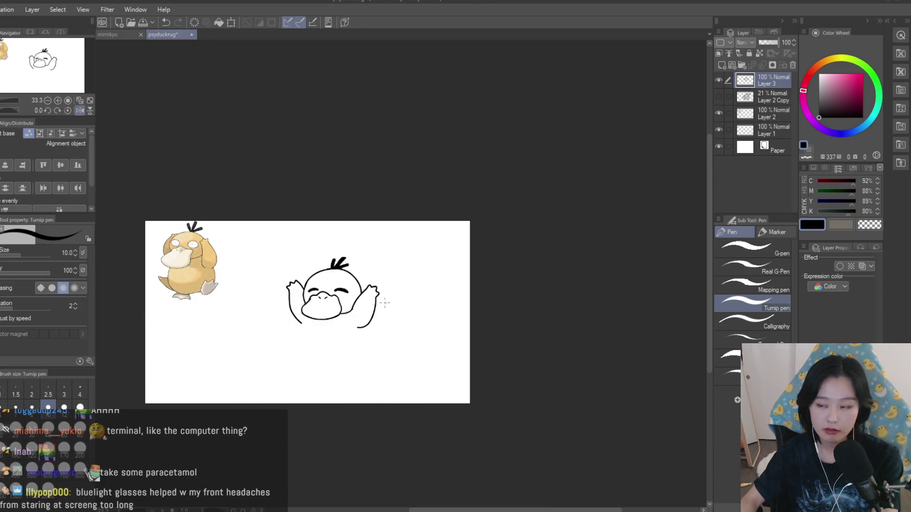
scroll(480, 251, "up", 4)
left_click(719, 97)
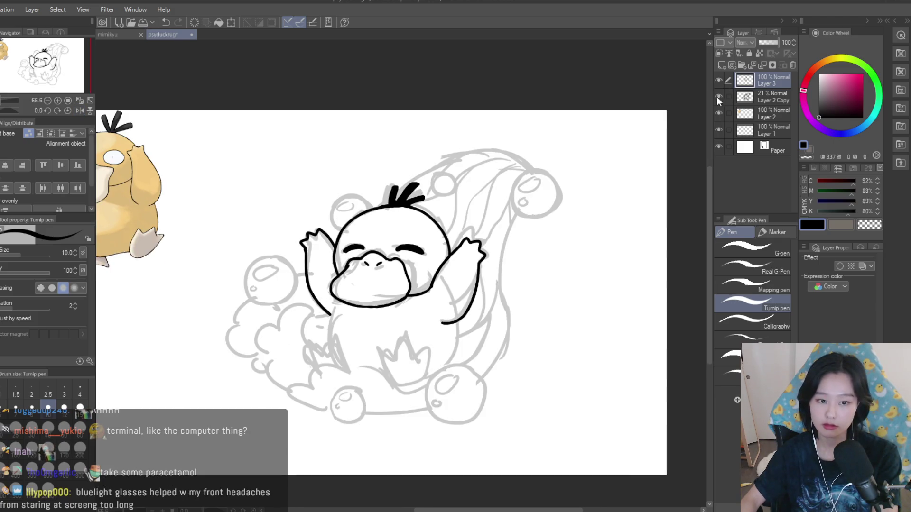
- Ink the right side of Psyduck's body, then undo a short left-side stroke
scroll(582, 196, "down", 1)
scroll(427, 308, "up", 5)
mouse_move(548, 252)
left_mouse_down()
mouse_move(552, 285)
mouse_move(474, 403)
left_mouse_up()
scroll(474, 404, "down", 5)
scroll(346, 285, "up", 3)
left_click_drag(359, 242, 332, 326)
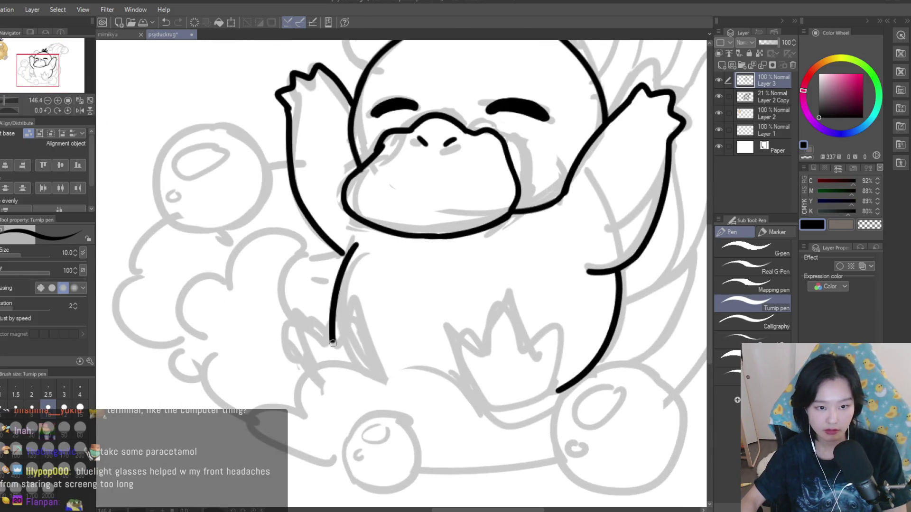
scroll(492, 328, "down", 3)
scroll(492, 329, "down", 2)
scroll(403, 266, "up", 3)
key("ctrl+z")
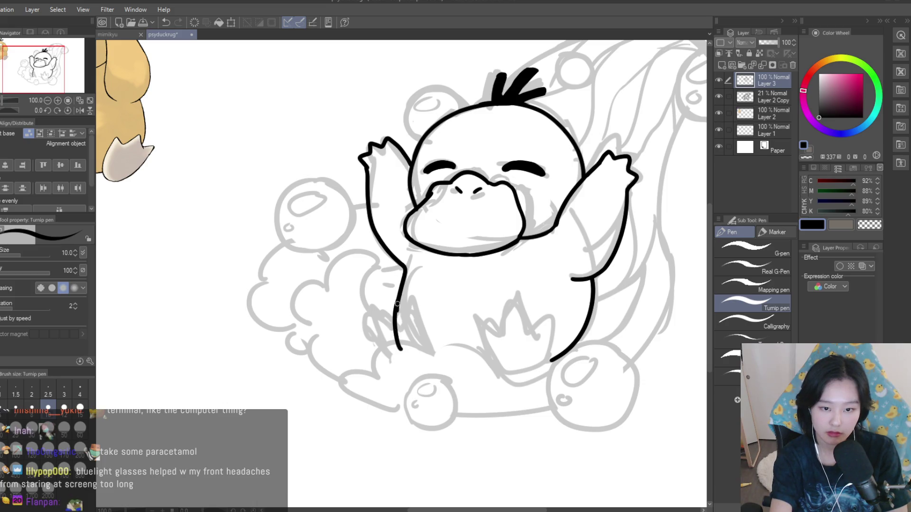
- Lasso the bad lower-right body stroke, delete it and clear the selection
scroll(526, 303, "down", 2)
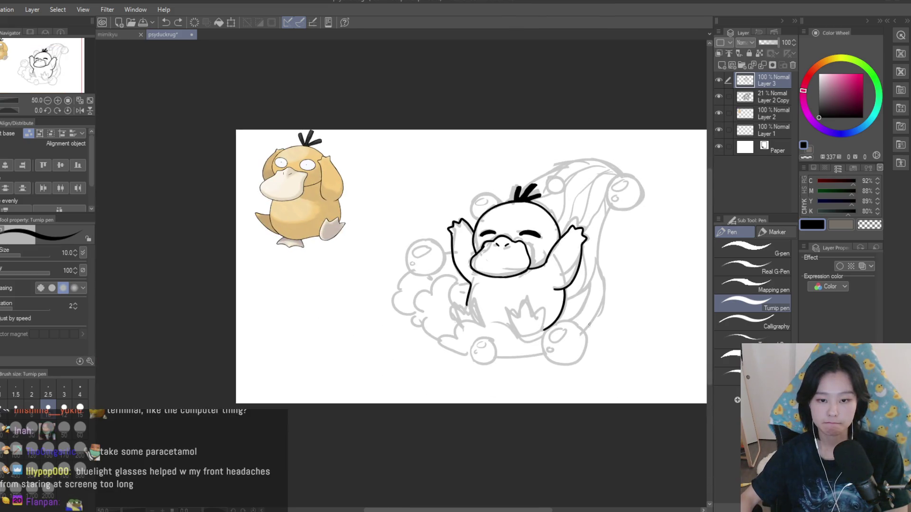
scroll(580, 296, "up", 3)
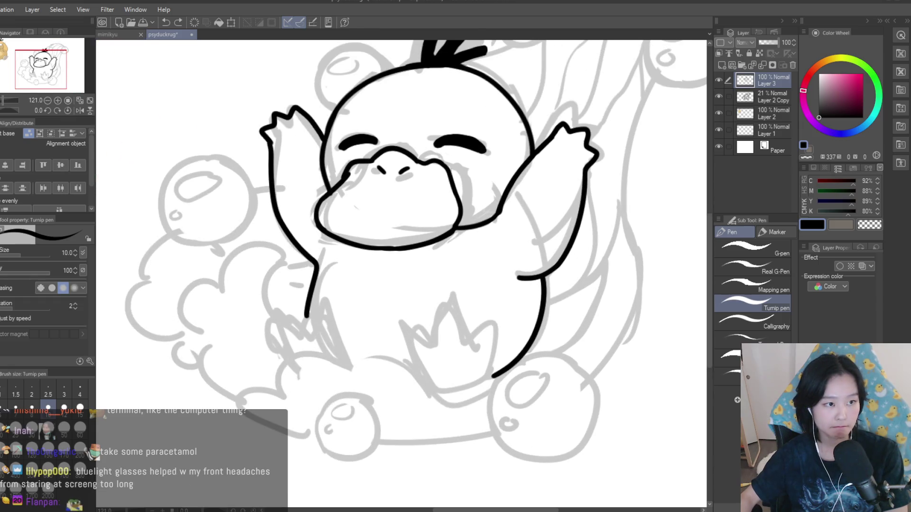
scroll(607, 331, "down", 2)
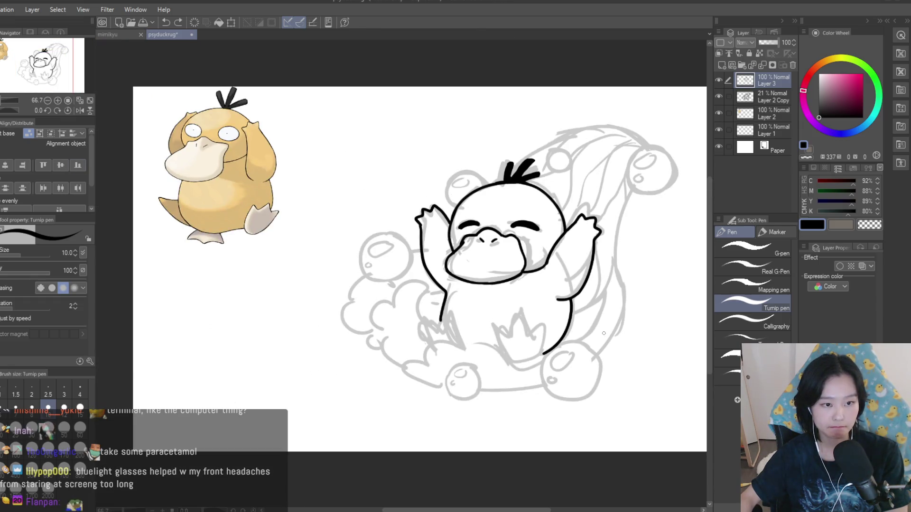
scroll(591, 326, "up", 3)
key("m")
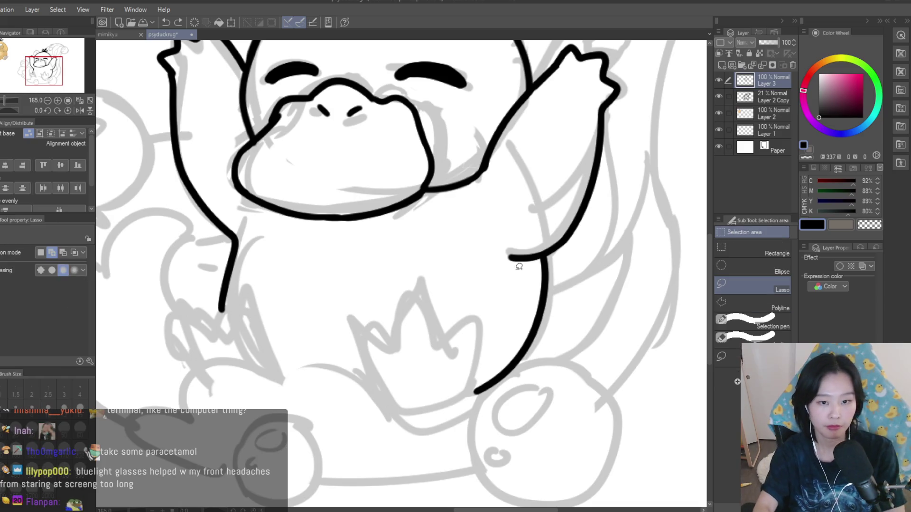
mouse_move(553, 253)
left_mouse_down()
mouse_move(611, 369)
mouse_move(626, 274)
left_mouse_up()
key("Delete")
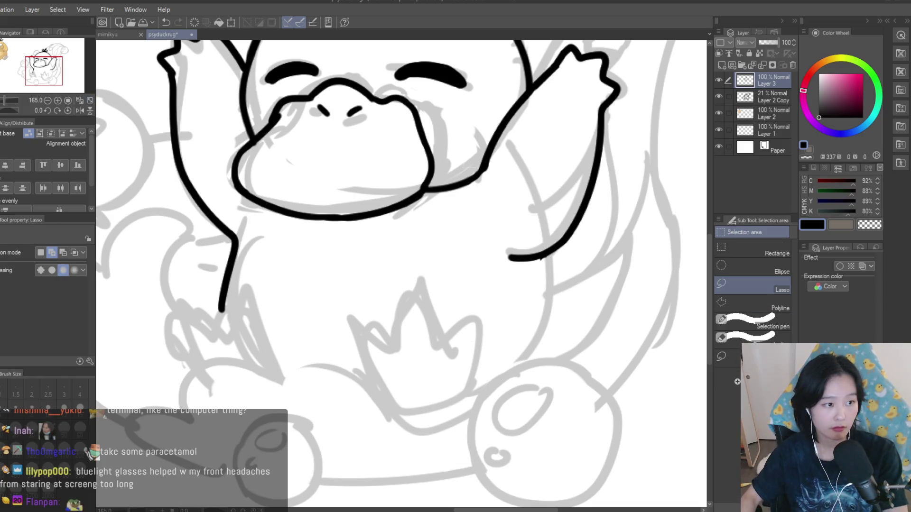
key("ctrl+d")
- Redraw the right body line down from the raised arm and trace the foot's top edge
key("p")
scroll(579, 243, "down", 3)
scroll(545, 256, "up", 3)
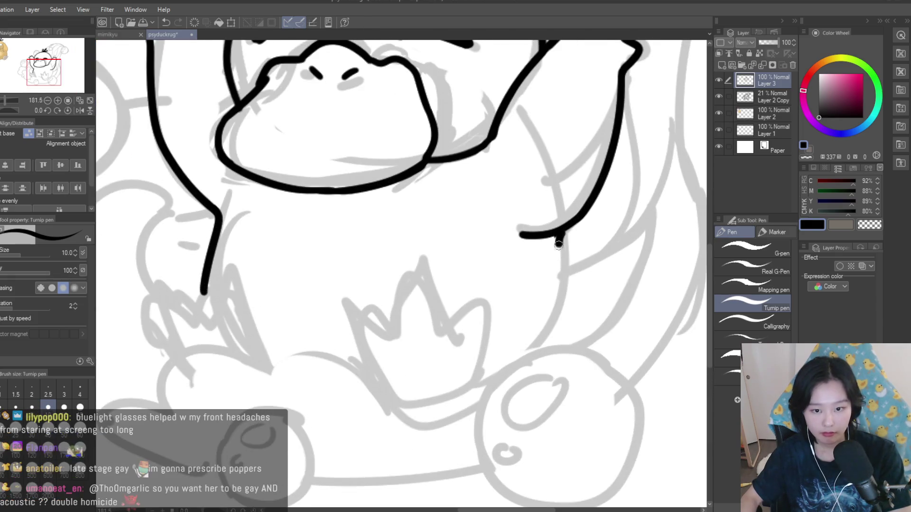
left_click_drag(562, 240, 541, 368)
scroll(541, 367, "down", 2)
scroll(536, 283, "down", 3)
scroll(538, 219, "up", 5)
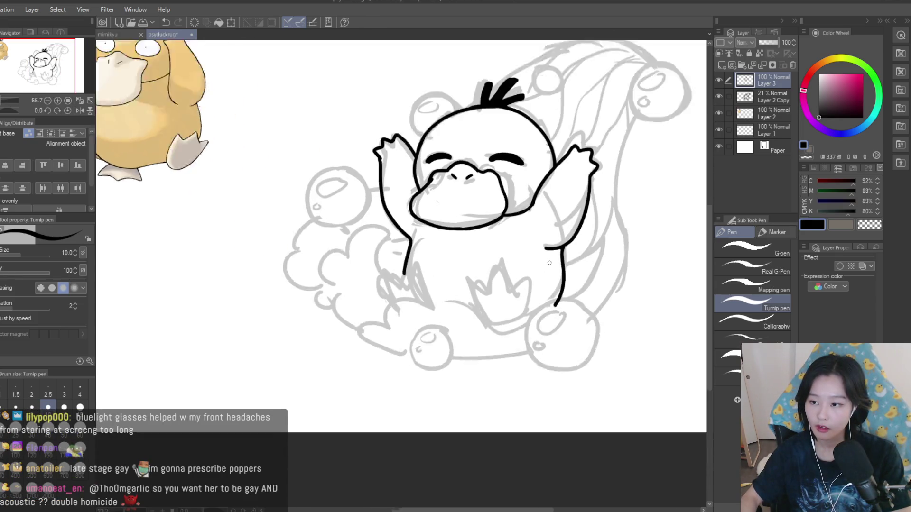
scroll(417, 224, "down", 2)
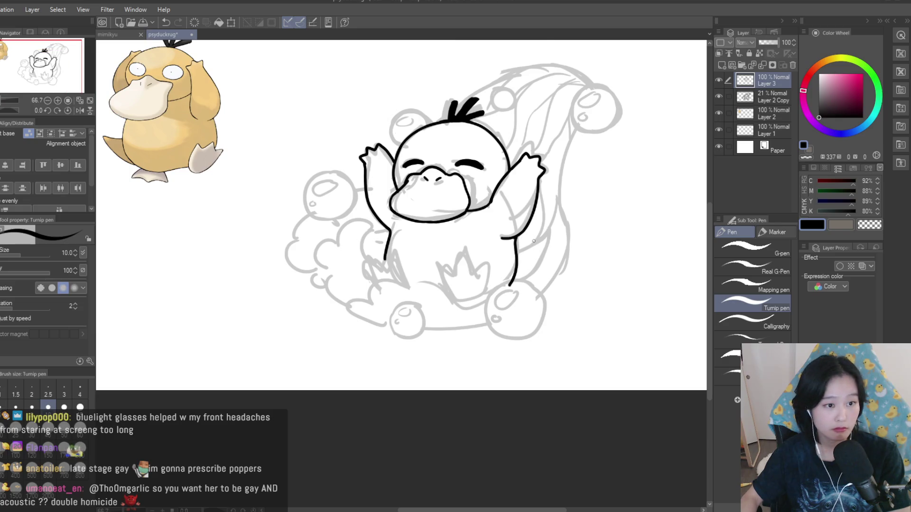
scroll(533, 240, "up", 5)
scroll(479, 269, "down", 4)
scroll(478, 270, "up", 1)
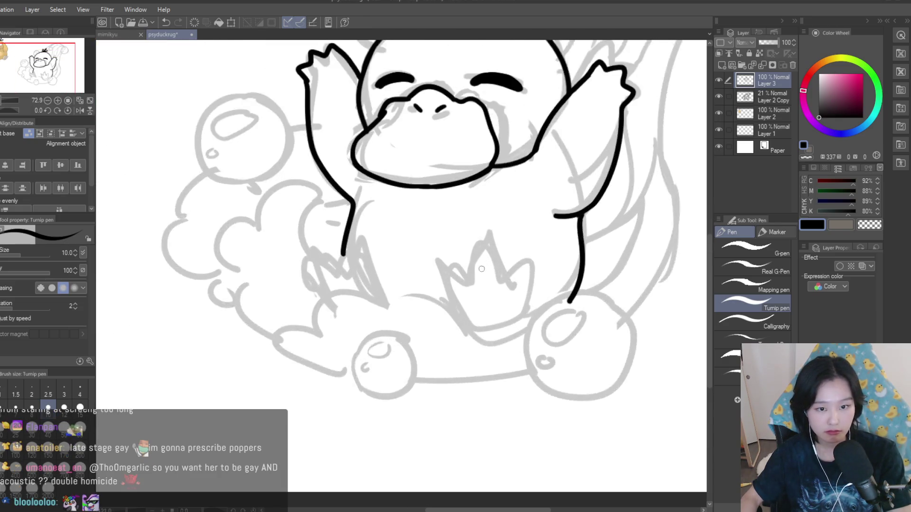
scroll(478, 269, "up", 4)
left_click_drag(515, 284, 445, 277)
- Draw the foot's top, toe peaks and sides with the Turnip pen, undoing failed attempts
key("ctrl+z")
mouse_move(515, 284)
left_mouse_down()
mouse_move(474, 227)
mouse_move(444, 281)
left_mouse_up()
key("ctrl+z")
key("ctrl+z")
mouse_move(511, 287)
left_mouse_down()
mouse_move(446, 280)
mouse_move(485, 240)
mouse_move(446, 284)
mouse_move(467, 236)
mouse_move(427, 355)
left_mouse_up()
key("ctrl+z")
key("ctrl+z")
key("ctrl+z")
key("ctrl+z")
left_click_drag(448, 292, 422, 335)
key("ctrl+z")
left_click_drag(448, 292, 406, 302)
mouse_move(509, 285)
left_mouse_down()
mouse_move(555, 323)
mouse_move(519, 391)
mouse_move(485, 405)
left_mouse_up()
key("ctrl+z")
left_click_drag(403, 313, 491, 403)
- Redo the foot's right side and redraw its left side down to the bottom curve
scroll(512, 332, "down", 5)
scroll(513, 333, "up", 5)
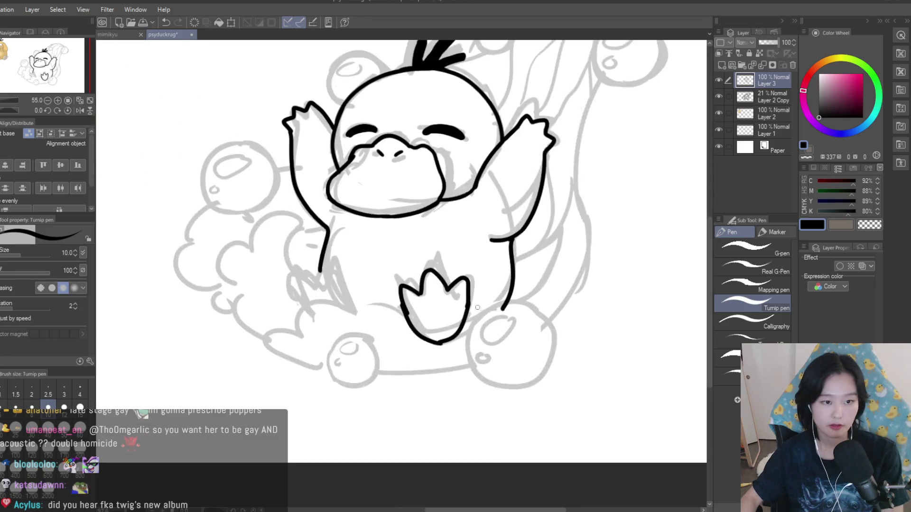
key("ctrl+z")
key("ctrl+z")
key("ctrl+y")
left_click_drag(364, 278, 436, 384)
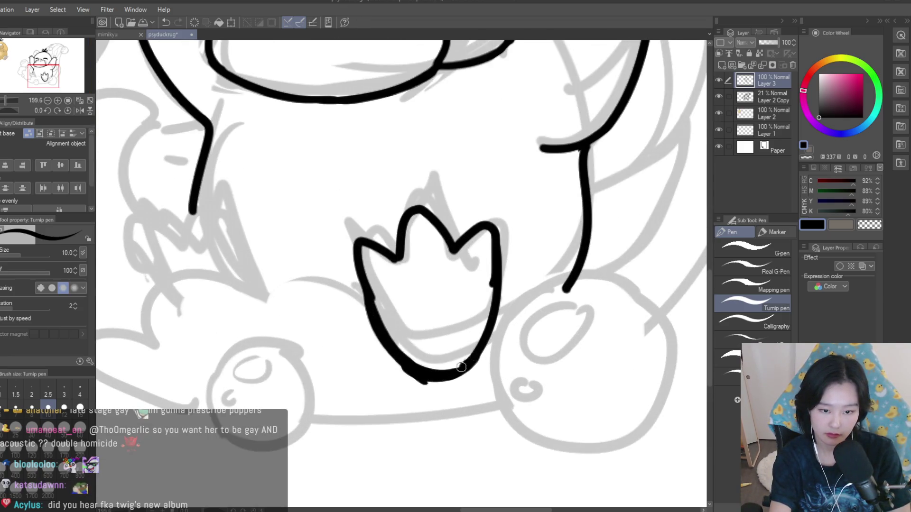
- Smooth the foot's rough lower outline with the Snap eraser and fit the drawing in view
key("b")
key("e")
scroll(374, 285, "up", 2)
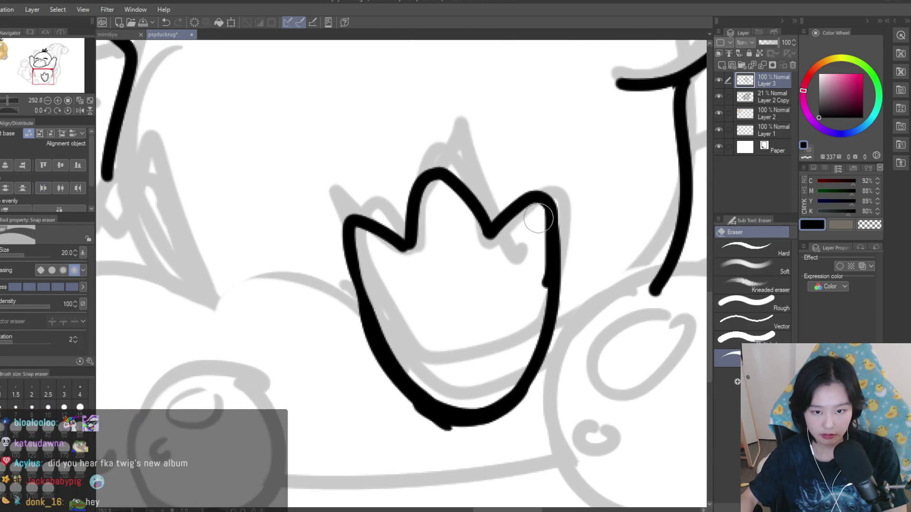
mouse_move(524, 401)
left_mouse_down()
mouse_move(447, 431)
mouse_move(406, 418)
left_mouse_up()
left_click_drag(487, 424, 446, 426)
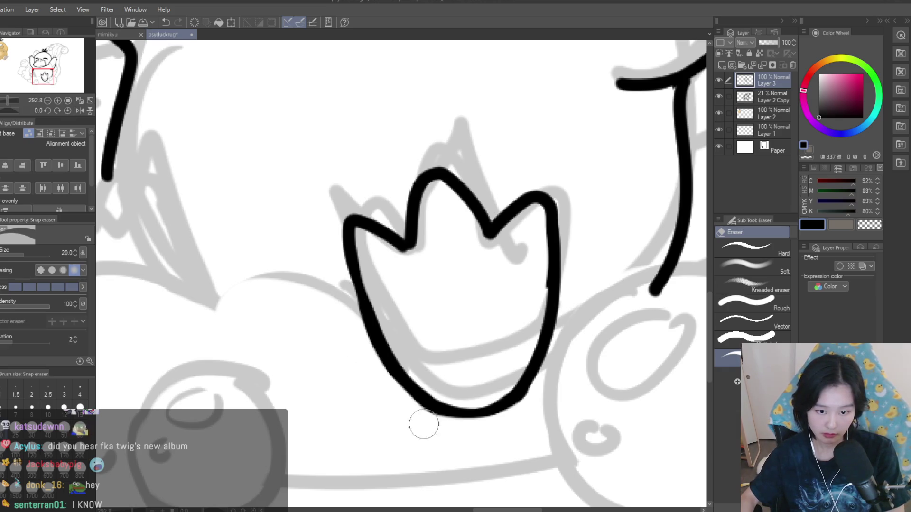
key("ctrl+0")
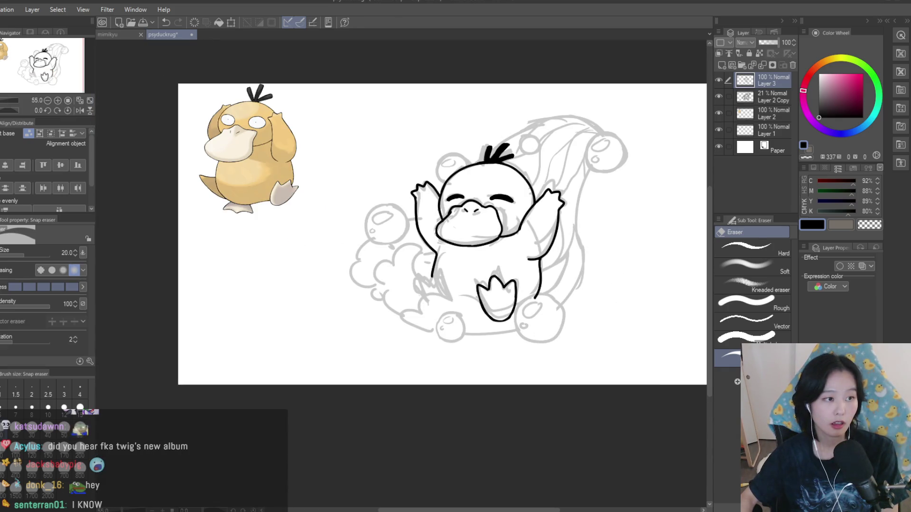
- Freehand-select the area around the foot, switch to the Move tool, then deselect
key("m")
scroll(474, 284, "up", 2)
left_click_drag(517, 349, 503, 373)
key("k")
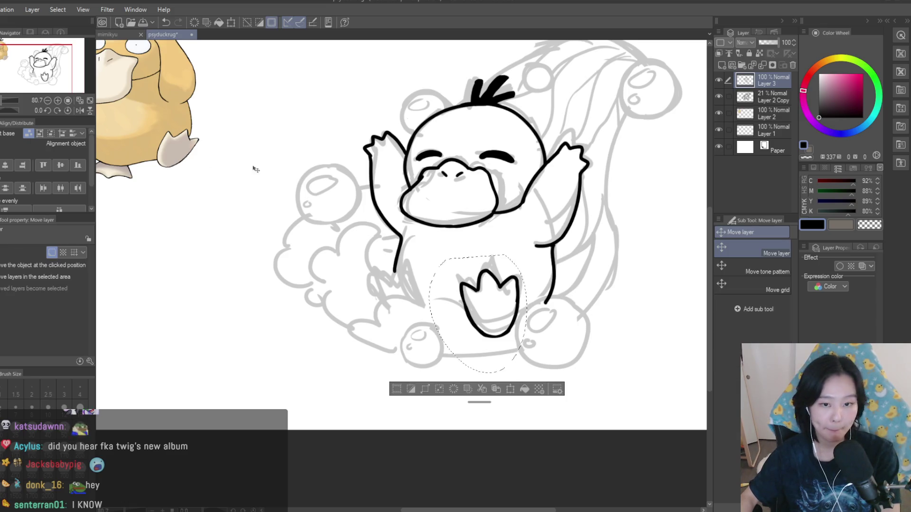
scroll(481, 327, "up", 1)
key("ctrl+d")
- Back on the Turnip pen, fit the page and draw toe branches at the left body line's end
key("p")
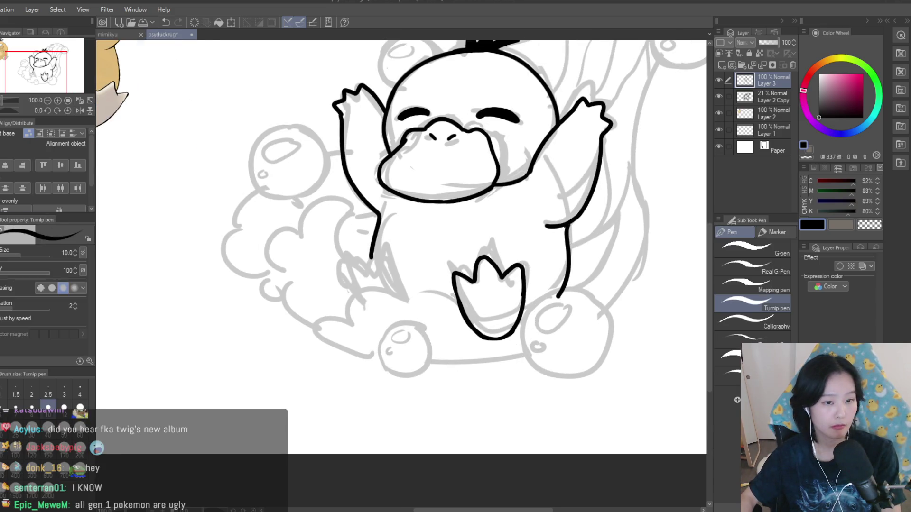
key("ctrl+0")
scroll(476, 280, "up", 2)
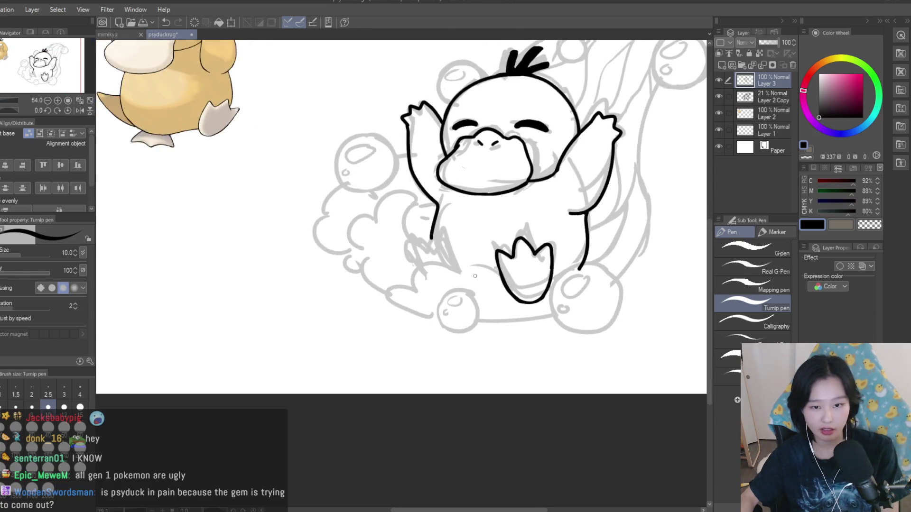
scroll(491, 251, "up", 5)
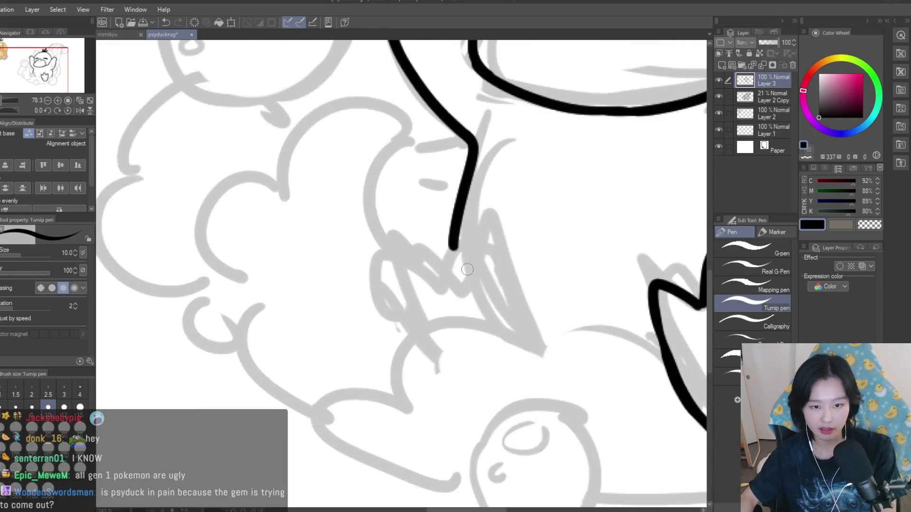
scroll(446, 273, "down", 4)
scroll(431, 265, "up", 3)
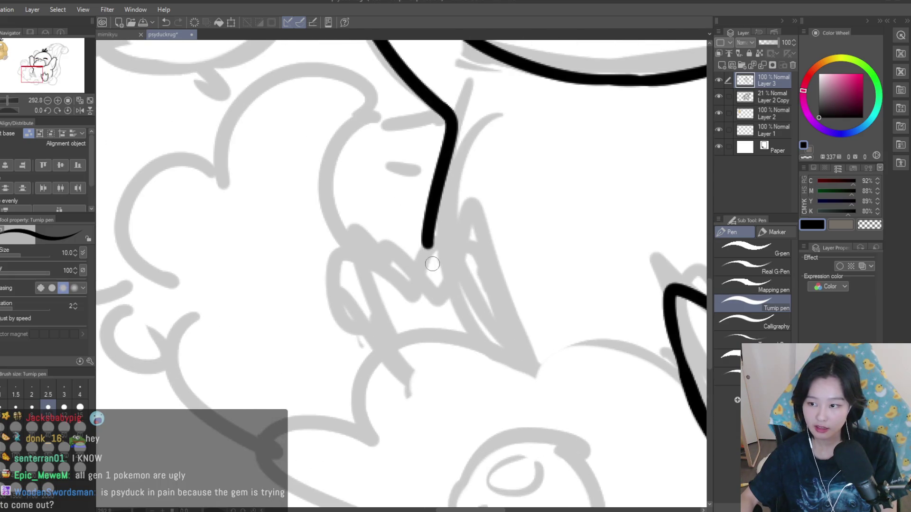
mouse_move(446, 285)
left_mouse_down()
mouse_move(386, 258)
mouse_move(379, 332)
mouse_move(455, 332)
left_mouse_up()
scroll(456, 332, "down", 5)
scroll(488, 353, "up", 2)
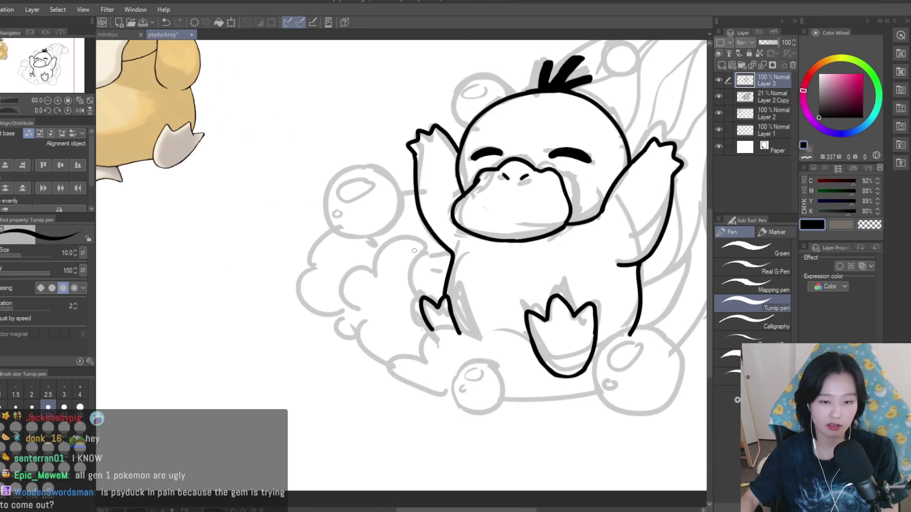
scroll(465, 324, "up", 3)
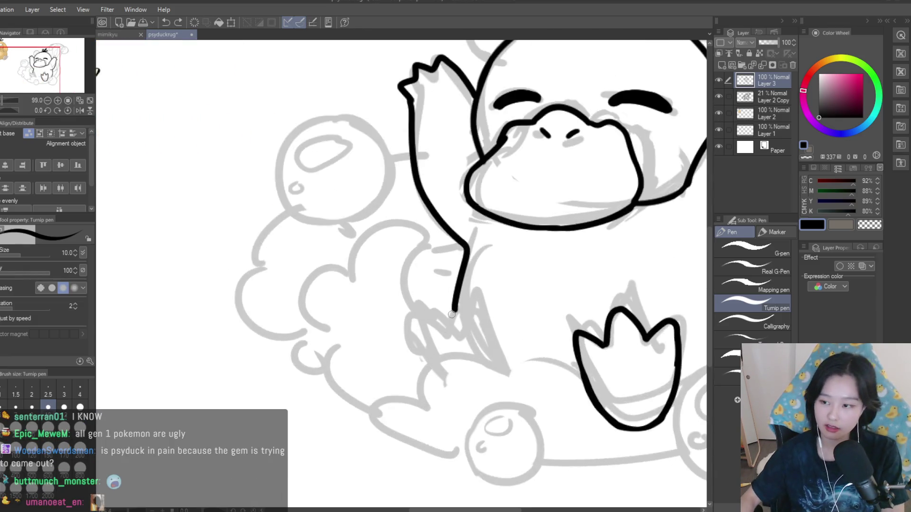
left_click_drag(447, 280, 479, 365)
left_click_drag(447, 280, 426, 316)
- Redraw a longer right toe branch and shorter left one, undoing the extra toe strokes
key("ctrl+z")
key("ctrl+z")
left_click_drag(443, 285, 483, 372)
mouse_move(441, 285)
left_mouse_down()
mouse_move(418, 332)
mouse_move(394, 342)
left_mouse_up()
left_click_drag(429, 303, 413, 365)
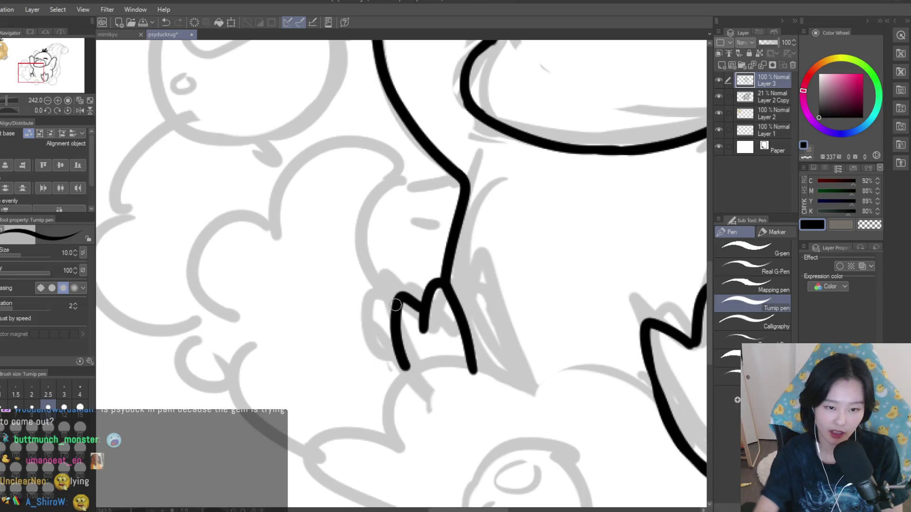
scroll(523, 306, "down", 6)
scroll(523, 306, "up", 3)
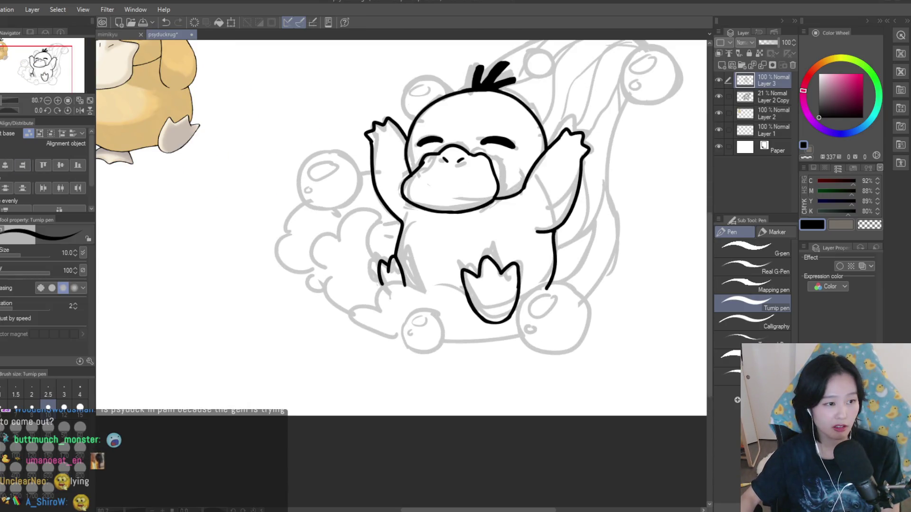
scroll(394, 276, "up", 4)
key("ctrl+z")
key("ctrl+z")
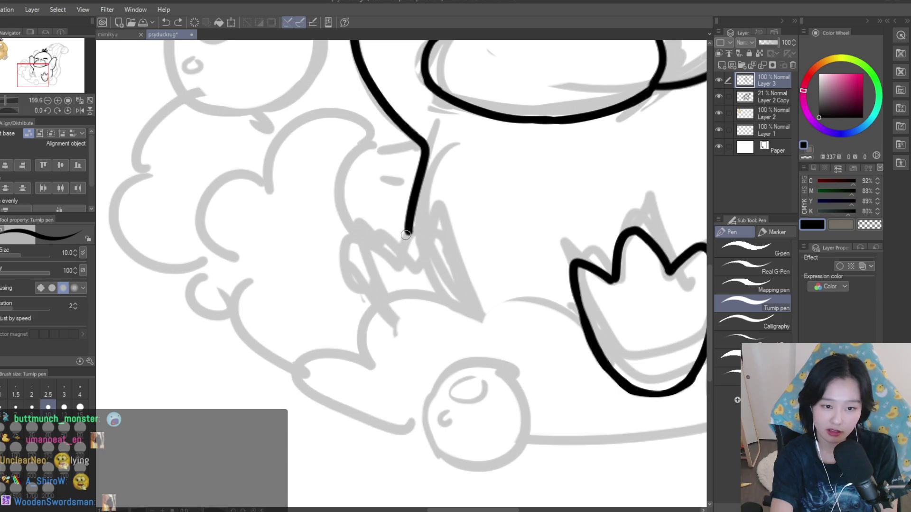
- Retry the toes below the line's end, settling on a downward stroke and the claw's left side
mouse_move(382, 226)
left_mouse_down()
mouse_move(368, 284)
mouse_move(365, 266)
mouse_move(375, 311)
left_mouse_up()
key("ctrl+z")
left_click_drag(434, 233, 418, 306)
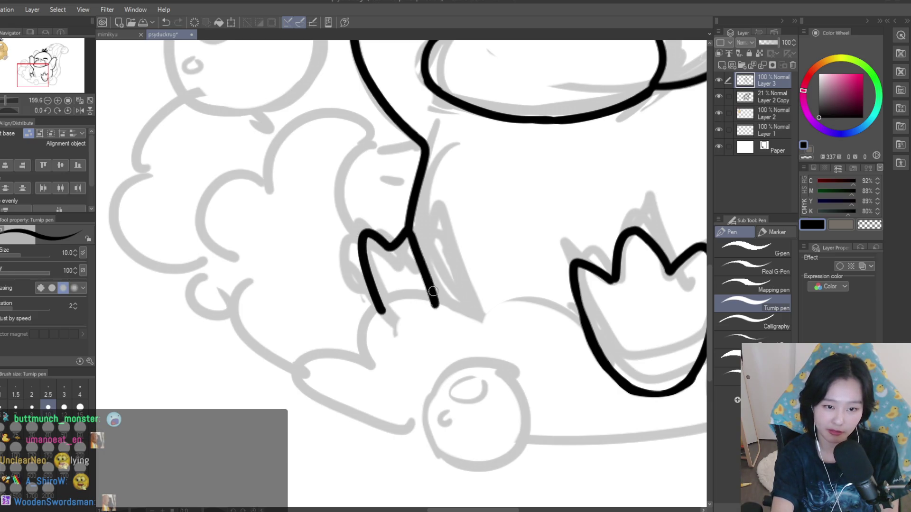
key("ctrl+z")
key("ctrl+z")
key("ctrl+z")
left_click_drag(411, 233, 444, 308)
key("ctrl+z")
left_click_drag(420, 247, 446, 311)
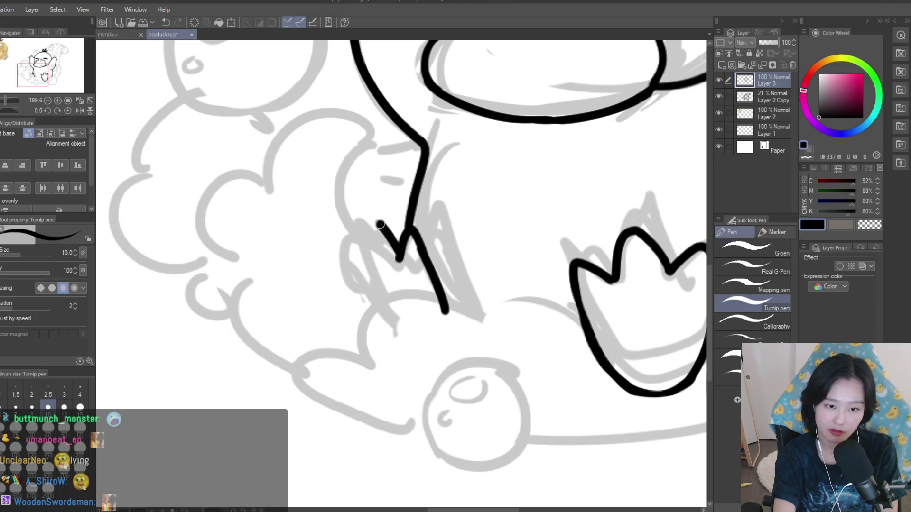
left_click_drag(374, 228, 387, 311)
- Switch to the Snap eraser and zoom out to check both inked feet
key("e")
scroll(419, 326, "down", 3)
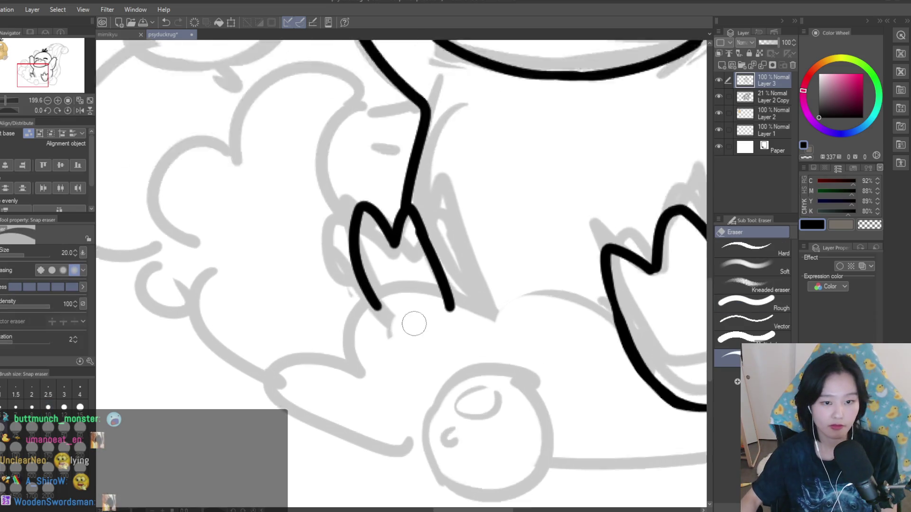
scroll(419, 325, "up", 2)
scroll(434, 337, "down", 3)
scroll(434, 337, "down", 4)
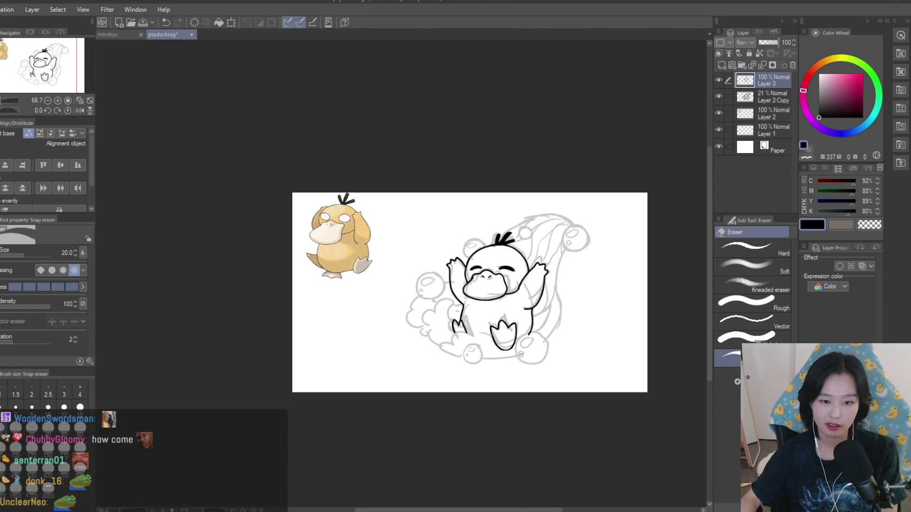
scroll(524, 365, "up", 2)
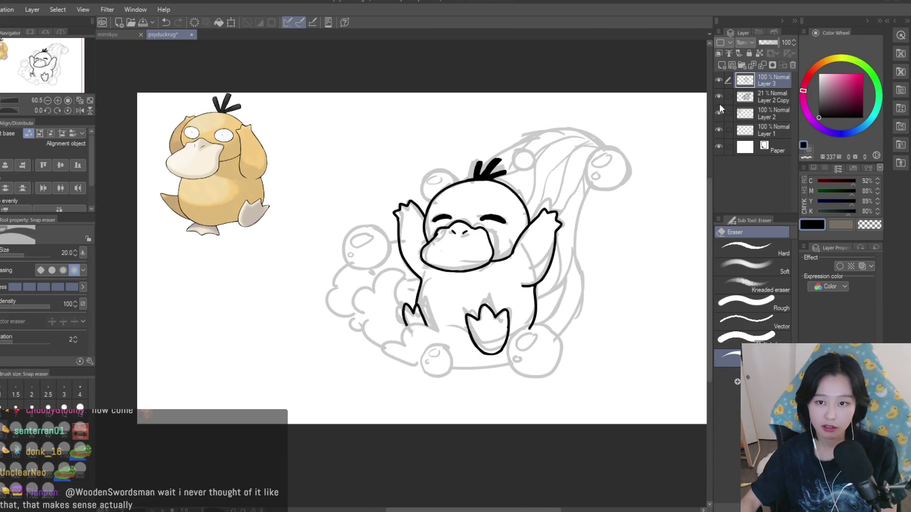
- Hide the grey sketch and briefly mirror the view to check the inked proportions
left_click(719, 96)
key("h")
scroll(570, 193, "down", 2)
key("h")
scroll(571, 191, "up", 2)
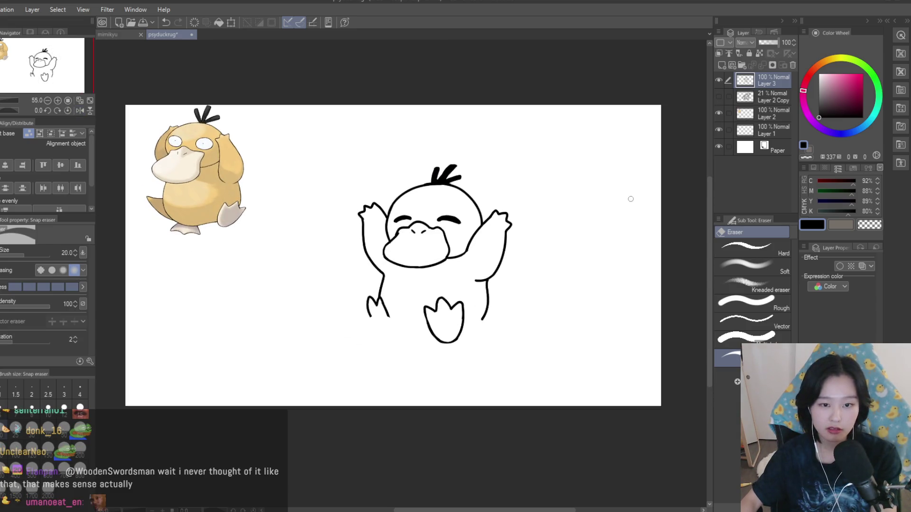
left_click(718, 97)
- Switch to freehand selection and try a test selection on the Layer 2 Copy sketch
key("m")
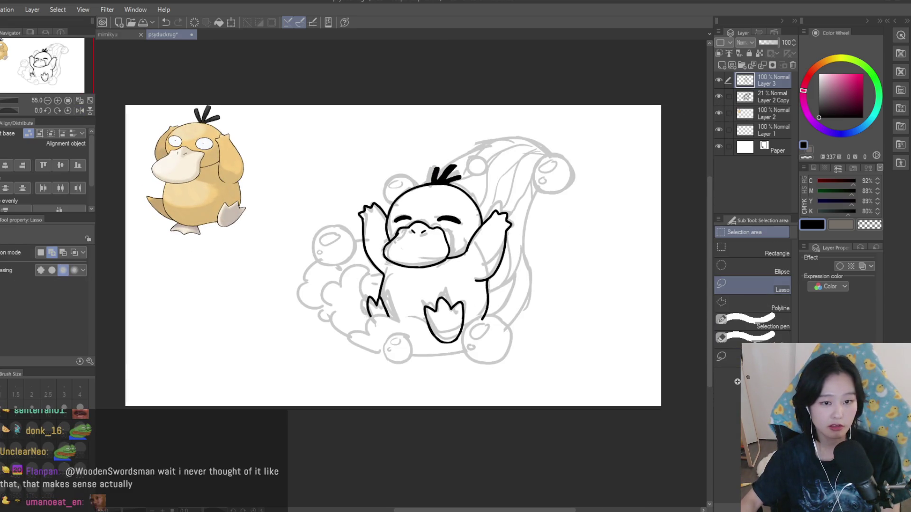
scroll(485, 291, "up", 3)
scroll(517, 289, "down", 3)
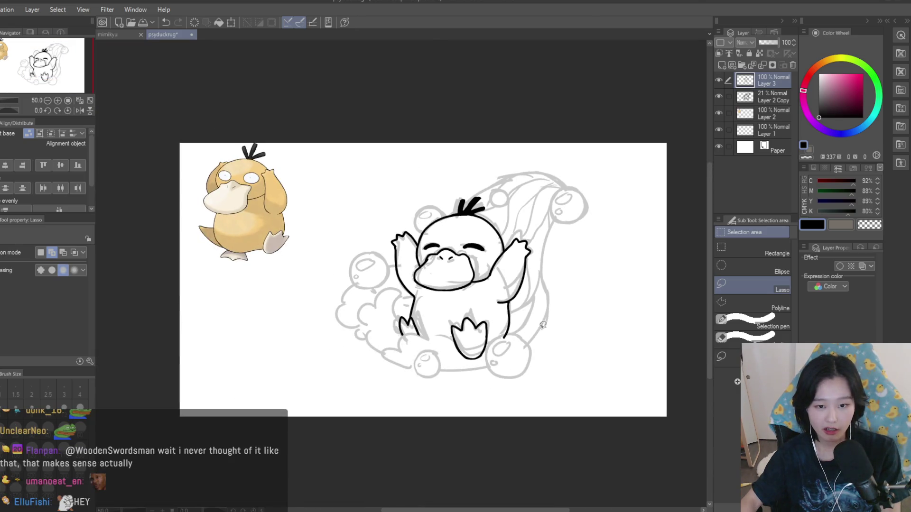
scroll(656, 254, "up", 1)
scroll(569, 294, "down", 4)
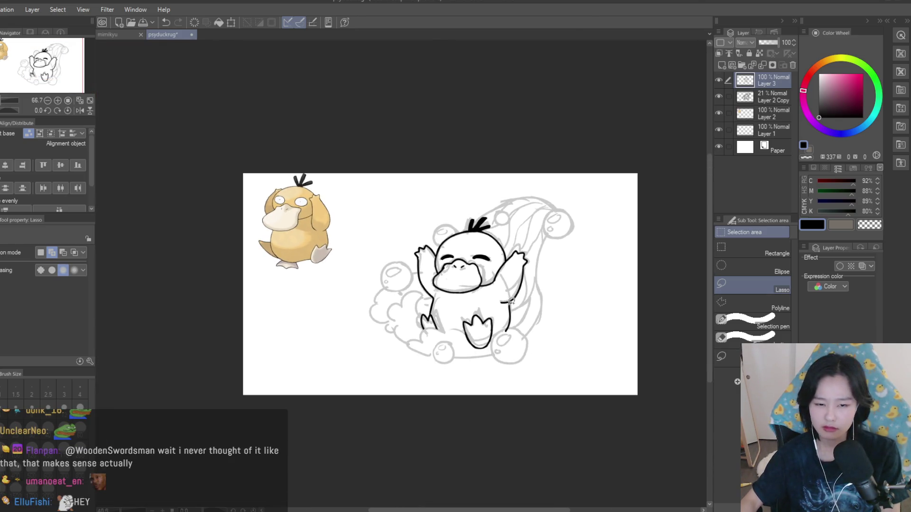
scroll(554, 308, "up", 3)
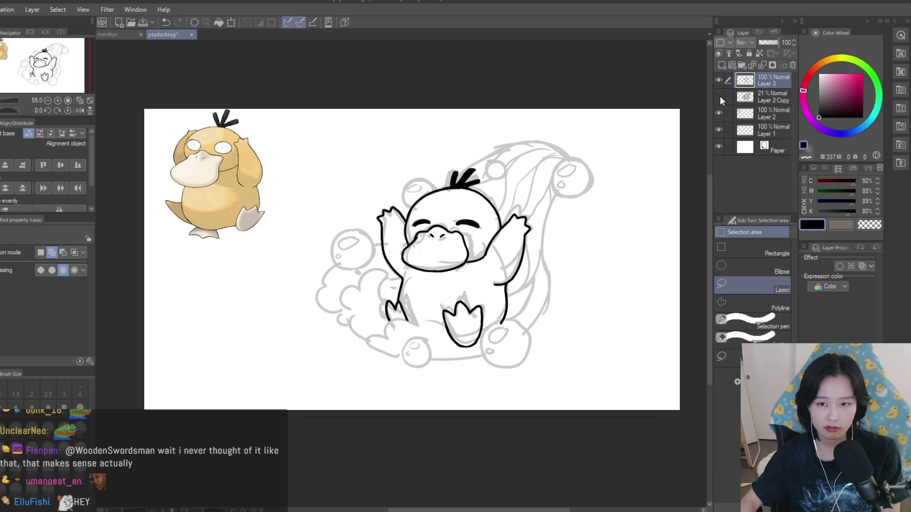
left_click(719, 96)
left_click(719, 96)
left_click(754, 96)
scroll(473, 240, "up", 2)
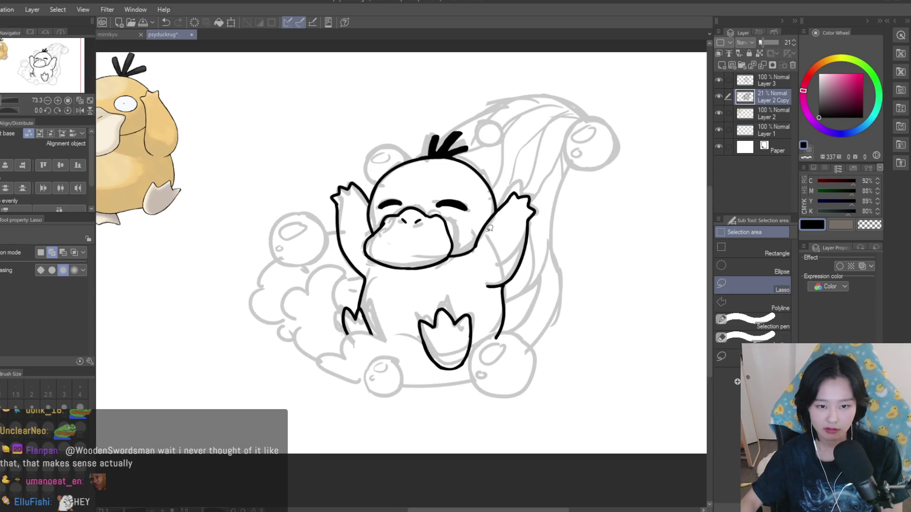
left_click_drag(291, 171, 290, 170)
key("ctrl+d")
- Lasso Psyduck's inked head and beak on the Layer 3 line art
left_click(718, 80)
left_click(718, 80)
left_click(773, 80)
scroll(422, 164, "up", 2)
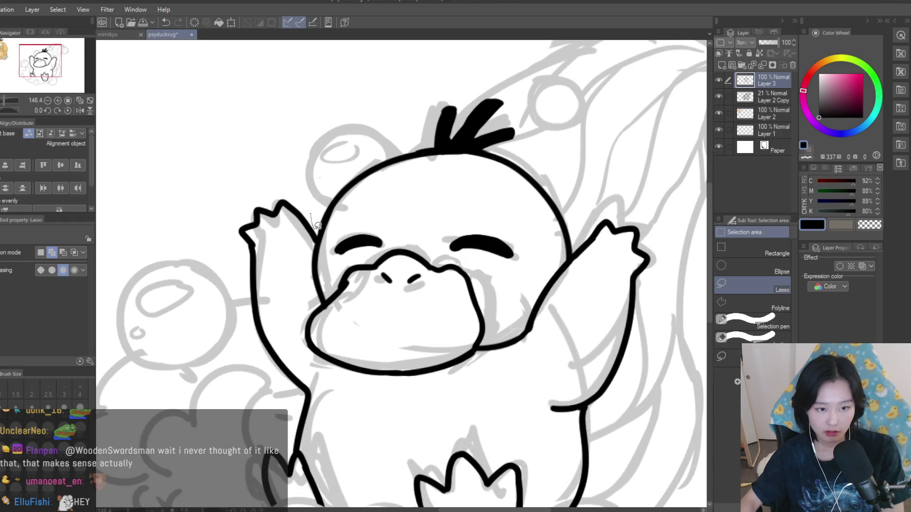
left_click_drag(295, 333, 503, 360)
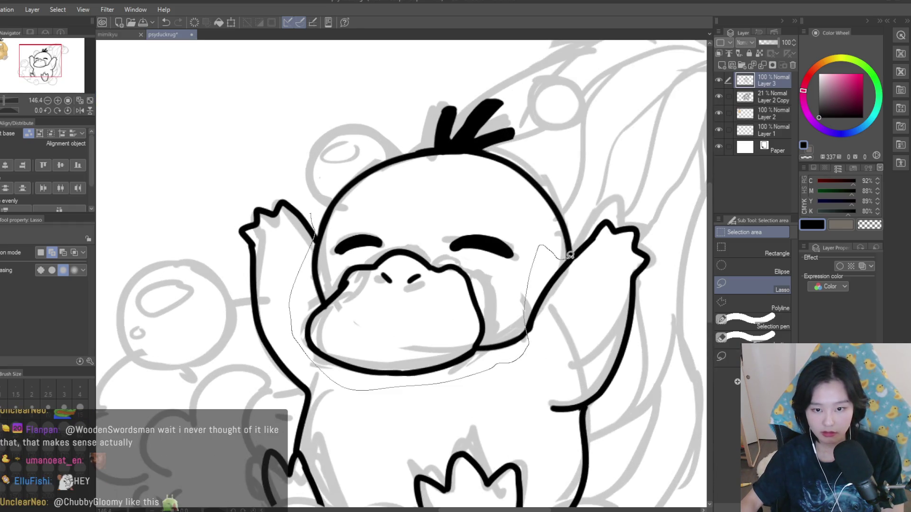
left_click_drag(357, 88, 327, 156)
scroll(328, 157, "down", 3)
scroll(411, 259, "up", 6)
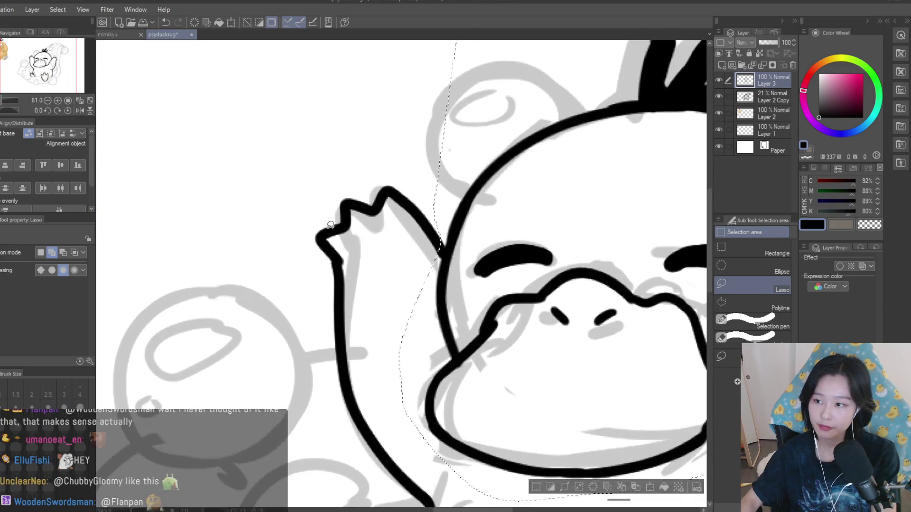
left_click_drag(546, 218, 546, 220)
scroll(264, 238, "down", 6)
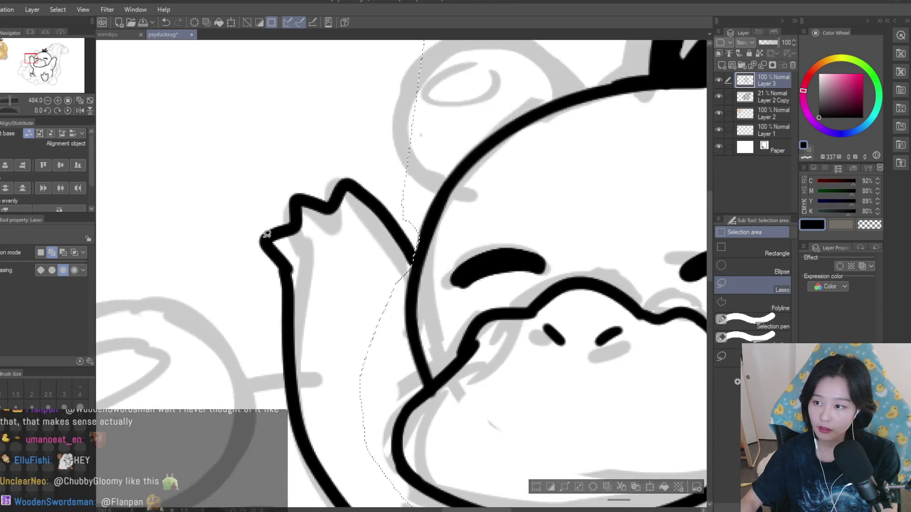
- Scale the selected head to 96%, nudge it slightly left and confirm
key("ctrl+t")
left_click_drag(331, 110, 341, 122)
left_click_drag(471, 160, 466, 162)
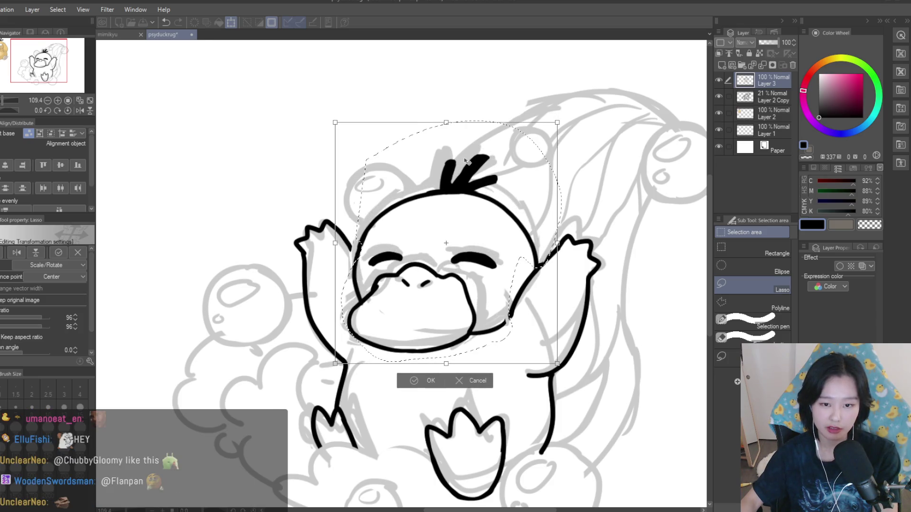
scroll(467, 162, "down", 3)
scroll(467, 162, "up", 3)
key("Return")
- Touch up the raised hand's outline with the Turnip pen, switching between transparent and black colour
key("p")
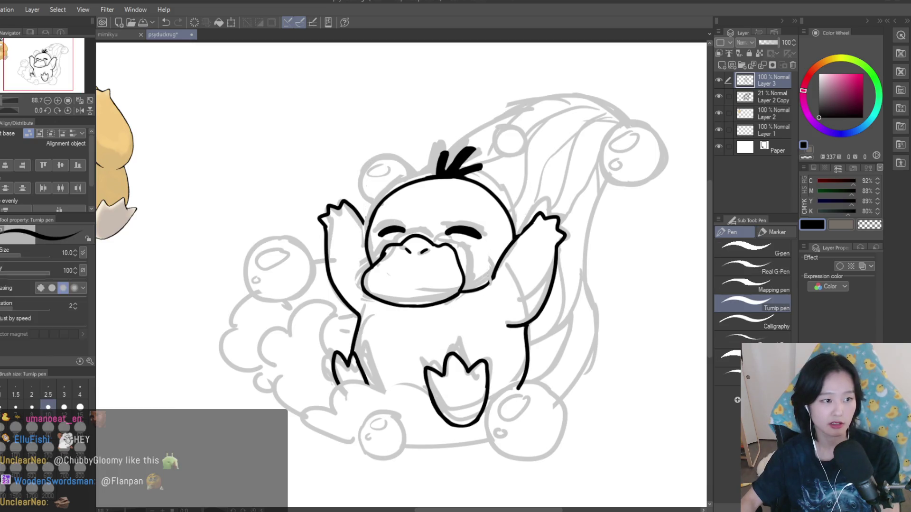
scroll(489, 285, "up", 2)
scroll(489, 284, "up", 5)
left_click(873, 225)
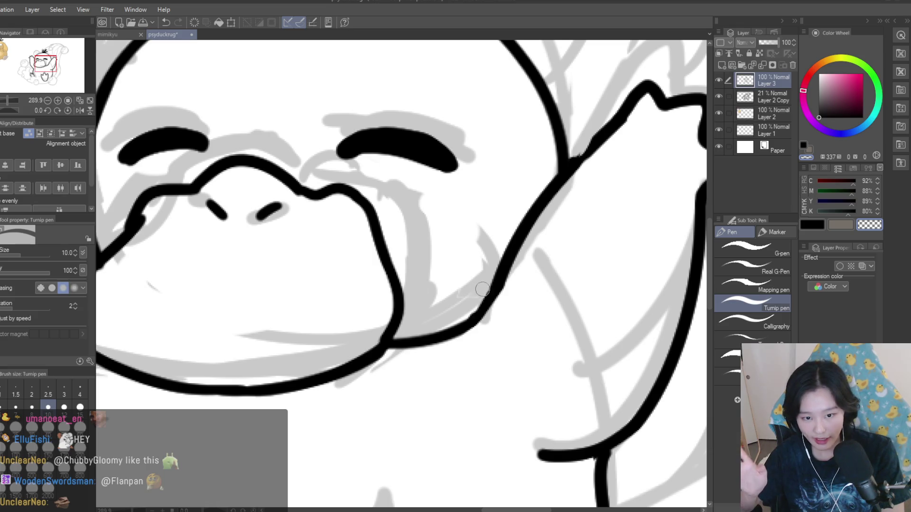
left_click(816, 226)
scroll(439, 226, "down", 5)
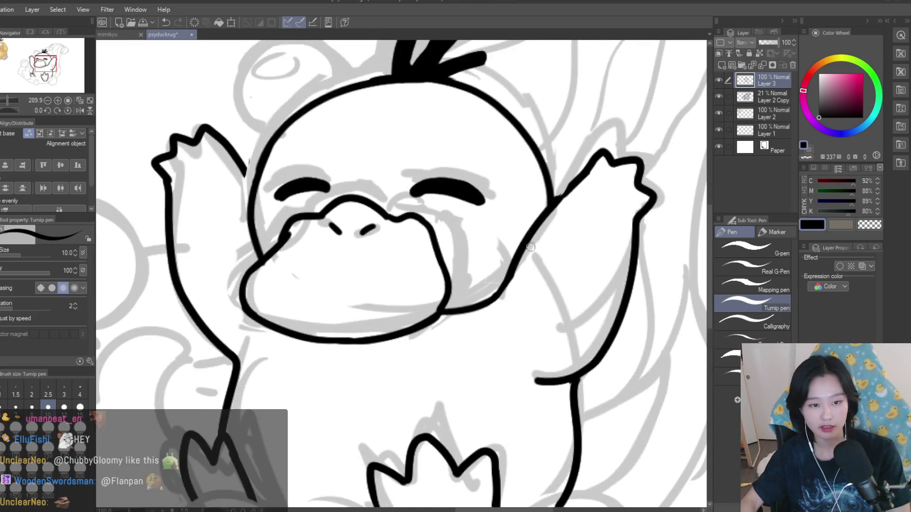
scroll(408, 246, "up", 8)
left_click_drag(377, 187, 413, 256)
- Ink the short tail stroke on Psyduck's right side in black
key("c")
scroll(406, 217, "down", 2)
scroll(411, 81, "down", 3)
scroll(451, 313, "up", 2)
scroll(469, 298, "down", 2)
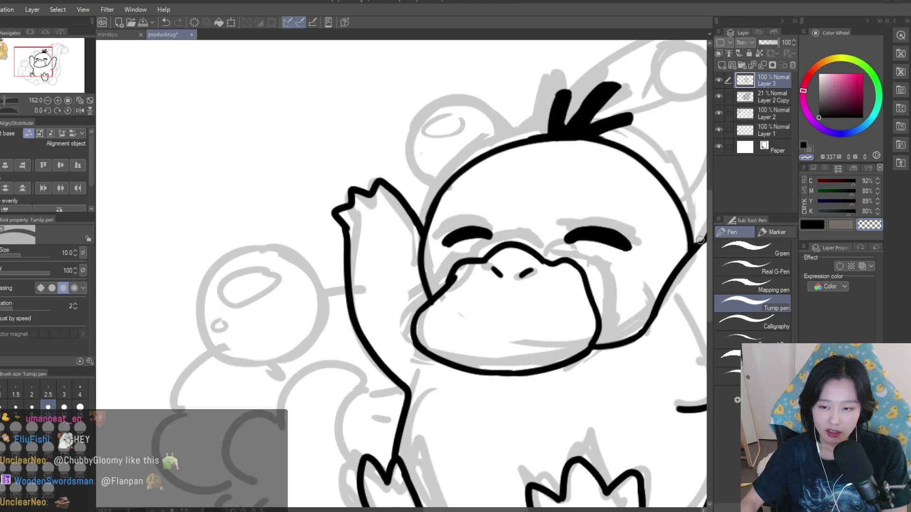
scroll(478, 291, "up", 4)
scroll(453, 331, "down", 4)
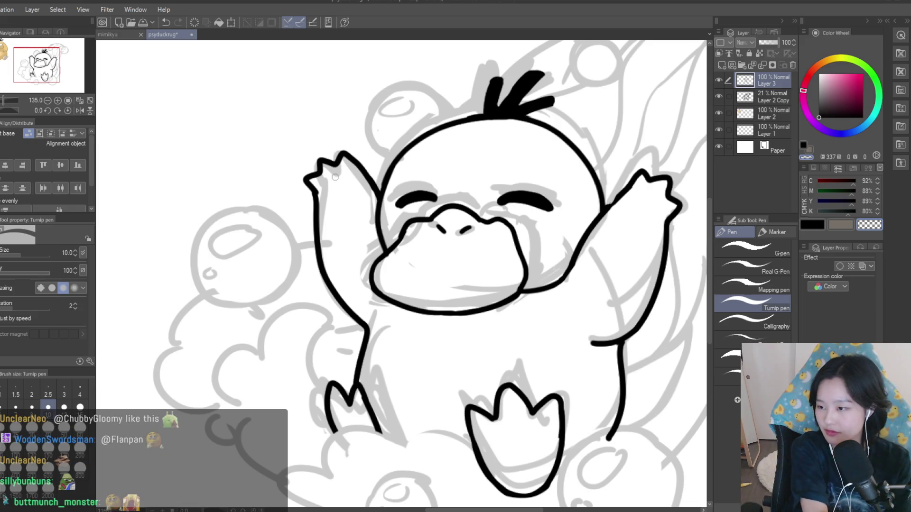
scroll(337, 176, "down", 3)
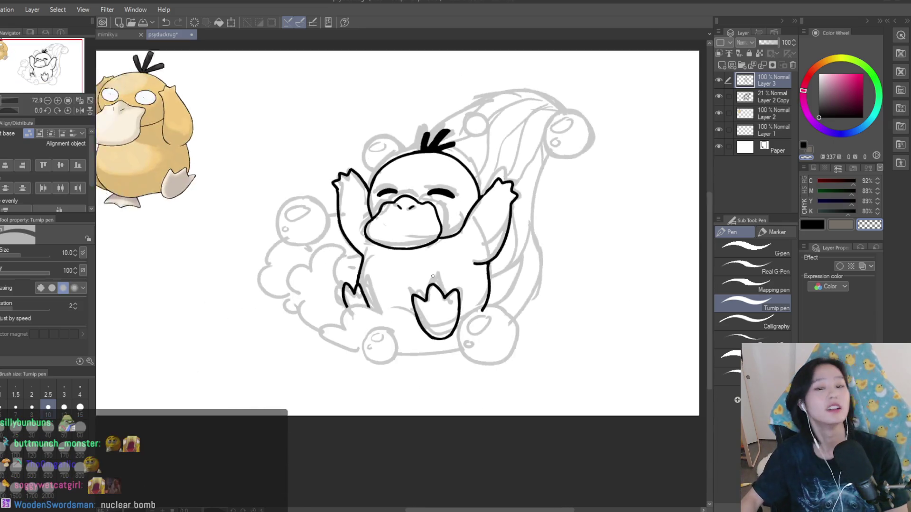
key("c")
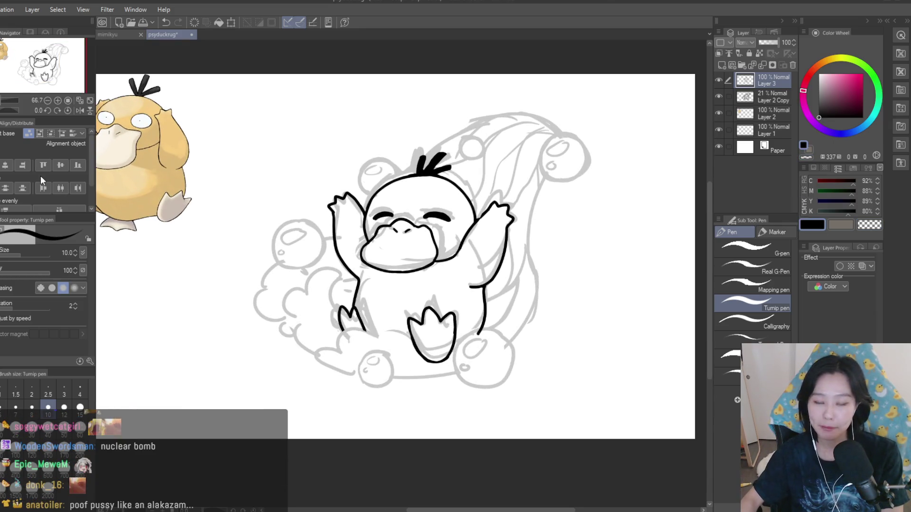
scroll(528, 232, "down", 2)
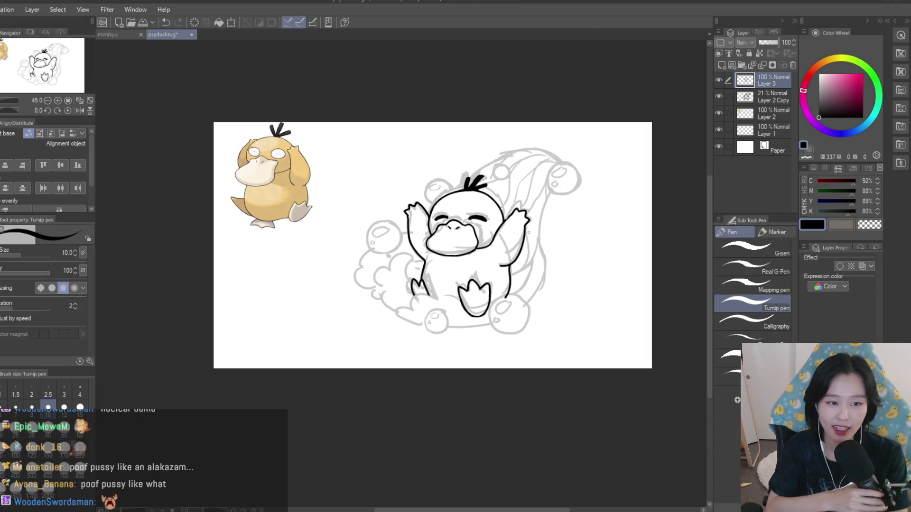
scroll(505, 279, "up", 4)
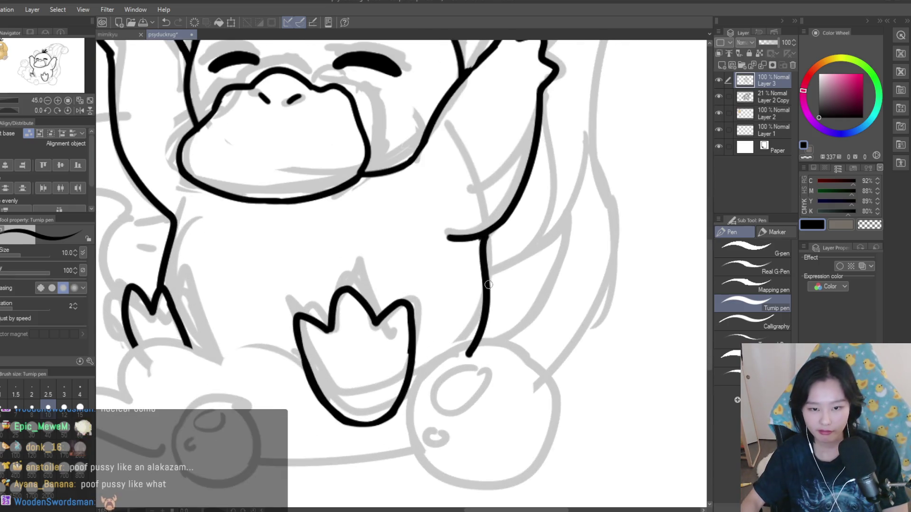
left_click_drag(489, 273, 488, 351)
scroll(505, 379, "down", 2)
scroll(505, 380, "down", 2)
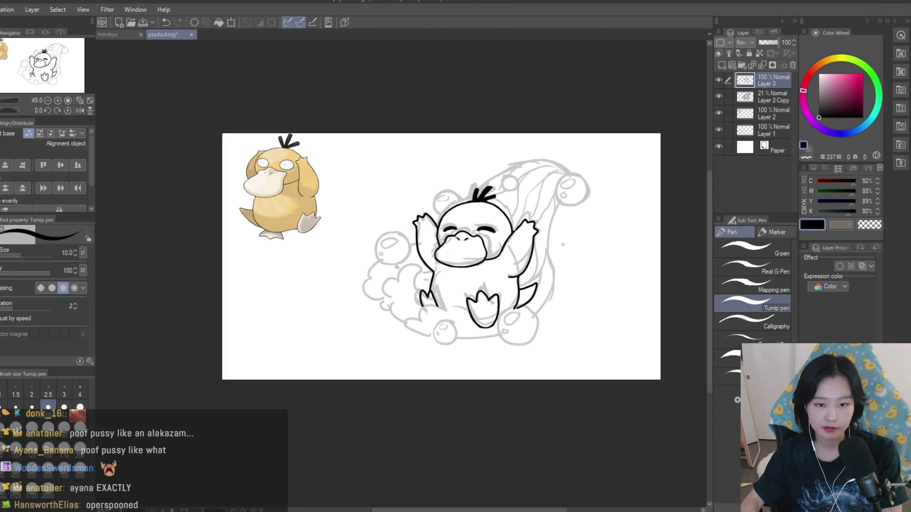
- In the mirrored view, lasso the right raised arm and shift it slightly left
left_click(717, 95)
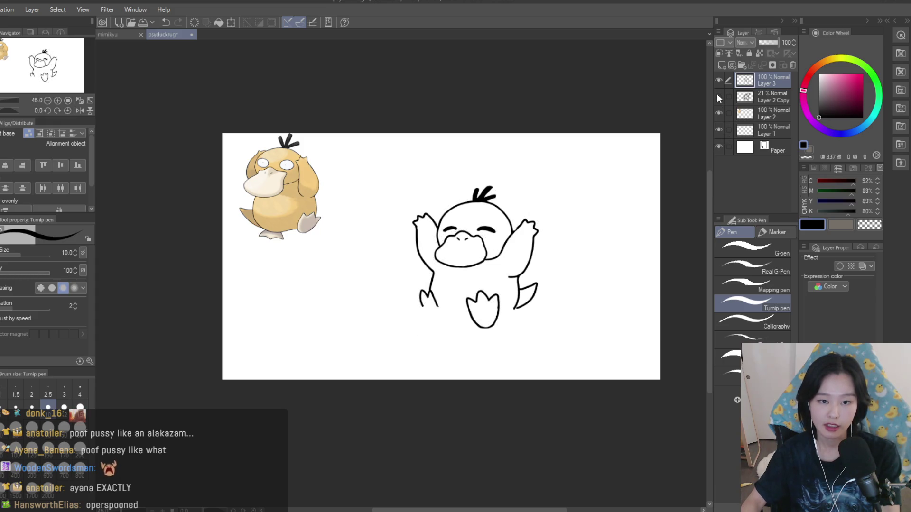
key("h")
scroll(266, 258, "up", 1)
key("m")
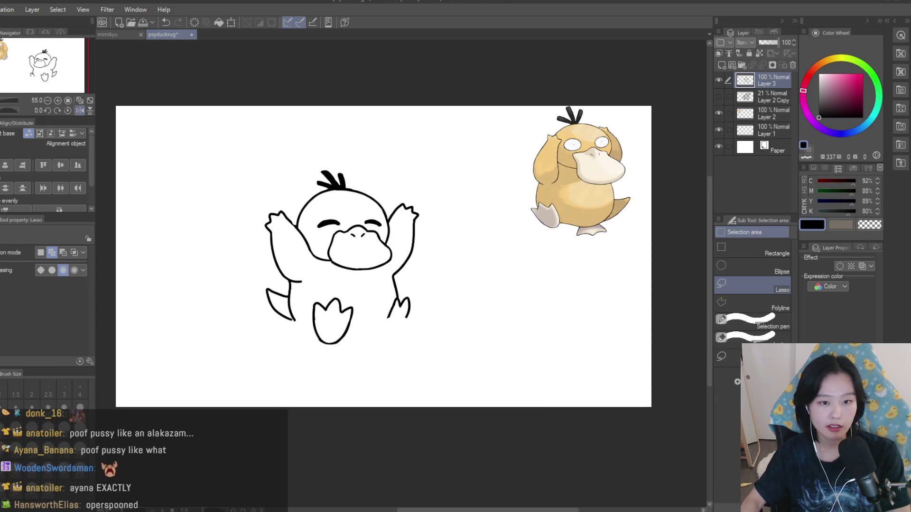
scroll(403, 223, "up", 4)
left_click_drag(349, 176, 368, 292)
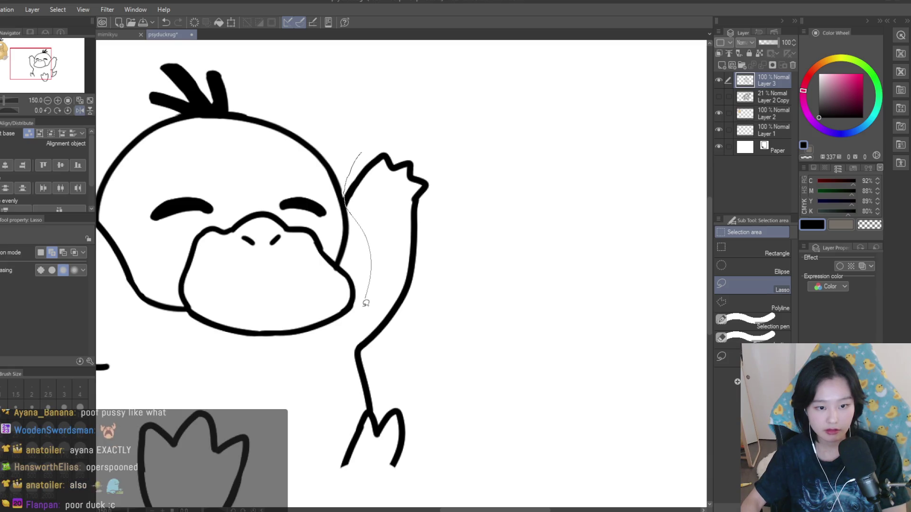
left_click_drag(482, 213, 407, 105)
key("k")
left_click_drag(413, 231, 398, 233)
key("ctrl+d")
- Erase the stray line end left on the moved arm
scroll(471, 223, "down", 4)
key("h")
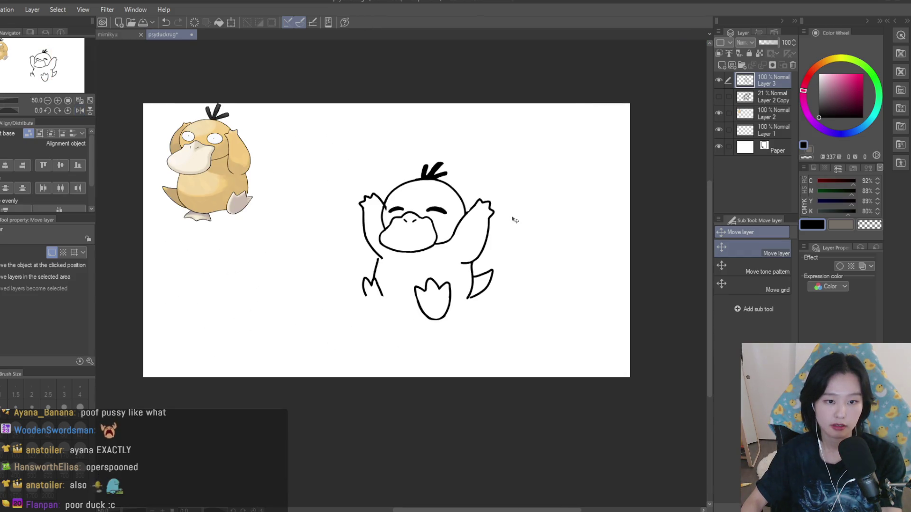
key("h")
scroll(514, 227, "up", 1)
key("e")
scroll(392, 200, "up", 8)
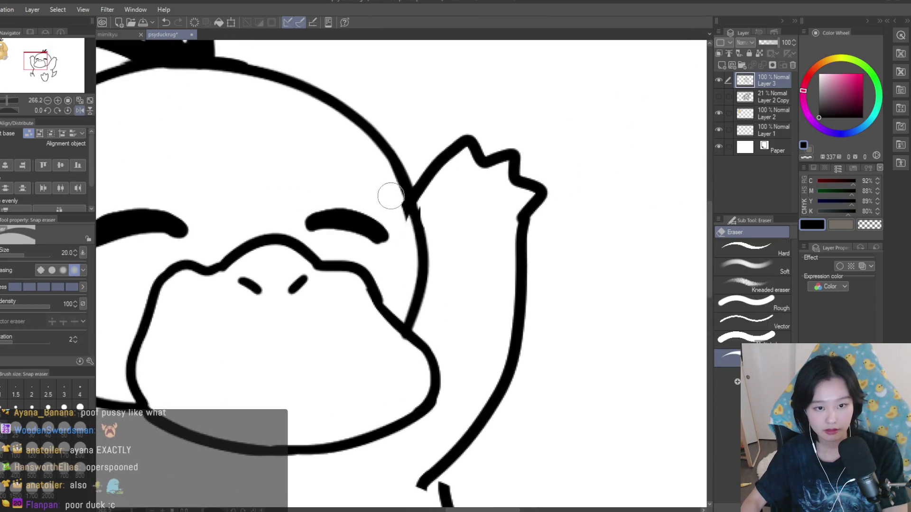
scroll(393, 195, "down", 9)
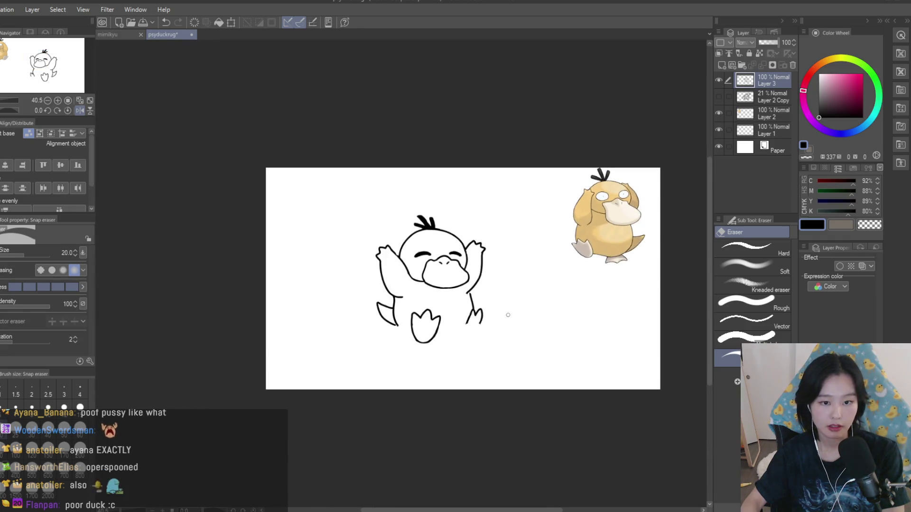
scroll(508, 315, "up", 7)
mouse_move(428, 283)
left_mouse_down()
mouse_move(435, 275)
mouse_move(462, 314)
left_mouse_up()
- Redraw the broken arm line, then turn off the mirrored canvas view
key("p")
scroll(451, 270, "up", 3)
left_click_drag(467, 249, 473, 287)
scroll(473, 286, "down", 3)
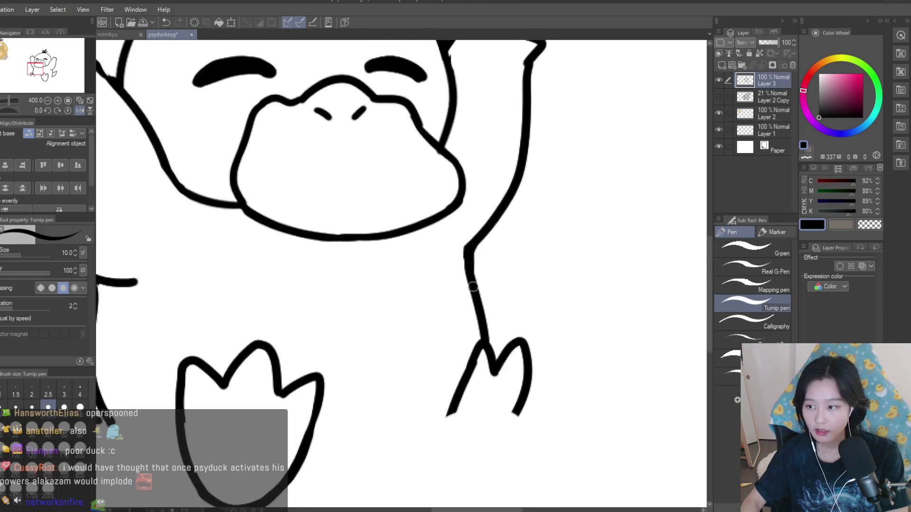
scroll(526, 237, "down", 6)
scroll(542, 211, "up", 1)
key("h")
scroll(556, 222, "down", 1)
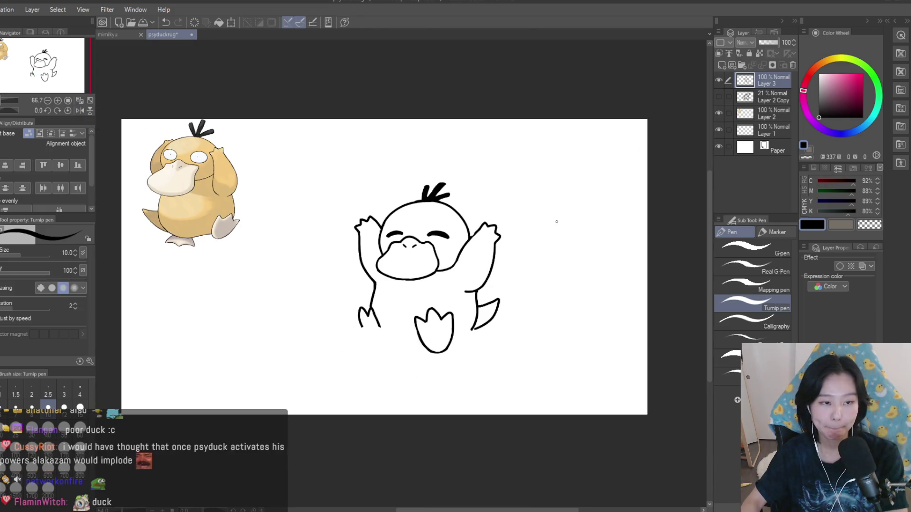
scroll(377, 279, "up", 3)
scroll(389, 280, "down", 3)
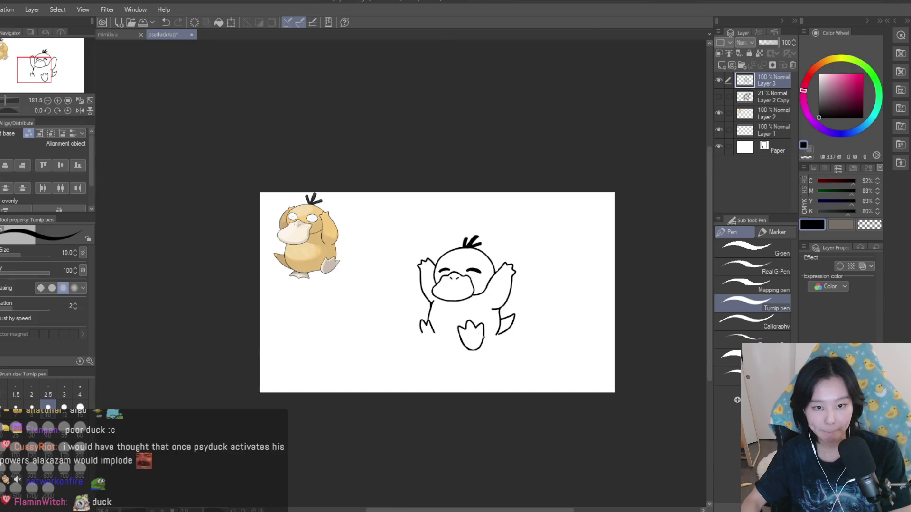
- Show the grey sketch and ink the bubble in front of Psyduck's foot
scroll(490, 364, "up", 3)
scroll(490, 315, "down", 4)
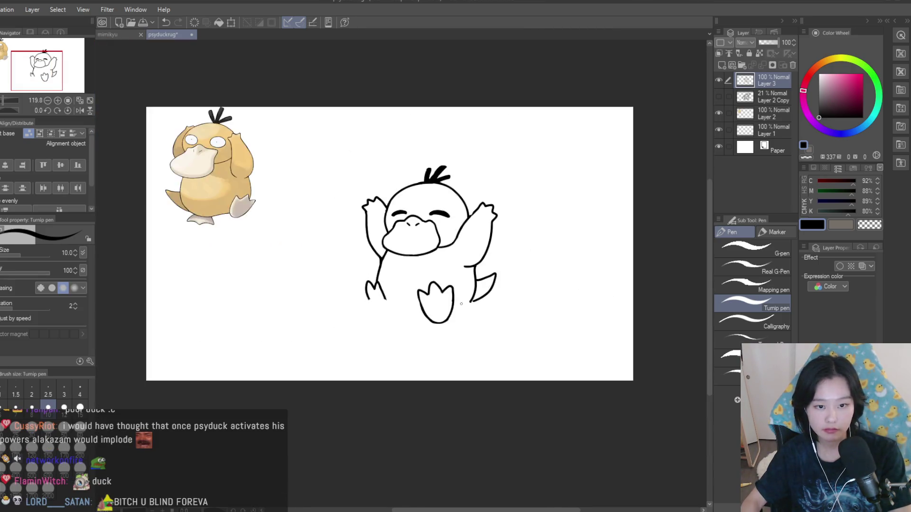
scroll(417, 233, "up", 2)
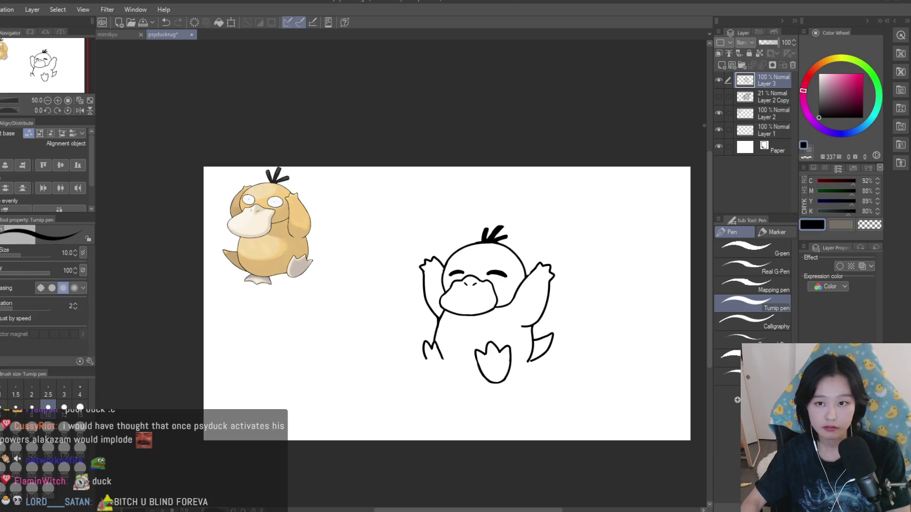
left_click(718, 96)
scroll(450, 175, "down", 1)
scroll(450, 174, "up", 2)
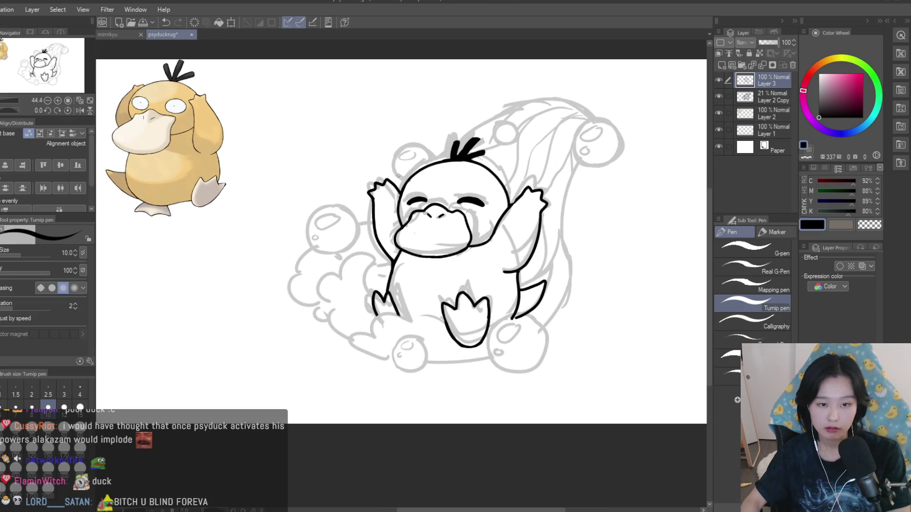
scroll(531, 361, "up", 3)
mouse_move(504, 286)
left_mouse_down()
mouse_move(466, 282)
mouse_move(510, 290)
left_mouse_up()
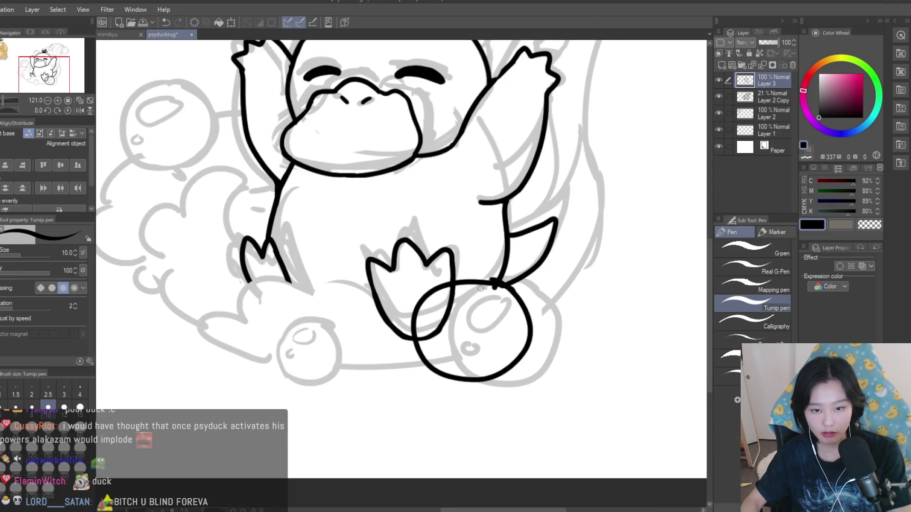
key("ctrl+z")
mouse_move(448, 287)
left_mouse_down()
mouse_move(507, 374)
mouse_move(522, 303)
left_mouse_up()
key("ctrl+z")
key("ctrl+z")
left_click_drag(517, 296, 434, 304)
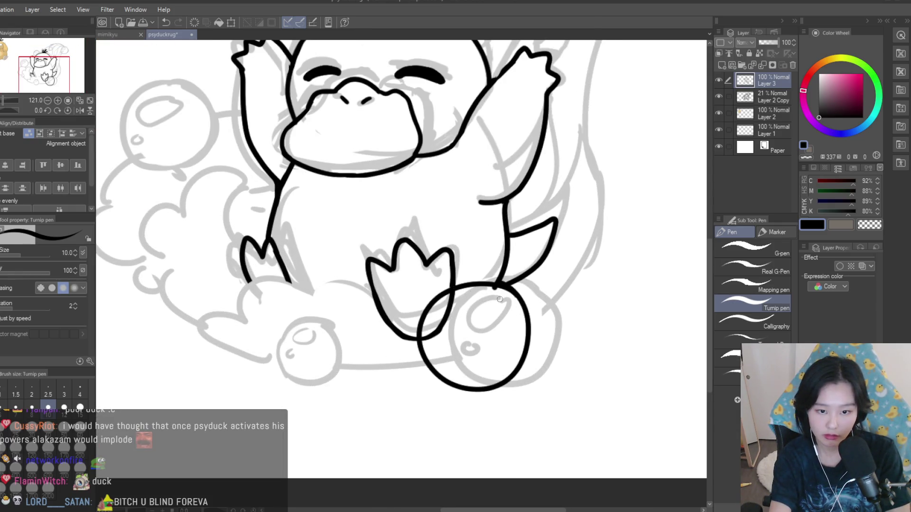
key("ctrl+z")
left_click_drag(493, 283, 488, 280)
- Erase the foot outline inside the front bubble
key("e")
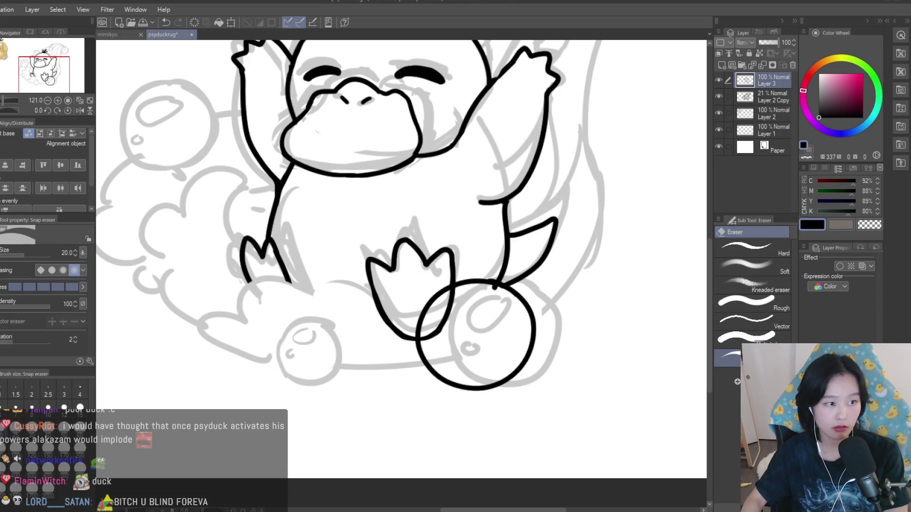
scroll(456, 284, "up", 2)
left_click_drag(427, 327, 443, 277)
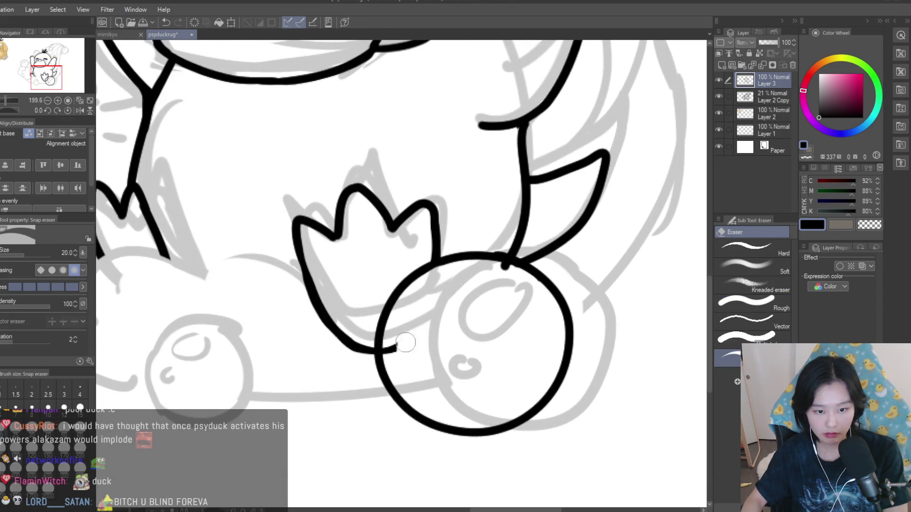
scroll(460, 288, "up", 2)
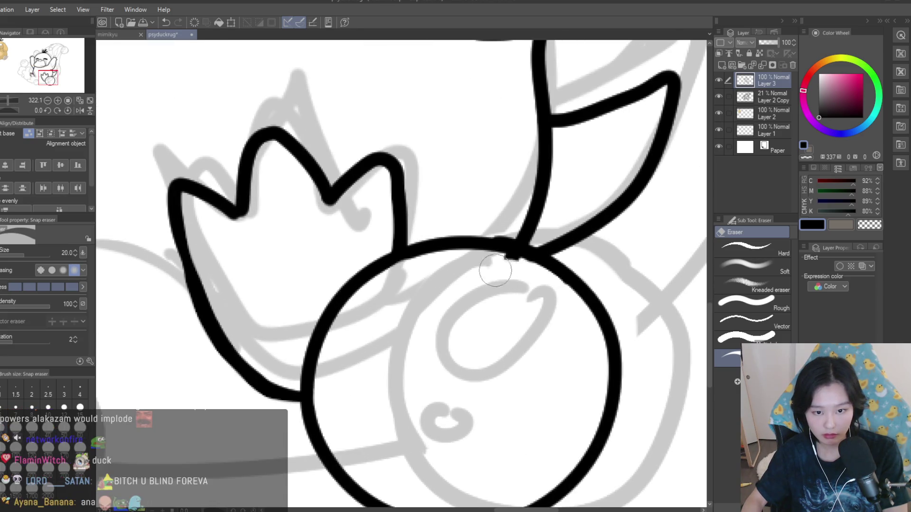
scroll(519, 271, "down", 4)
scroll(476, 445, "up", 3)
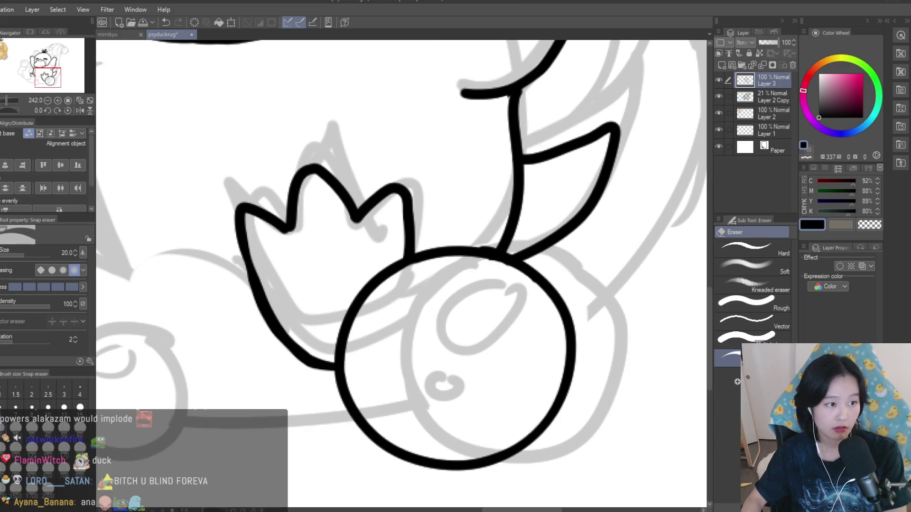
scroll(404, 284, "down", 3)
- Ink the small lower-left bubble and the bubble beside the left raised arm
key("p")
scroll(404, 284, "up", 2)
left_click_drag(327, 295, 318, 299)
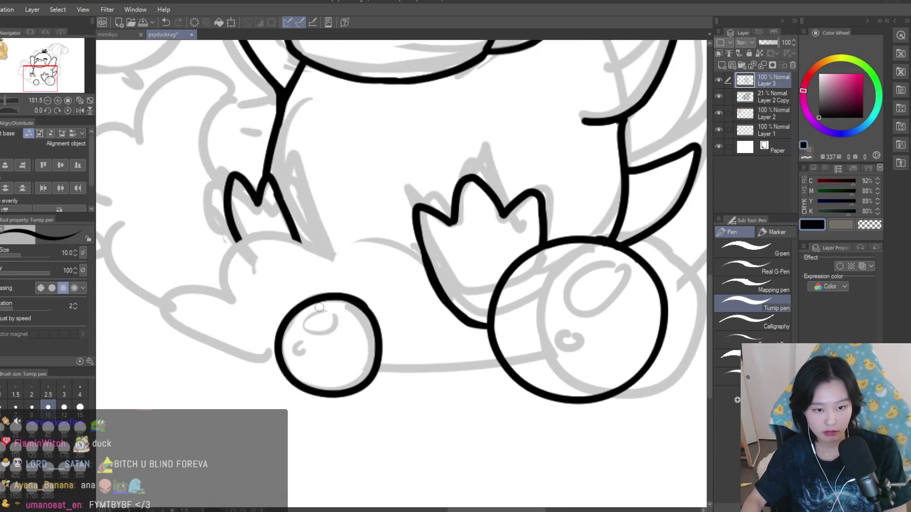
scroll(320, 306, "down", 3)
scroll(328, 218, "up", 3)
left_click_drag(351, 199, 373, 209)
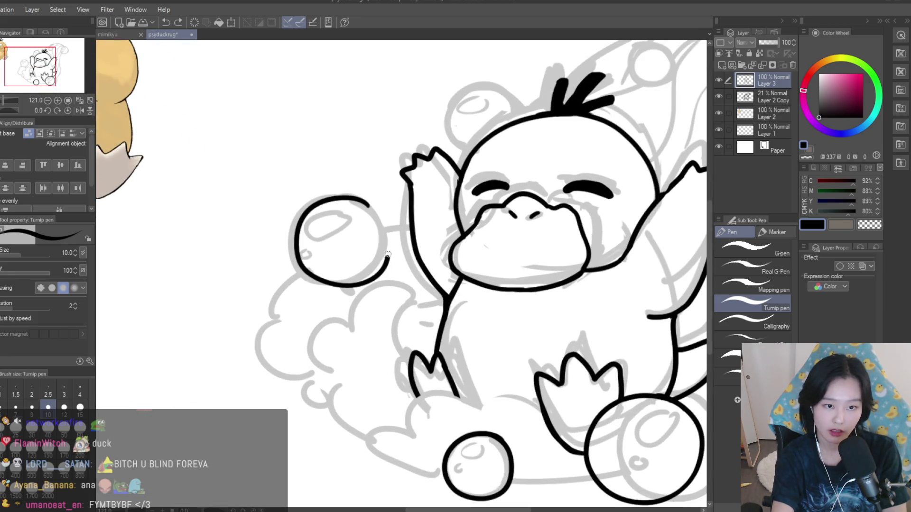
key("ctrl+z")
mouse_move(368, 205)
left_mouse_down()
mouse_move(299, 272)
mouse_move(360, 207)
left_mouse_up()
key("ctrl+z")
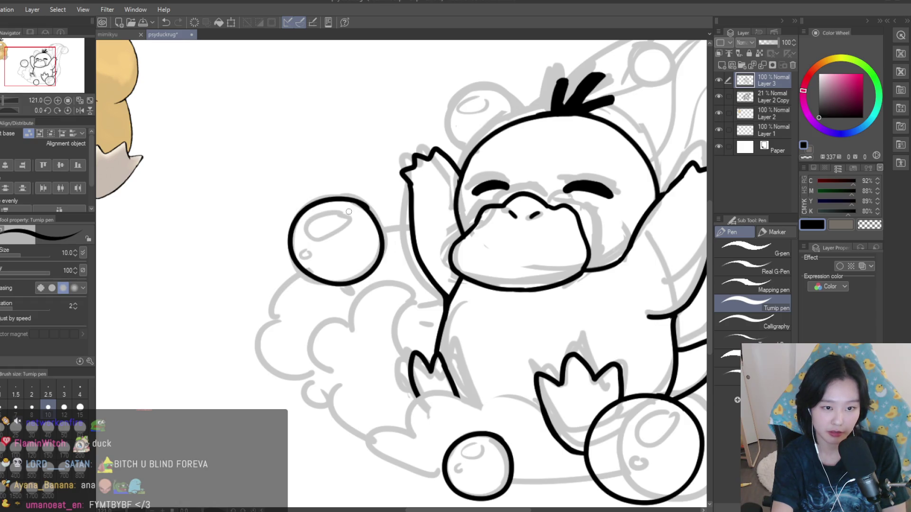
- Ink the bubble arc behind the head, extending it down to the head
scroll(404, 224, "down", 1)
scroll(404, 224, "up", 3)
left_click_drag(458, 231, 360, 286)
key("ctrl+z")
mouse_move(458, 231)
left_mouse_down()
mouse_move(393, 306)
mouse_move(410, 182)
mouse_move(379, 301)
mouse_move(404, 296)
left_mouse_up()
key("ctrl+z")
key("ctrl+z")
key("ctrl+z")
key("ctrl+z")
mouse_move(458, 231)
left_mouse_down()
mouse_move(379, 306)
mouse_move(464, 308)
left_mouse_up()
key("e")
scroll(403, 308, "up", 2)
scroll(402, 249, "down", 1)
scroll(402, 249, "down", 3)
key("p")
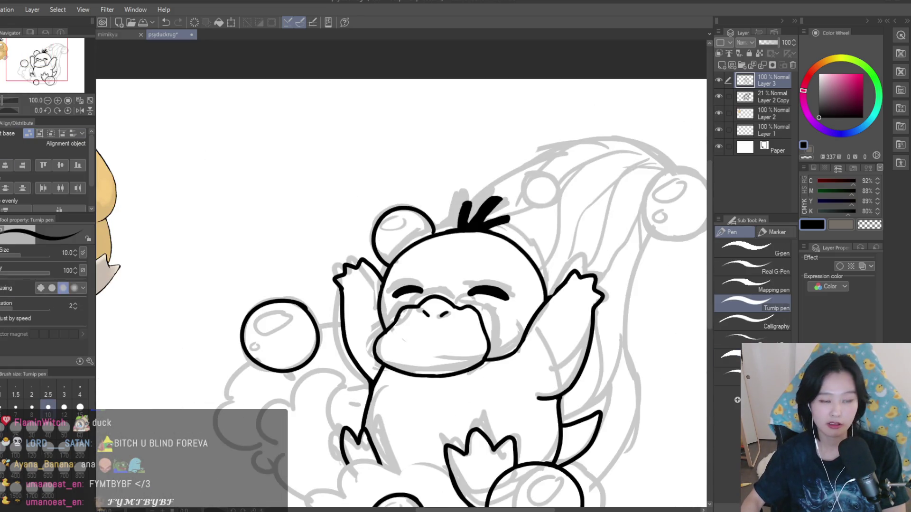
scroll(408, 192, "up", 5)
left_click_drag(408, 192, 441, 242)
- Ink the upper-right bubble and the small bubble above the head
left_click(876, 228)
scroll(421, 256, "down", 3)
scroll(377, 293, "up", 3)
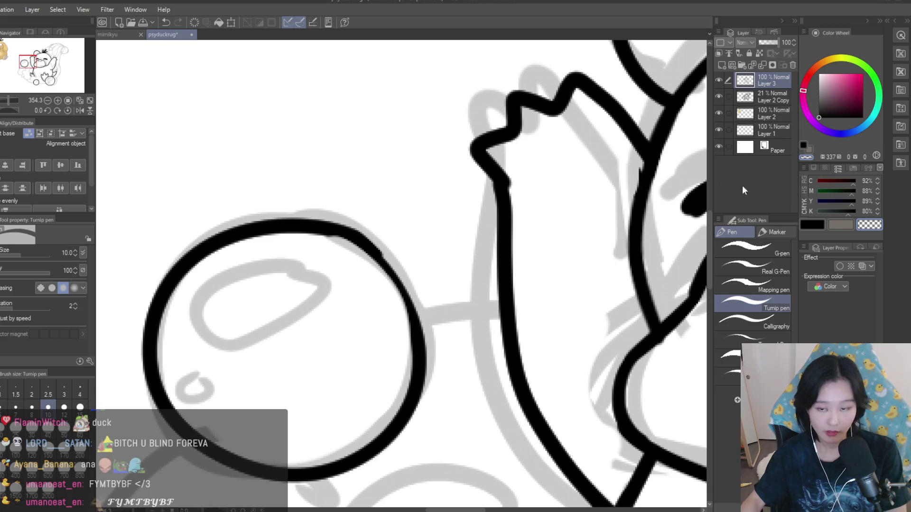
scroll(437, 405, "down", 6)
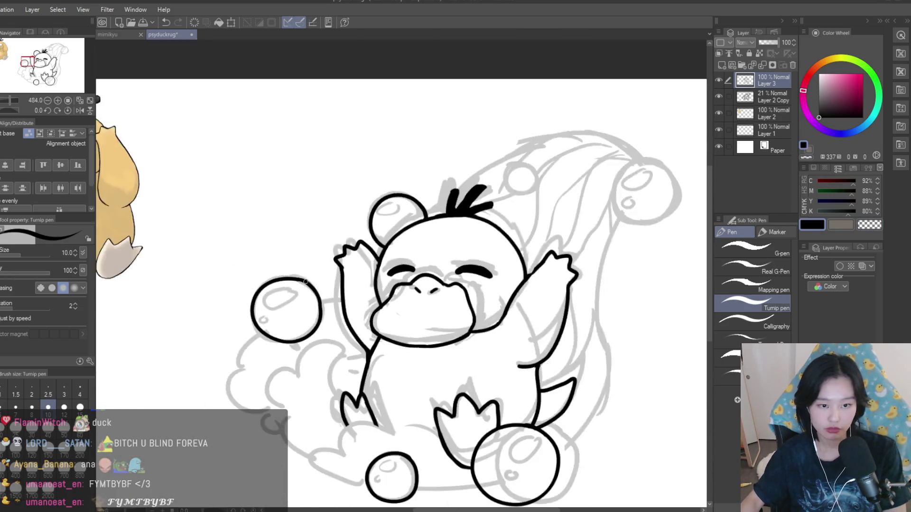
scroll(513, 260, "up", 3)
mouse_move(484, 187)
left_mouse_down()
mouse_move(522, 178)
mouse_move(438, 228)
left_mouse_up()
key("ctrl+z")
key("ctrl+z")
left_click_drag(476, 187, 474, 198)
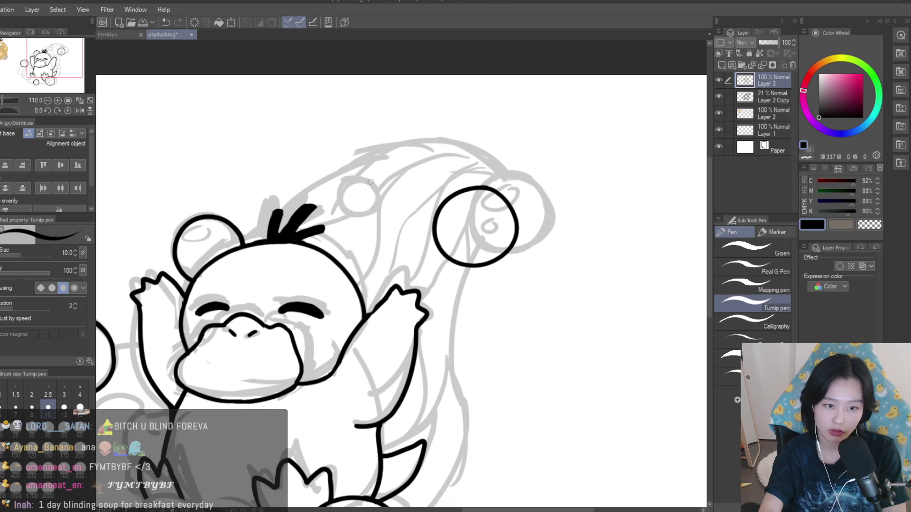
key("ctrl+z")
left_click_drag(378, 173, 390, 198)
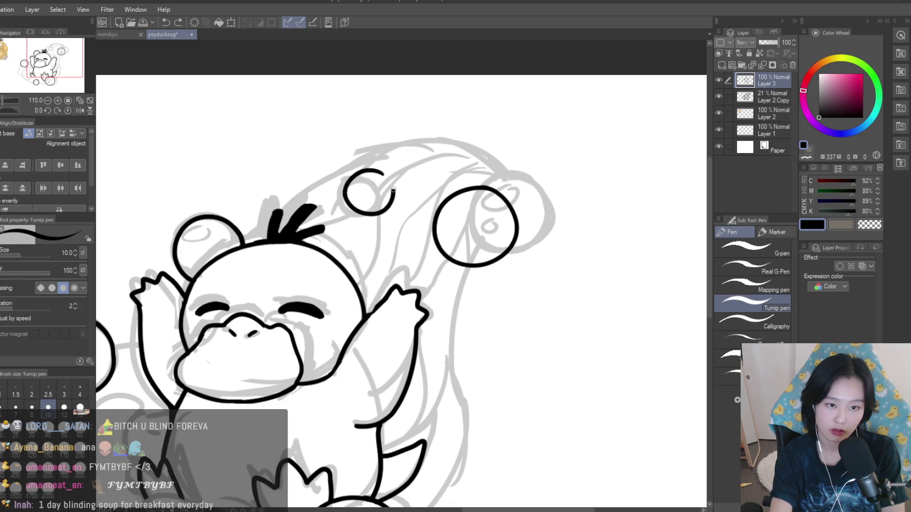
scroll(390, 169, "down", 5)
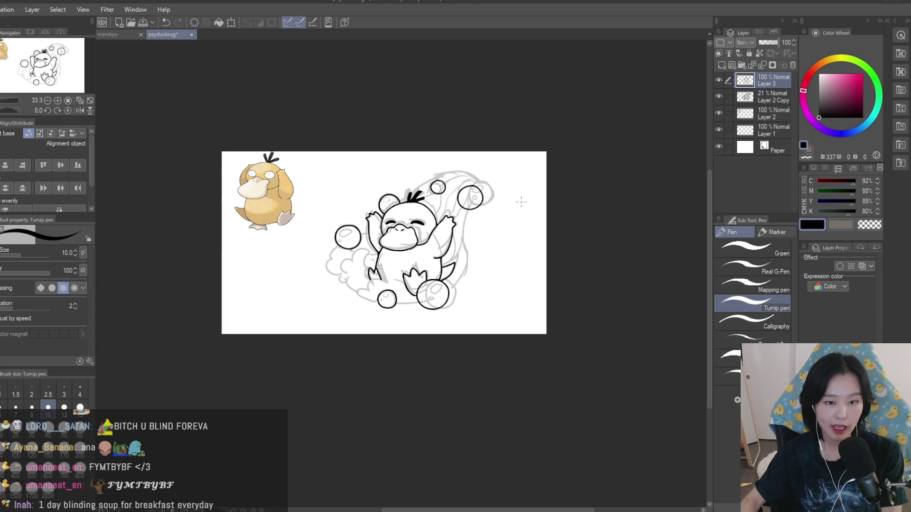
scroll(518, 202, "up", 1)
- Hide and re-show the grey sketch and ink layers to check the inked lines
left_click(719, 95)
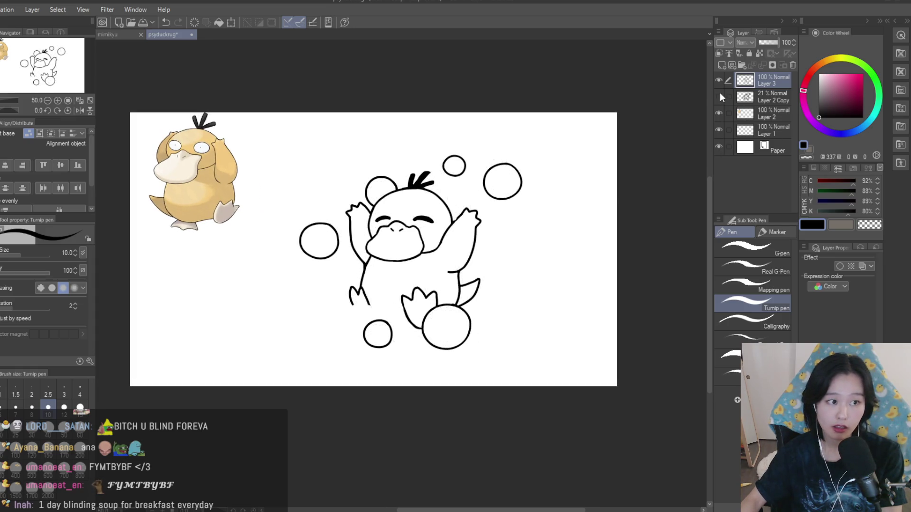
left_click(719, 95)
left_click(718, 80)
left_click(718, 79)
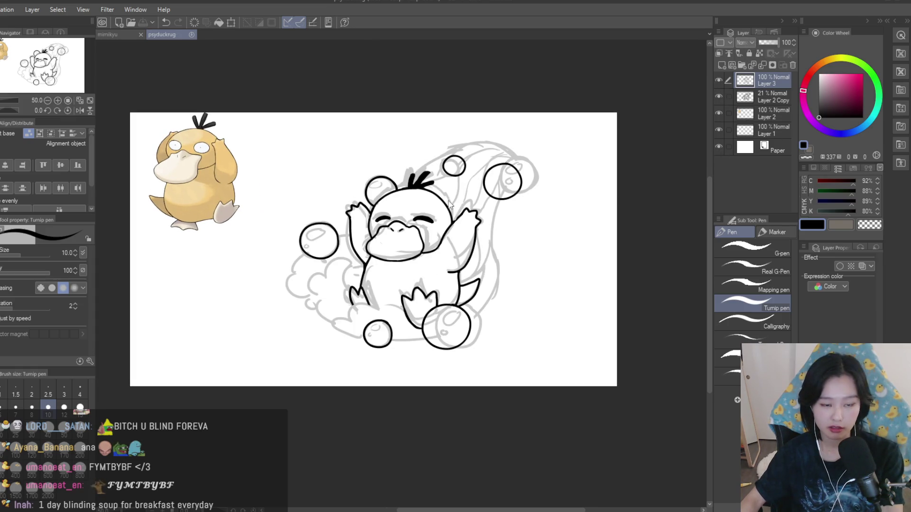
scroll(369, 309, "up", 5)
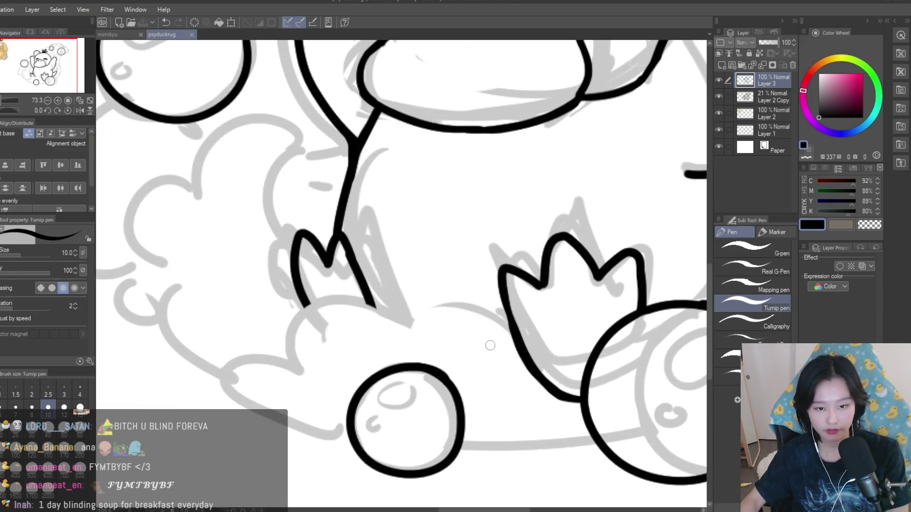
- Ink the cloud's lower-left curve sweeping left from Psyduck's foot, redrawing it wider
left_click_drag(511, 332, 433, 344)
key("ctrl+z")
mouse_move(511, 330)
left_mouse_down()
mouse_move(407, 334)
mouse_move(305, 377)
left_mouse_up()
key("ctrl+z")
key("ctrl+z")
mouse_move(406, 332)
left_mouse_down()
mouse_move(297, 357)
mouse_move(285, 413)
left_mouse_up()
key("ctrl+z")
mouse_move(301, 362)
left_mouse_down()
mouse_move(299, 427)
mouse_move(235, 372)
mouse_move(356, 444)
left_mouse_up()
key("ctrl+z")
key("ctrl+z")
mouse_move(303, 363)
left_mouse_down()
mouse_move(225, 382)
mouse_move(356, 446)
left_mouse_up()
- Ink the cloud's bottom edge between the bubbles, trying puffs near the feet and small bubble
left_click_drag(455, 451, 601, 450)
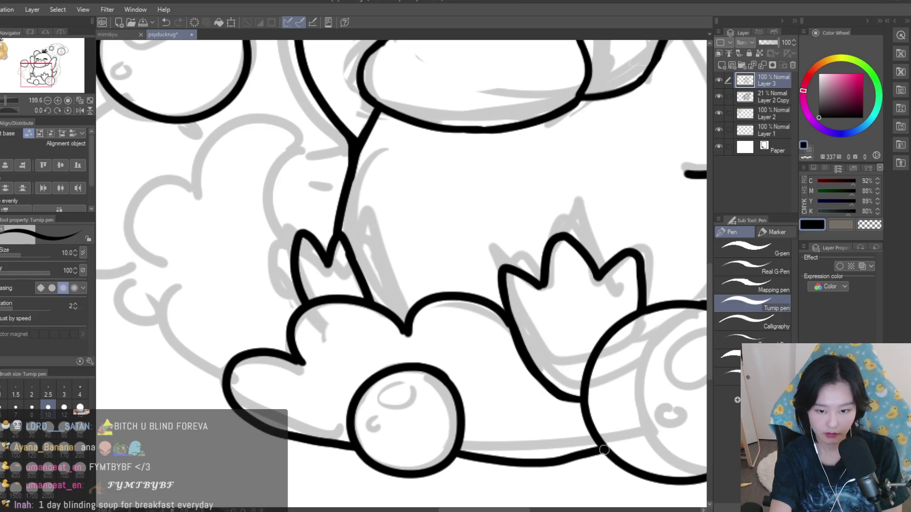
mouse_move(546, 387)
left_mouse_down()
mouse_move(467, 410)
mouse_move(508, 364)
mouse_move(453, 393)
mouse_move(564, 456)
left_mouse_up()
key("ctrl+z")
key("ctrl+z")
mouse_move(454, 388)
left_mouse_down()
mouse_move(583, 452)
mouse_move(479, 412)
mouse_move(596, 449)
mouse_move(606, 442)
left_mouse_up()
key("ctrl+z")
key("ctrl+z")
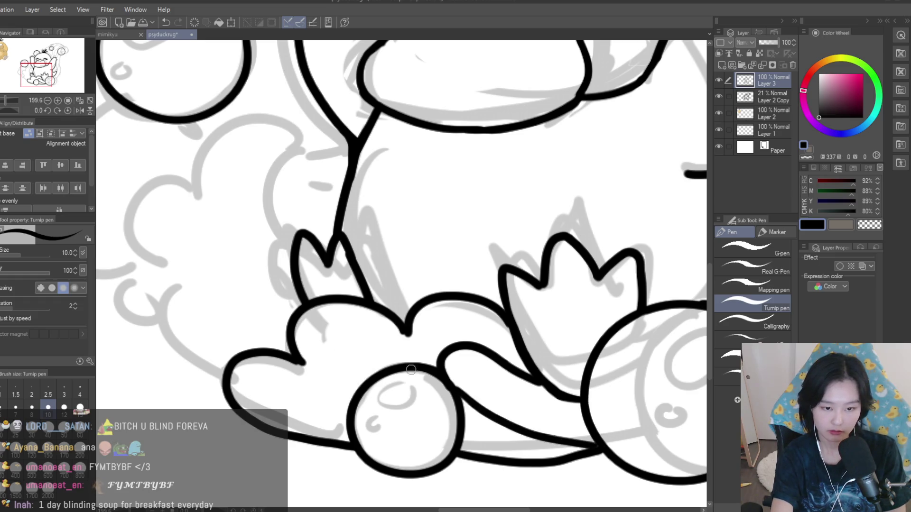
key("ctrl+z")
key("ctrl+z")
left_click_drag(361, 385, 298, 438)
key("ctrl+z")
left_click_drag(345, 403, 263, 421)
key("ctrl+z")
- Trace the cloud sketch arc below the left bubble, retrying the stroke several times
scroll(341, 375, "down", 8)
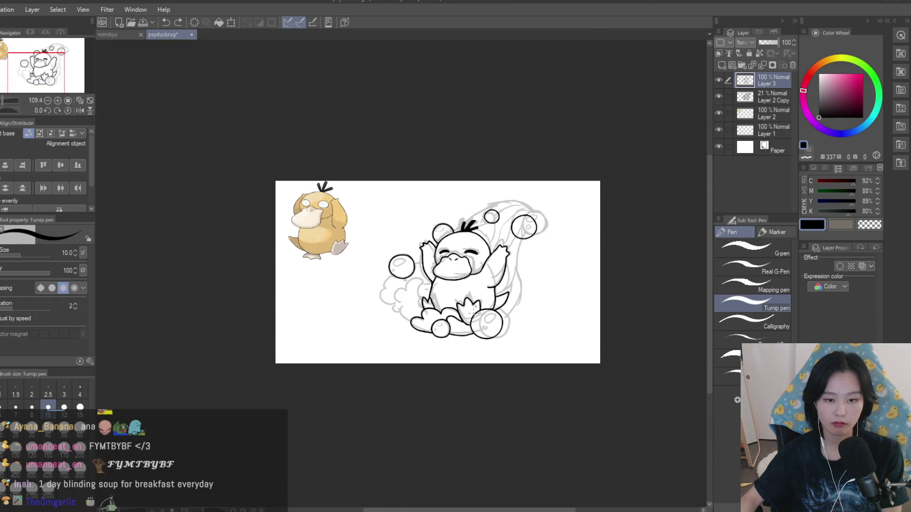
scroll(450, 315, "up", 3)
scroll(450, 316, "up", 3)
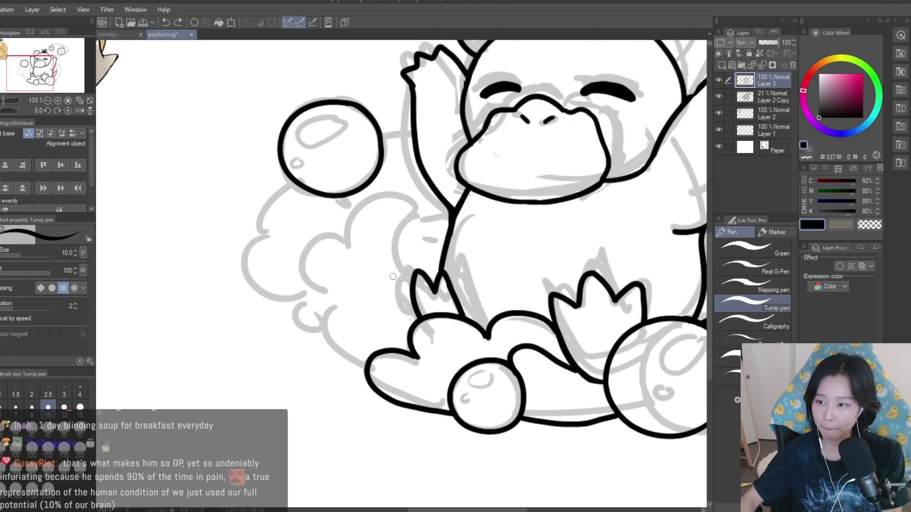
scroll(462, 321, "down", 1)
scroll(461, 322, "down", 1)
scroll(555, 266, "up", 5)
left_click_drag(552, 256, 520, 401)
key("ctrl+z")
scroll(544, 310, "down", 1)
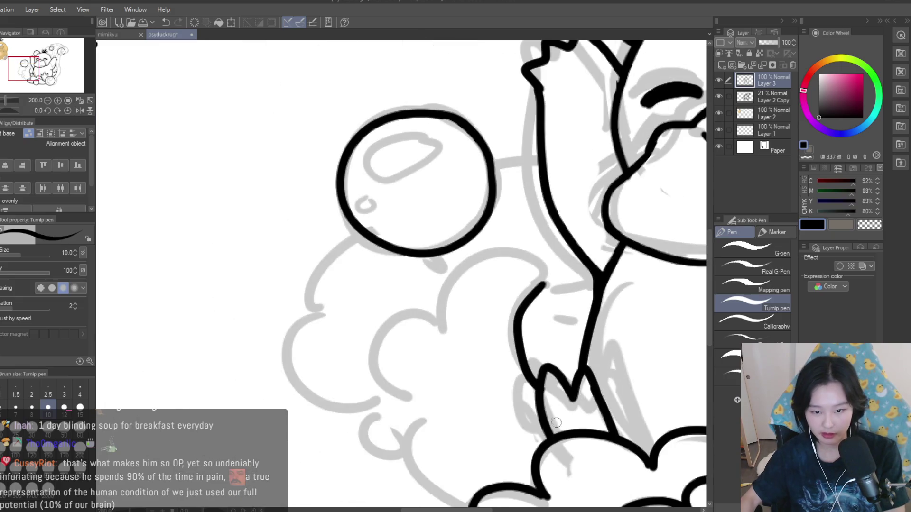
left_click_drag(535, 285, 520, 378)
key("ctrl+z")
key("ctrl+z")
mouse_move(533, 287)
left_mouse_down()
mouse_move(521, 401)
mouse_move(537, 403)
left_mouse_up()
key("ctrl+z")
key("ctrl+z")
left_click_drag(491, 280, 441, 358)
key("ctrl+z")
mouse_move(526, 299)
left_mouse_down()
mouse_move(437, 332)
mouse_move(449, 370)
left_mouse_up()
key("ctrl+z")
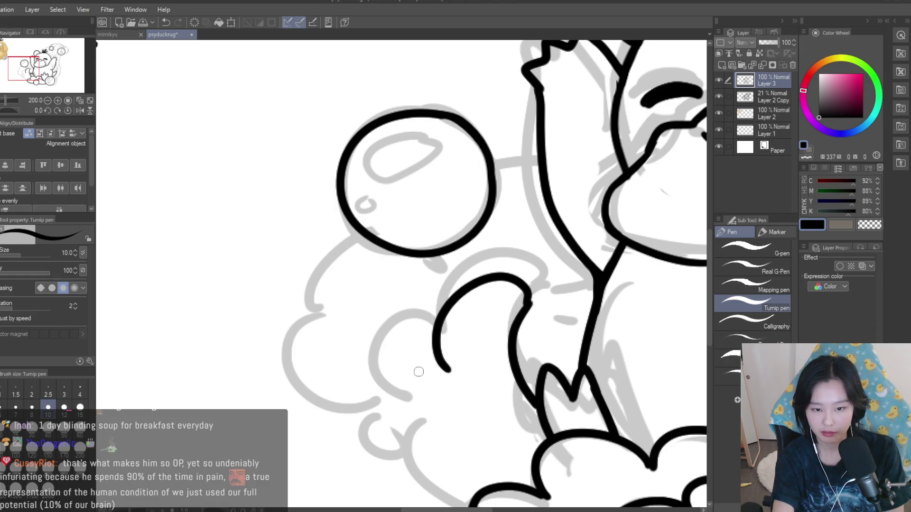
key("ctrl+z")
- Ink the cloud's left edge down from the left bubble, then hide the grey sketch
key("ctrl+z")
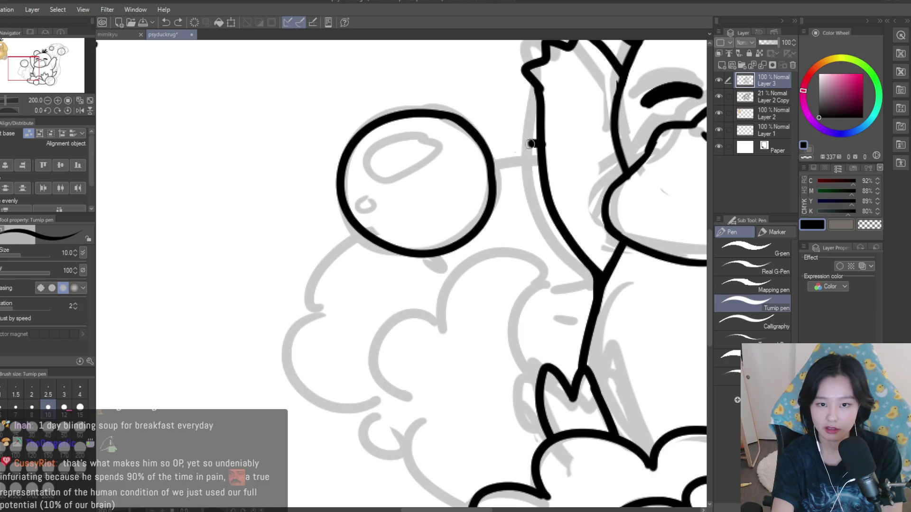
mouse_move(363, 235)
left_mouse_down()
mouse_move(344, 317)
mouse_move(363, 403)
left_mouse_up()
key("ctrl+z")
mouse_move(332, 316)
left_mouse_down()
mouse_move(361, 406)
mouse_move(386, 412)
left_mouse_up()
key("ctrl+z")
left_click_drag(333, 317, 386, 415)
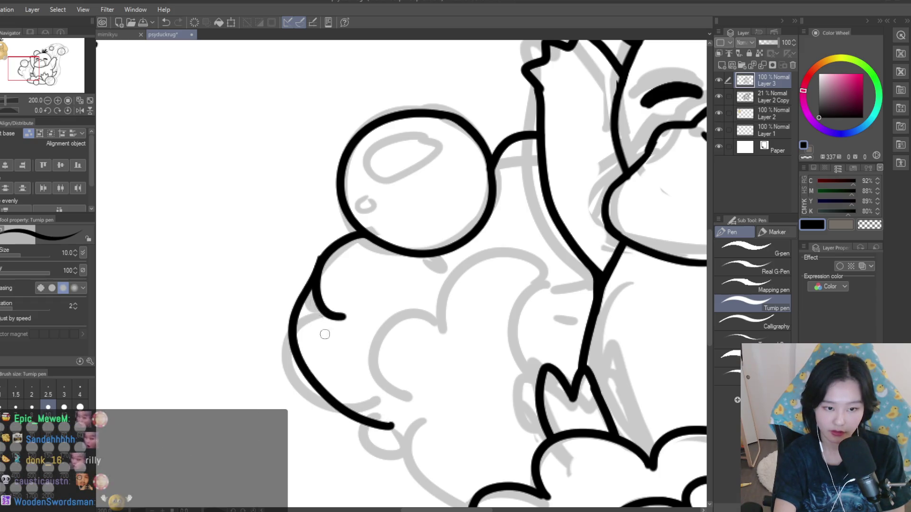
key("ctrl+z")
key("ctrl+z")
left_click_drag(362, 235, 387, 417)
scroll(372, 273, "down", 5)
scroll(372, 273, "up", 2)
scroll(372, 273, "up", 3)
key("ctrl+z")
left_click_drag(396, 263, 467, 382)
key("ctrl+z")
mouse_move(435, 319)
left_mouse_down()
mouse_move(473, 387)
mouse_move(467, 413)
left_mouse_up()
key("ctrl+z")
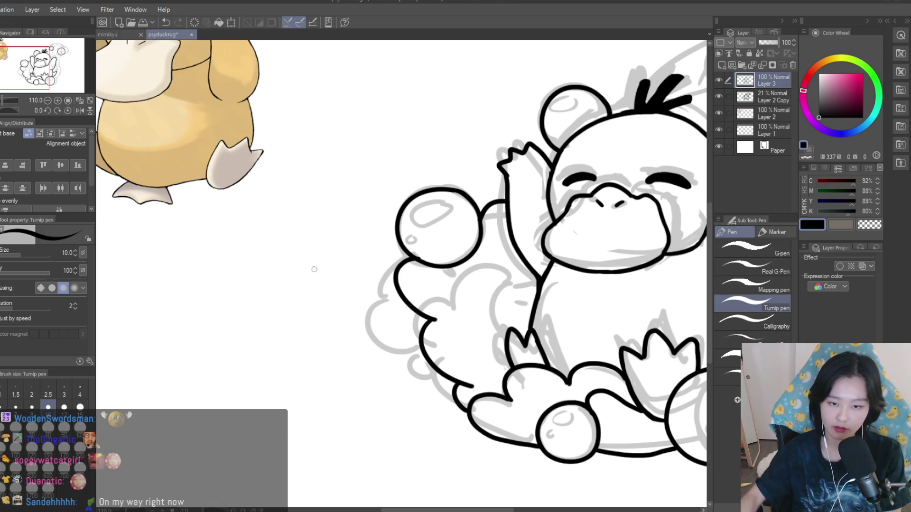
scroll(447, 336, "down", 2)
scroll(462, 328, "up", 1)
left_click(718, 96)
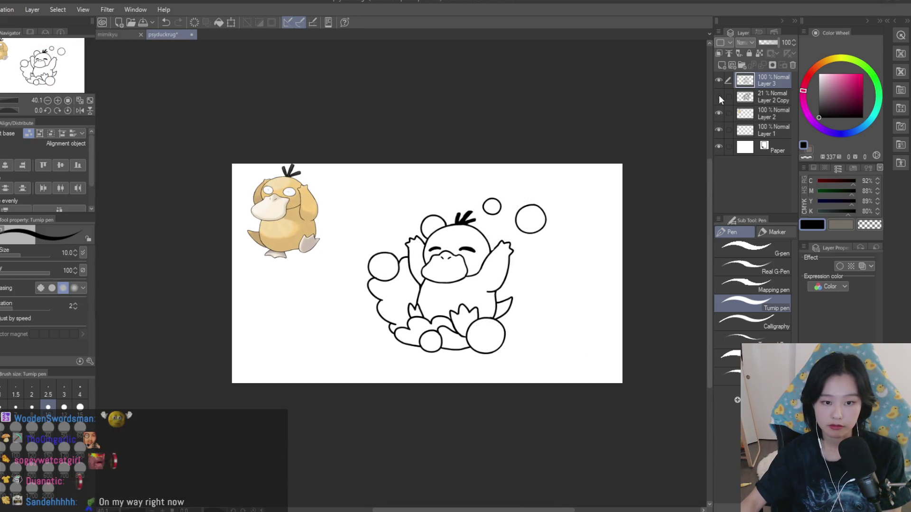
- Lasso the left closed-eye line and nudge it slightly left
key("ctrl+z")
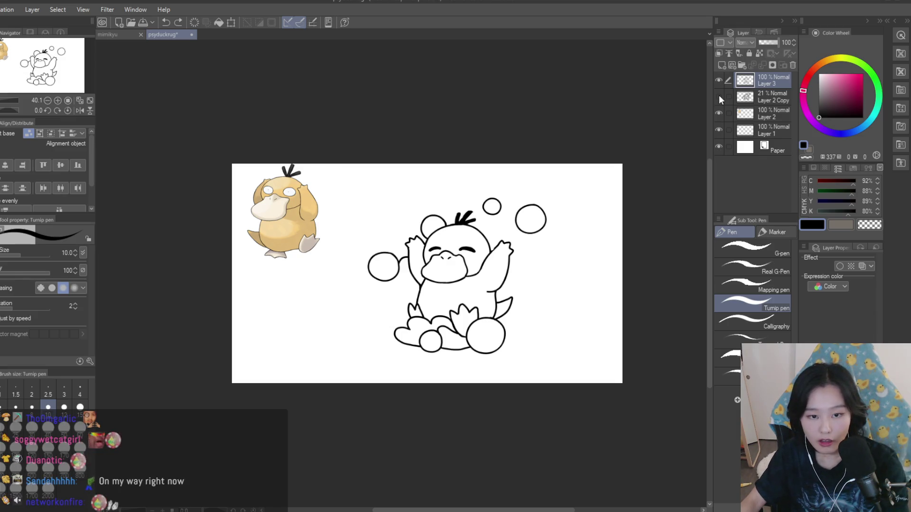
scroll(460, 266, "up", 5)
scroll(356, 206, "up", 3)
key("m")
left_click_drag(323, 160, 261, 197)
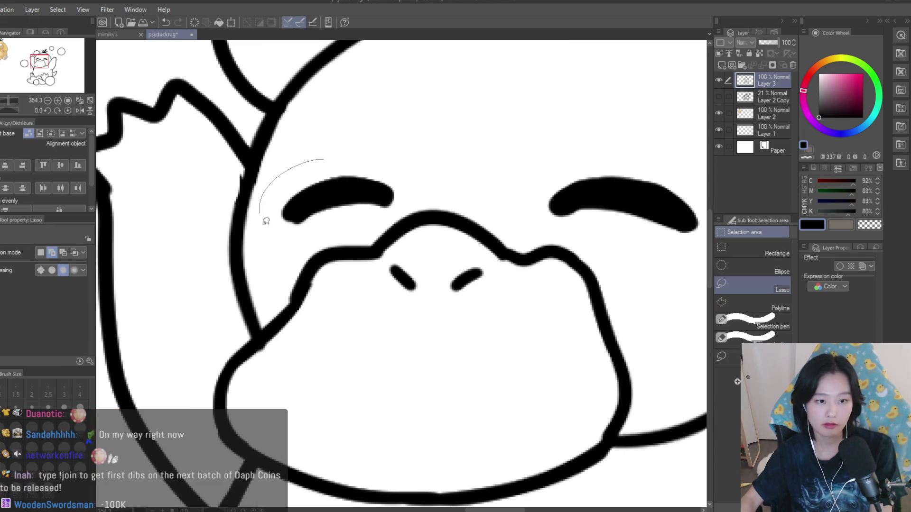
left_click_drag(413, 201, 361, 144)
key("k")
left_click_drag(338, 243, 310, 244)
- Flip the canvas horizontally to check proportions, then show the grey sketch again
scroll(311, 244, "down", 5)
key("e")
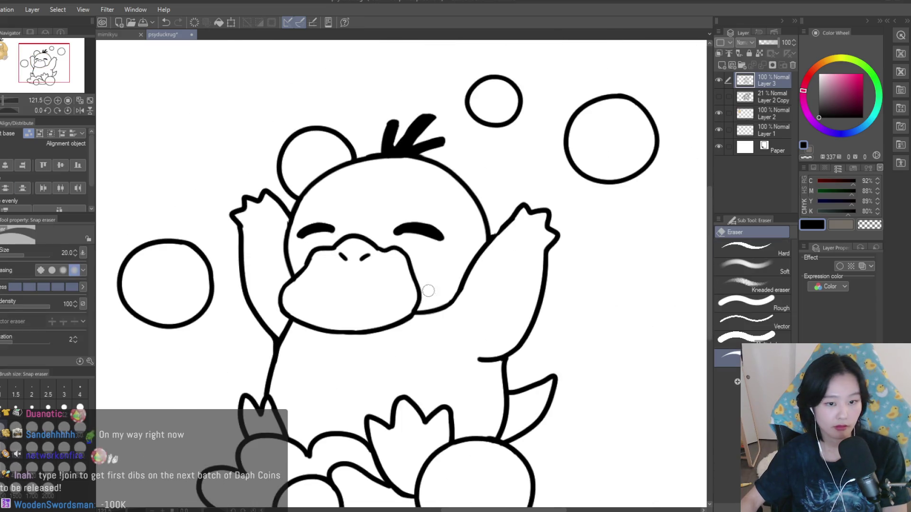
scroll(434, 315, "down", 6)
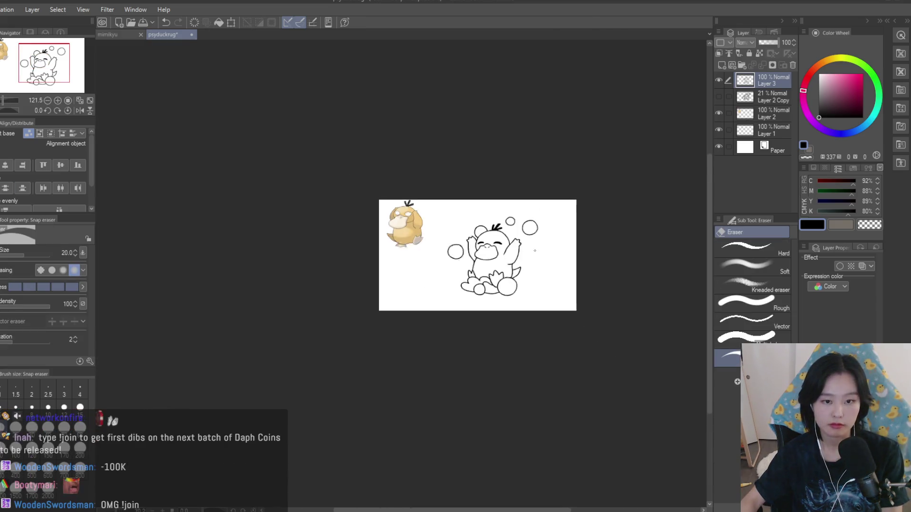
key("h")
key("h")
scroll(511, 245, "up", 2)
scroll(525, 264, "down", 2)
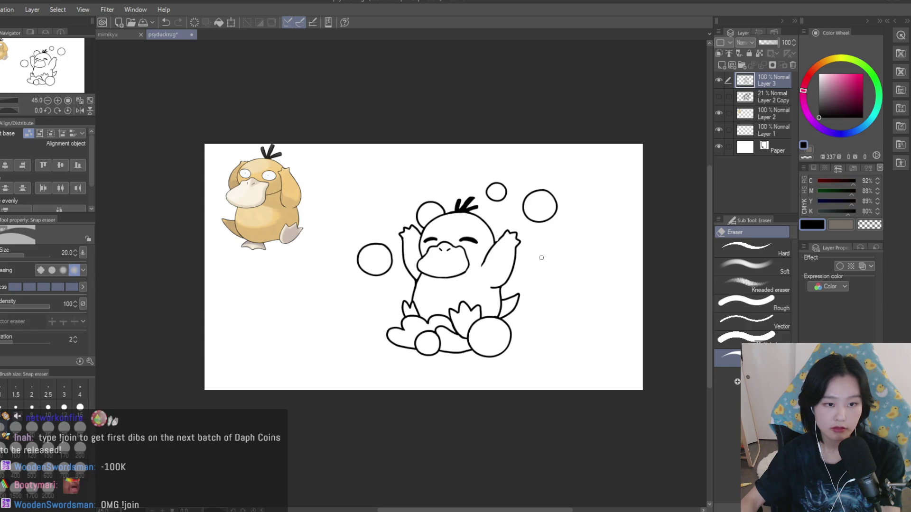
left_click(718, 93)
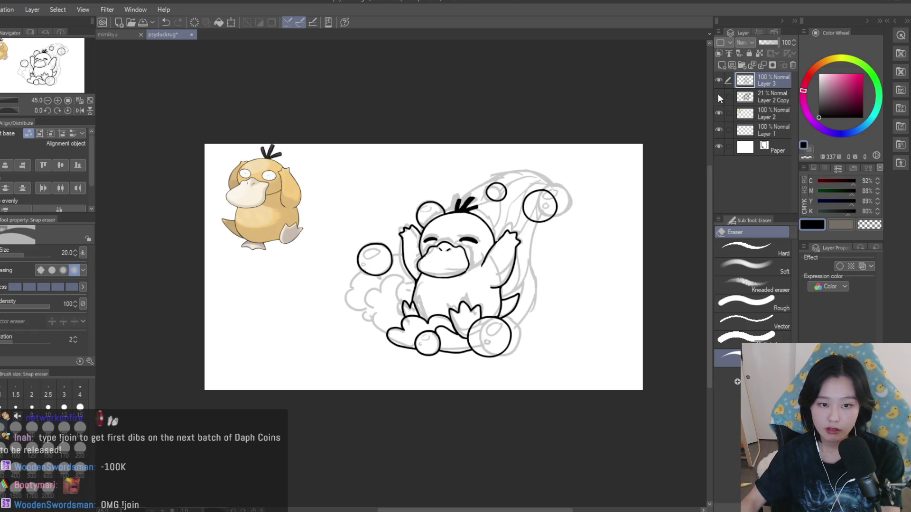
- Toggle the sketch and line art layers off and on to compare them
left_click(718, 93)
left_click(718, 92)
left_click(715, 79)
left_click(716, 79)
left_click(715, 79)
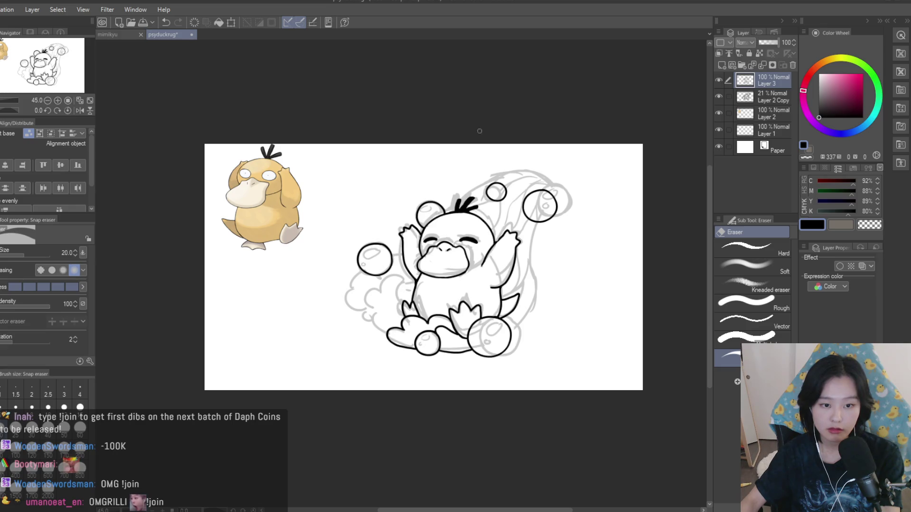
- Try inking the outline down from the right bubble, undoing each attempt
key("p")
scroll(425, 287, "up", 5)
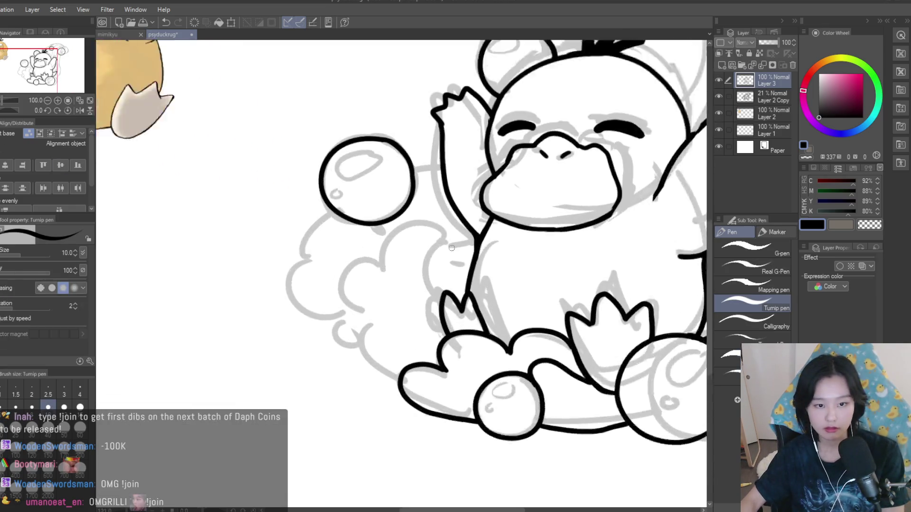
scroll(425, 287, "down", 5)
scroll(487, 237, "up", 4)
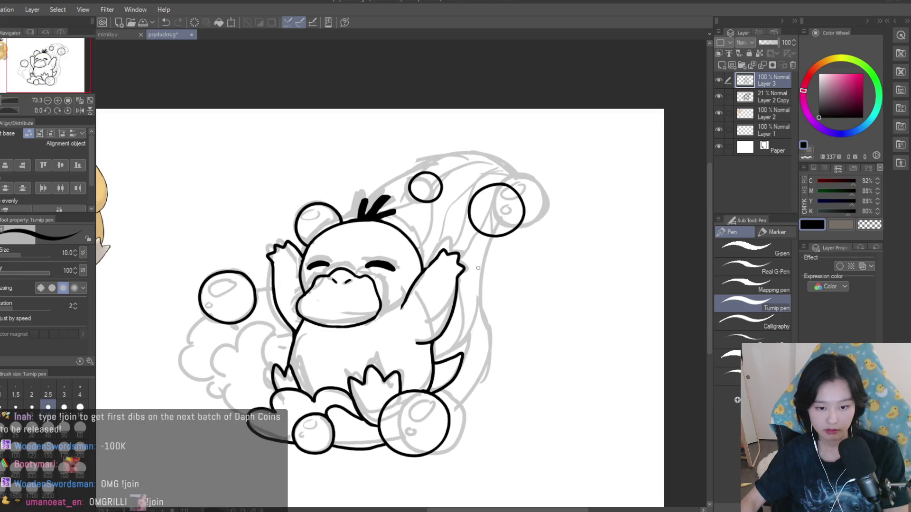
left_click_drag(477, 290, 434, 446)
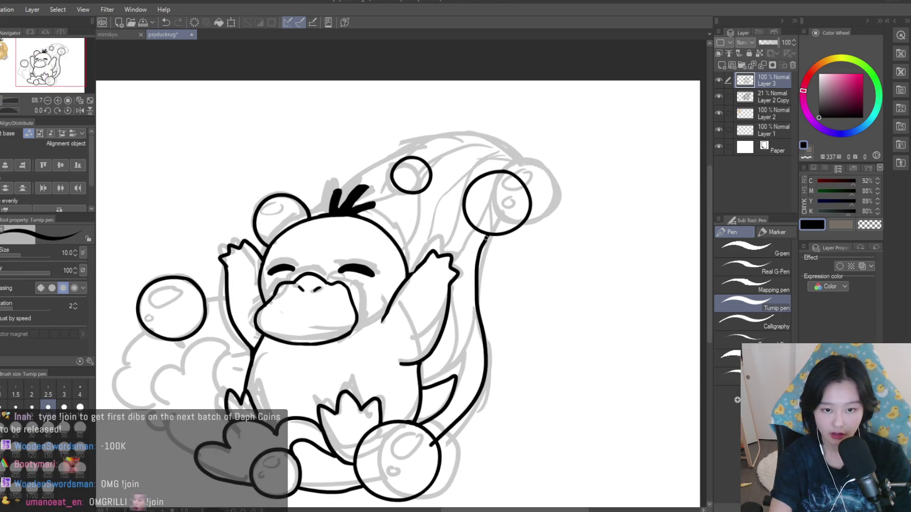
key("ctrl+z")
left_click_drag(490, 231, 444, 462)
key("ctrl+z")
mouse_move(490, 232)
left_mouse_down()
mouse_move(439, 448)
mouse_move(468, 422)
mouse_move(412, 464)
left_mouse_up()
key("ctrl+z")
key("ctrl+z")
- Erase the line's loose end and the stub inside the right bubble
scroll(412, 465, "down", 2)
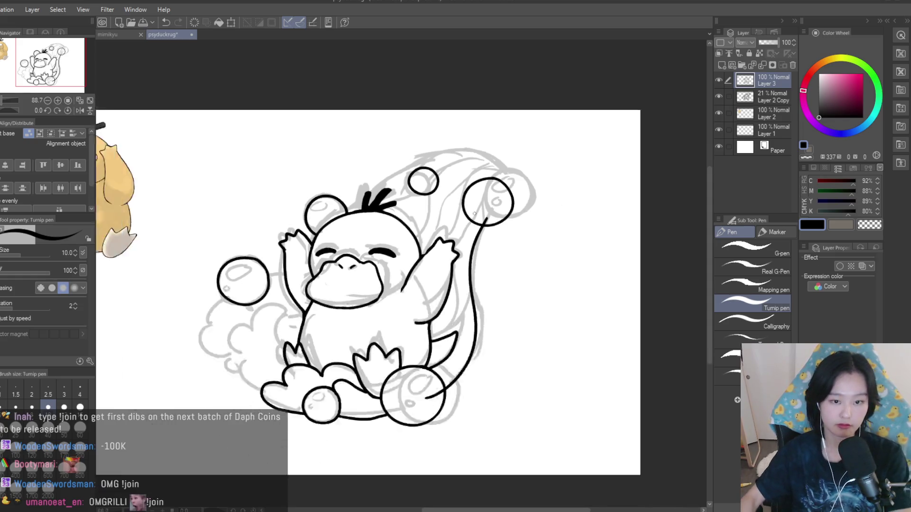
key("e")
scroll(436, 346, "up", 8)
mouse_move(386, 337)
left_mouse_down()
mouse_move(370, 321)
mouse_move(380, 367)
left_mouse_up()
scroll(380, 368, "down", 7)
scroll(447, 378, "up", 5)
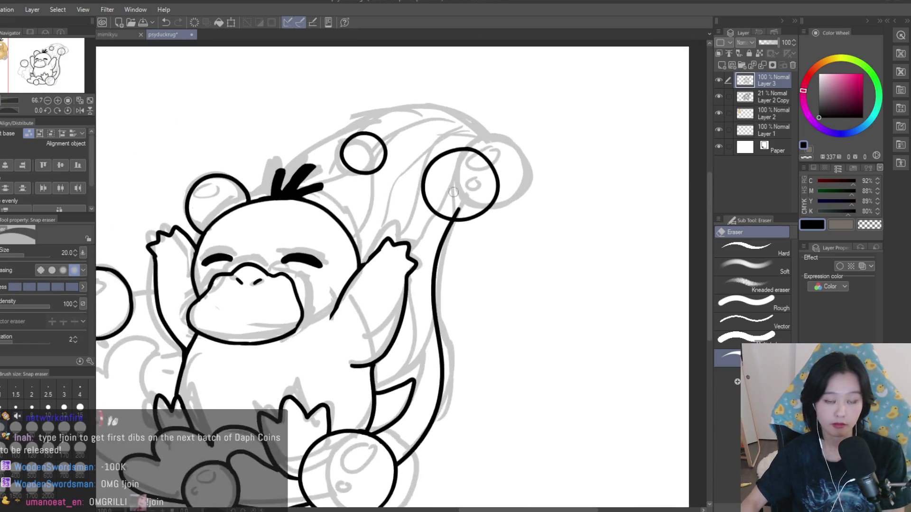
left_click_drag(458, 194, 441, 192)
scroll(453, 202, "down", 5)
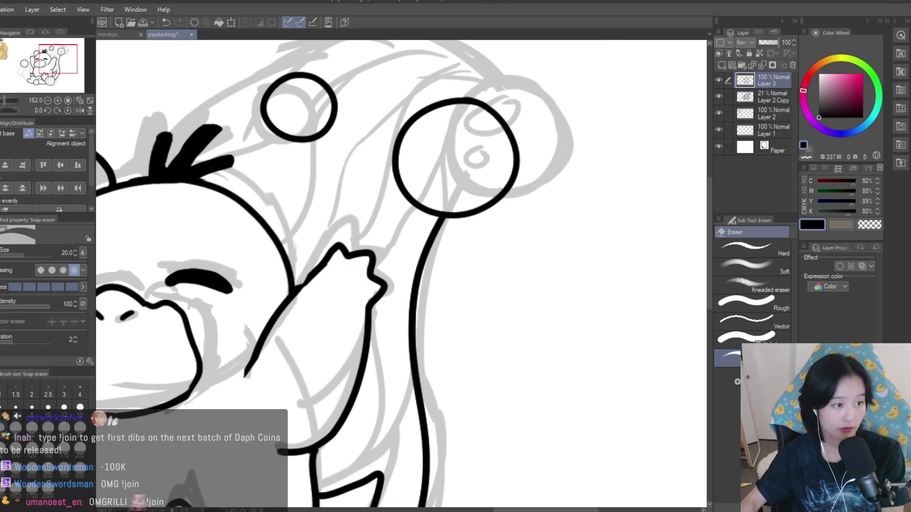
- Try arcs over the top bubbles and a line from the tuft to the small bubble
key("p")
mouse_move(457, 103)
left_mouse_down()
mouse_move(492, 203)
mouse_move(275, 167)
left_mouse_up()
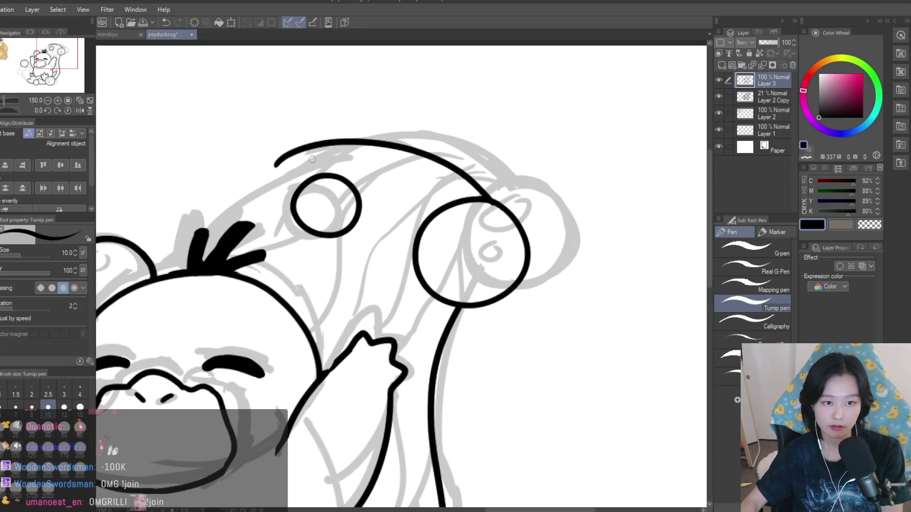
scroll(569, 230, "down", 5)
scroll(569, 229, "up", 5)
key("ctrl+z")
left_click_drag(593, 222, 470, 216)
key("ctrl+z")
mouse_move(408, 244)
left_mouse_down()
mouse_move(362, 274)
mouse_move(402, 222)
left_mouse_up()
key("ctrl+z")
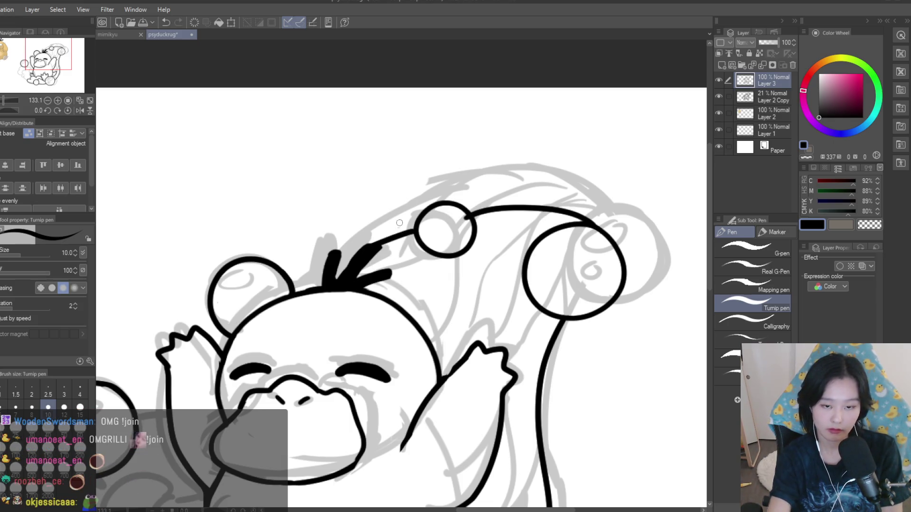
scroll(402, 222, "down", 5)
scroll(475, 215, "up", 6)
key("ctrl+z")
left_click_drag(383, 308, 328, 338)
key("ctrl+z")
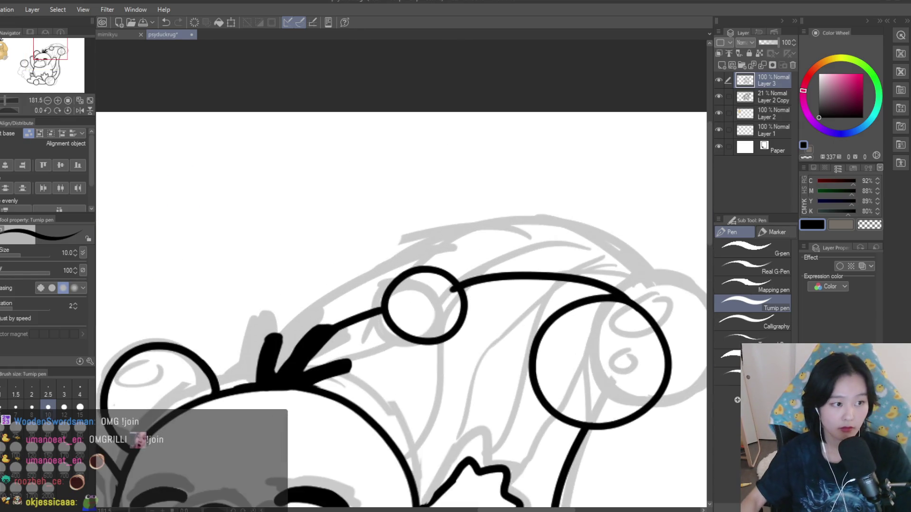
- Erase the stray mark inside the small bubble and return to the Turnip pen
key("e")
scroll(453, 289, "up", 4)
left_click_drag(434, 299, 451, 301)
scroll(465, 209, "down", 4)
scroll(464, 209, "down", 5)
key("p")
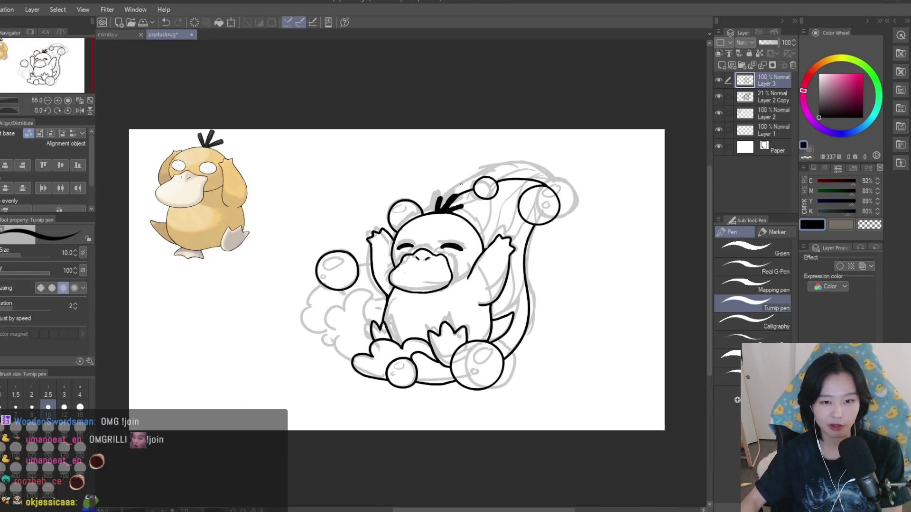
scroll(359, 257, "up", 1)
- Ink a line joining the raised left arm to the left bubble
scroll(377, 254, "up", 4)
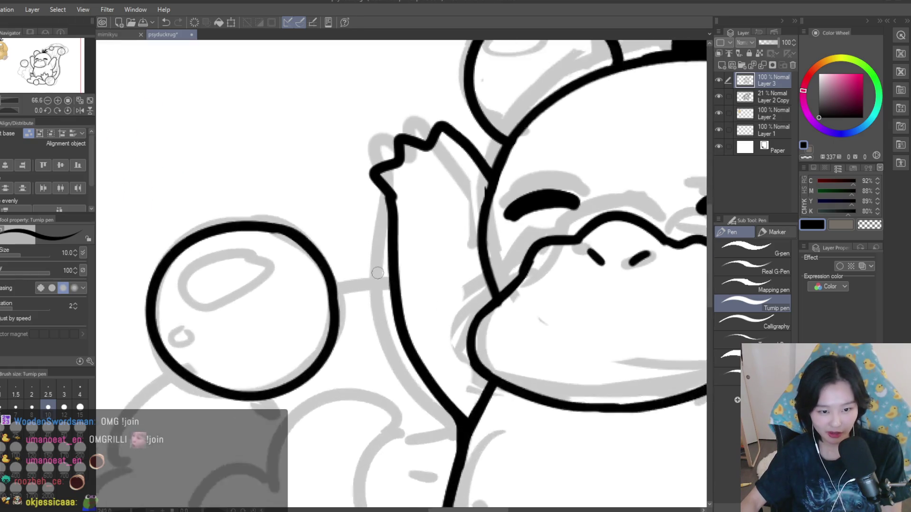
left_click_drag(392, 272, 338, 297)
scroll(385, 286, "down", 1)
key("ctrl+z")
key("ctrl+y")
key("ctrl+z")
key("ctrl+y")
scroll(444, 333, "down", 3)
scroll(377, 333, "up", 2)
- Try the cloud outline below the left bubble, undo it, and delete the grey sketch layer
mouse_move(349, 231)
left_mouse_down()
mouse_move(303, 327)
mouse_move(357, 357)
mouse_move(373, 387)
left_mouse_up()
scroll(412, 411, "up", 1)
key("ctrl+z")
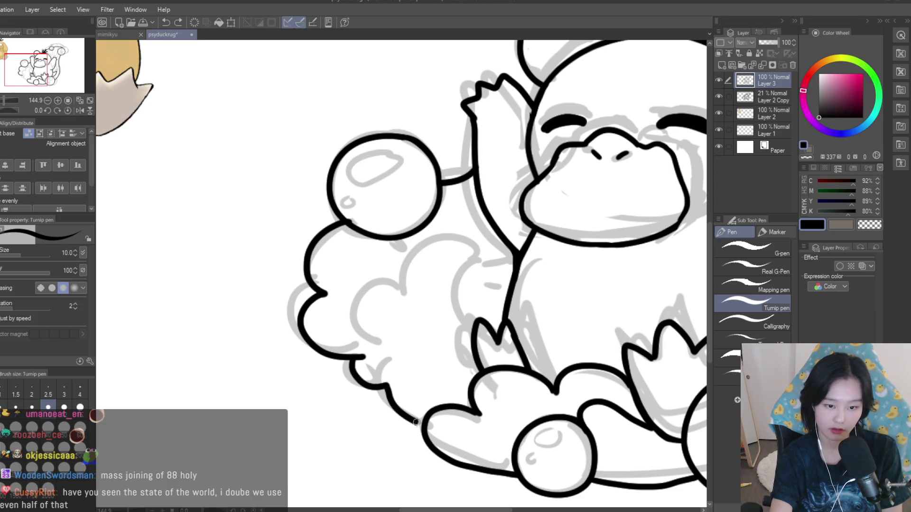
scroll(283, 309, "down", 5)
scroll(489, 276, "up", 2)
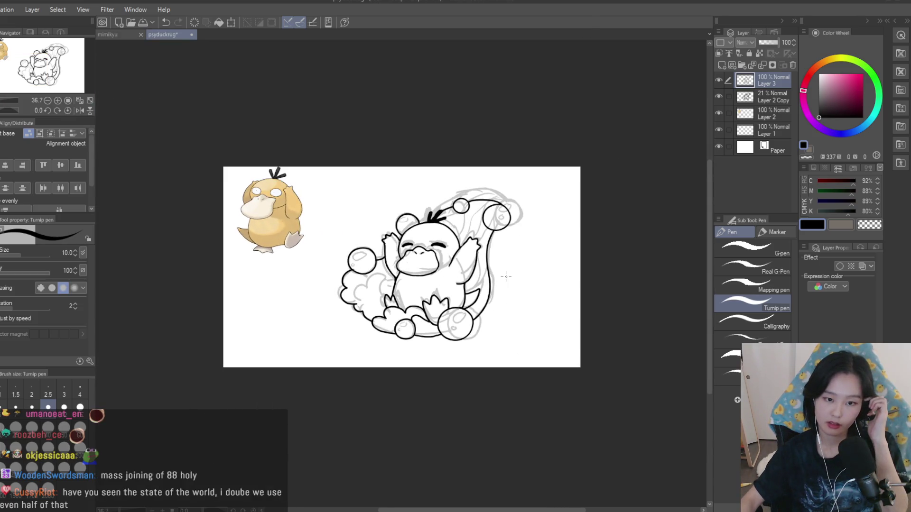
left_click(792, 66)
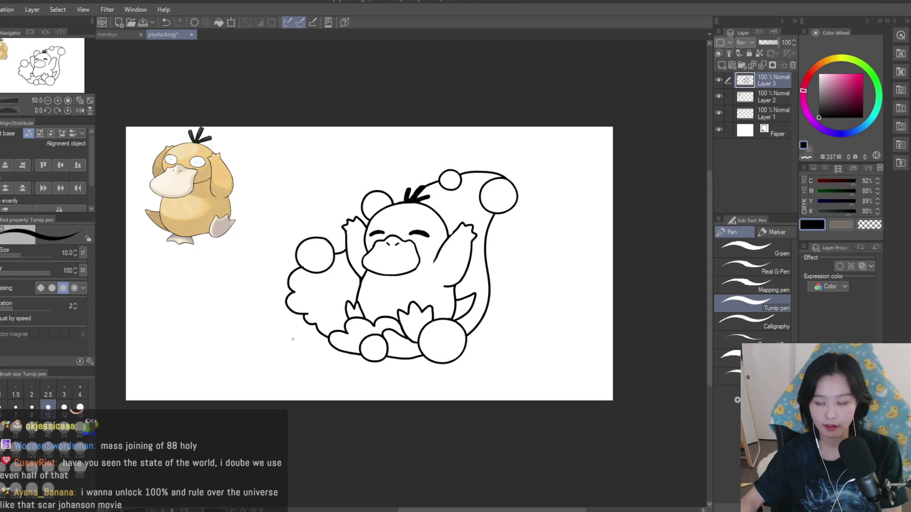
- Draw curl lines inside the left cloud, undoing the stray long strokes
scroll(291, 342, "up", 5)
key("e")
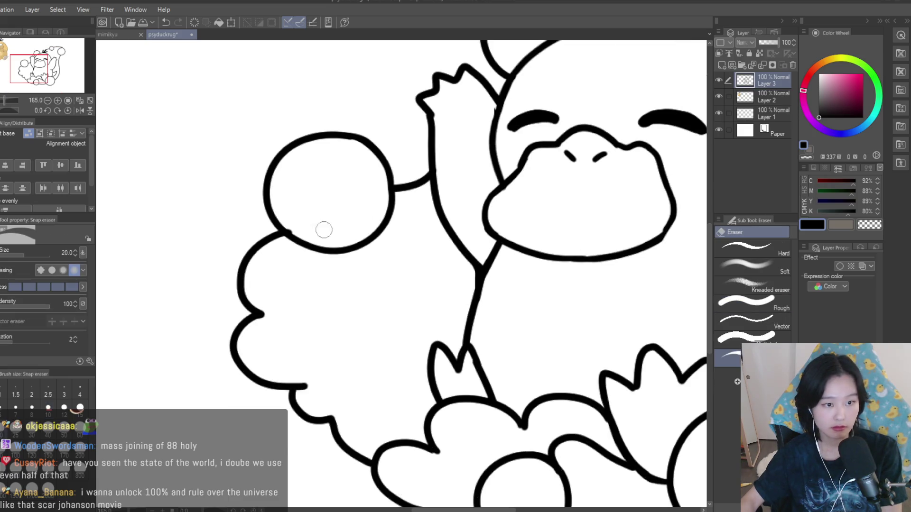
scroll(282, 215, "up", 2)
key("p")
scroll(321, 195, "down", 2)
mouse_move(378, 243)
left_mouse_down()
mouse_move(338, 323)
mouse_move(398, 395)
left_mouse_up()
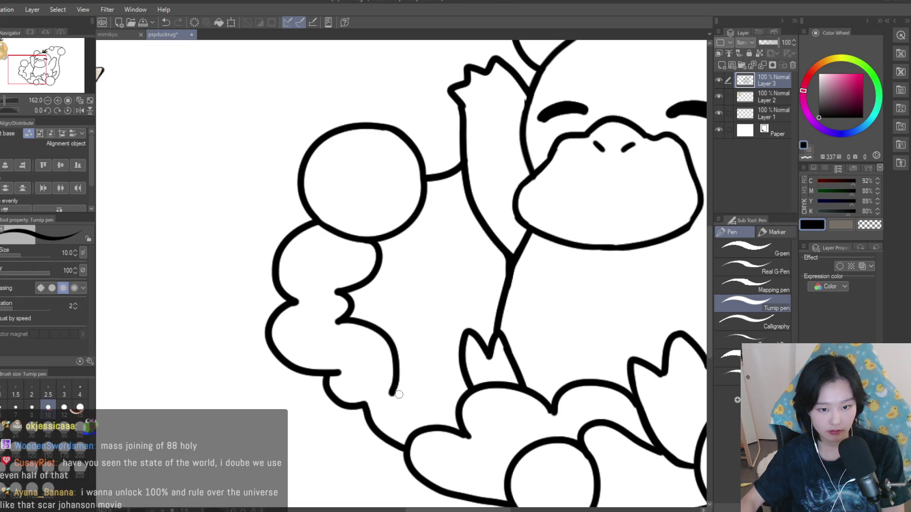
key("ctrl+z")
left_click_drag(351, 316, 401, 372)
left_click_drag(493, 310, 403, 388)
mouse_move(493, 317)
left_mouse_down()
mouse_move(399, 339)
mouse_move(391, 382)
mouse_move(394, 375)
mouse_move(402, 396)
left_mouse_up()
key("ctrl+z")
key("ctrl+z")
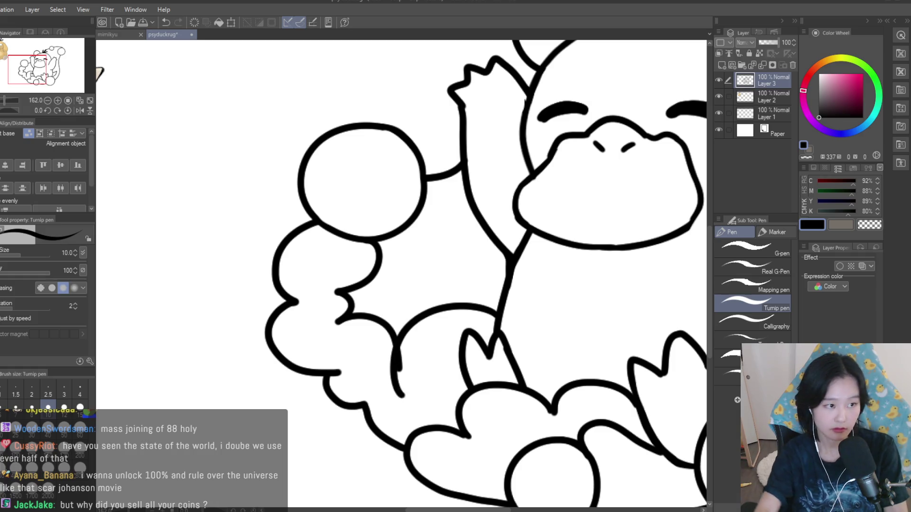
- Erase stray line ends inside the lower-left cloud with the Snap eraser
key("e")
scroll(394, 402, "up", 2)
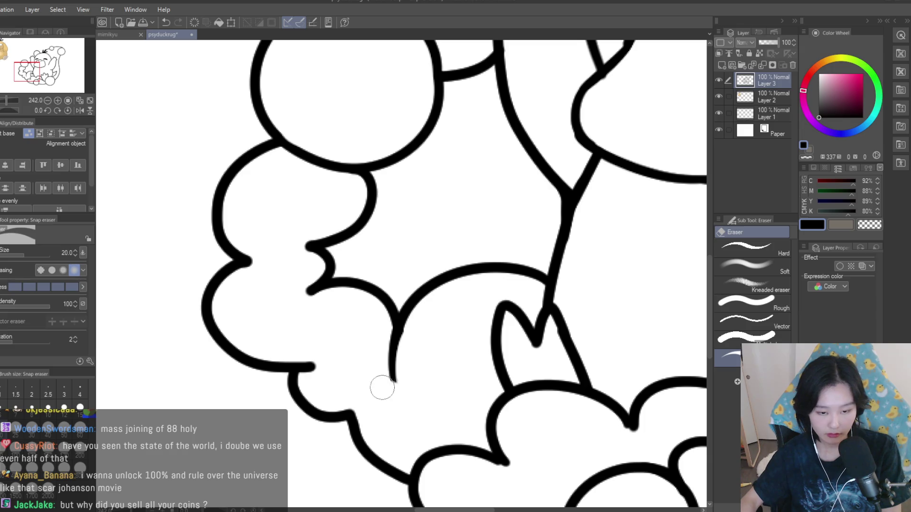
scroll(398, 379, "down", 8)
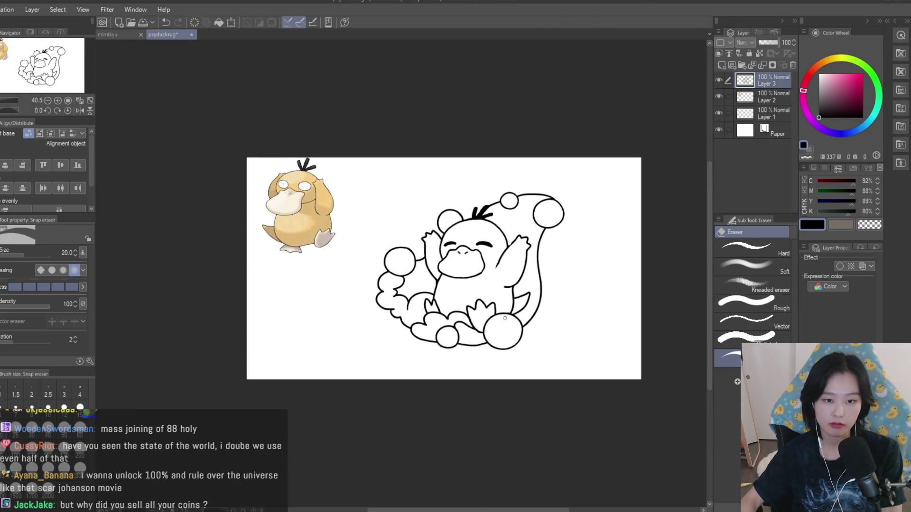
scroll(518, 312, "up", 2)
scroll(518, 312, "up", 2)
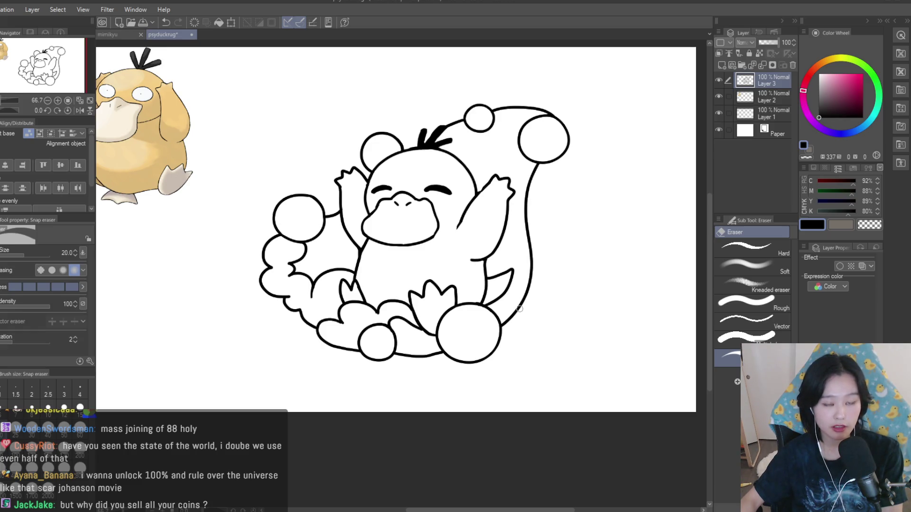
key("p")
scroll(520, 307, "up", 5)
- Try a lobe curve near the lower-right bubble, then undo it
mouse_move(568, 244)
left_mouse_down()
mouse_move(458, 272)
mouse_move(434, 354)
mouse_move(584, 242)
left_mouse_up()
scroll(561, 220, "down", 7)
scroll(561, 220, "up", 1)
scroll(520, 188, "up", 5)
key("ctrl+z")
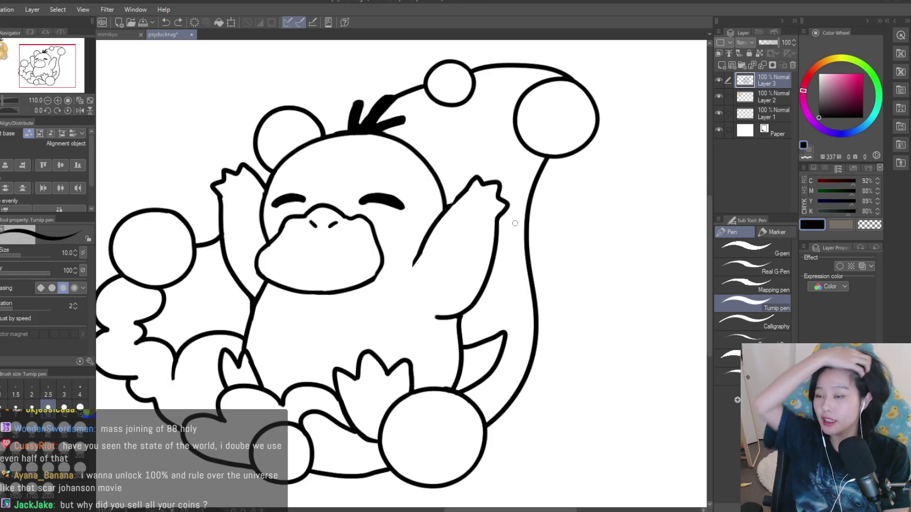
scroll(564, 270, "down", 3)
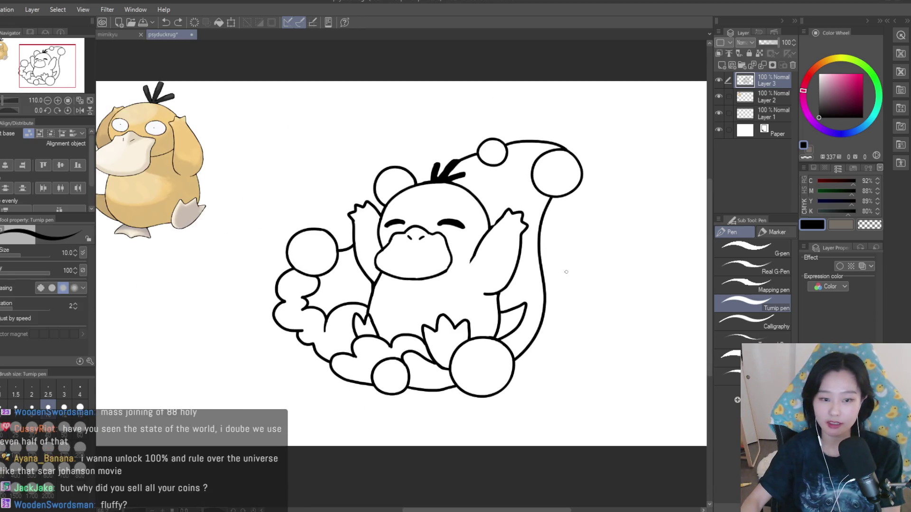
scroll(343, 357, "up", 3)
key("e")
scroll(328, 325, "up", 2)
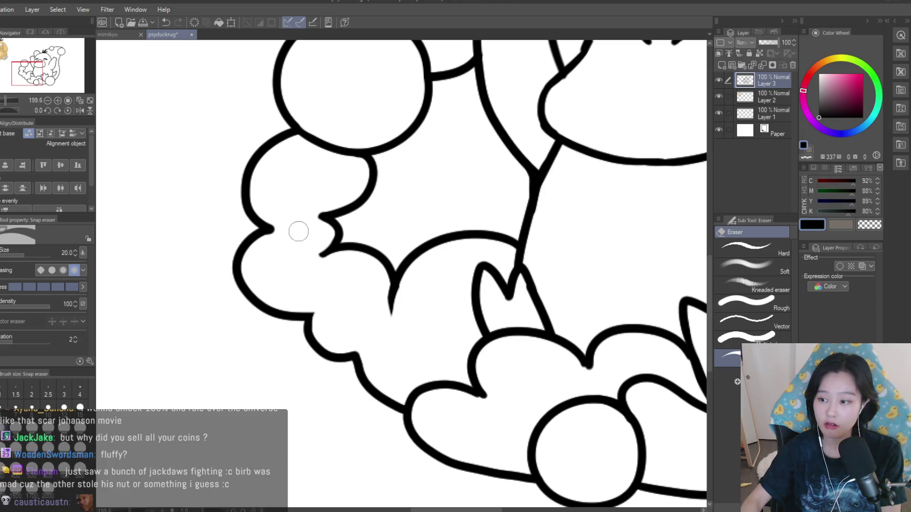
key("p")
scroll(371, 299, "down", 4)
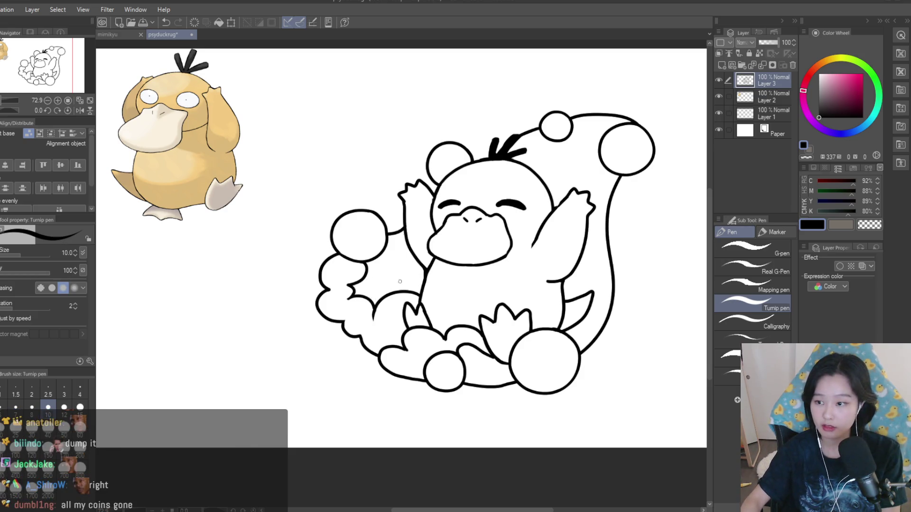
- Draw two small bubble rings inside the left cloud
scroll(487, 261, "down", 1)
scroll(332, 309, "up", 6)
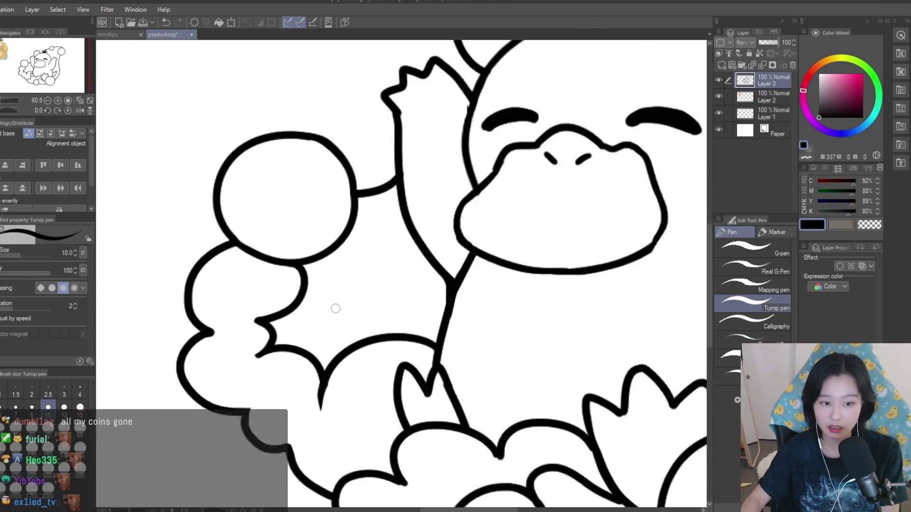
left_click_drag(354, 299, 352, 299)
left_click_drag(446, 250, 444, 273)
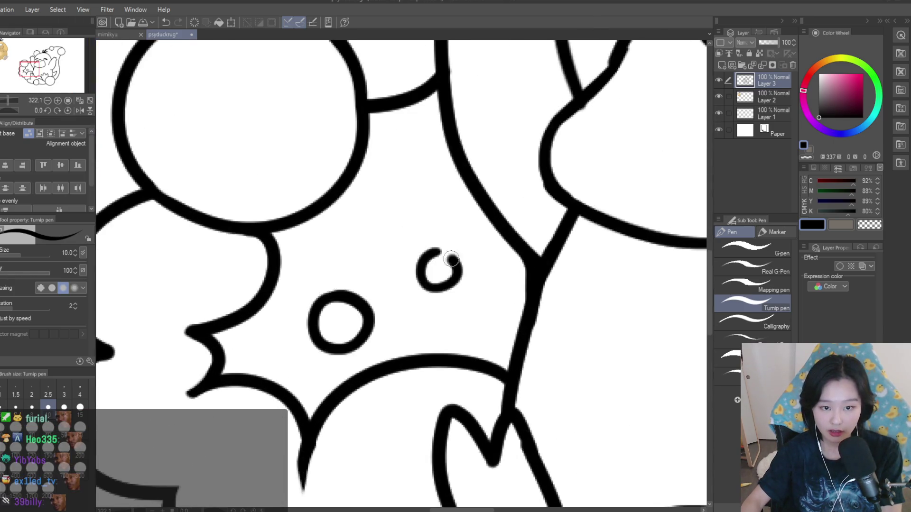
scroll(462, 336, "down", 12)
scroll(380, 282, "up", 3)
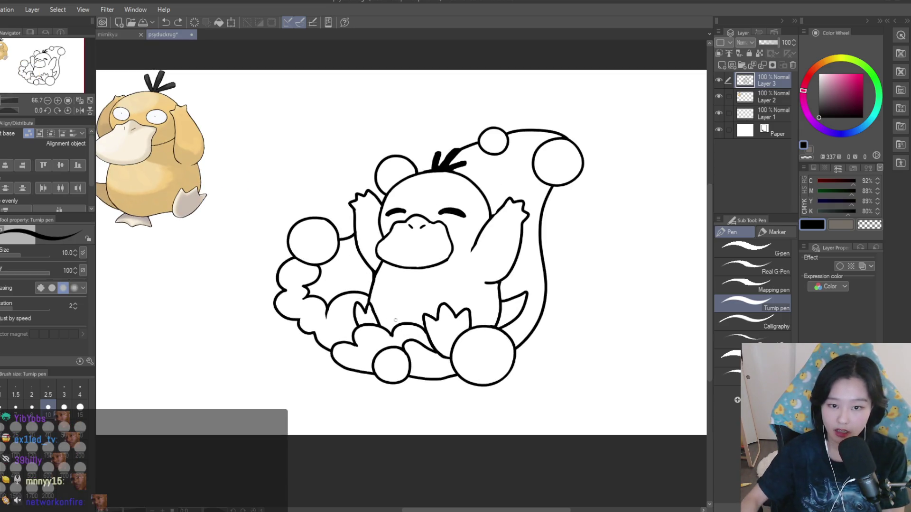
scroll(385, 284, "down", 4)
scroll(502, 310, "up", 2)
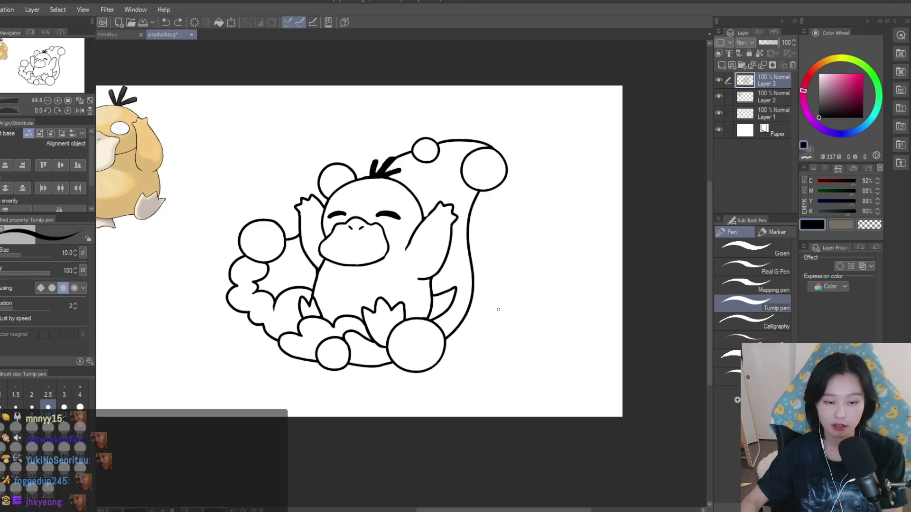
scroll(432, 367, "up", 5)
- Erase the old curve beside Psyduck's foot and redraw the cloud line with a sharper tip
mouse_move(353, 308)
left_mouse_down()
mouse_move(351, 332)
mouse_move(322, 335)
left_mouse_up()
scroll(323, 335, "down", 5)
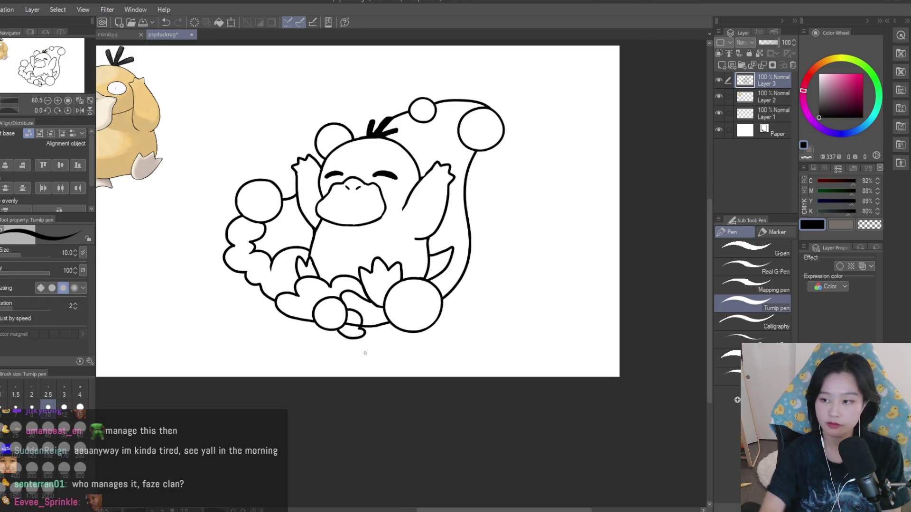
scroll(359, 294, "up", 8)
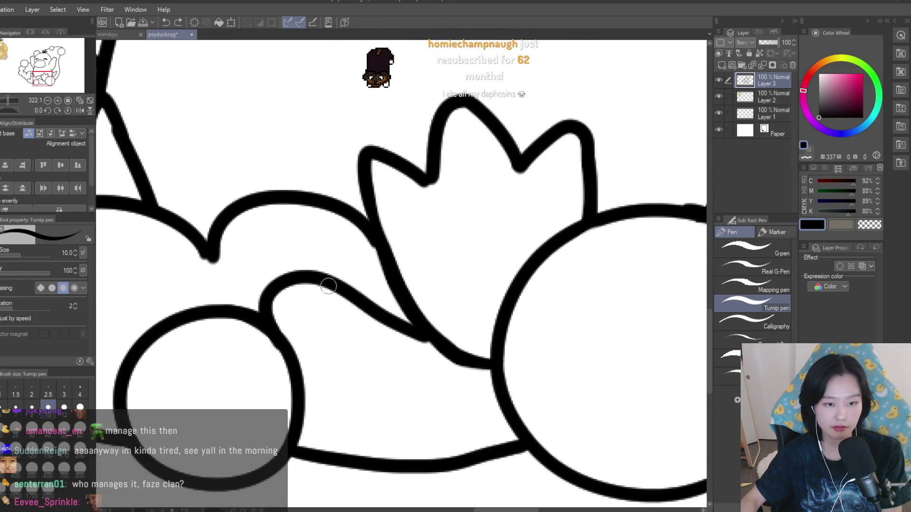
key("e")
mouse_move(293, 268)
left_mouse_down()
mouse_move(248, 285)
mouse_move(305, 268)
mouse_move(397, 331)
left_mouse_up()
key("p")
mouse_move(281, 339)
left_mouse_down()
mouse_move(335, 305)
mouse_move(404, 326)
left_mouse_up()
scroll(403, 327, "down", 12)
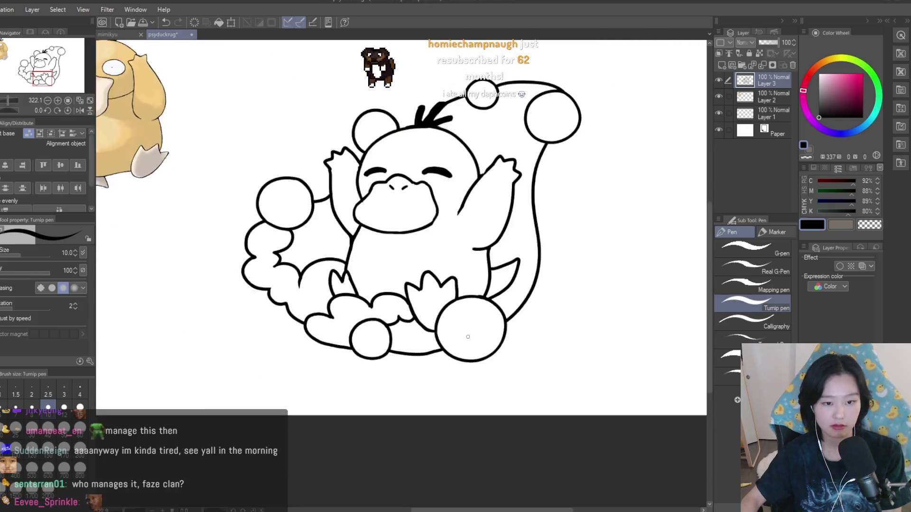
scroll(420, 297, "up", 3)
scroll(420, 297, "up", 8)
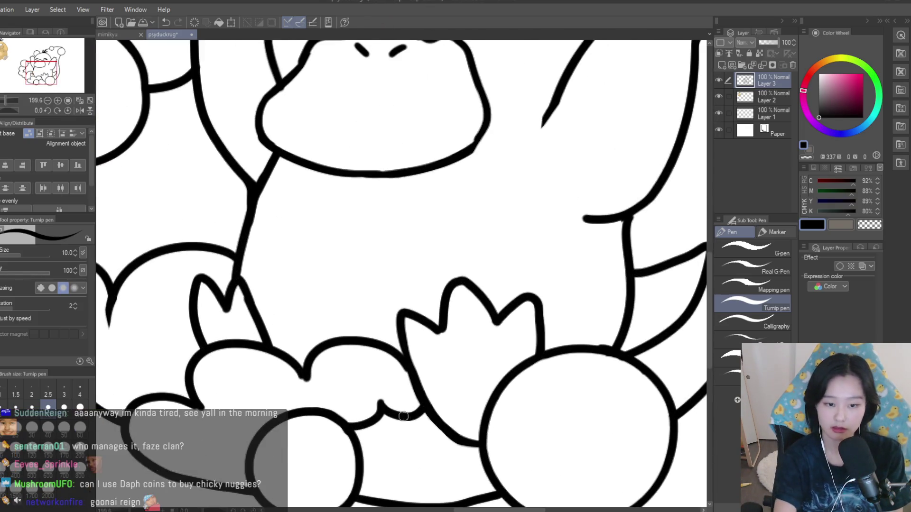
key("ctrl+z")
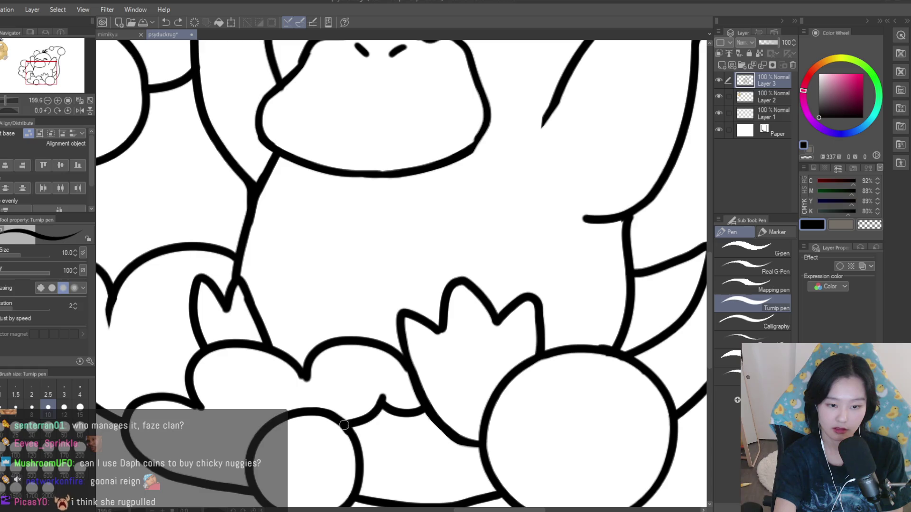
left_click_drag(380, 389, 339, 422)
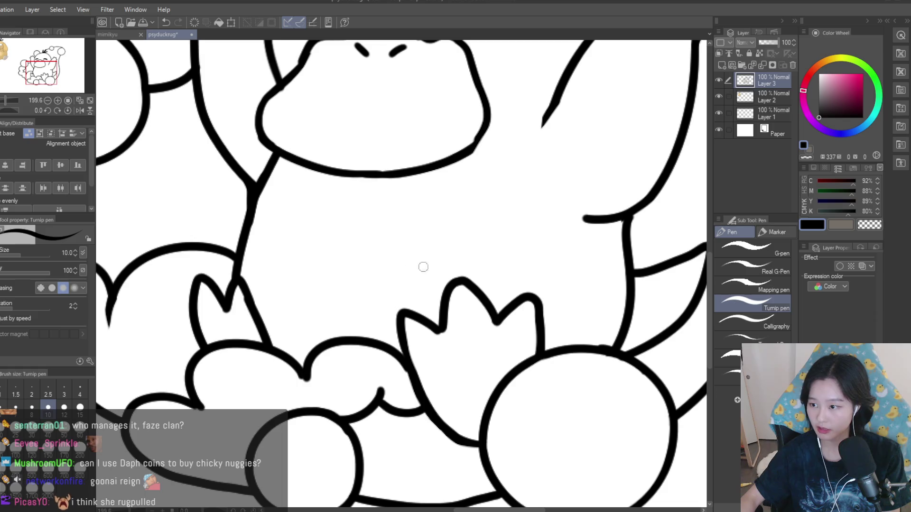
scroll(417, 264, "down", 5)
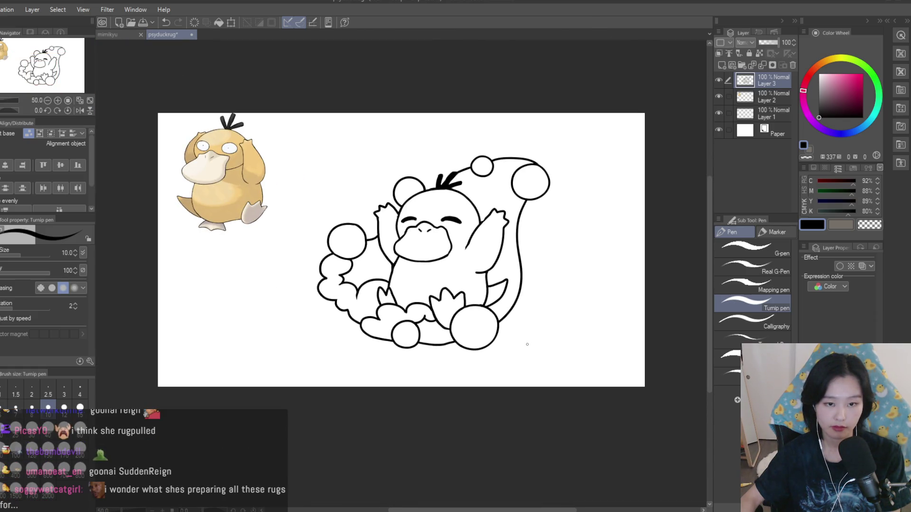
- Mirror the canvas horizontally to check the drawing, restore it, and recentre the view
scroll(527, 344, "down", 3)
scroll(527, 345, "up", 1)
key("h")
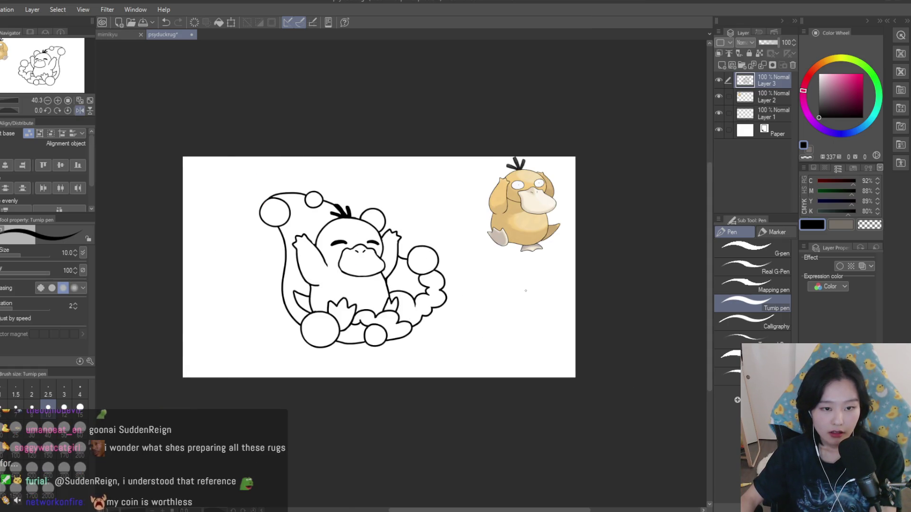
key("h")
scroll(526, 290, "up", 2)
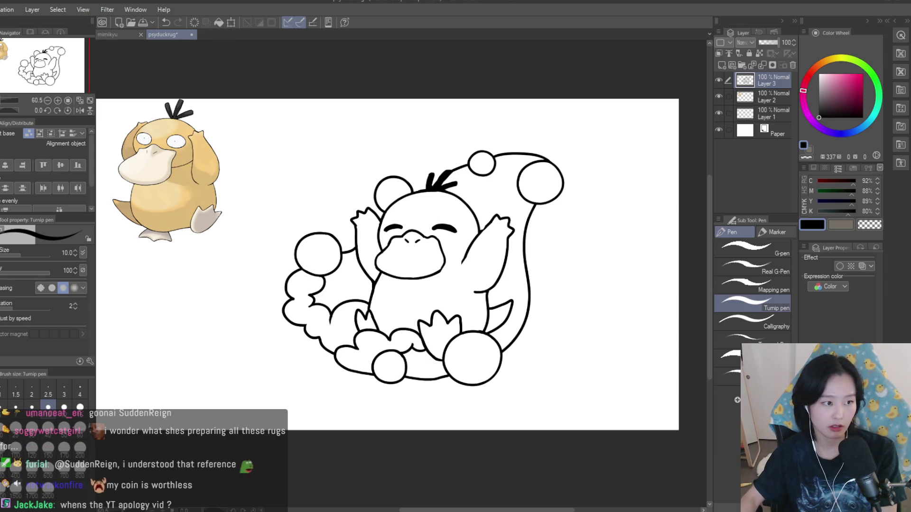
key("e")
scroll(373, 327, "up", 5)
scroll(402, 329, "down", 5)
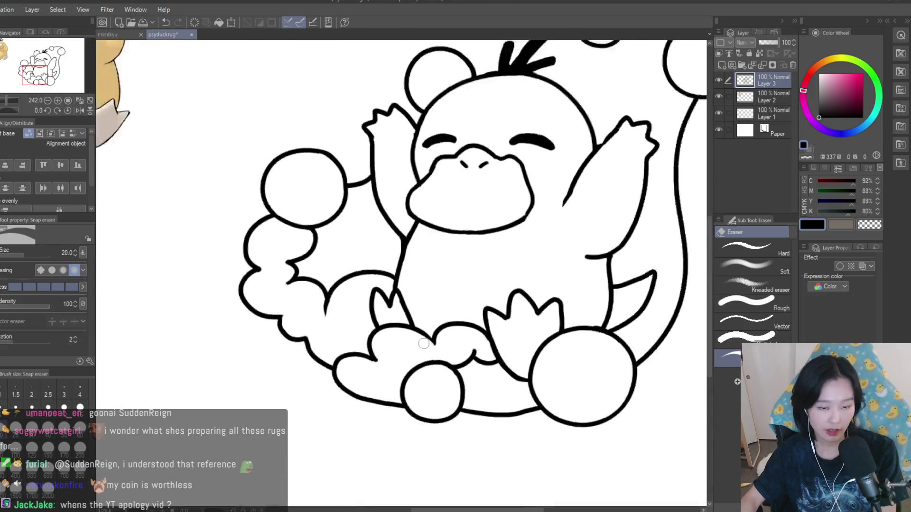
key("p")
left_click_drag(496, 362, 455, 336)
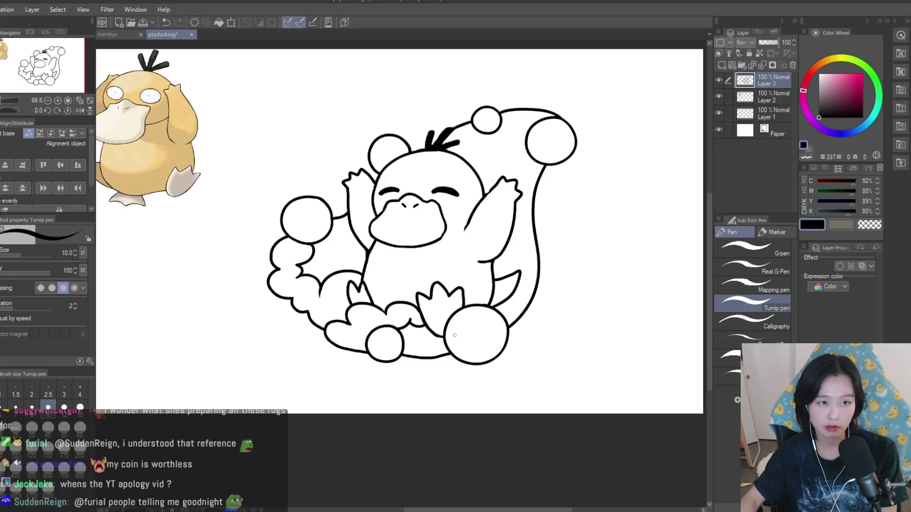
- Reduce the pen to size 8 and test scribbles over the lower-left cloud, undoing them
key("bracketleft")
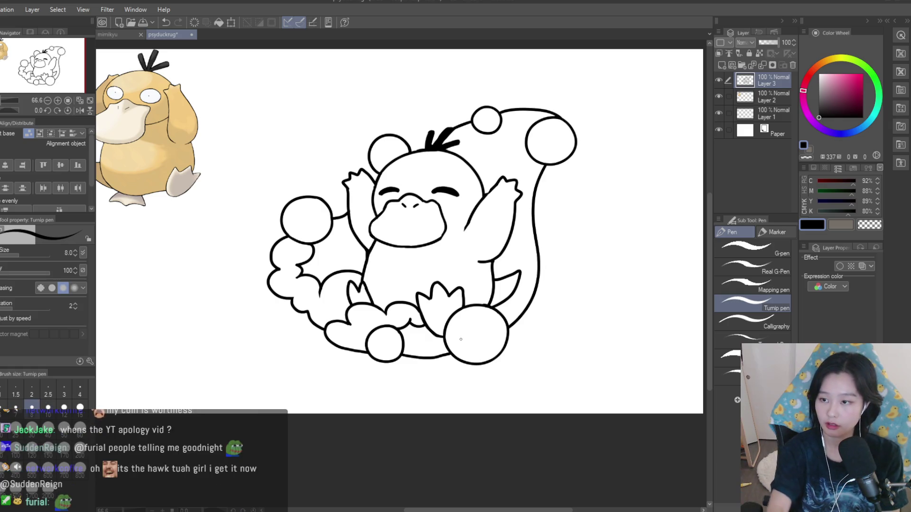
scroll(476, 309, "up", 5)
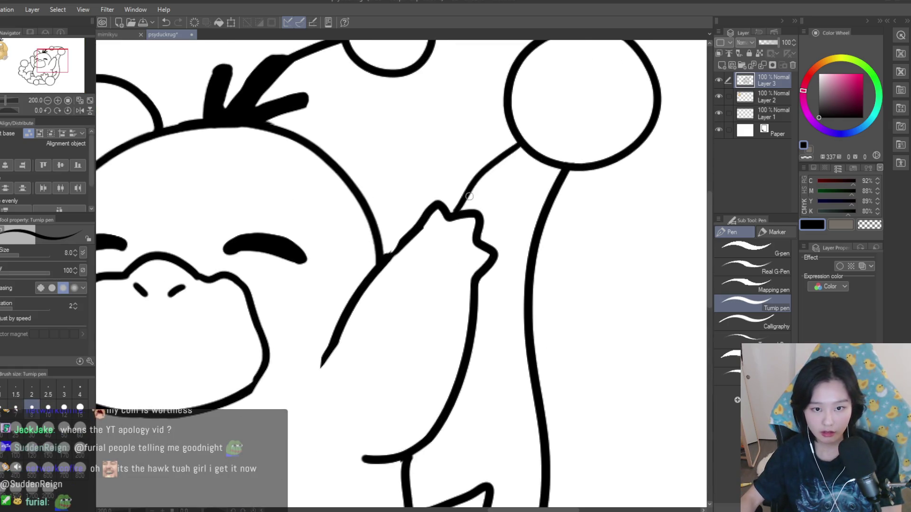
scroll(523, 313, "down", 6)
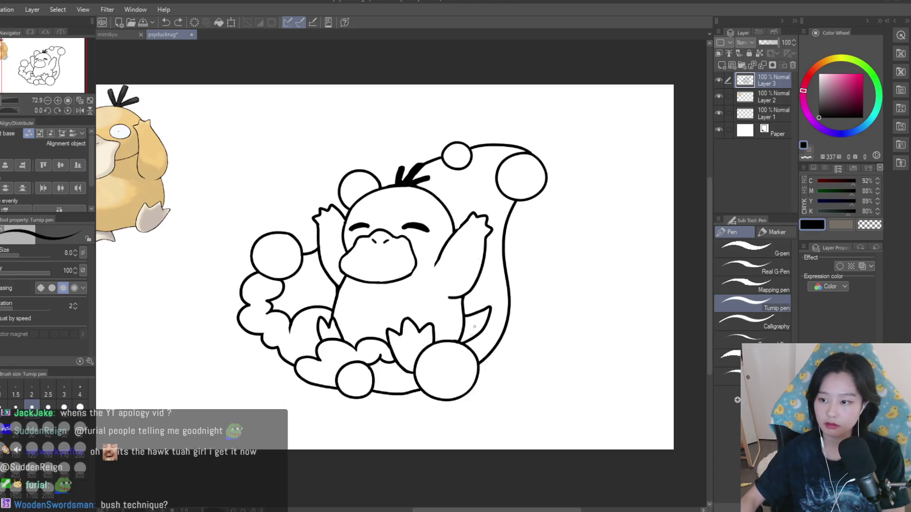
scroll(379, 315, "up", 4)
mouse_move(294, 227)
left_mouse_down()
mouse_move(361, 295)
mouse_move(364, 339)
mouse_move(424, 310)
left_mouse_up()
key("ctrl+z")
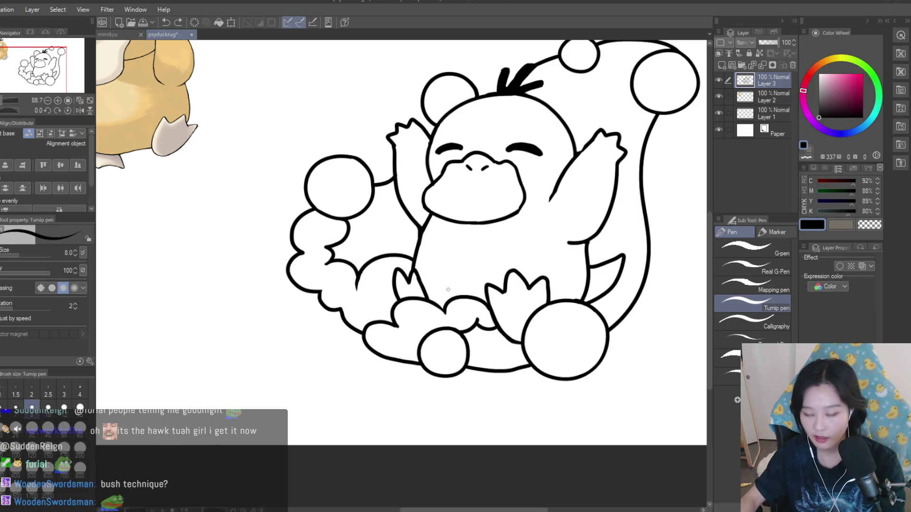
scroll(498, 317, "down", 3)
scroll(498, 316, "up", 2)
scroll(498, 316, "down", 2)
scroll(543, 274, "up", 1)
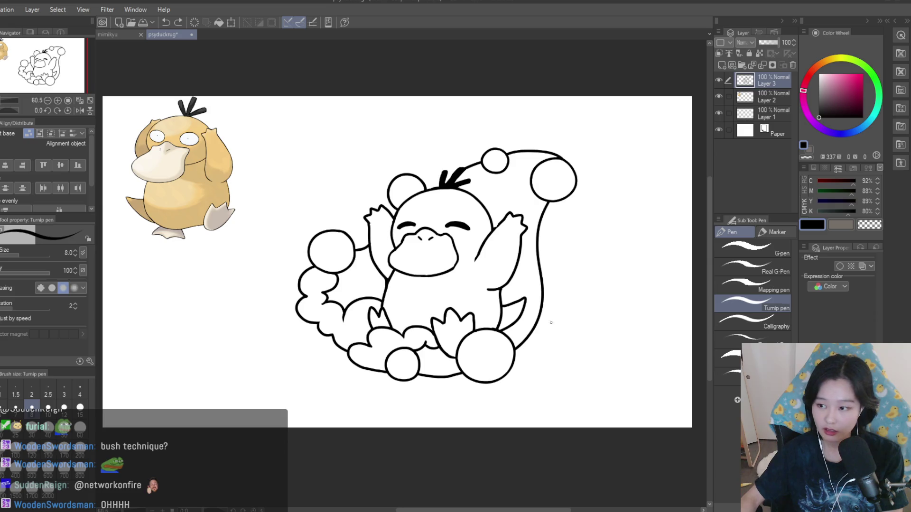
scroll(549, 318, "up", 5)
left_click(64, 407)
mouse_move(435, 322)
left_mouse_down()
mouse_move(501, 306)
mouse_move(486, 299)
mouse_move(488, 360)
left_mouse_up()
key("ctrl+z")
key("ctrl+z")
mouse_move(437, 323)
left_mouse_down()
mouse_move(454, 307)
mouse_move(511, 345)
left_mouse_up()
key("ctrl+z")
left_click_drag(456, 389, 512, 347)
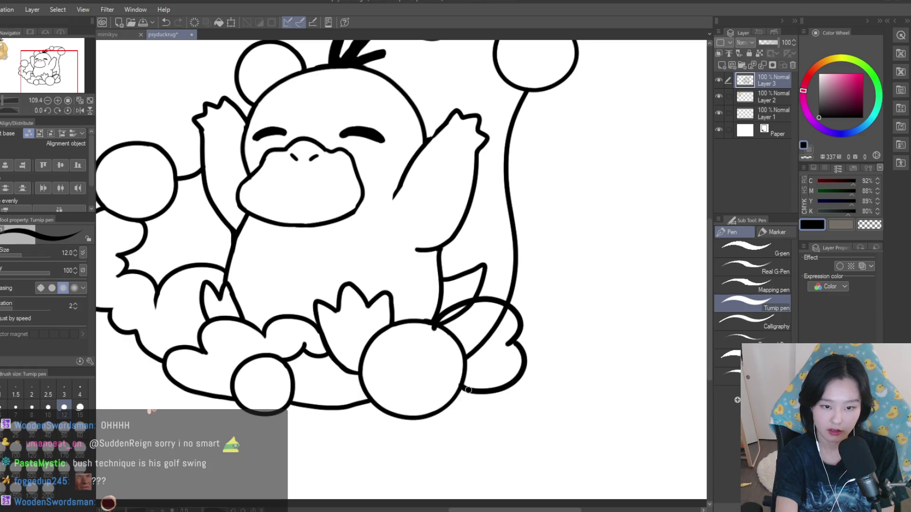
key("ctrl+0")
key("e")
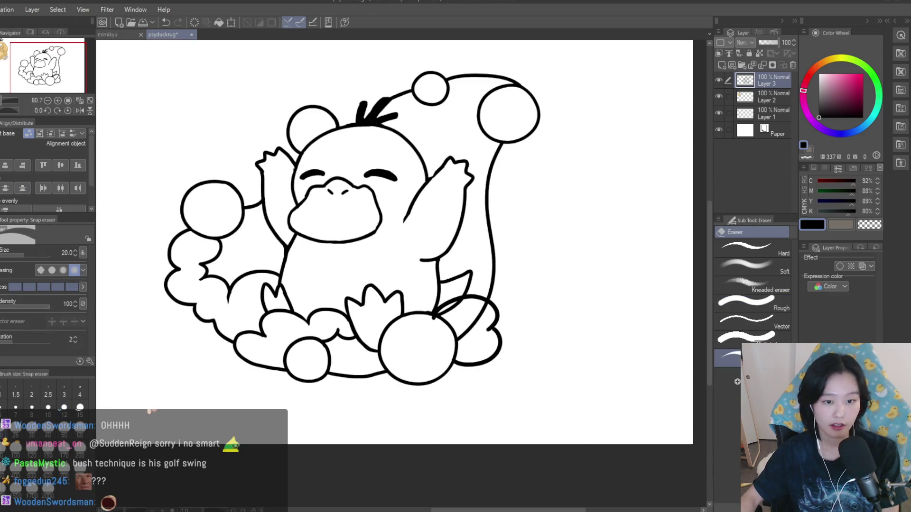
scroll(446, 314, "up", 5)
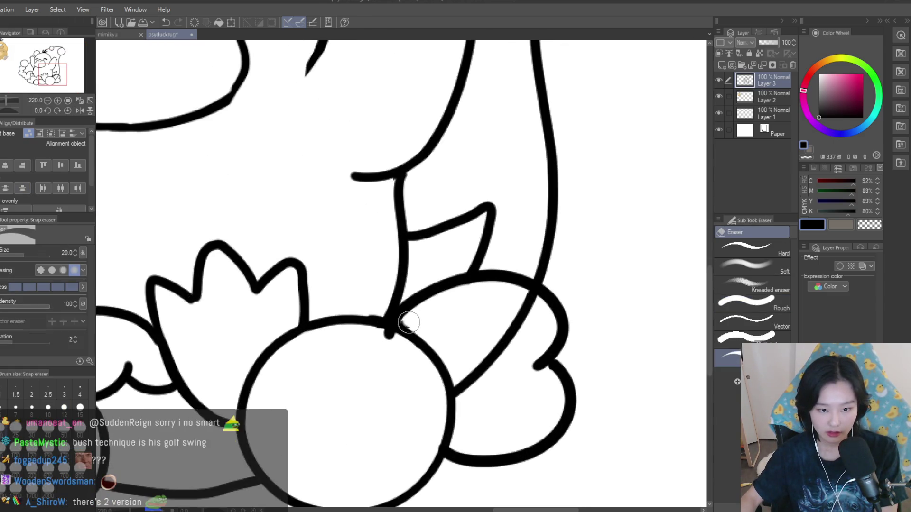
mouse_move(459, 368)
left_mouse_down()
mouse_move(495, 355)
mouse_move(520, 305)
left_mouse_up()
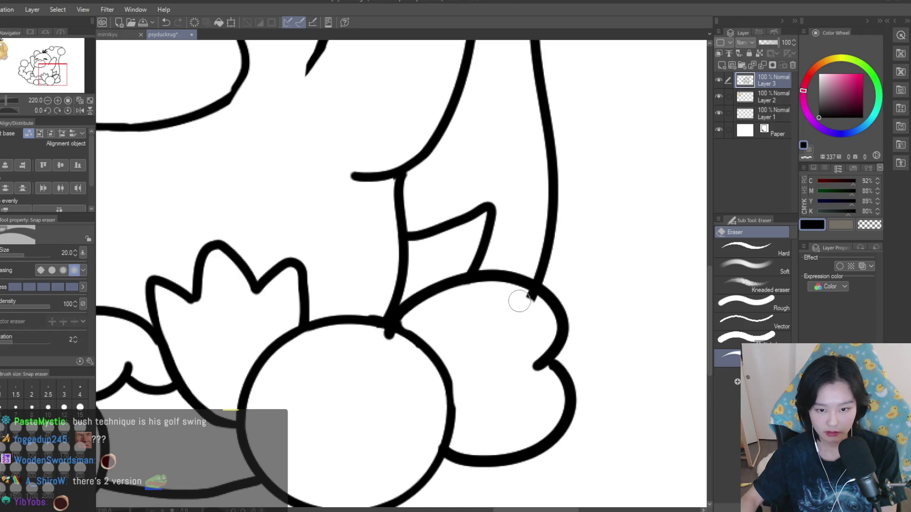
scroll(375, 337, "down", 8)
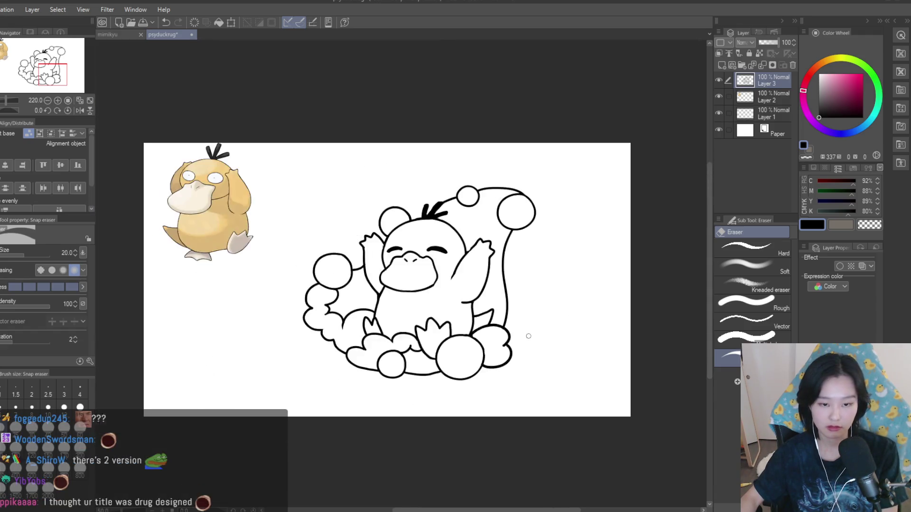
scroll(542, 381, "up", 1)
key("h")
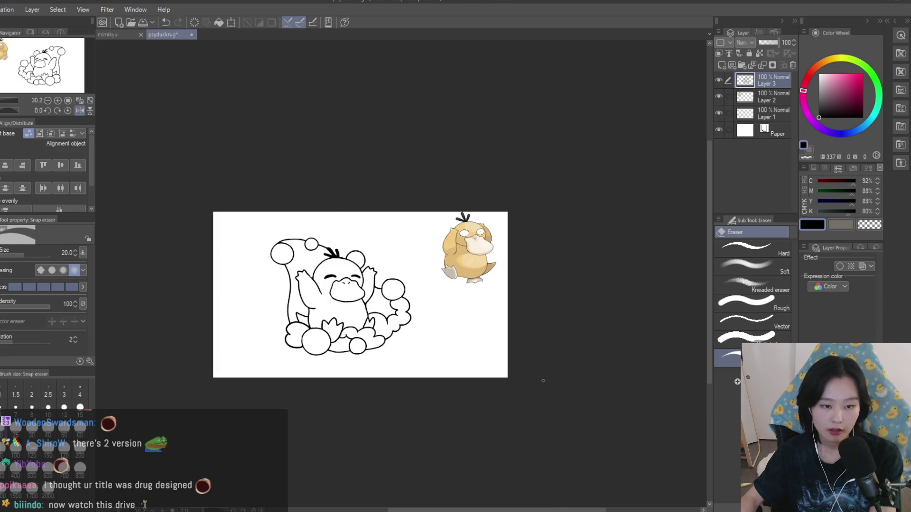
key("h")
scroll(532, 372, "up", 2)
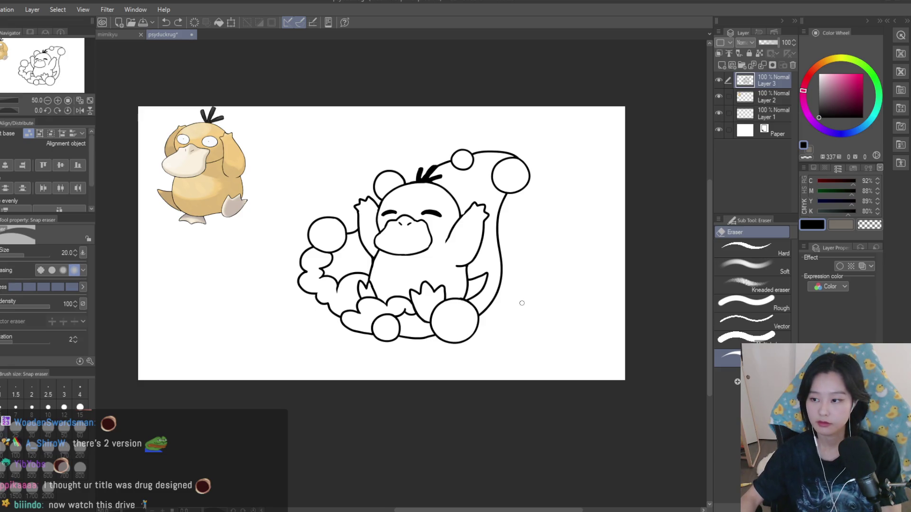
scroll(522, 303, "up", 1)
scroll(587, 333, "down", 1)
key("p")
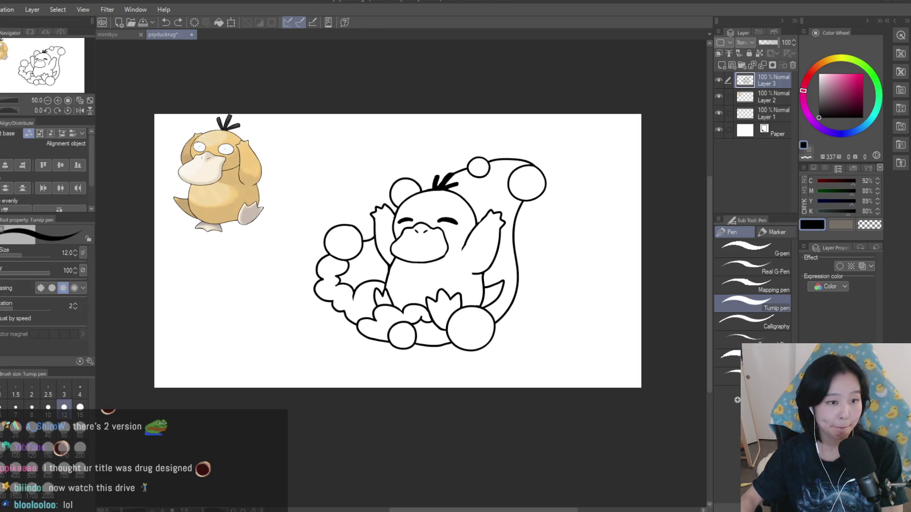
scroll(417, 221, "up", 7)
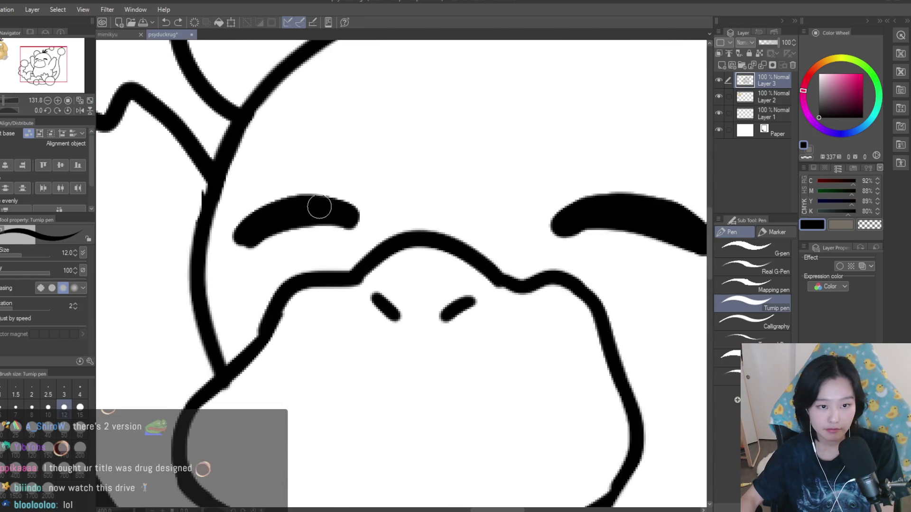
scroll(504, 319, "down", 4)
scroll(524, 319, "up", 1)
scroll(573, 305, "down", 3)
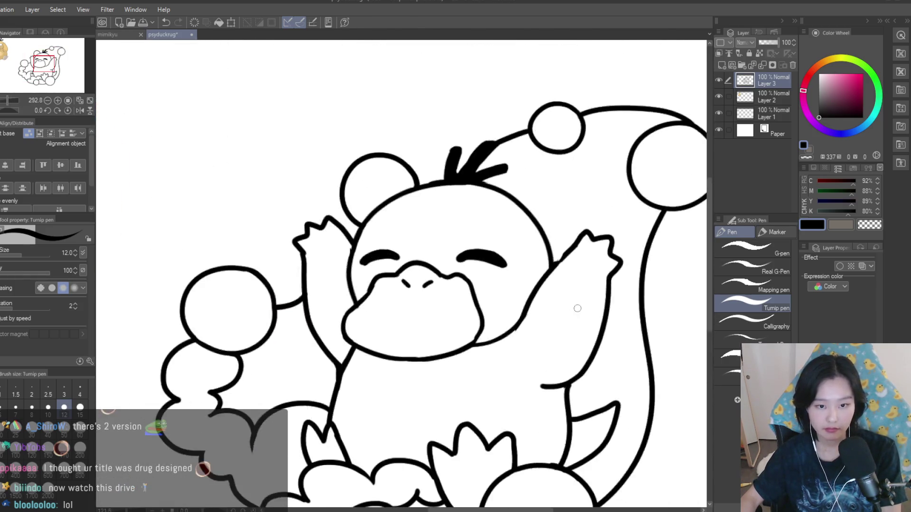
scroll(579, 319, "up", 6)
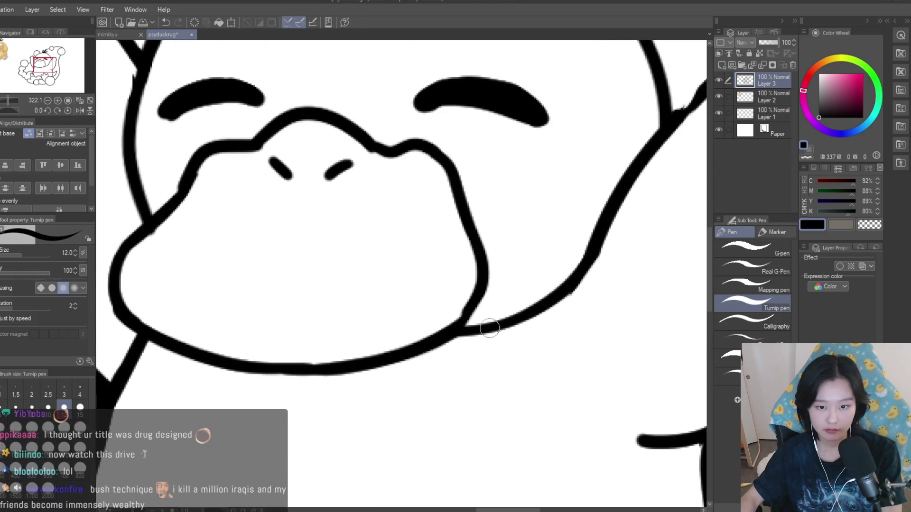
scroll(428, 330, "down", 10)
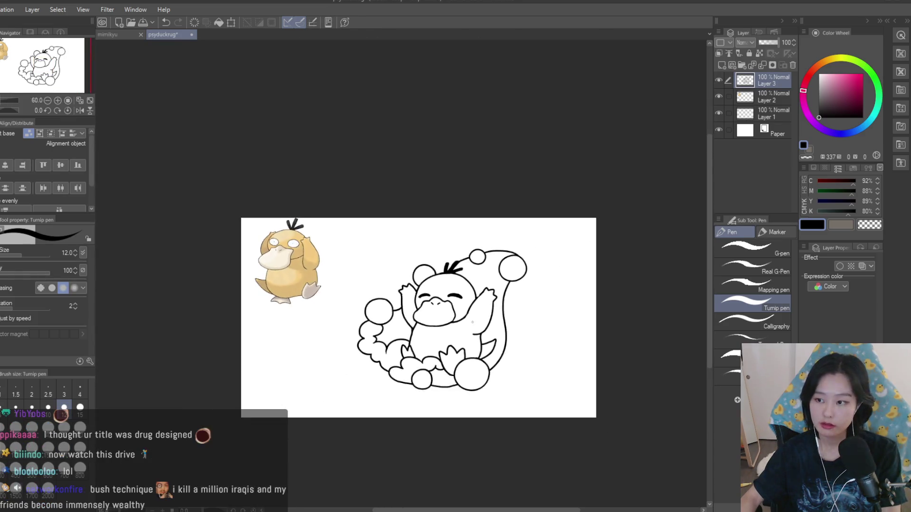
scroll(449, 347, "up", 2)
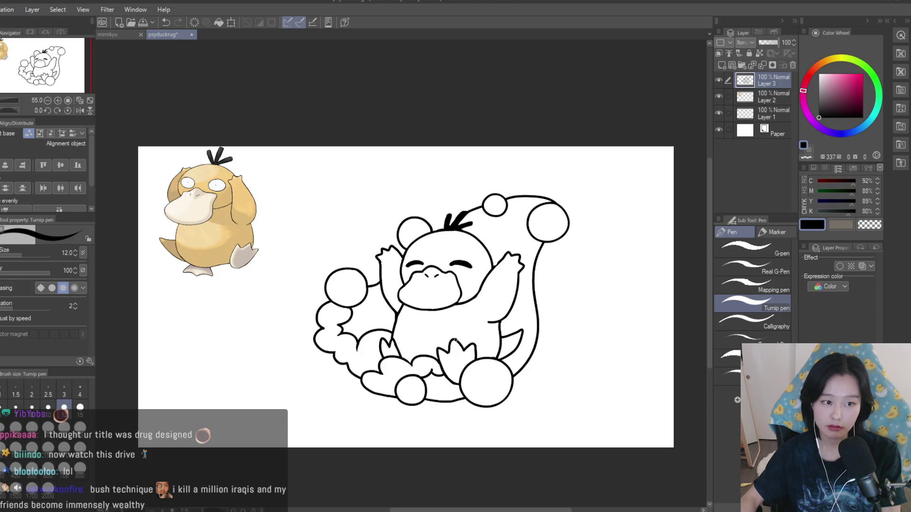
scroll(467, 338, "up", 6)
scroll(503, 265, "down", 3)
scroll(509, 256, "up", 1)
scroll(509, 256, "up", 2)
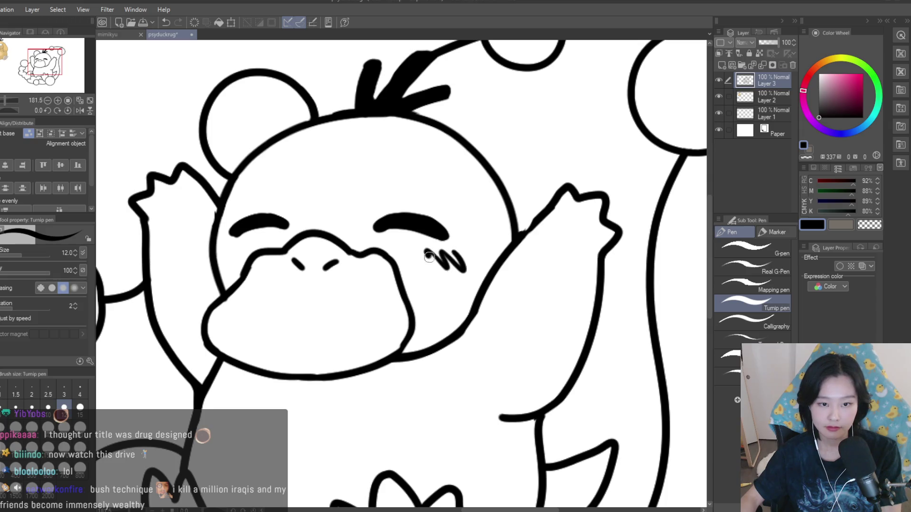
scroll(428, 254, "down", 6)
scroll(431, 251, "up", 7)
key("ctrl+z")
left_click_drag(422, 239, 434, 270)
key("ctrl+z")
key("ctrl+z")
mouse_move(451, 238)
left_mouse_down()
mouse_move(463, 269)
mouse_move(453, 269)
left_mouse_up()
mouse_move(421, 240)
left_mouse_down()
mouse_move(429, 268)
mouse_move(448, 273)
left_mouse_up()
key("ctrl+z")
key("ctrl+z")
key("ctrl+z")
mouse_move(441, 243)
left_mouse_down()
mouse_move(460, 269)
mouse_move(475, 264)
left_mouse_up()
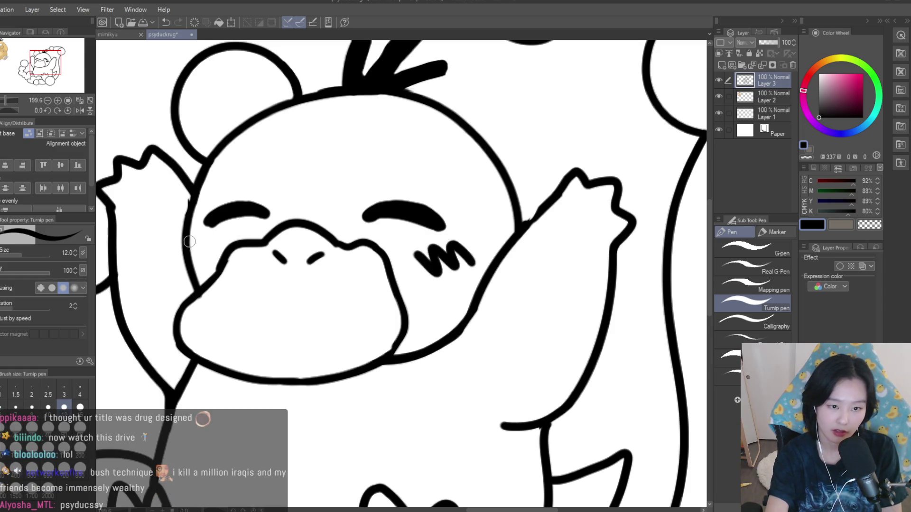
scroll(525, 276, "down", 8)
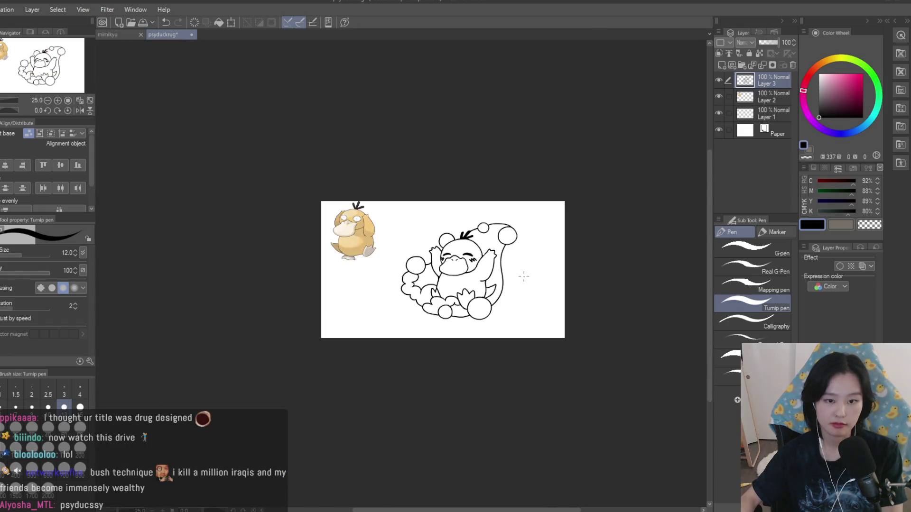
scroll(525, 276, "up", 6)
key("ctrl+z")
key("ctrl+z")
scroll(546, 255, "down", 3)
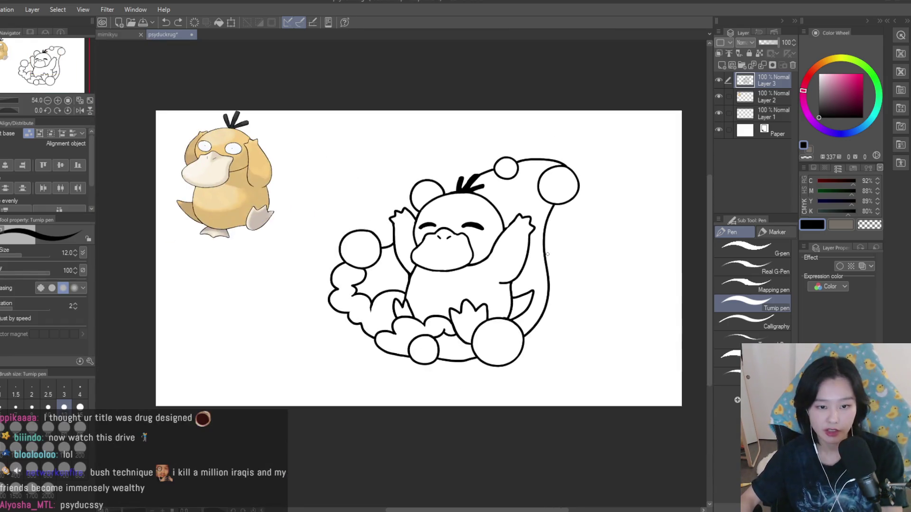
scroll(547, 254, "up", 1)
left_click(729, 54)
key("ctrl+minus")
key("h")
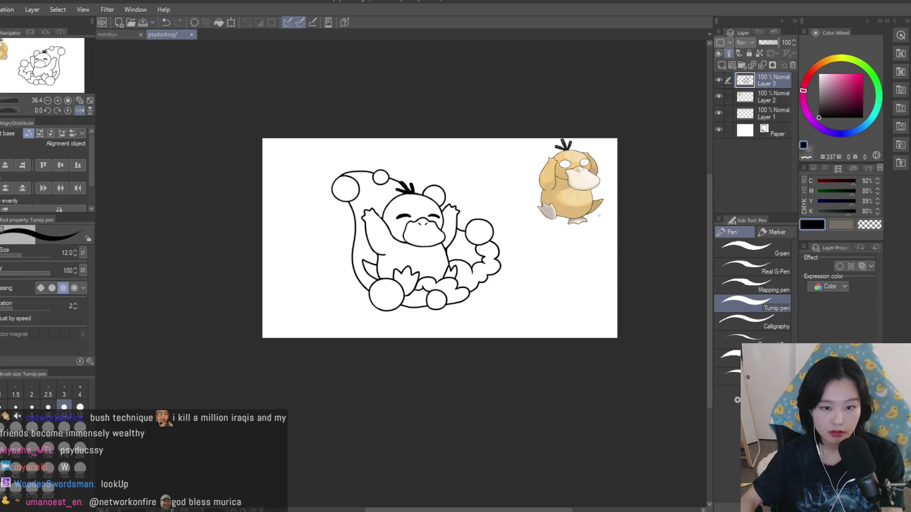
key("h")
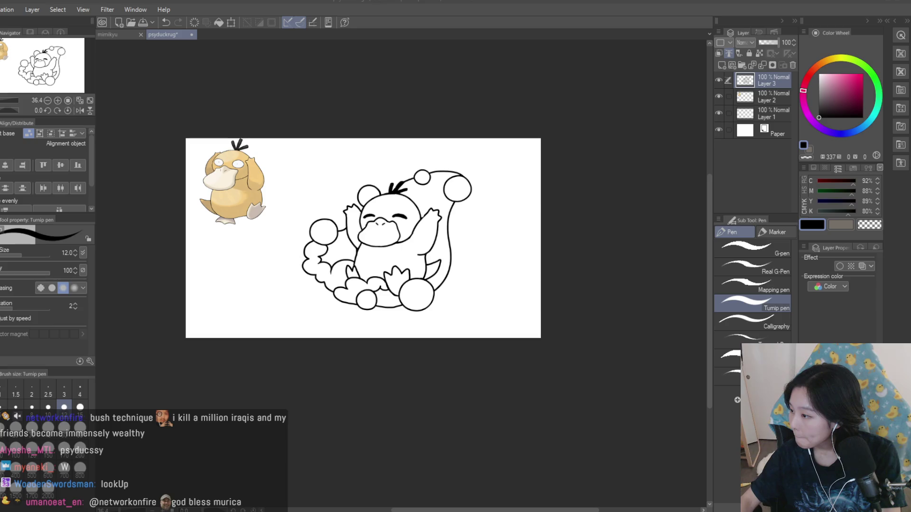
scroll(434, 233, "up", 2)
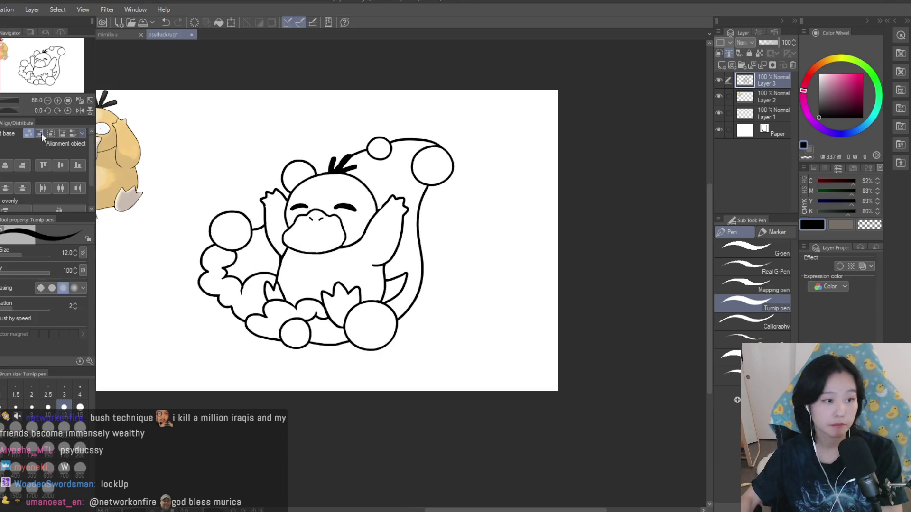
- Erase the stray line joining Psyduck's beak to the raised arm with the Snap eraser
key("e")
scroll(250, 200, "up", 1)
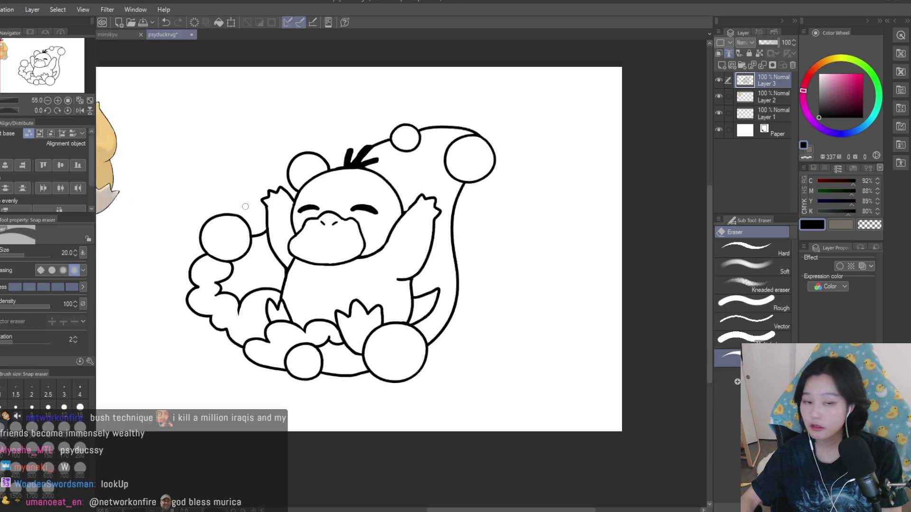
scroll(381, 243, "up", 3)
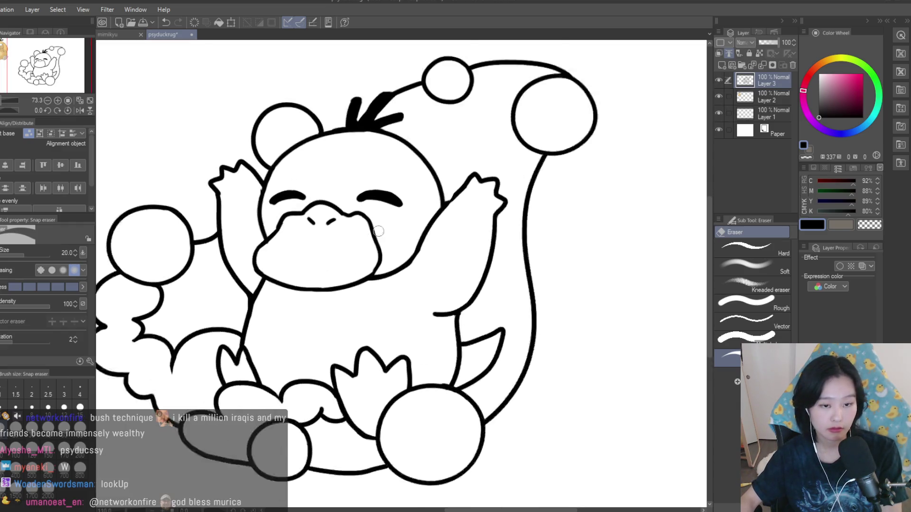
mouse_move(400, 290)
left_mouse_down()
mouse_move(386, 305)
mouse_move(374, 290)
left_mouse_up()
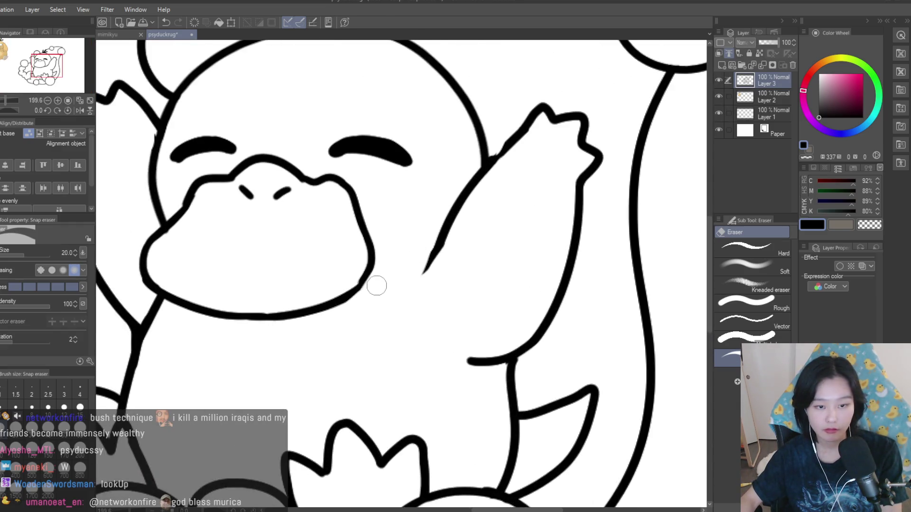
scroll(374, 288, "down", 3)
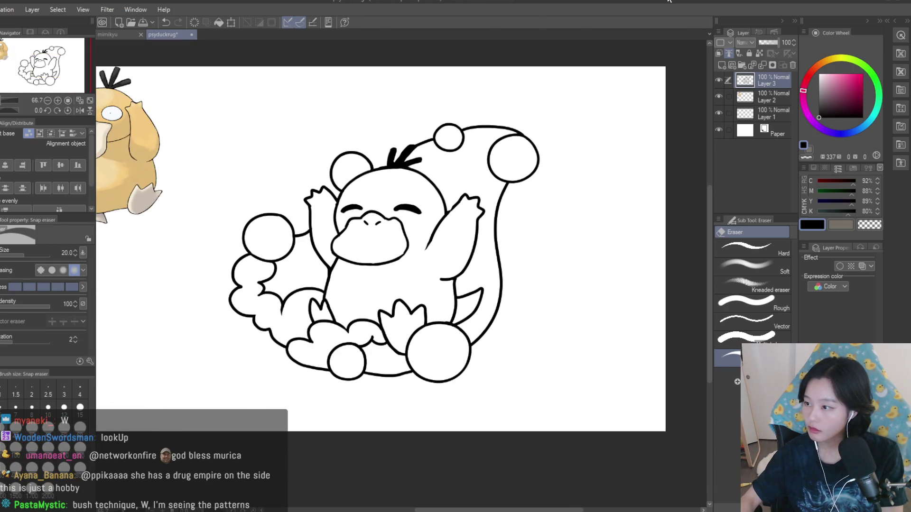
scroll(484, 205, "down", 2)
scroll(677, 142, "up", 1)
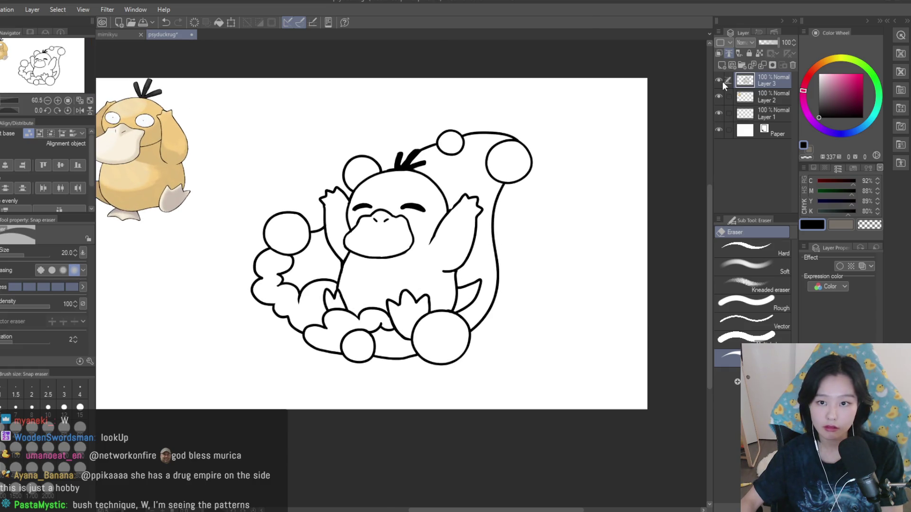
key("m")
scroll(522, 129, "up", 3)
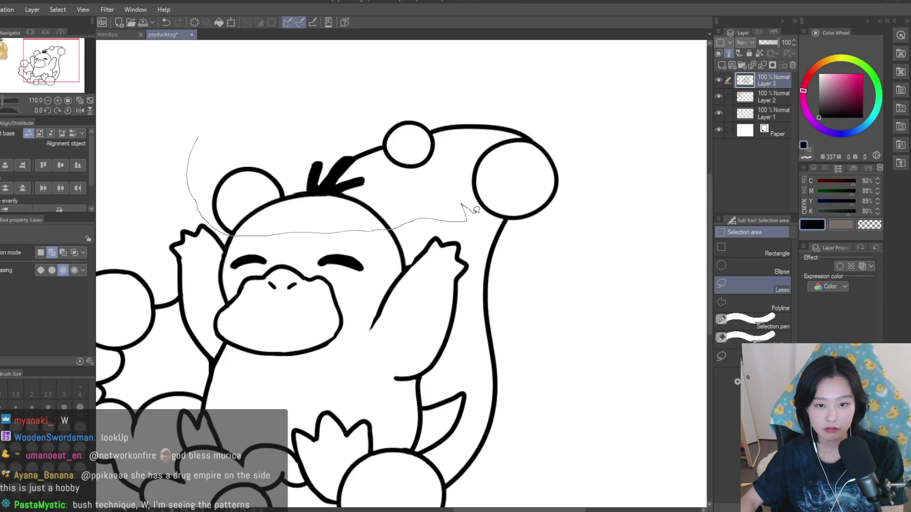
- Lasso the hair tuft atop Psyduck's head, nudge it slightly down, and deselect
left_click_drag(397, 179, 223, 85)
scroll(332, 133, "up", 4)
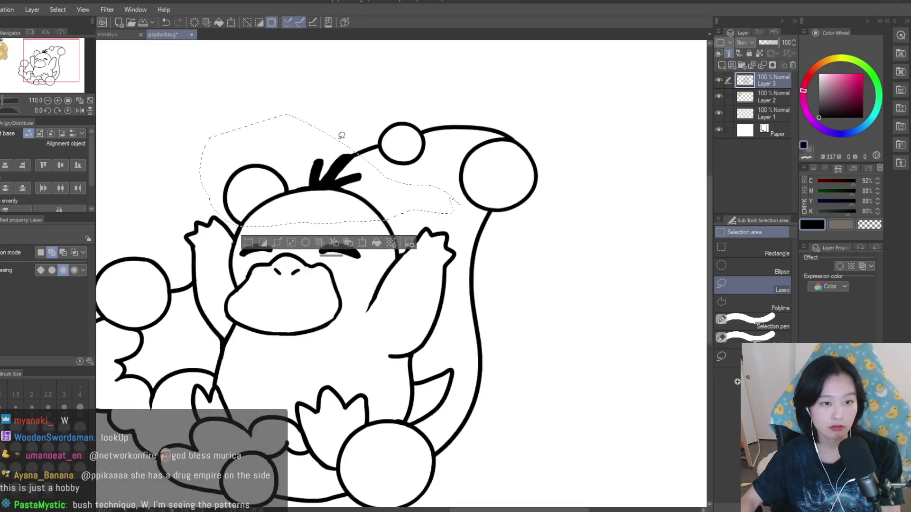
scroll(246, 172, "up", 2)
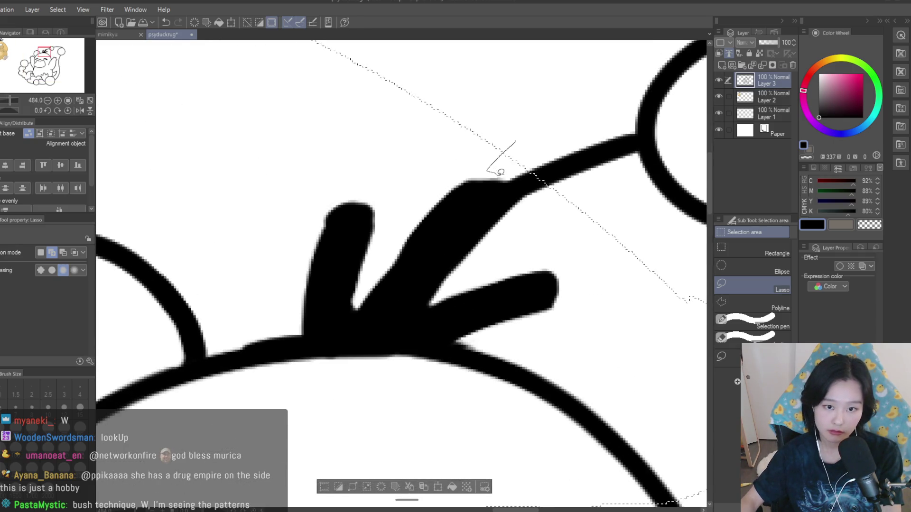
key("k")
scroll(463, 179, "down", 6)
left_click_drag(447, 197, 445, 207)
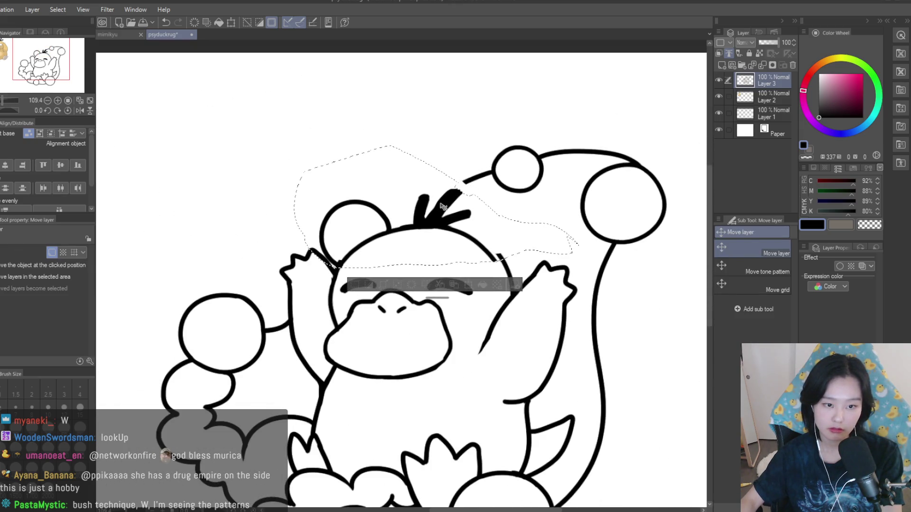
key("ctrl+d")
scroll(443, 206, "down", 5)
scroll(487, 224, "up", 2)
key("e")
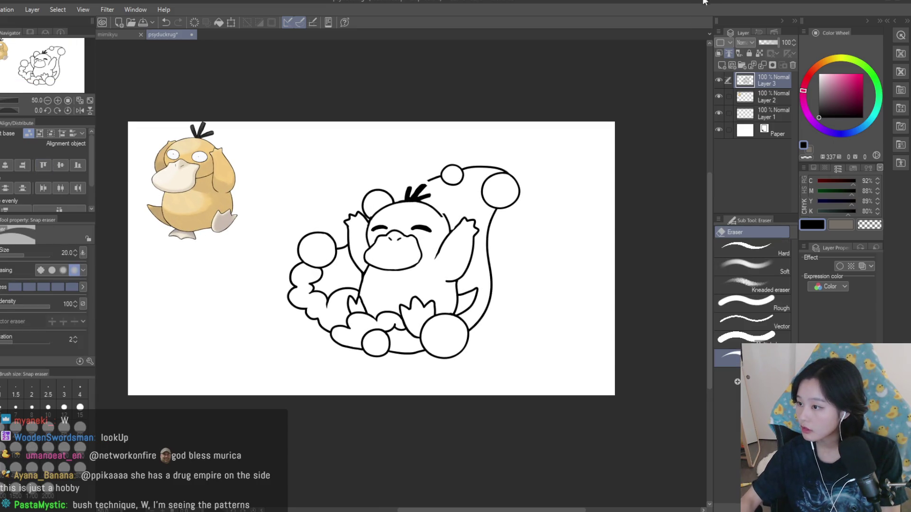
scroll(417, 204, "up", 4)
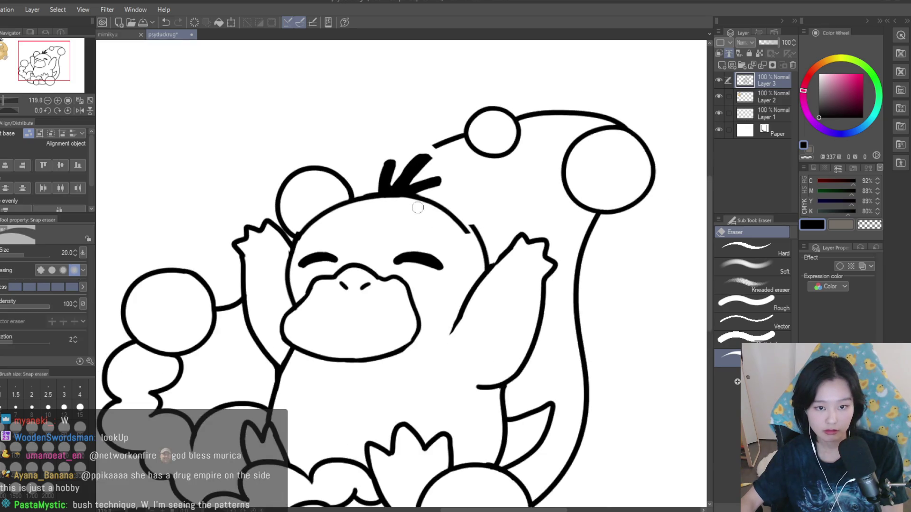
- Redraw the right side of Psyduck's head outline from the tuft down to the arm at pen size 10
key("p")
scroll(446, 210, "up", 5)
mouse_move(372, 170)
left_mouse_down()
mouse_move(434, 194)
mouse_move(557, 325)
left_mouse_up()
scroll(532, 247, "down", 10)
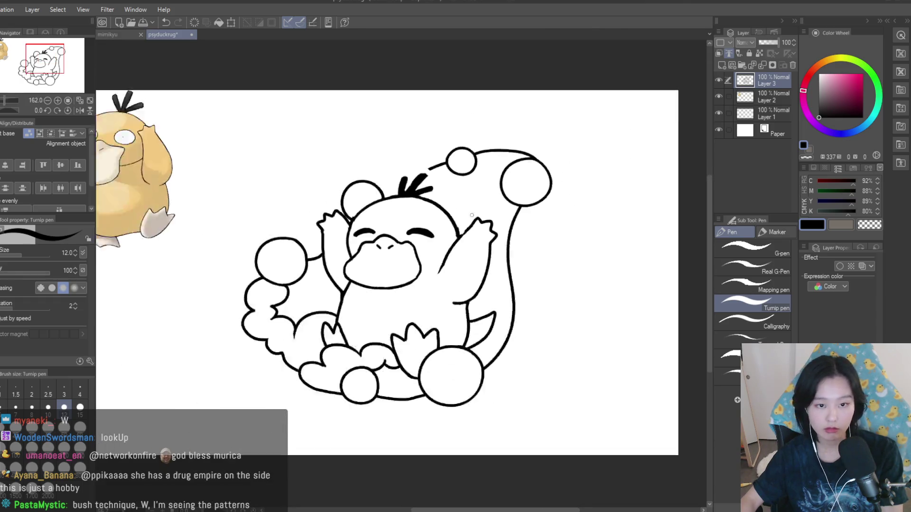
scroll(489, 207, "up", 10)
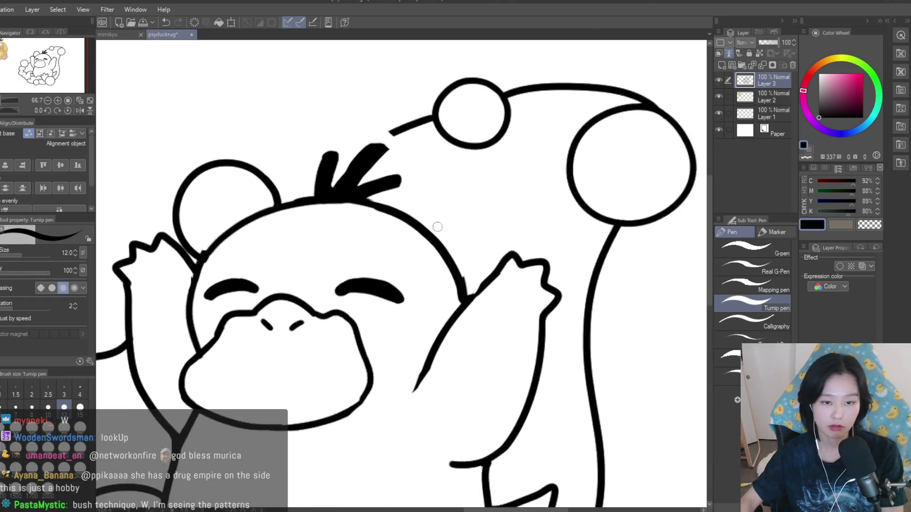
key("bracketleft")
left_click_drag(346, 191, 493, 332)
key("ctrl+z")
mouse_move(347, 191)
left_mouse_down()
mouse_move(510, 346)
mouse_move(503, 332)
left_mouse_up()
key("ctrl+z")
key("ctrl+z")
key("ctrl+z")
left_click_drag(332, 185, 488, 308)
left_click_drag(401, 223, 515, 367)
key("ctrl+z")
mouse_move(435, 250)
left_mouse_down()
mouse_move(474, 289)
mouse_move(505, 351)
left_mouse_up()
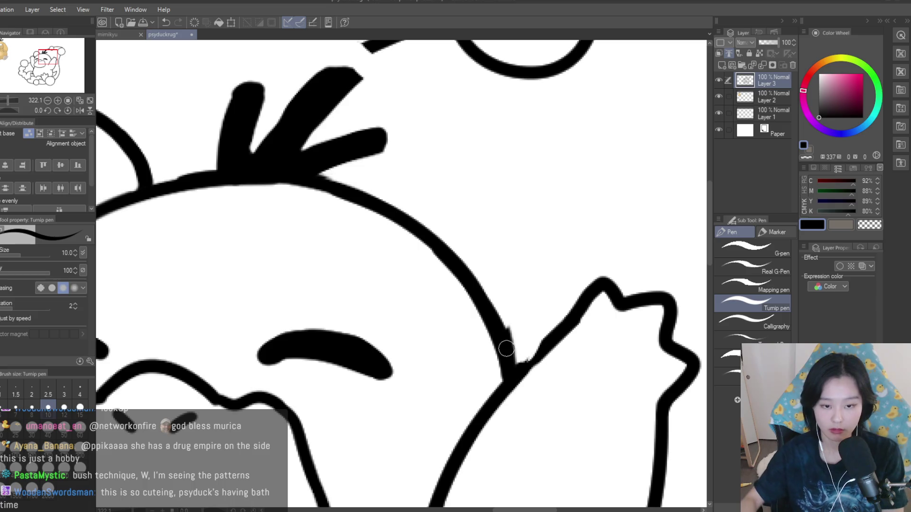
- Clean up where the head outline meets the arm using transparent colour, then return to black
key("c")
scroll(494, 281, "up", 1)
scroll(493, 281, "up", 1)
left_click_drag(504, 311, 524, 372)
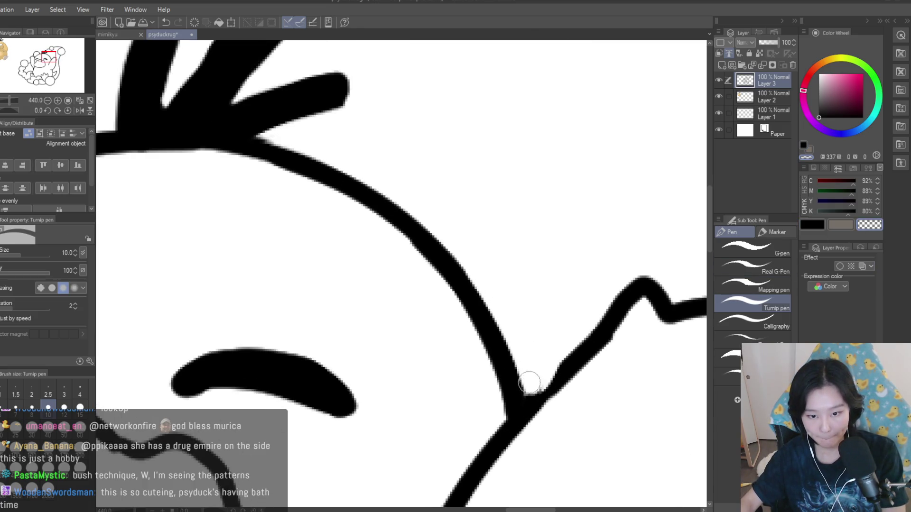
scroll(473, 366, "down", 8)
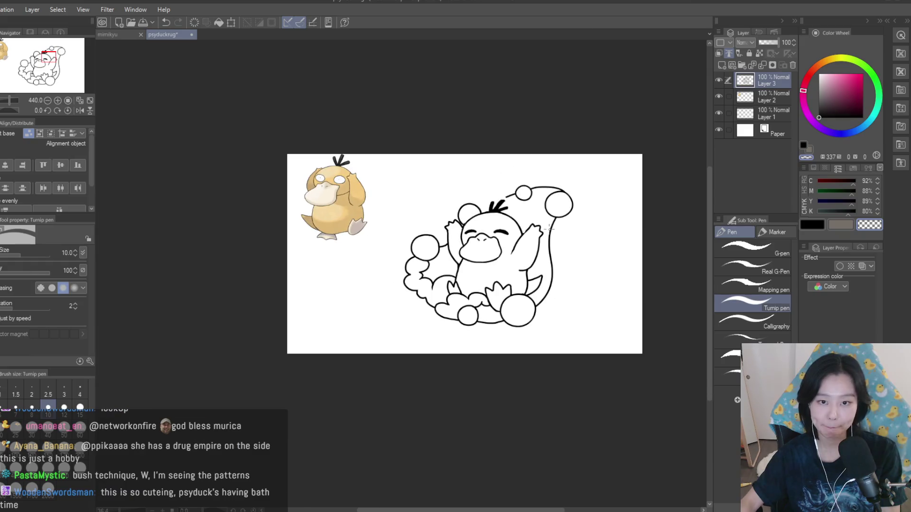
left_click(803, 226)
scroll(476, 302, "up", 4)
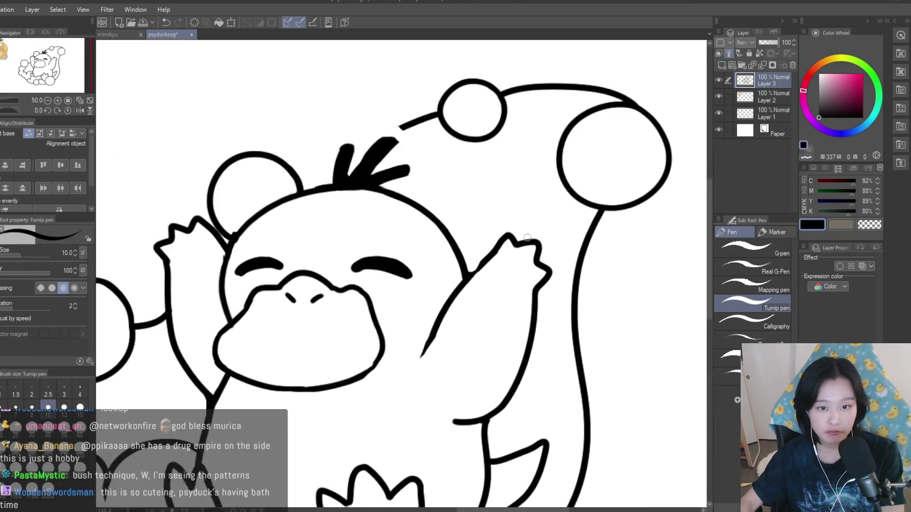
scroll(476, 302, "up", 1)
- Thicken and trim the curve above the head, then join the small bubble to it
left_click_drag(481, 202, 407, 244)
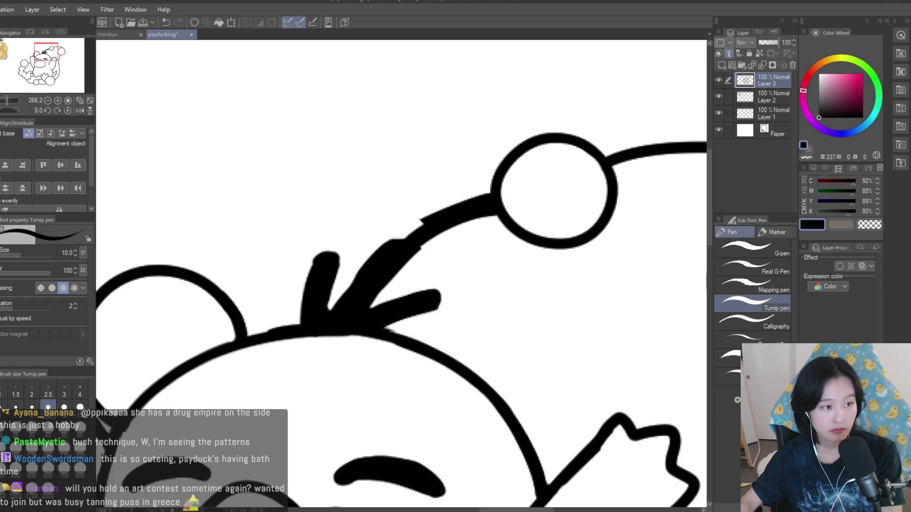
key("e")
mouse_move(479, 200)
left_mouse_down()
mouse_move(399, 232)
mouse_move(486, 230)
mouse_move(412, 221)
mouse_move(446, 253)
left_mouse_up()
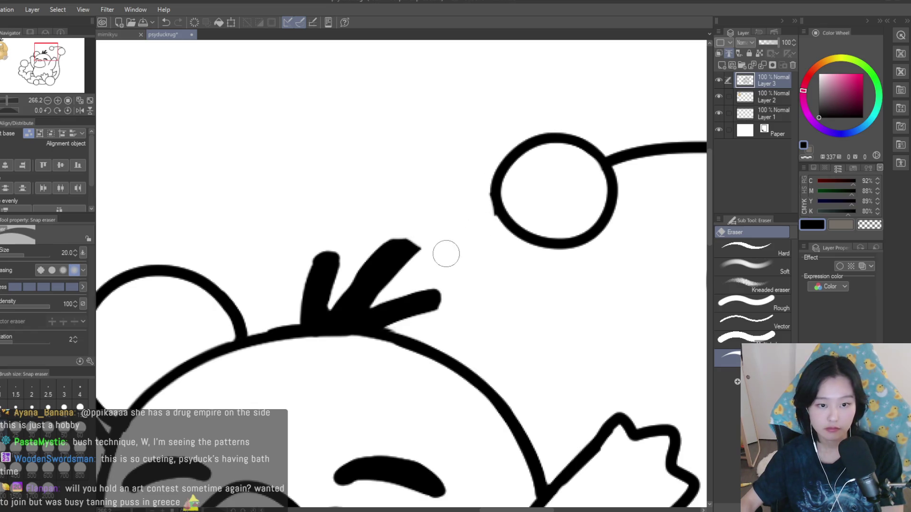
key("p")
key("h")
scroll(315, 199, "up", 3)
mouse_move(283, 186)
left_mouse_down()
mouse_move(446, 264)
mouse_move(305, 198)
left_mouse_up()
scroll(390, 230, "down", 2)
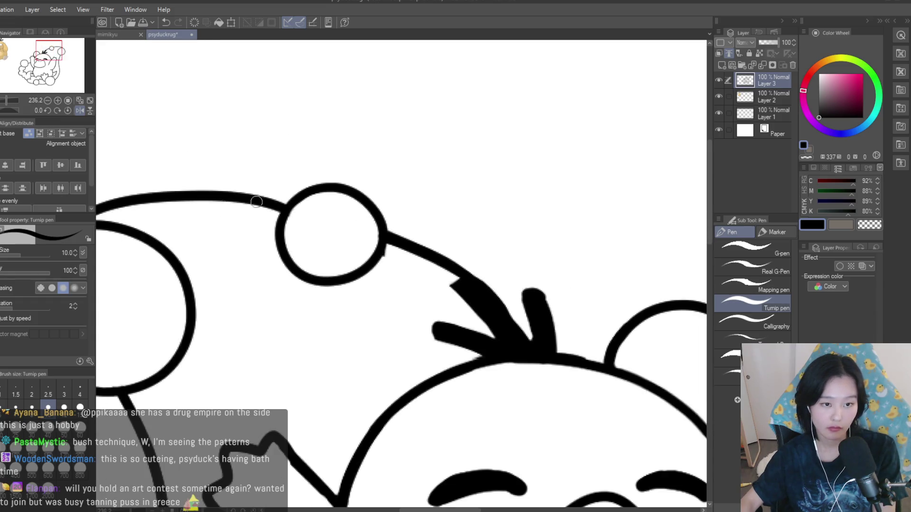
scroll(296, 204, "down", 6)
key("h")
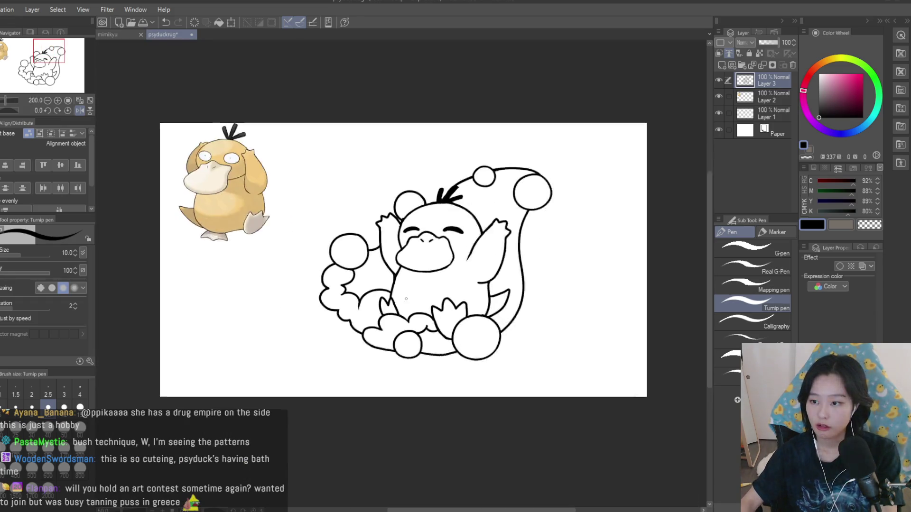
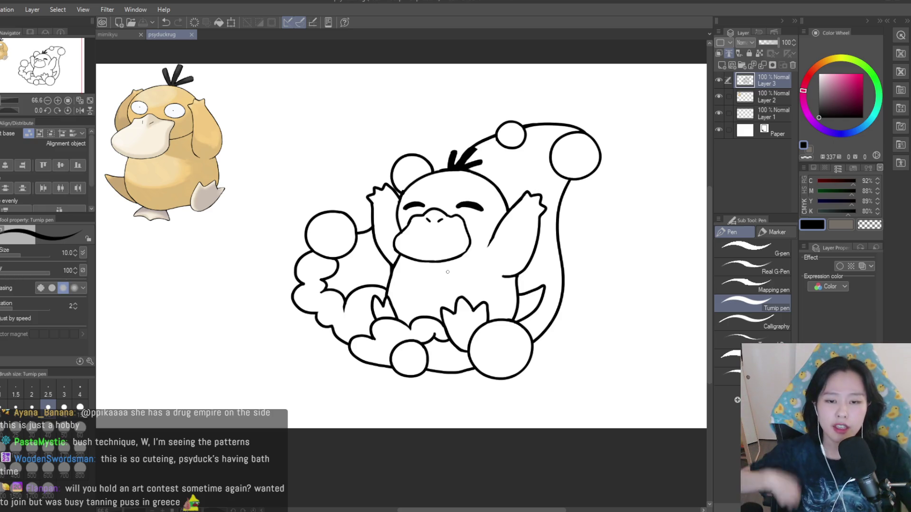
- Snap-erase the stray lines where Psyduck's left ear meets the head
scroll(413, 157, "up", 5)
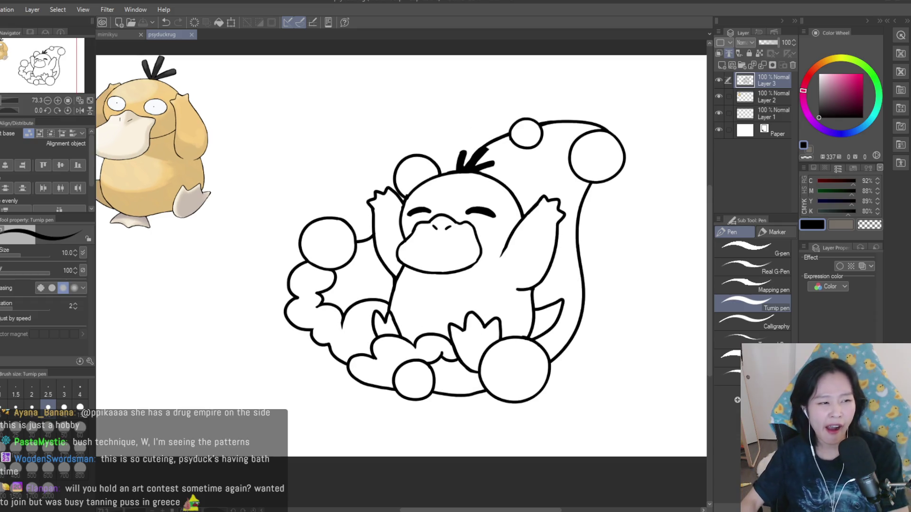
key("e")
scroll(417, 151, "up", 6)
mouse_move(392, 234)
left_mouse_down()
mouse_move(410, 258)
mouse_move(430, 251)
left_mouse_up()
- Lasso-select the whole left ear
key("m")
scroll(315, 180, "up", 3)
left_click_drag(315, 183, 354, 237)
left_click_drag(413, 312, 403, 158)
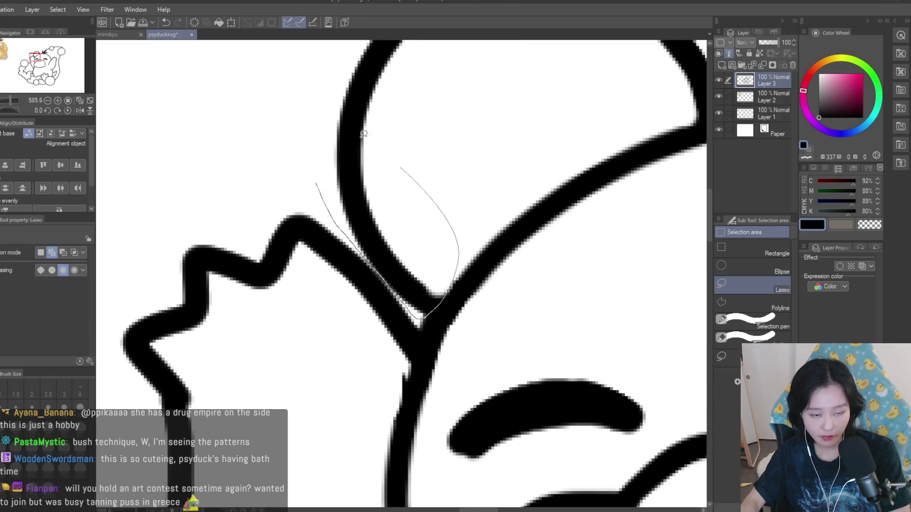
scroll(361, 122, "down", 4)
left_click_drag(321, 110, 413, 153)
mouse_move(487, 160)
left_mouse_down()
mouse_move(507, 157)
mouse_move(413, 64)
left_mouse_up()
scroll(440, 153, "down", 3)
- Move the ear slightly right and rotate it a few degrees with Ctrl+T
key("ctrl+t")
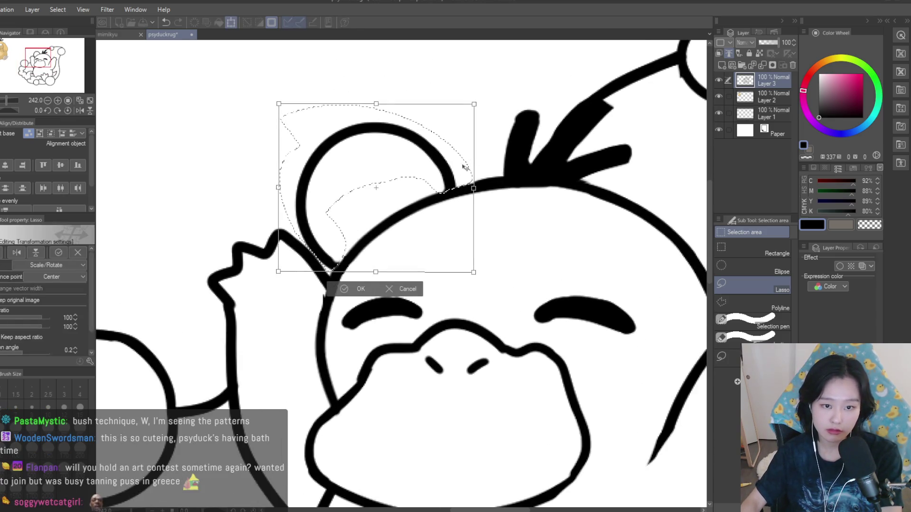
left_click_drag(440, 153, 462, 147)
left_click_drag(562, 180, 565, 195)
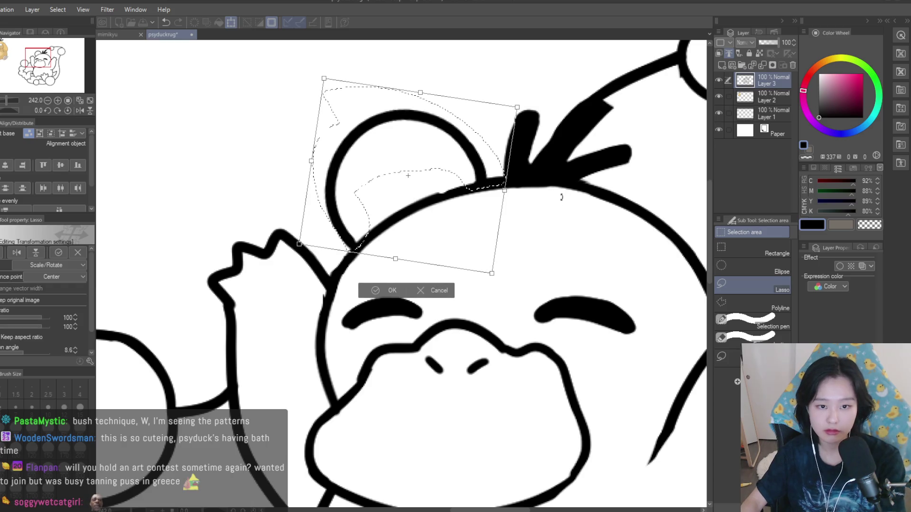
key("Return")
scroll(546, 227, "down", 6)
- Briefly hide the line art to check it, then add a new colour layer
scroll(496, 233, "up", 4)
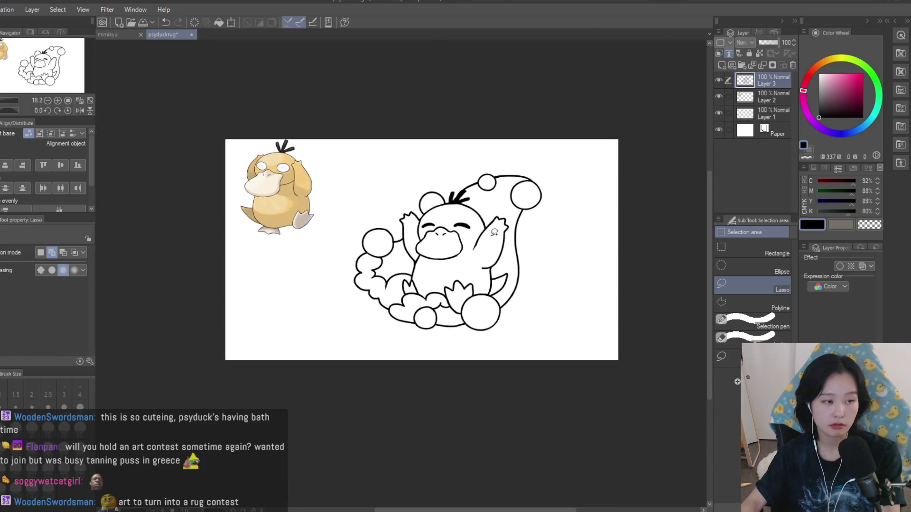
key("p")
scroll(532, 189, "up", 2)
scroll(532, 190, "down", 1)
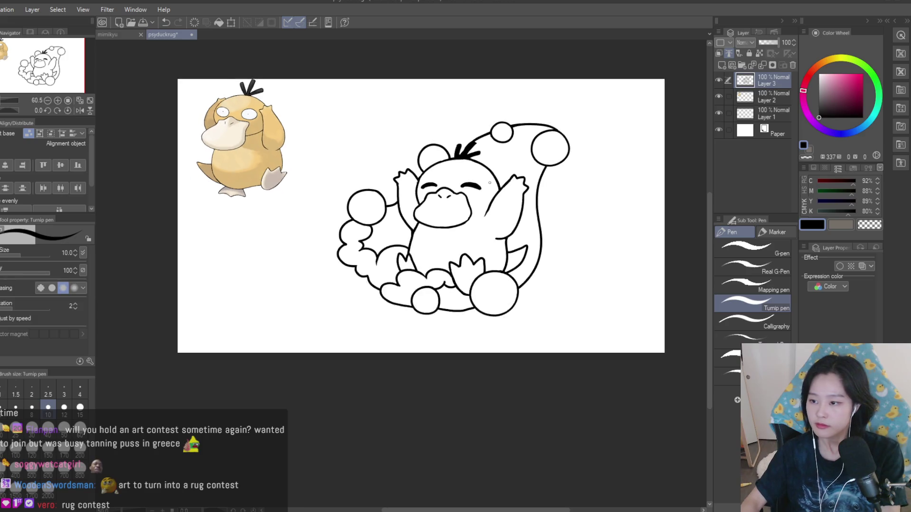
scroll(532, 190, "up", 3)
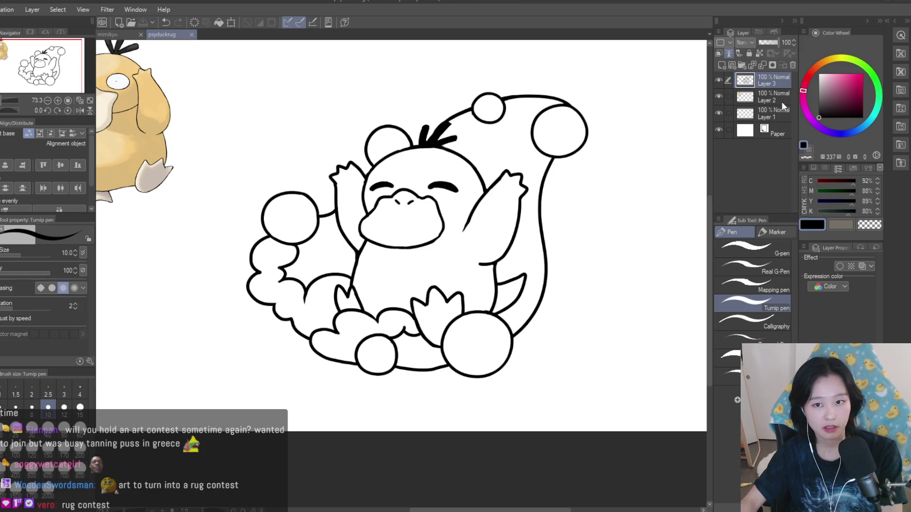
double_click(718, 80)
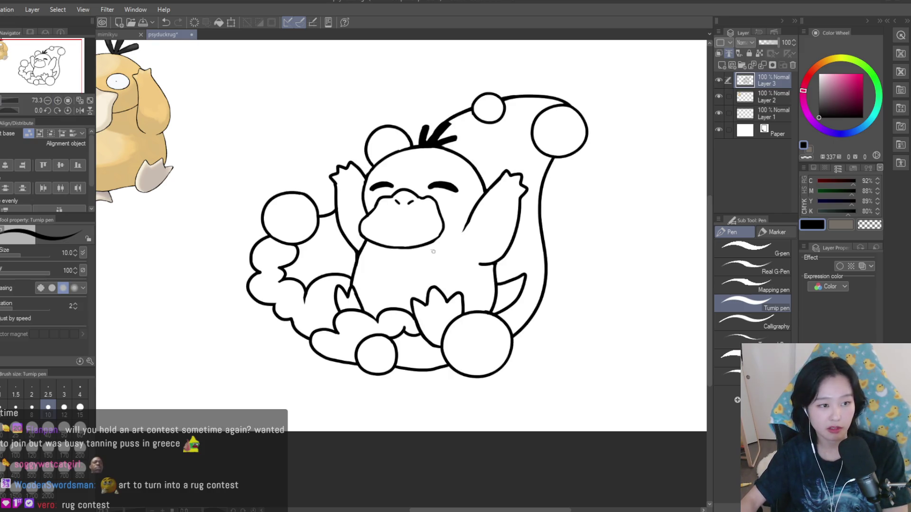
scroll(438, 231, "up", 5)
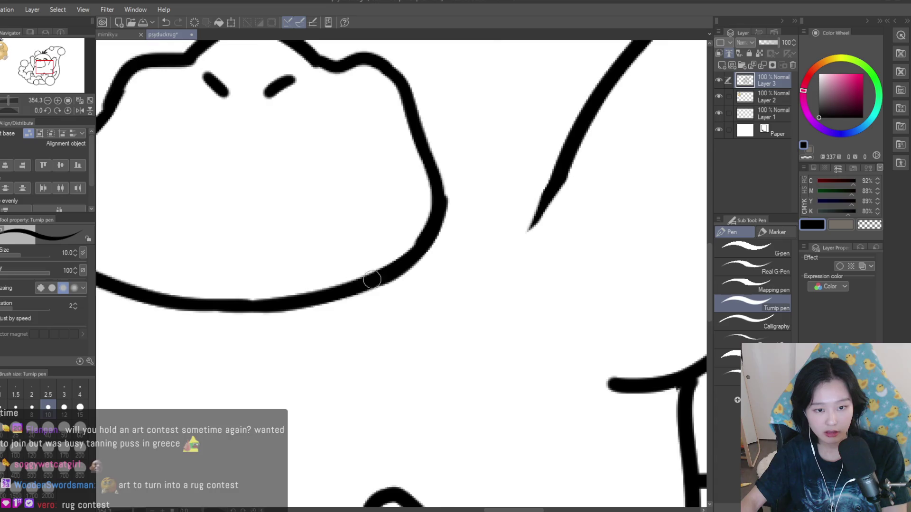
scroll(366, 283, "down", 5)
key("ctrl+shift+n")
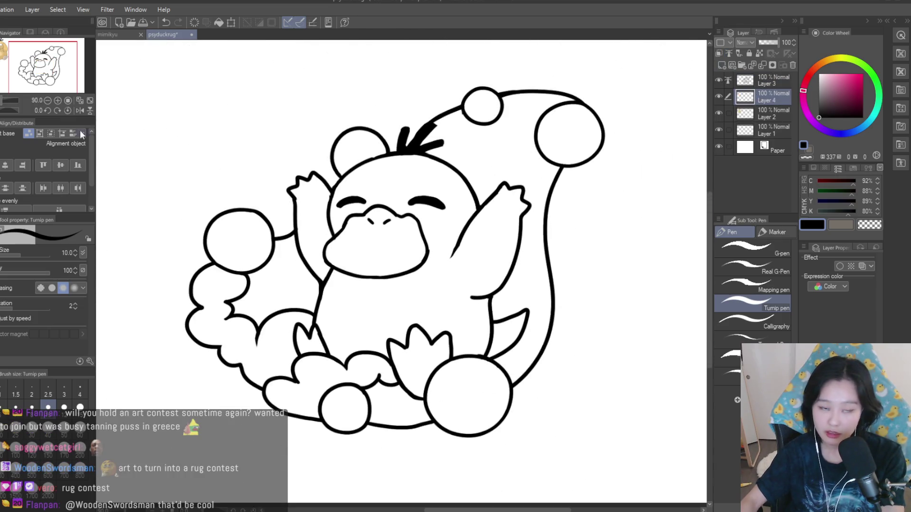
- Bucket-fill Psyduck's body and left arm with light yellow
key("g")
left_click(834, 76)
left_click_drag(836, 61, 832, 57)
left_click(839, 74)
left_click(408, 283)
scroll(408, 283, "down", 3)
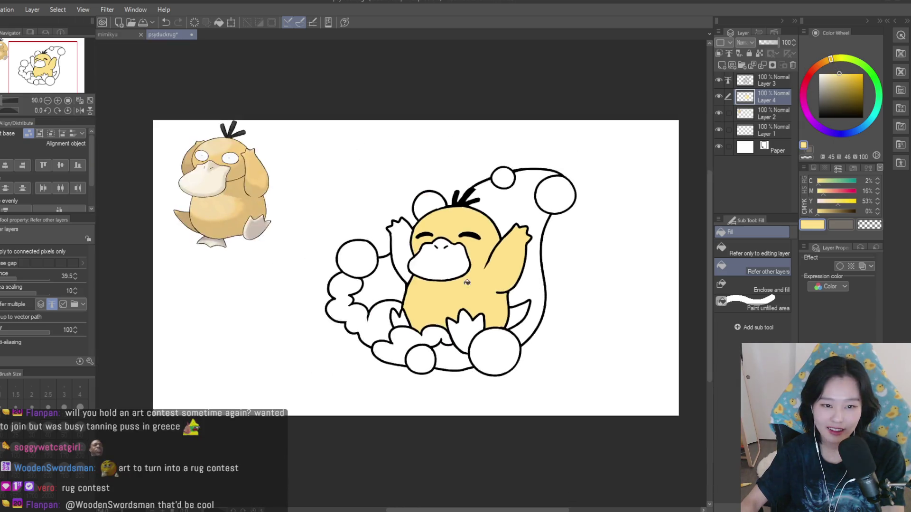
scroll(388, 254, "up", 2)
left_click(388, 254)
scroll(522, 342, "down", 2)
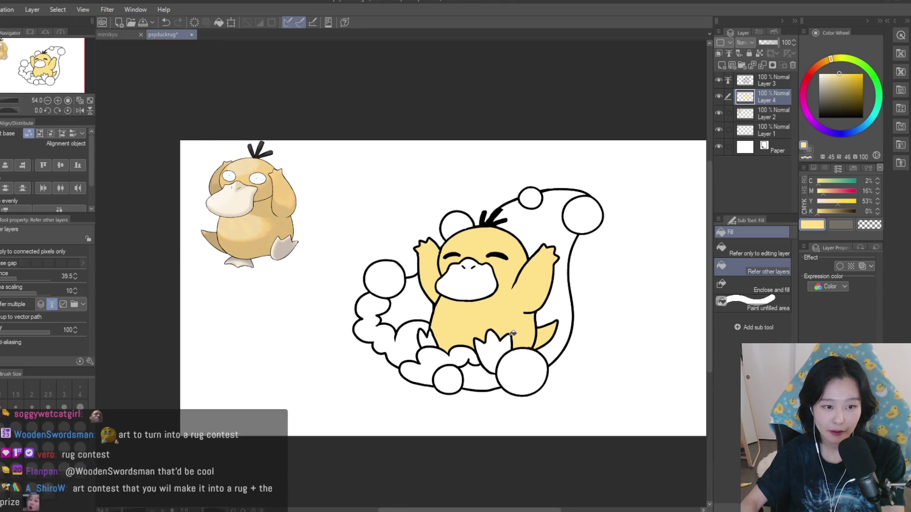
scroll(573, 253, "up", 1)
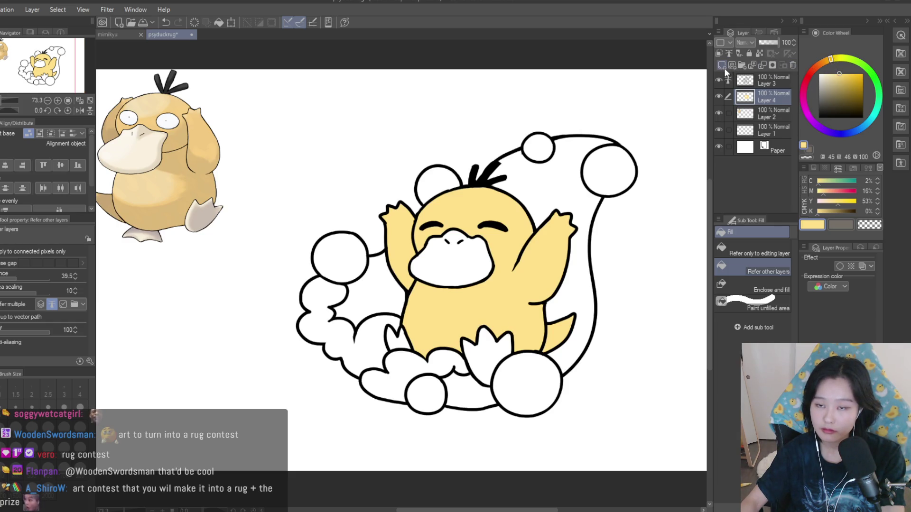
- Fill the beak and both feet with pale cream, then reselect the line art layer
left_click(828, 73)
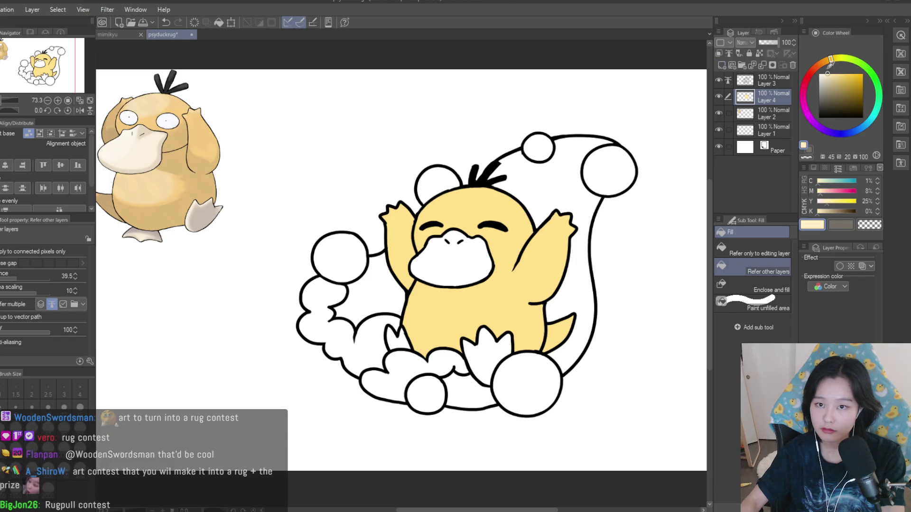
left_click(469, 268)
left_click(491, 351)
left_click(400, 339)
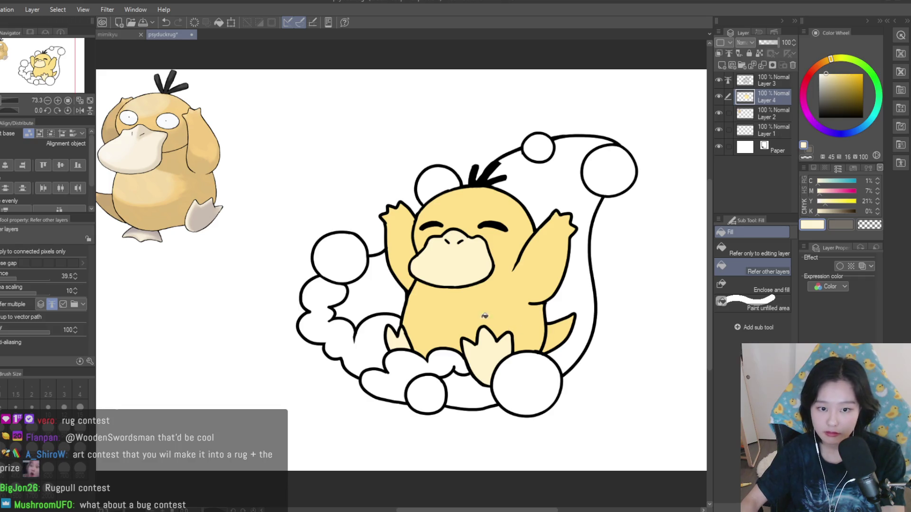
scroll(484, 286, "down", 2)
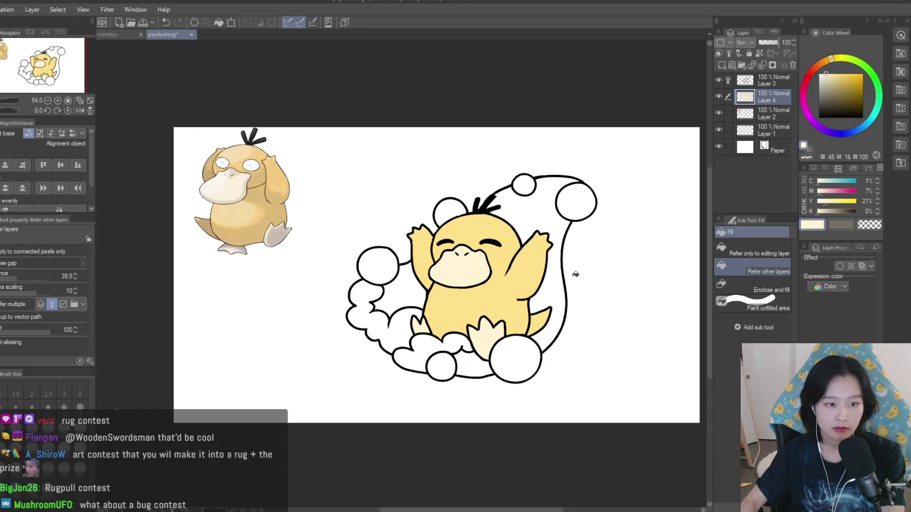
scroll(575, 273, "down", 2)
key("h")
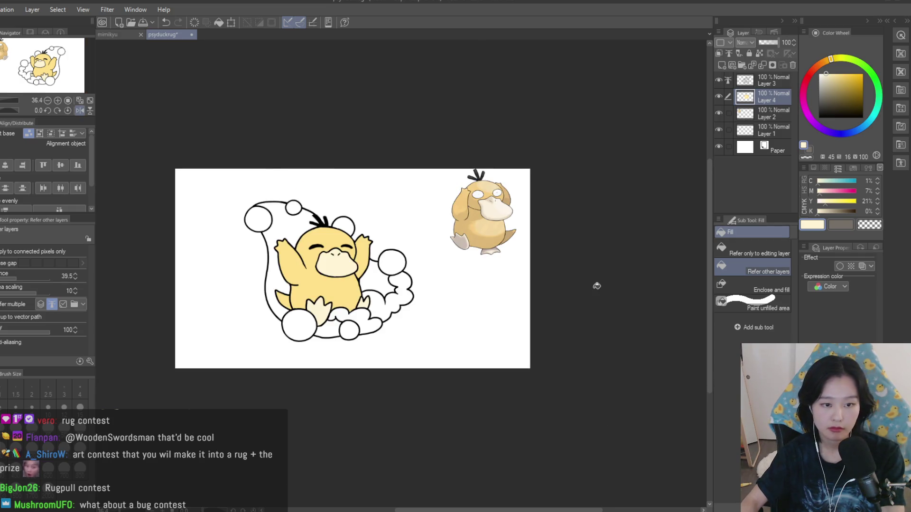
key("h")
scroll(602, 281, "up", 1)
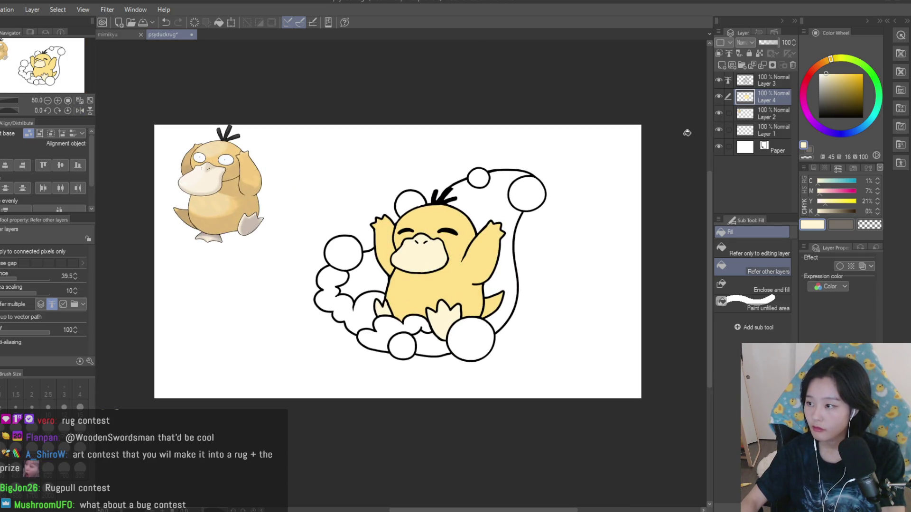
left_click(768, 81)
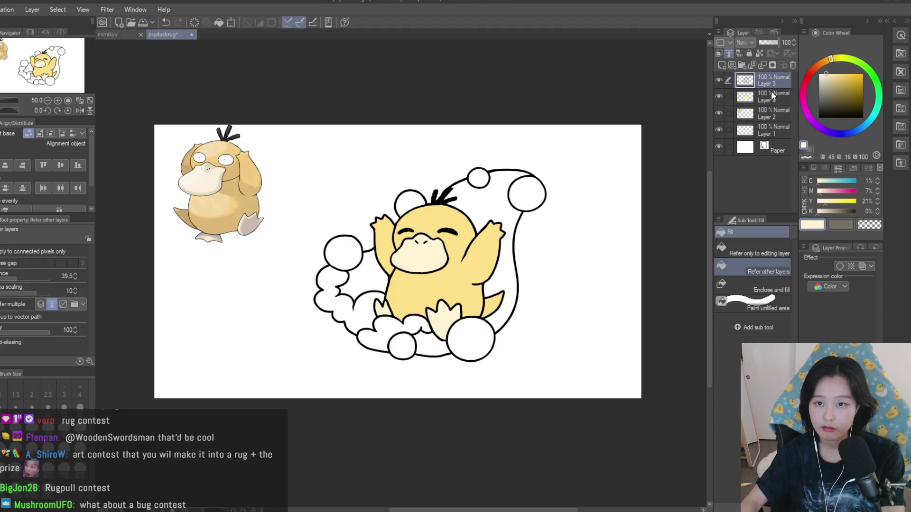
- Hide the yellow fill layer and snap-erase the old line below the neck junction
left_click(718, 96)
key("e")
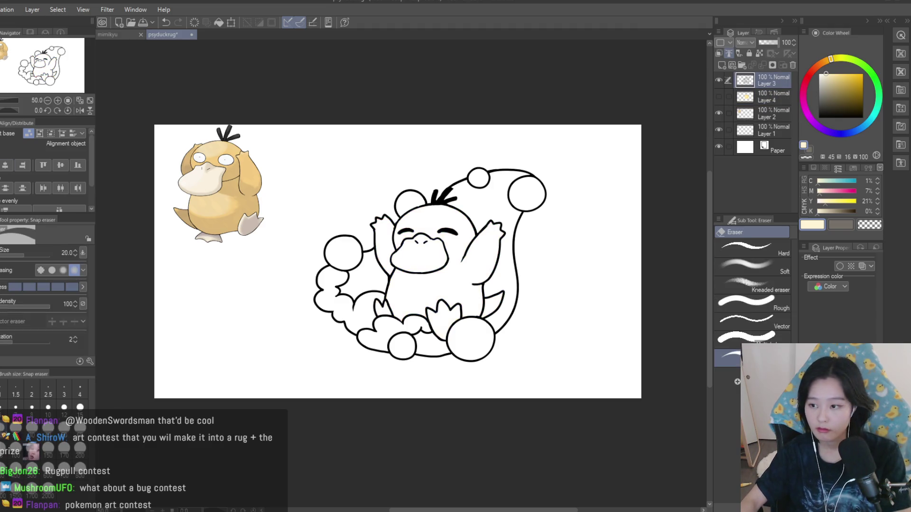
scroll(499, 288, "up", 6)
mouse_move(499, 288)
left_mouse_down()
mouse_move(468, 278)
mouse_move(463, 321)
mouse_move(472, 315)
mouse_move(477, 365)
left_mouse_up()
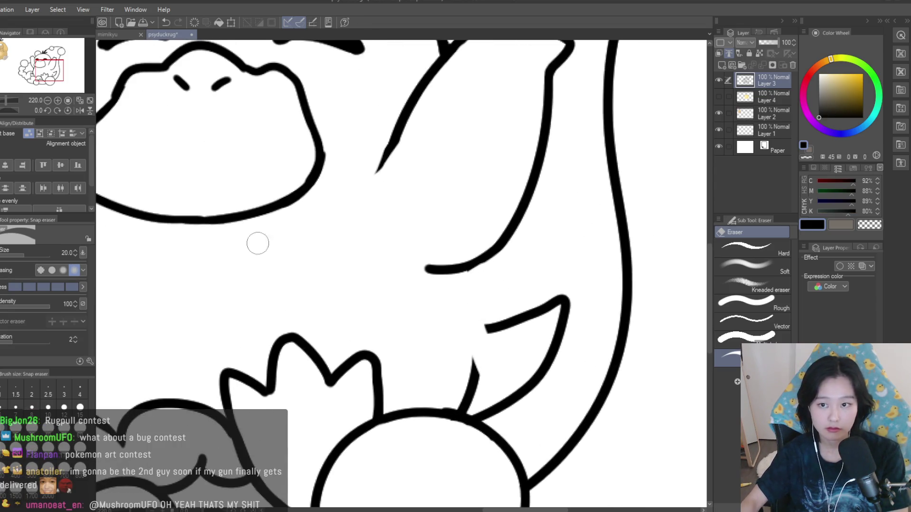
- Redraw the back-to-tail line in black and thin its right edge with transparent colour
key("p")
scroll(488, 321, "down", 5)
scroll(488, 321, "up", 5)
left_click_drag(488, 320, 519, 439)
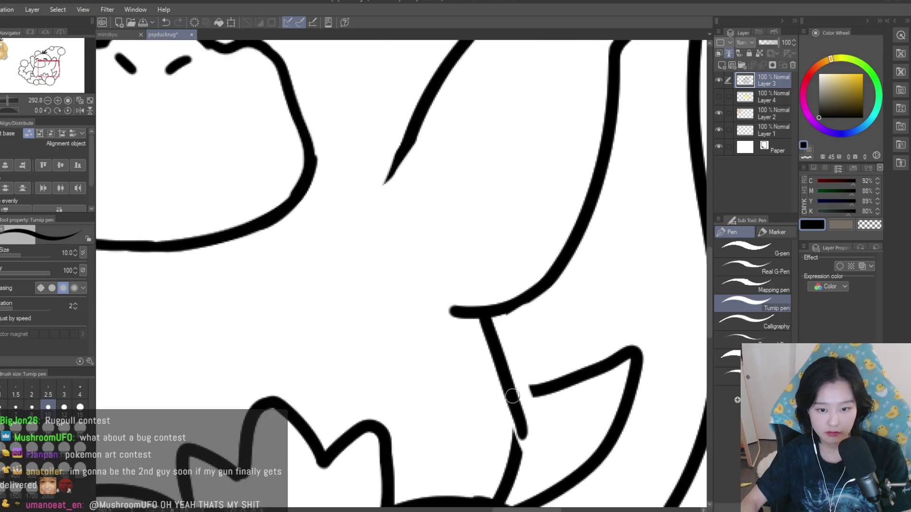
key("ctrl+z")
left_click_drag(489, 319, 524, 465)
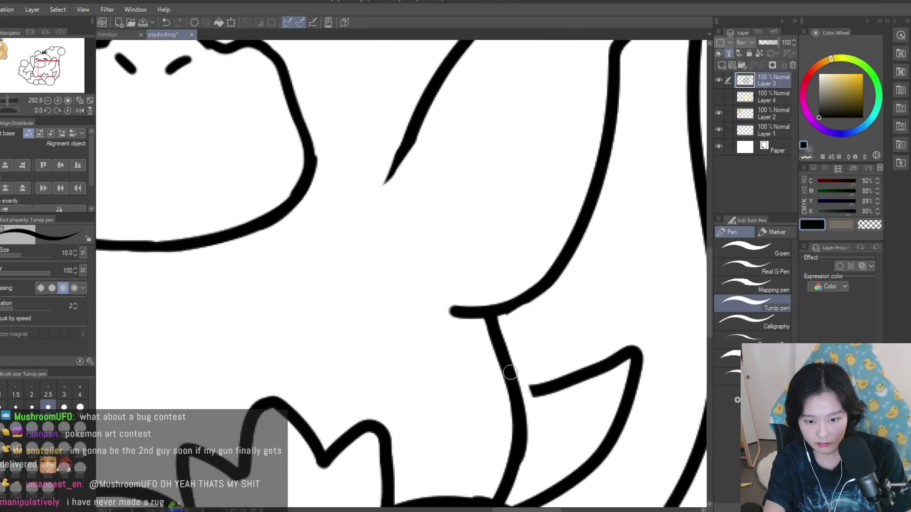
left_click(868, 225)
left_click_drag(518, 366, 528, 447)
scroll(532, 366, "down", 6)
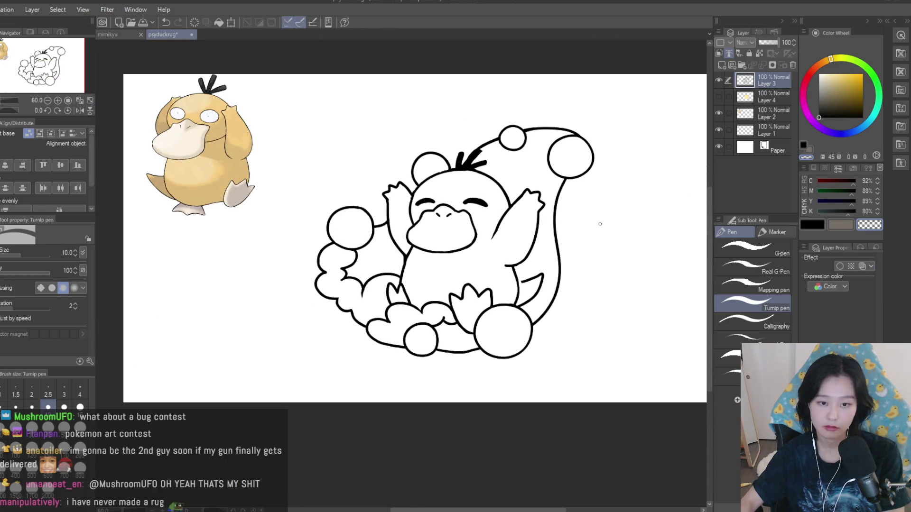
key("c")
scroll(549, 296, "up", 6)
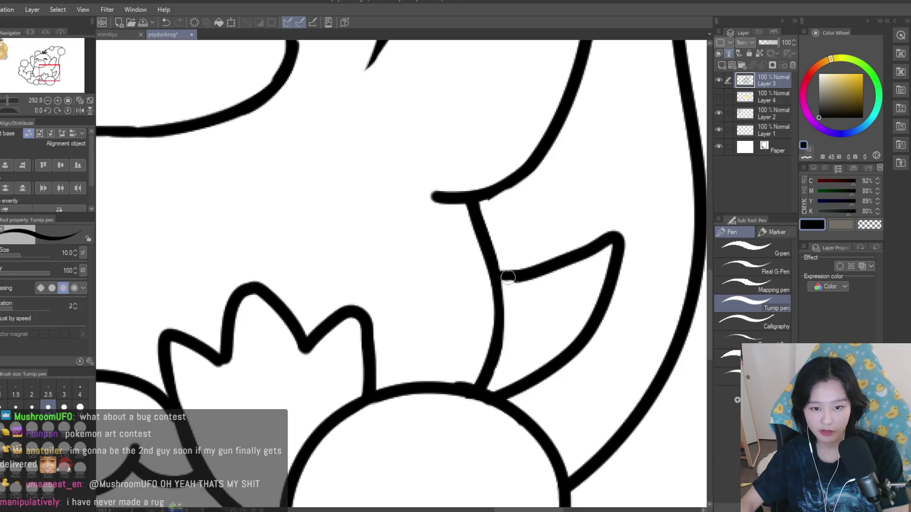
- Show Layer 4 again and erase the yellow fill spilling past the line
left_click(719, 96)
left_click(749, 100)
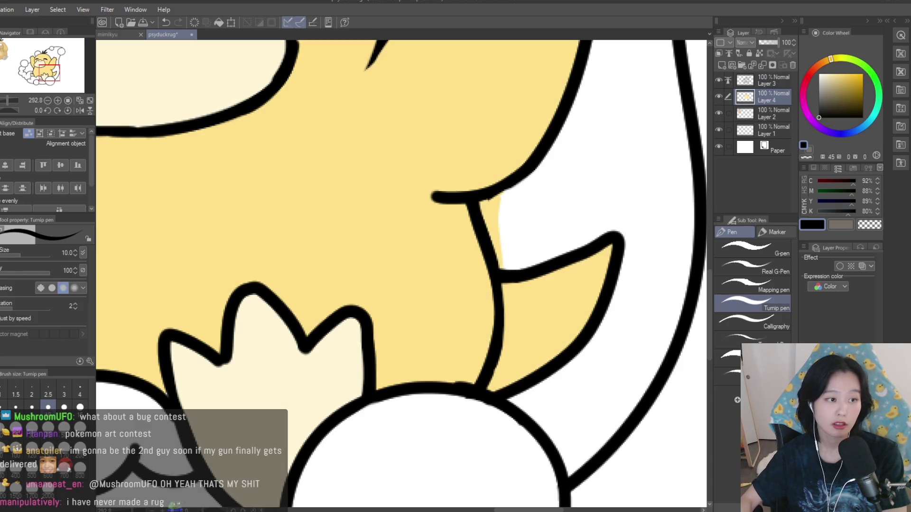
key("e")
left_click_drag(516, 196, 491, 227)
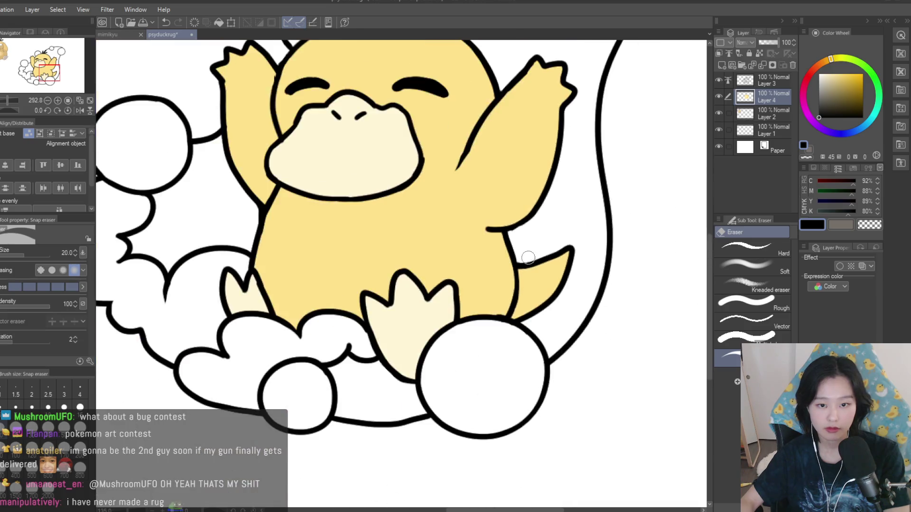
scroll(546, 247, "down", 9)
scroll(573, 269, "up", 2)
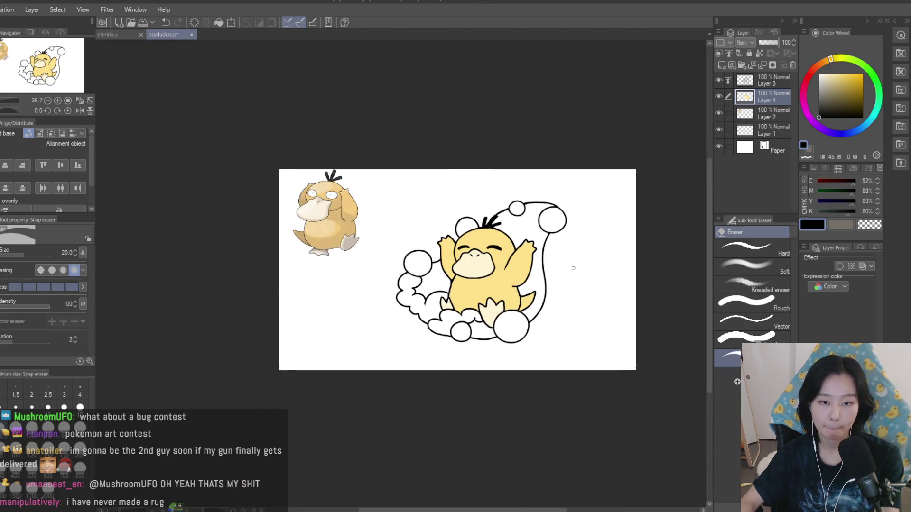
key("h")
key("h")
scroll(565, 308, "up", 2)
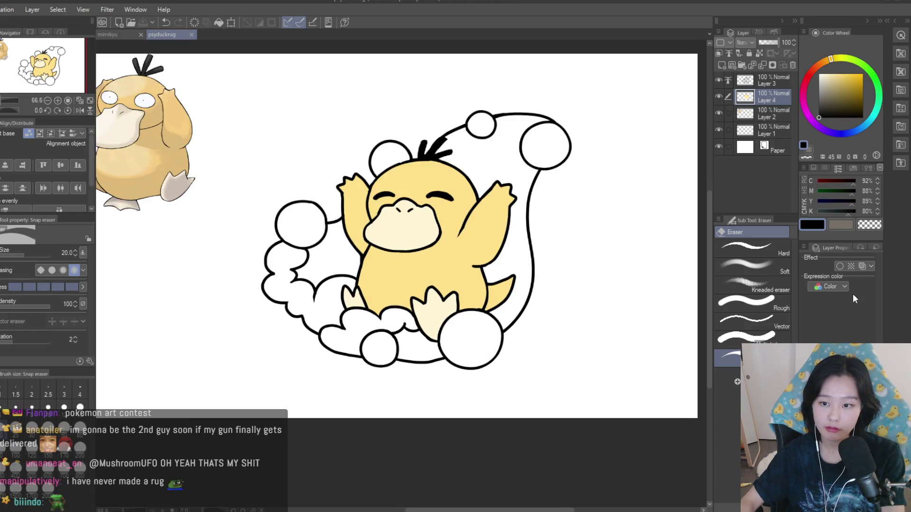
- On a new layer, bucket-fill the bath area behind Psyduck with saturated cyan
left_click(279, 172)
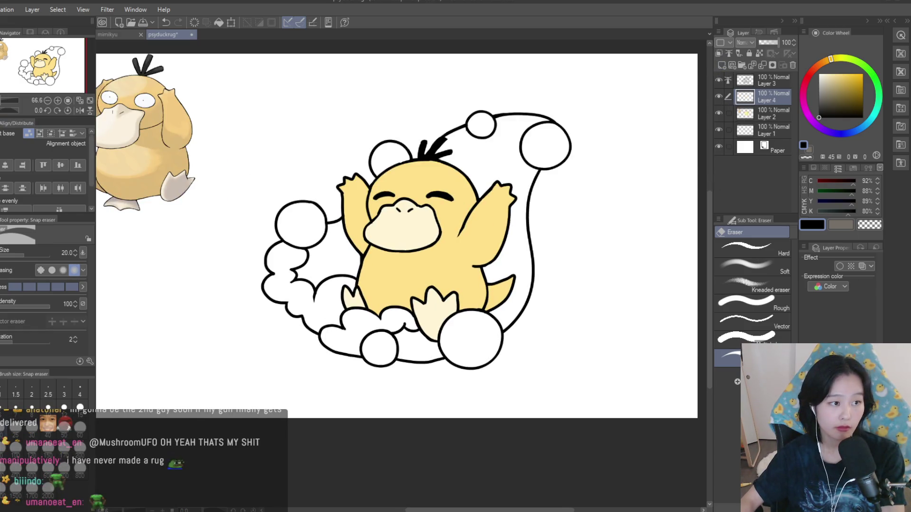
key("g")
left_click(745, 147)
left_click(825, 88)
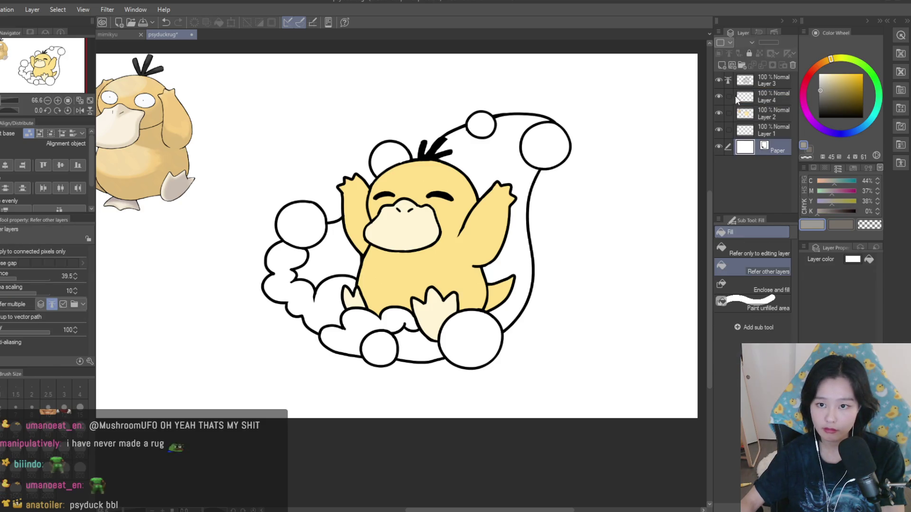
left_click(759, 98)
left_click(721, 65)
left_click(876, 117)
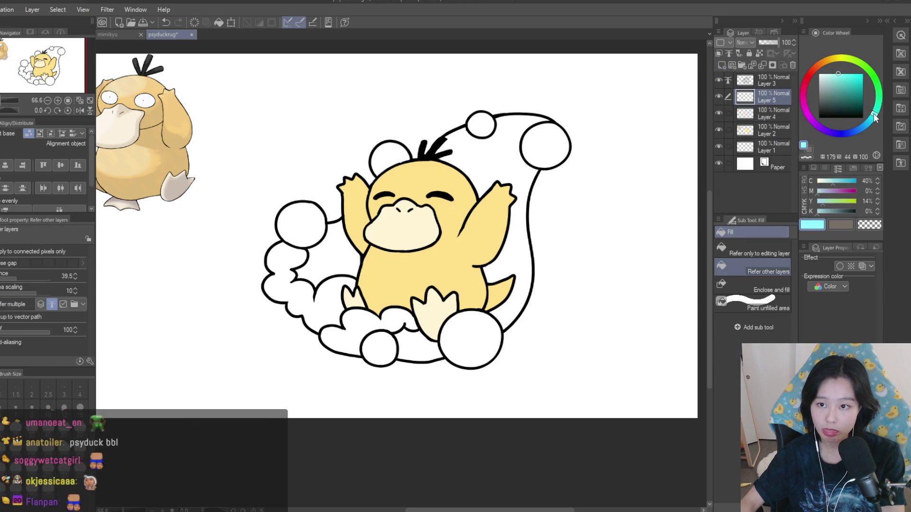
left_click(845, 73)
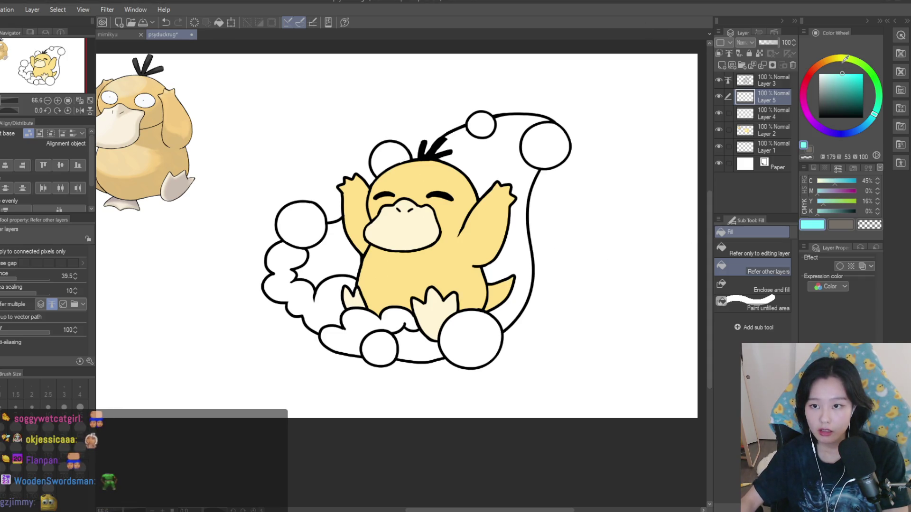
left_click(504, 126)
- Set up the pen with a more saturated blue and a larger brush size
scroll(522, 247, "down", 1)
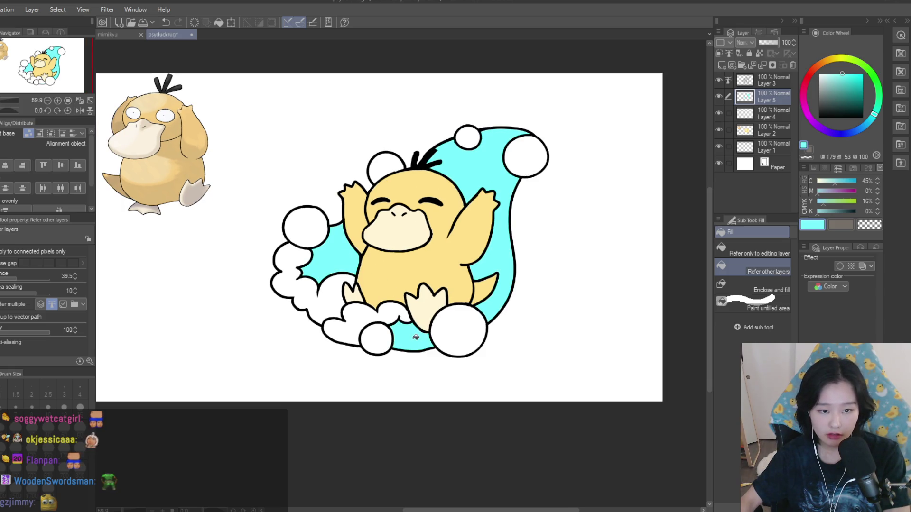
scroll(530, 283, "down", 2)
scroll(425, 286, "up", 2)
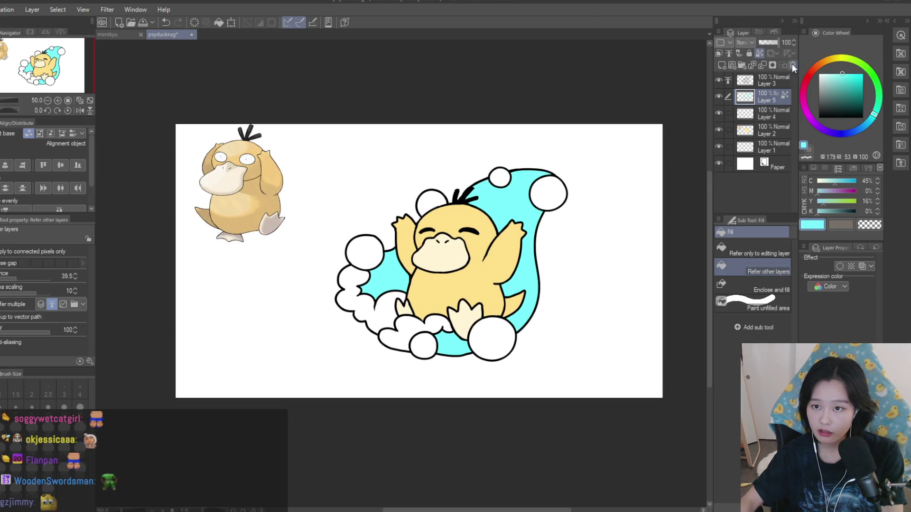
left_click(863, 126)
key("p")
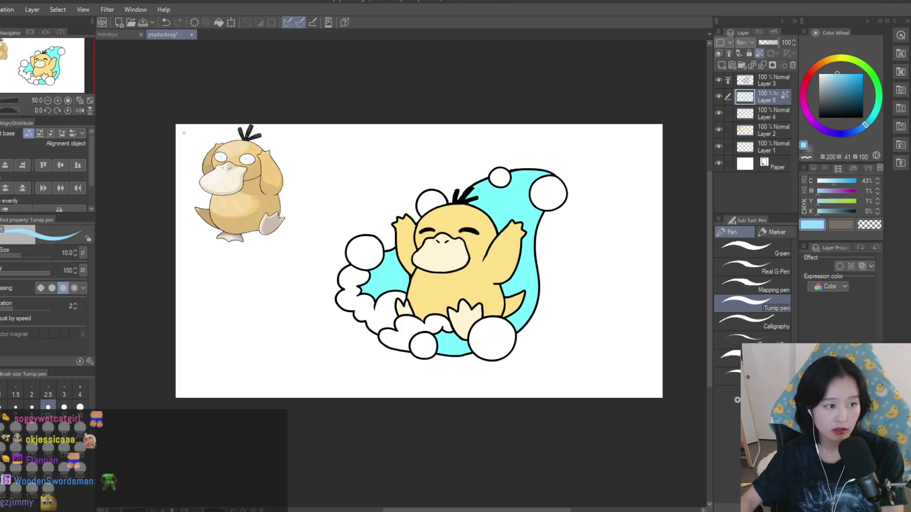
left_click(838, 72)
scroll(496, 191, "up", 2)
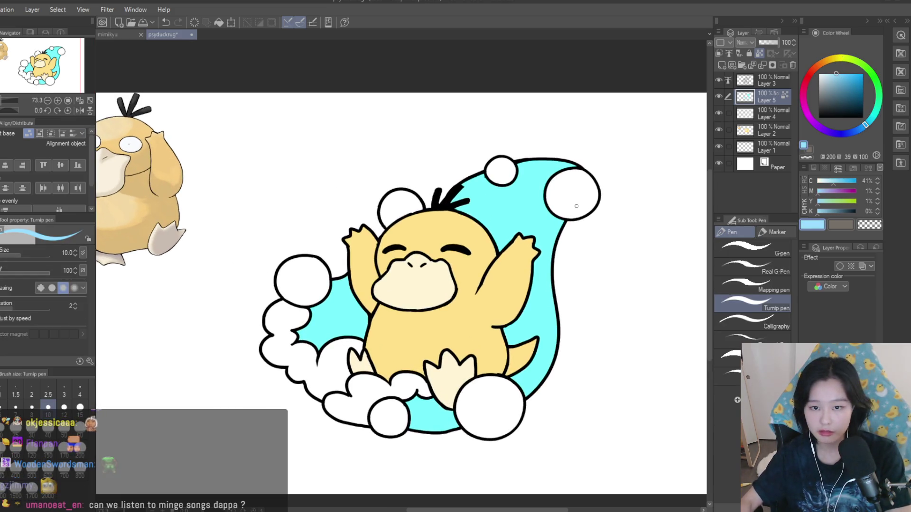
left_click(841, 73)
left_click(842, 73)
key("bracketright")
key("bracketright")
key("bracketright")
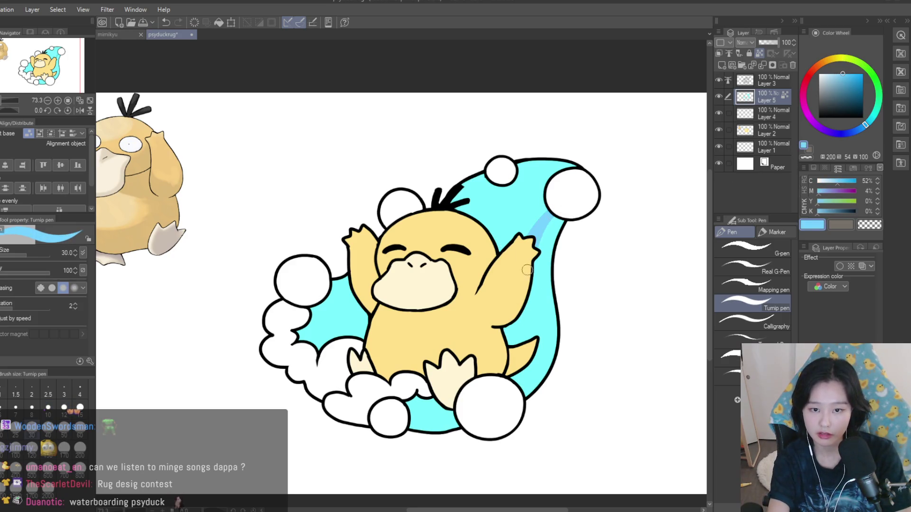
- Paint a dark blue band along the upper edge and a light blue band toward the arm
left_click_drag(545, 219, 509, 365)
key("ctrl+z")
key("ctrl+z")
mouse_move(536, 273)
left_mouse_down()
mouse_move(507, 347)
mouse_move(530, 337)
mouse_move(521, 341)
left_mouse_up()
key("ctrl+z")
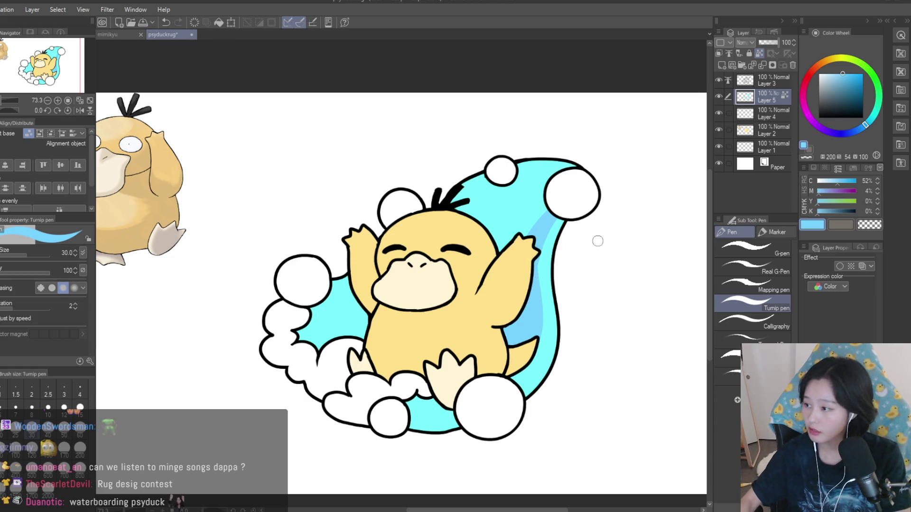
left_click(851, 76)
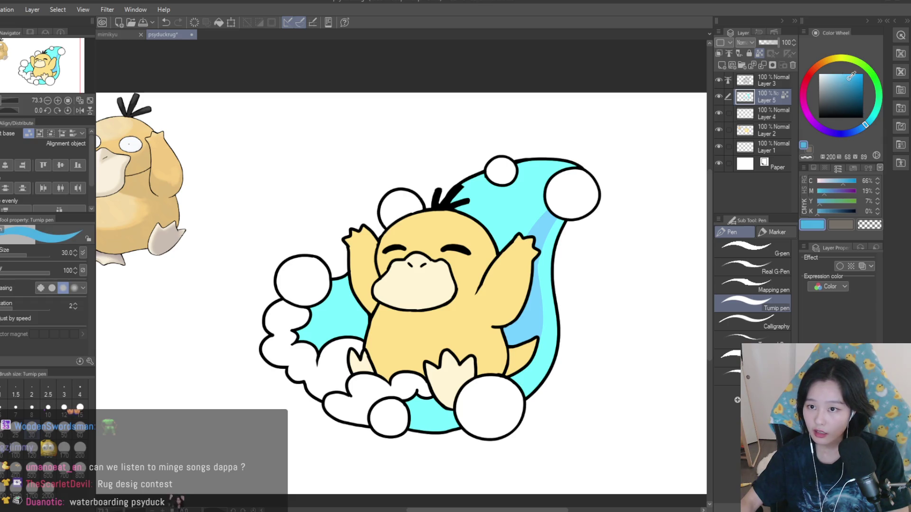
left_click_drag(548, 163, 464, 213)
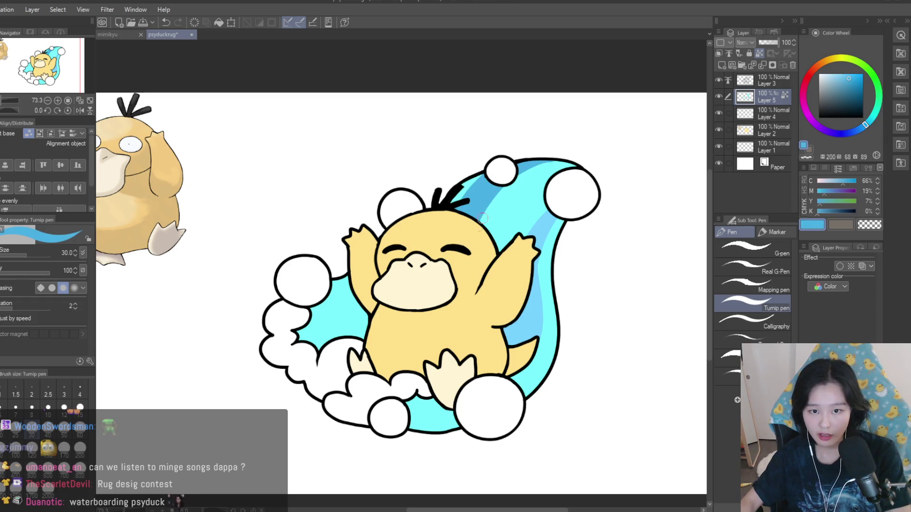
left_click(537, 199, "alt")
left_click_drag(560, 184, 496, 249)
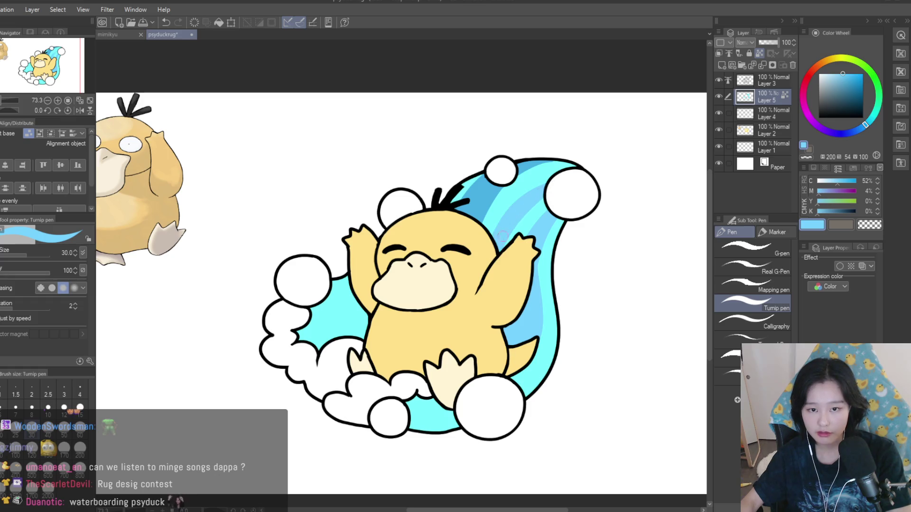
scroll(536, 201, "down", 4)
scroll(502, 212, "up", 2)
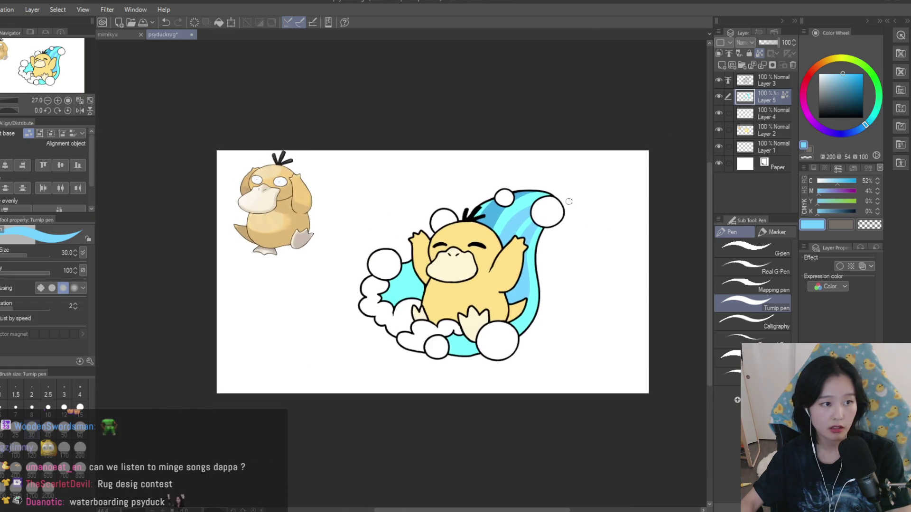
- Add a dark stroke across the streaks and light strokes near the crest and right side
left_click(502, 212, "alt")
scroll(539, 216, "up", 3)
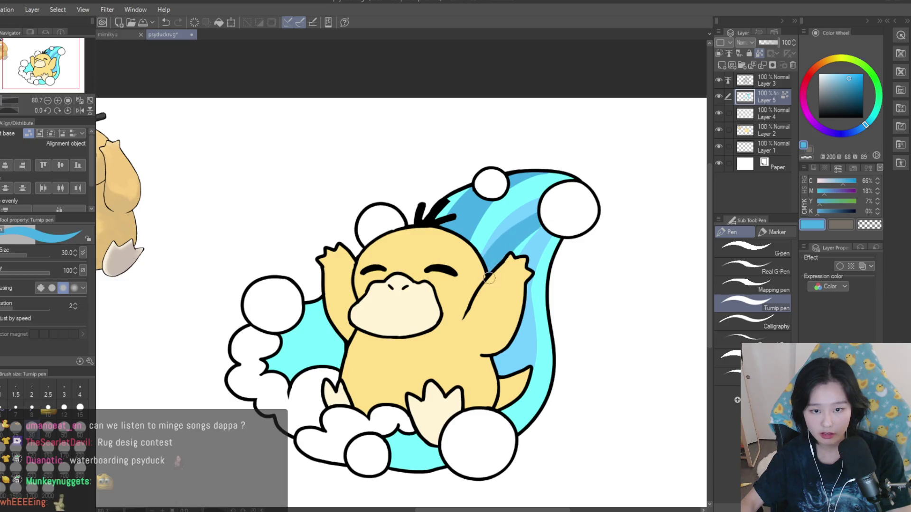
left_click(526, 240, "alt")
left_click(479, 232, "alt")
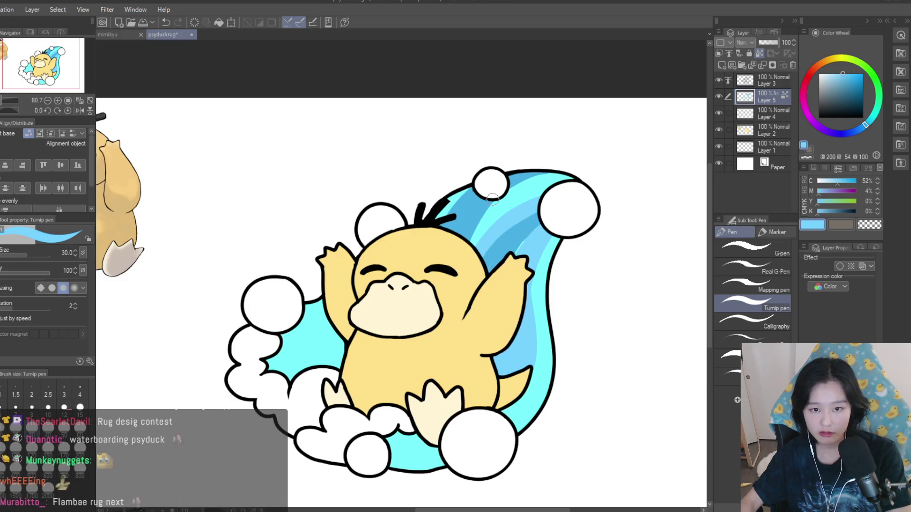
mouse_move(567, 180)
left_mouse_down()
mouse_move(478, 232)
mouse_move(498, 204)
mouse_move(474, 247)
left_mouse_up()
left_click(493, 237, "alt")
left_click(512, 228, "alt")
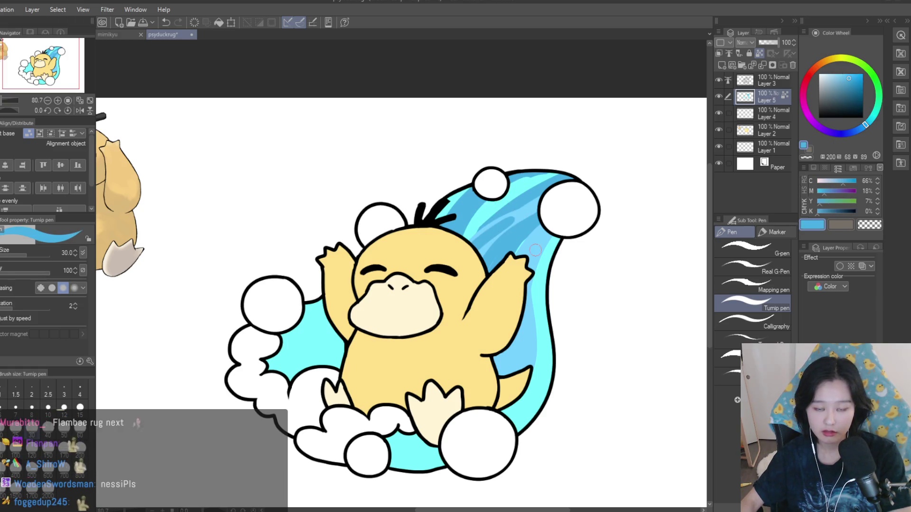
left_click(543, 295, "alt")
left_click_drag(529, 282, 509, 360)
- Paint a blue stroke under the bottom clouds and a dark blue stripe left of Psyduck
left_click(489, 408, "alt")
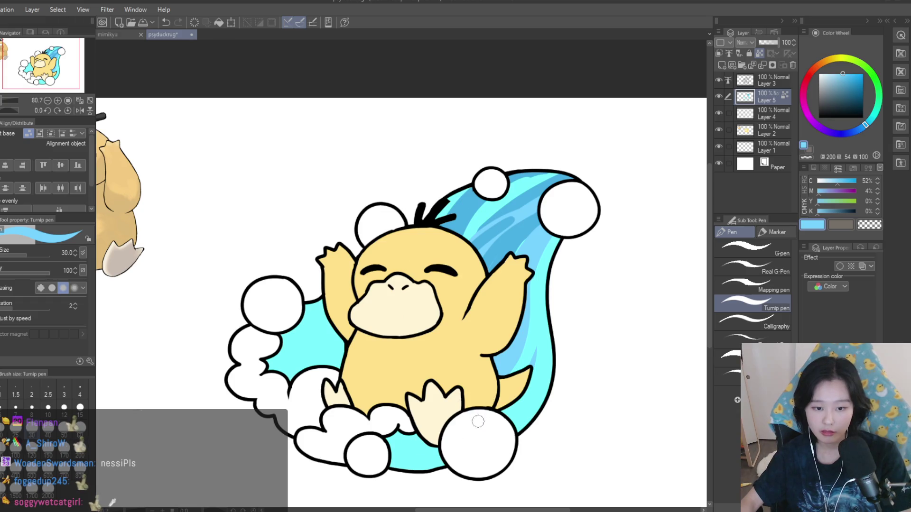
left_click_drag(434, 446, 360, 430)
left_click(466, 208, "alt")
mouse_move(341, 335)
left_mouse_down()
mouse_move(284, 353)
mouse_move(275, 370)
mouse_move(288, 333)
left_mouse_up()
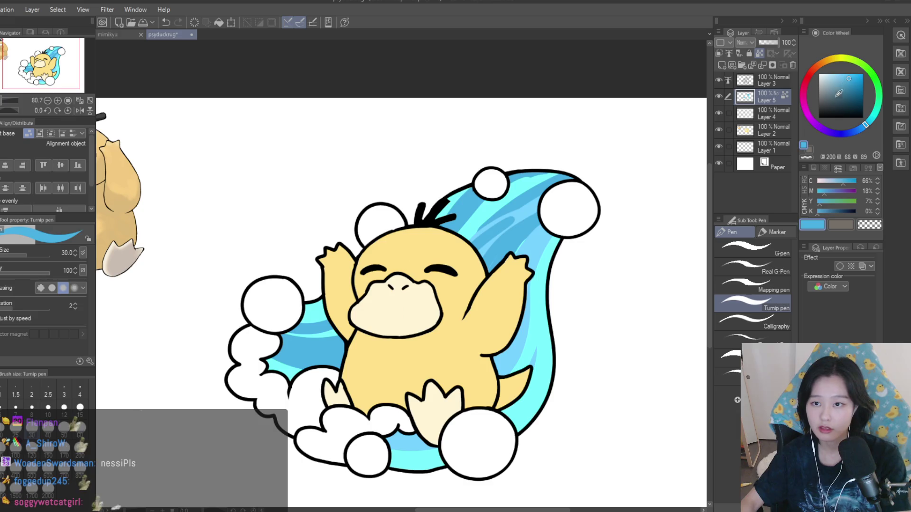
- Add pale highlight dashes along the wave top and left of Psyduck, then a new layer
left_click(487, 196, "alt")
left_click_drag(469, 206, 538, 237)
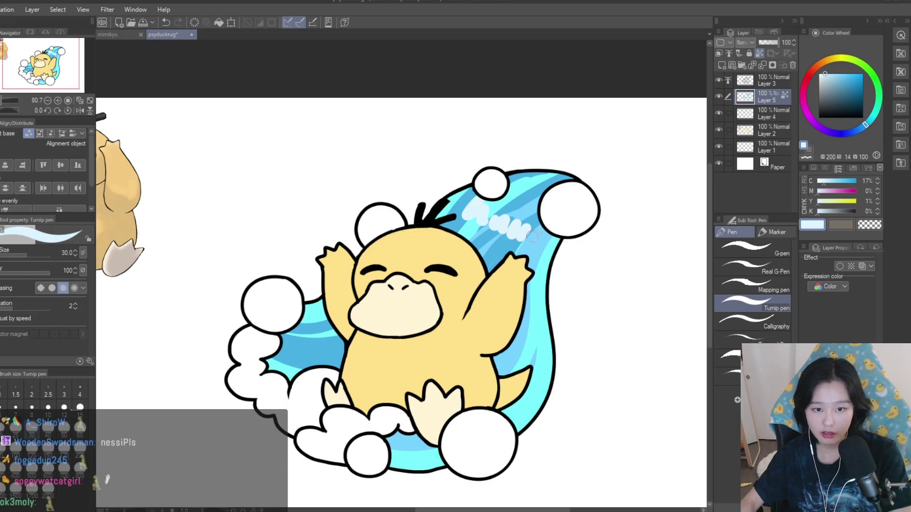
left_click_drag(332, 325, 306, 334)
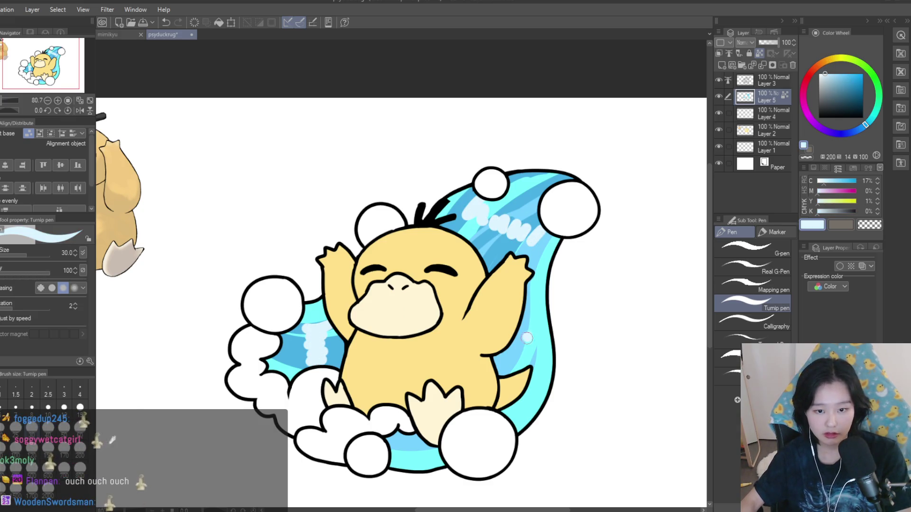
scroll(543, 232, "down", 5)
scroll(545, 231, "down", 2)
scroll(546, 232, "up", 6)
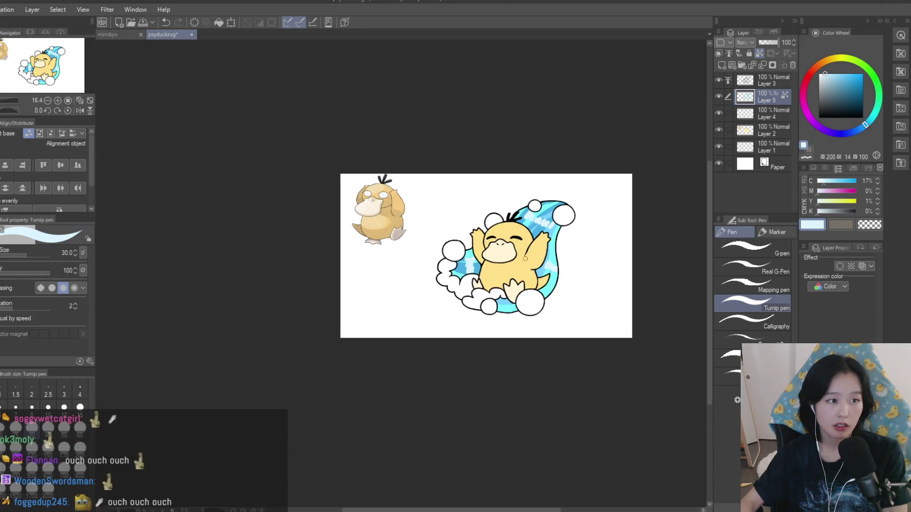
scroll(594, 176, "up", 1)
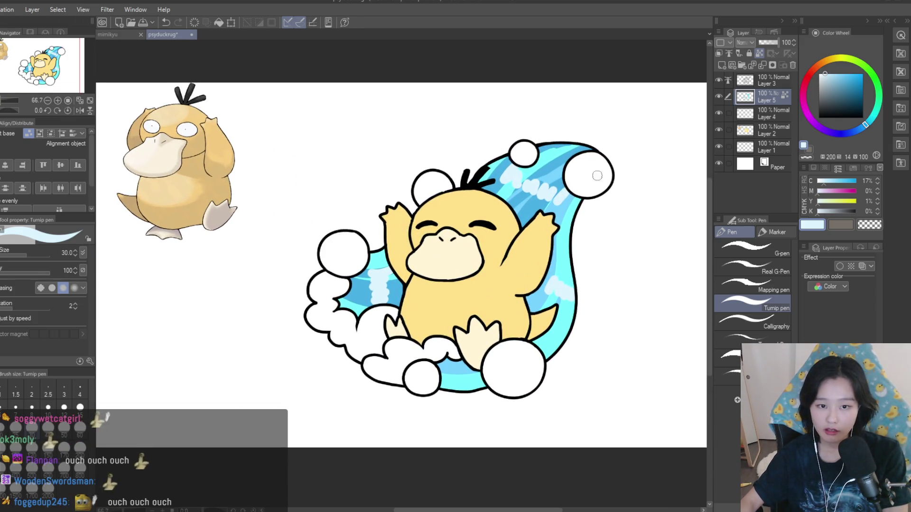
left_click(721, 66)
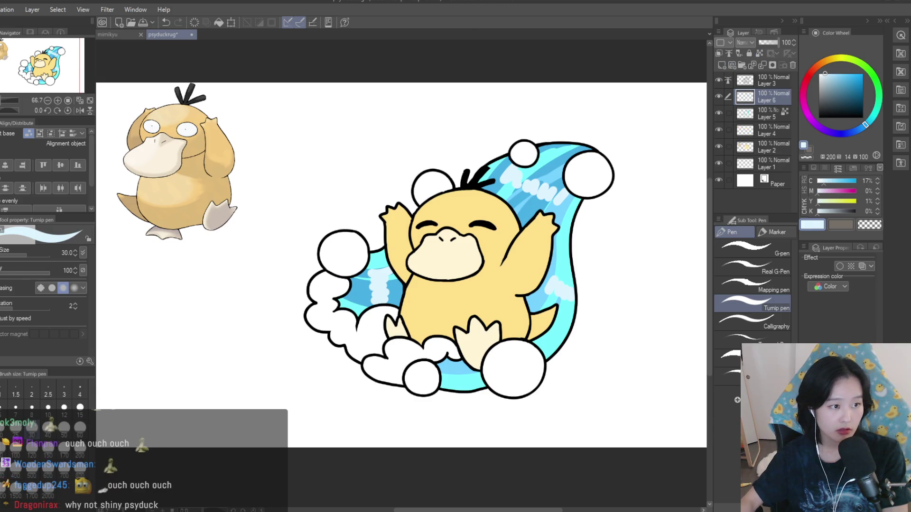
- Pick a light blue from the colour wheel and shrink the Turnip pen brush
key("g")
left_click_drag(826, 74, 818, 63)
scroll(367, 304, "up", 5)
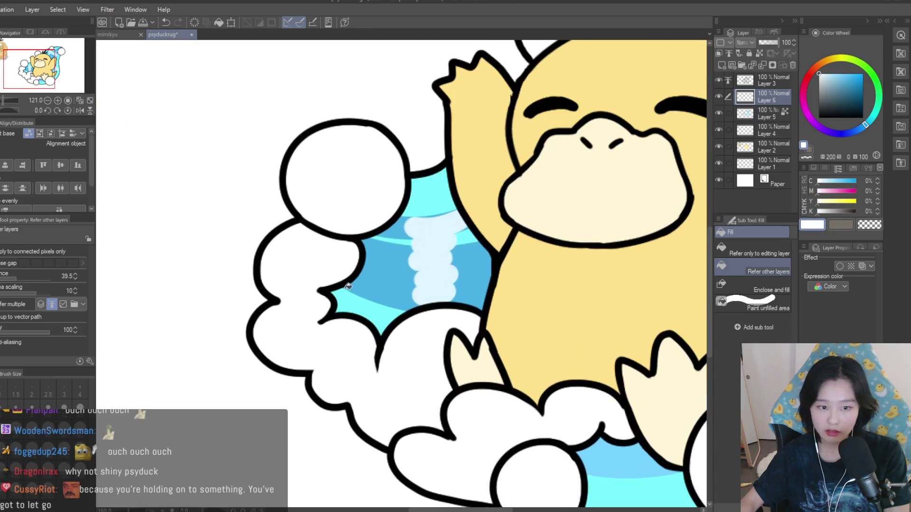
scroll(505, 415, "down", 4)
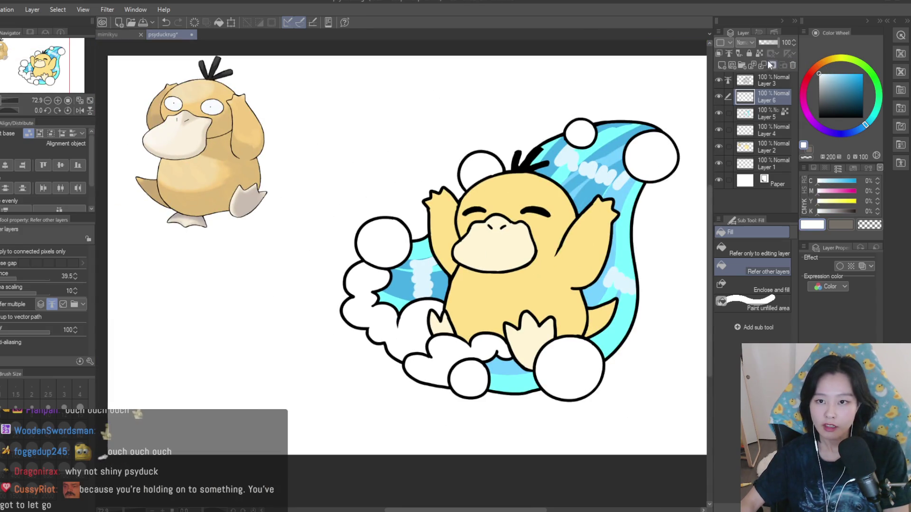
left_click(831, 73)
key("p")
scroll(418, 338, "up", 2)
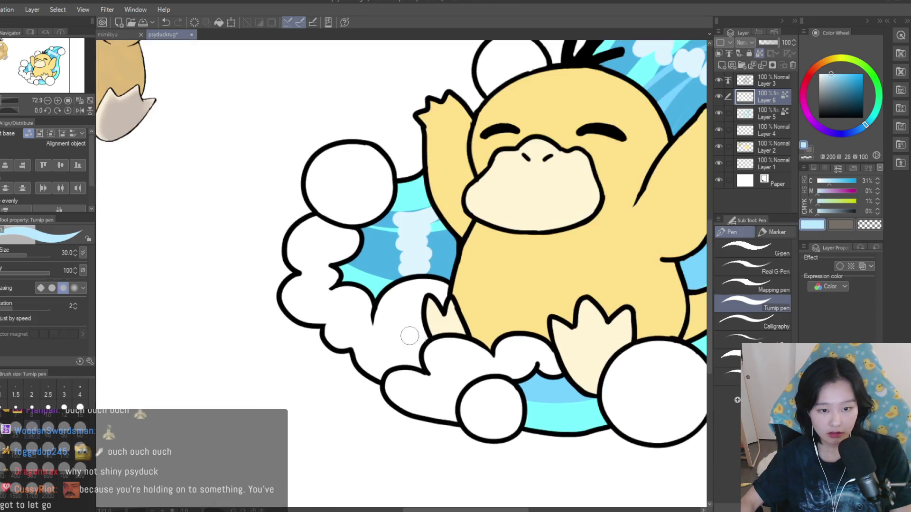
key("bracketleft")
- Paint light-blue shading along the foam cloud's outline, extending it right and upward
left_click_drag(361, 341, 368, 365)
scroll(386, 346, "up", 3)
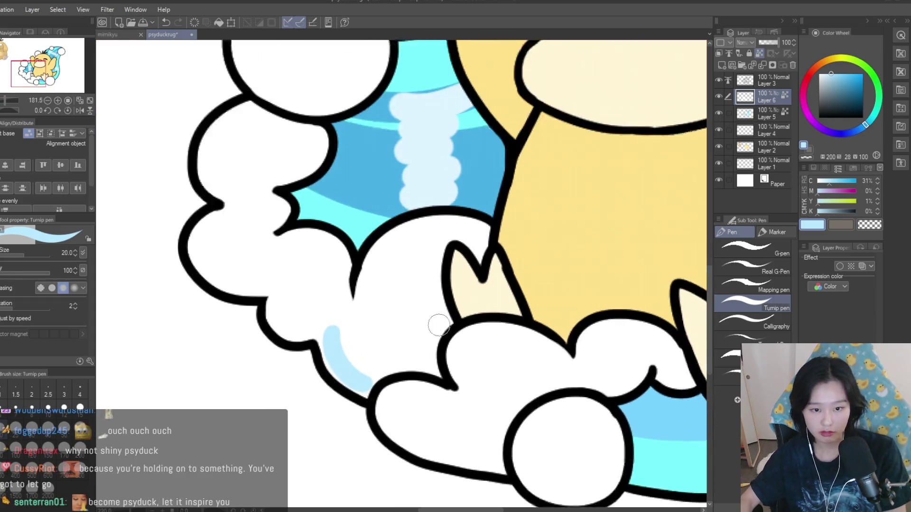
left_click_drag(340, 335, 325, 382)
mouse_move(330, 328)
left_mouse_down()
mouse_move(376, 370)
mouse_move(417, 348)
mouse_move(441, 379)
left_mouse_up()
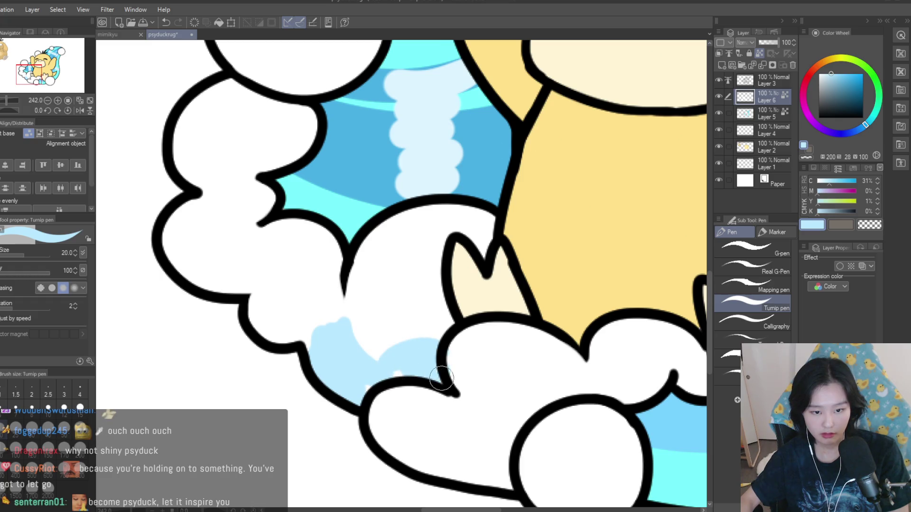
left_click_drag(430, 341, 448, 324)
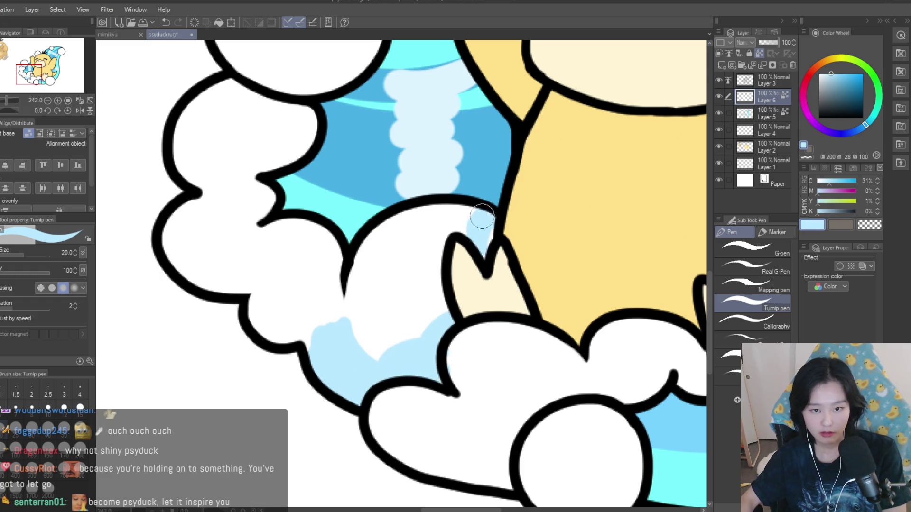
scroll(478, 229, "down", 8)
scroll(617, 308, "up", 3)
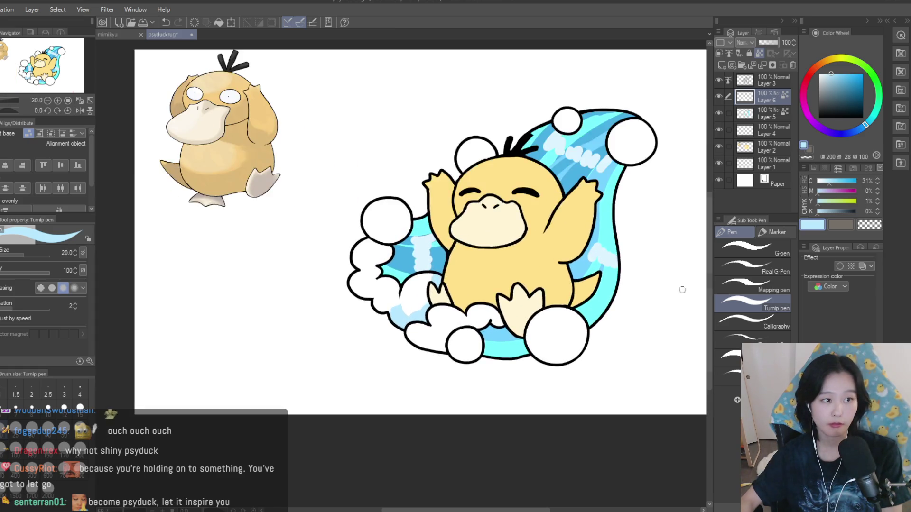
- Paint sampled white over the stray light-blue patches inside the cloud
left_click(869, 225)
scroll(418, 289, "up", 5)
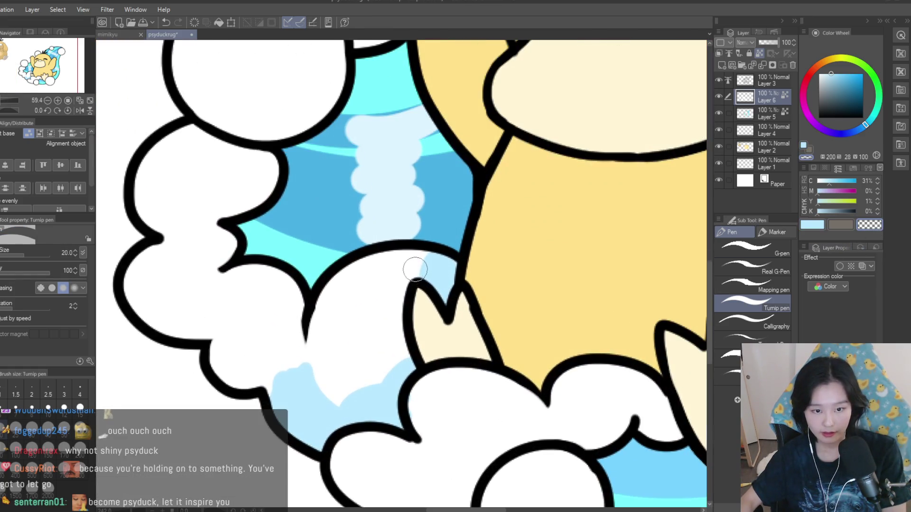
left_click(394, 287, "alt")
mouse_move(399, 280)
left_mouse_down()
mouse_move(434, 266)
mouse_move(430, 281)
left_mouse_up()
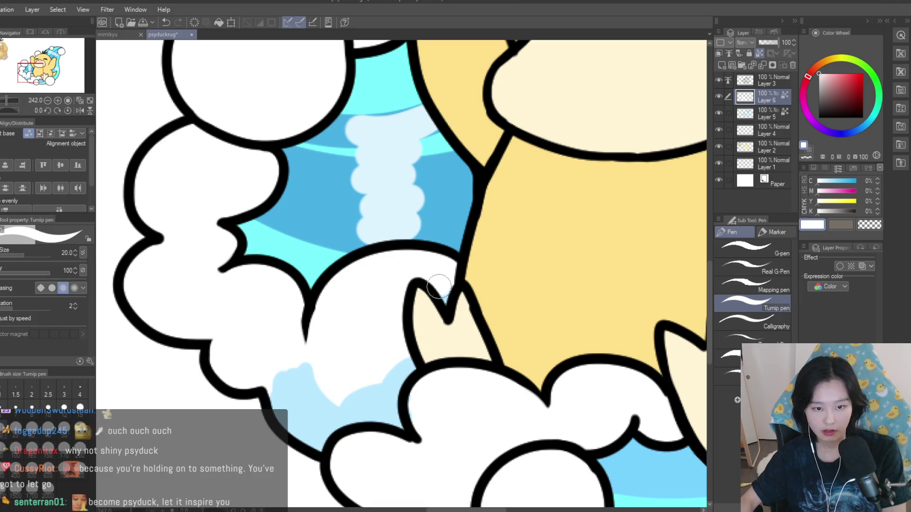
key("ctrl+z")
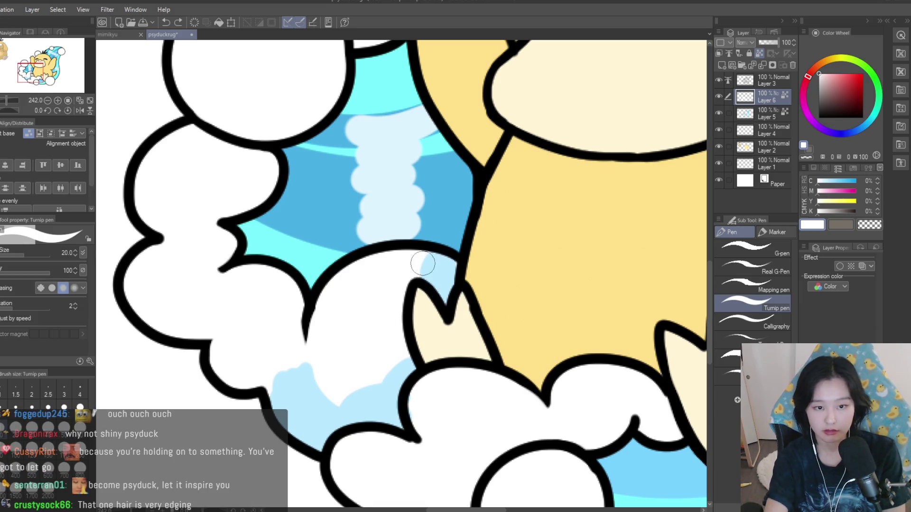
left_click_drag(365, 357, 380, 374)
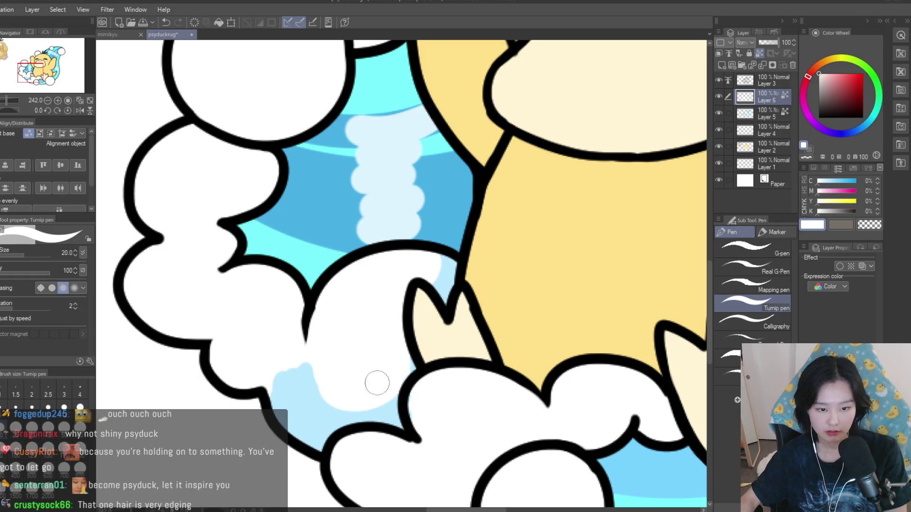
- Shade the cloud's lower-left edge in light blue
scroll(306, 360, "up", 1)
left_click(290, 382, "alt")
mouse_move(284, 379)
left_mouse_down()
mouse_move(223, 391)
mouse_move(188, 362)
left_mouse_up()
scroll(324, 378, "down", 3)
left_click_drag(308, 368, 253, 364)
scroll(309, 361, "down", 5)
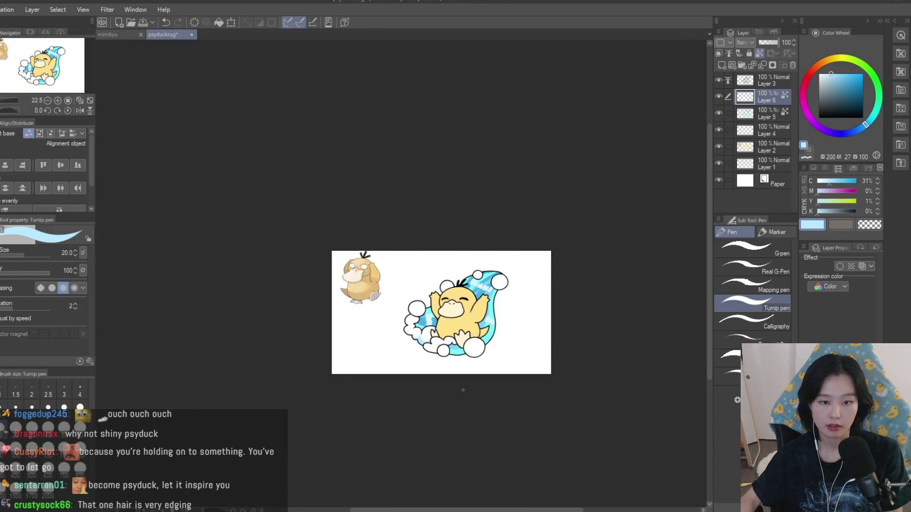
scroll(321, 237, "up", 6)
scroll(321, 237, "down", 1)
- Add light-blue shading along the cloud's inner edge and soften it near the lower edge
mouse_move(327, 247)
left_mouse_down()
mouse_move(353, 285)
mouse_move(346, 262)
mouse_move(342, 332)
left_mouse_up()
scroll(348, 303, "down", 1)
scroll(464, 304, "down", 10)
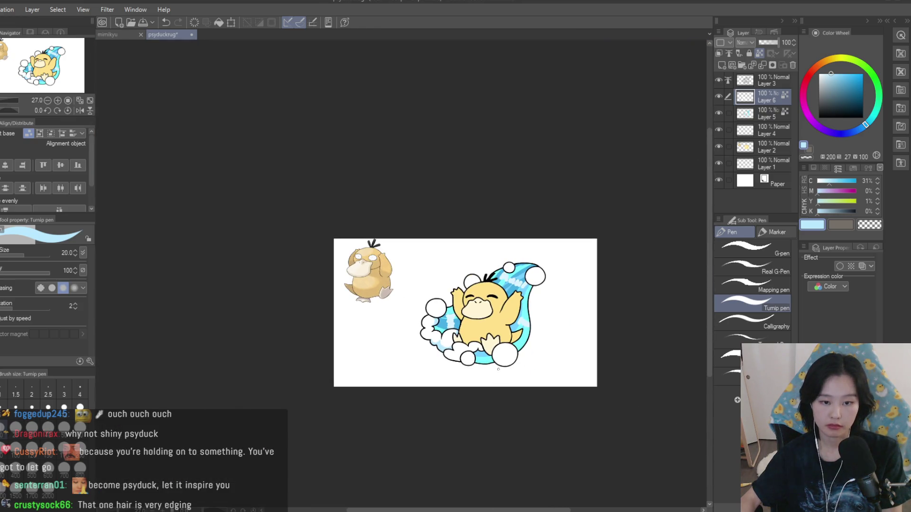
scroll(463, 304, "down", 2)
scroll(463, 304, "up", 3)
scroll(460, 329, "up", 10)
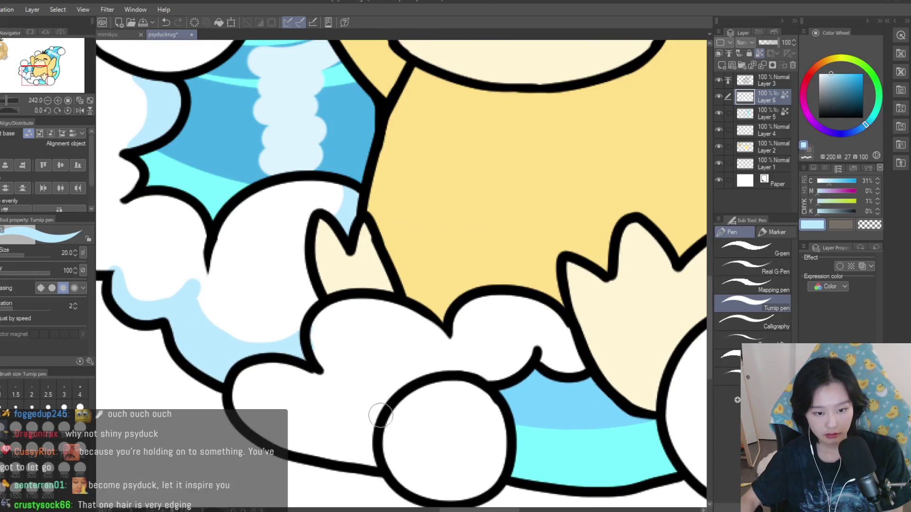
mouse_move(379, 418)
left_mouse_down()
mouse_move(318, 448)
mouse_move(239, 404)
left_mouse_up()
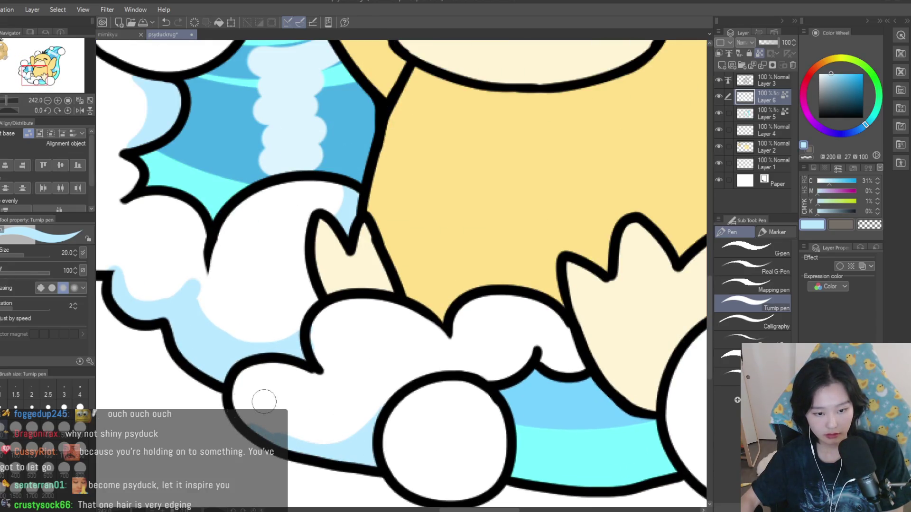
left_click_drag(290, 440, 362, 448)
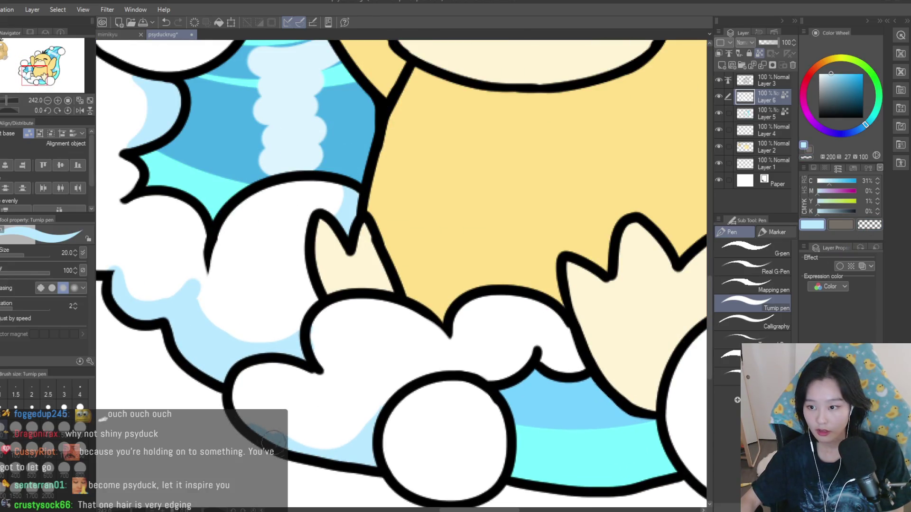
- Alternate white and light blue to extend the shading along the lower cloud edge
left_click(250, 428, "alt")
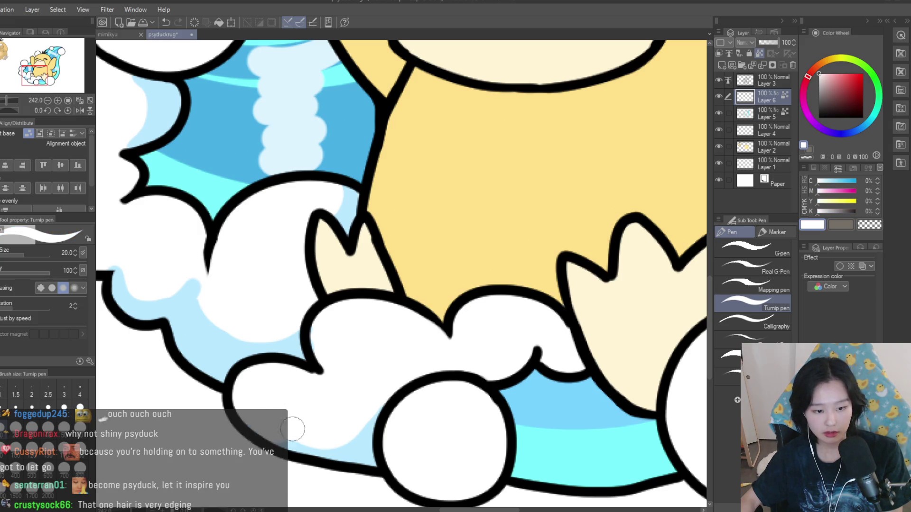
left_click(345, 444, "alt")
mouse_move(375, 417)
left_mouse_down()
mouse_move(244, 432)
mouse_move(227, 395)
left_mouse_up()
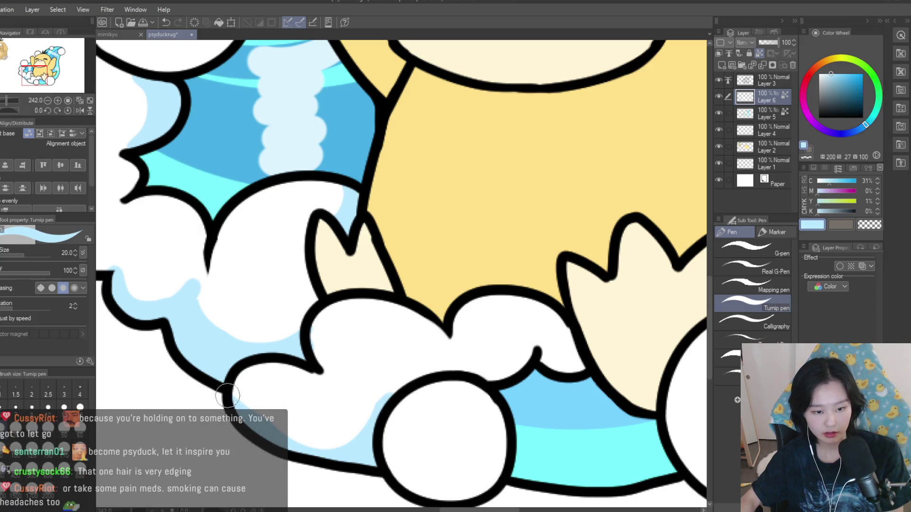
left_click(280, 406, "alt")
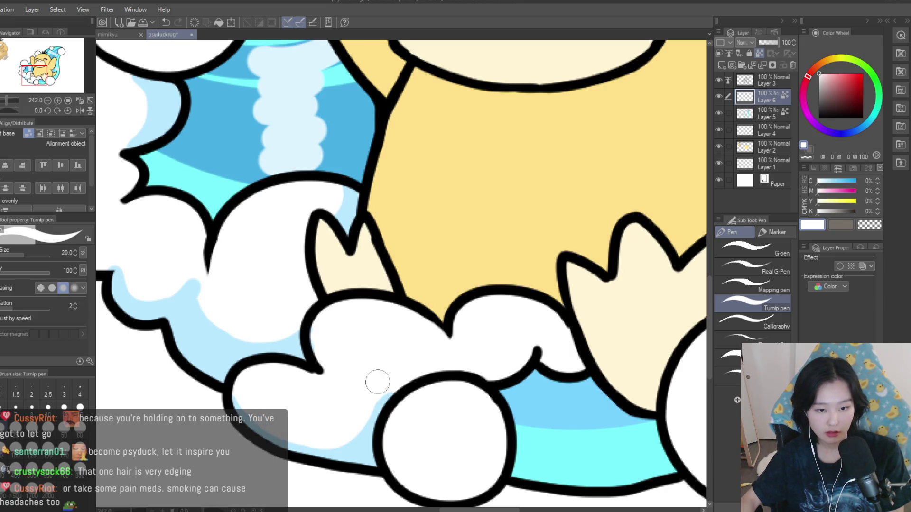
scroll(373, 389, "down", 3)
scroll(427, 360, "up", 3)
- Shade the cloud bump and lower-right edge light blue, then hide the blue wave fill layer
left_click(398, 361, "alt")
left_click_drag(528, 309, 500, 337)
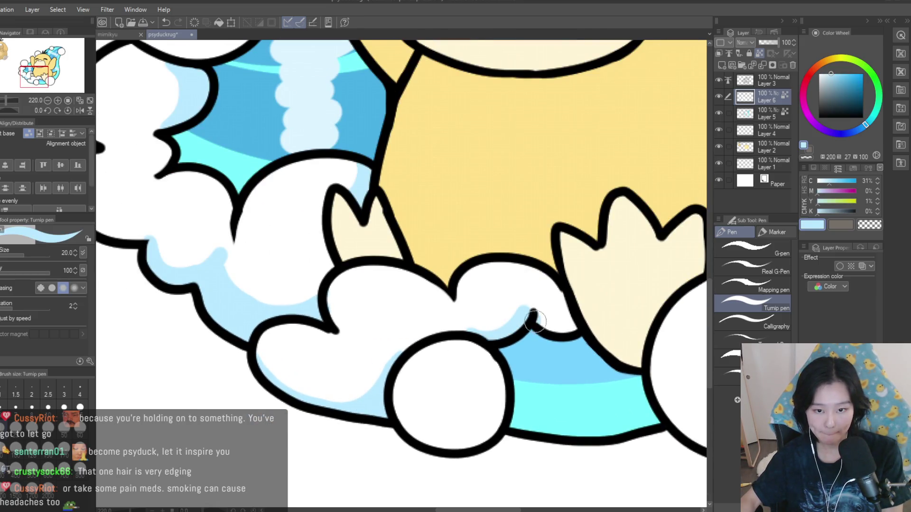
scroll(526, 332, "down", 9)
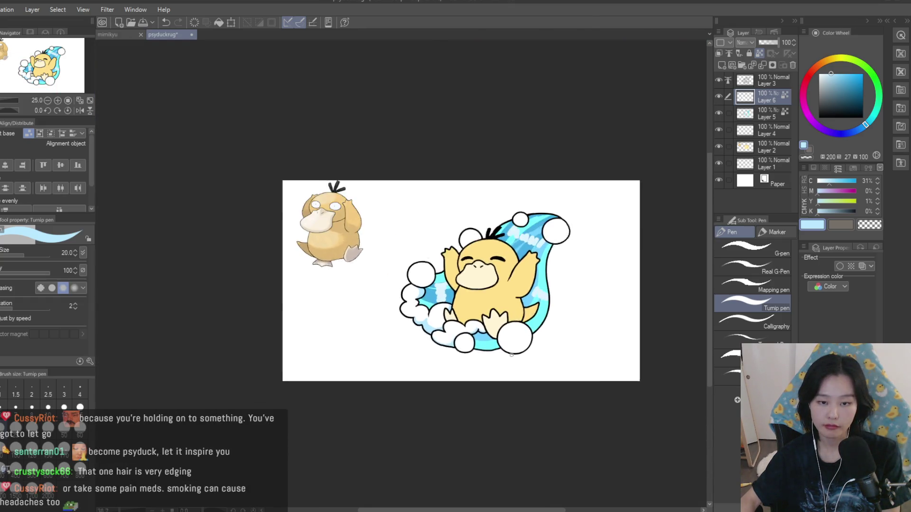
scroll(515, 355, "up", 10)
mouse_move(513, 305)
left_mouse_down()
mouse_move(529, 362)
mouse_move(504, 296)
mouse_move(513, 361)
mouse_move(490, 386)
left_mouse_up()
mouse_move(444, 283)
left_mouse_down()
mouse_move(479, 305)
mouse_move(417, 397)
left_mouse_up()
scroll(510, 340, "down", 5)
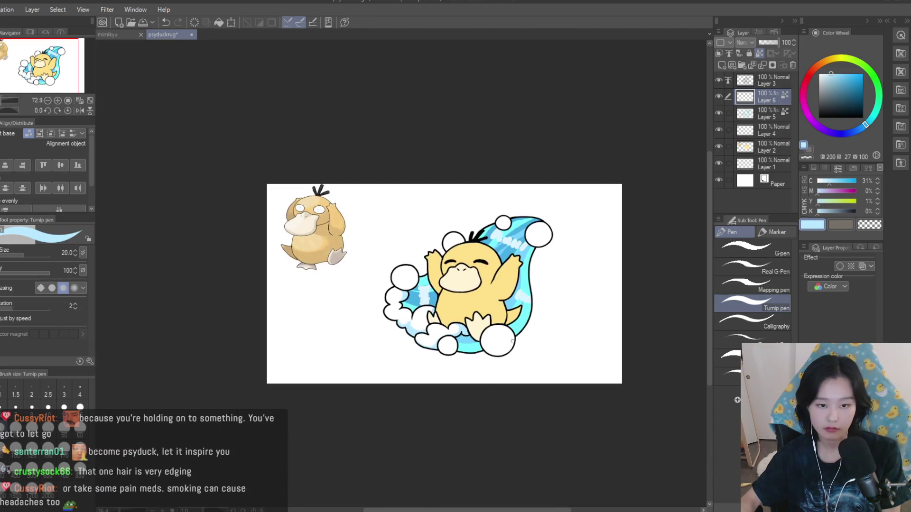
scroll(510, 340, "down", 2)
scroll(465, 294, "up", 4)
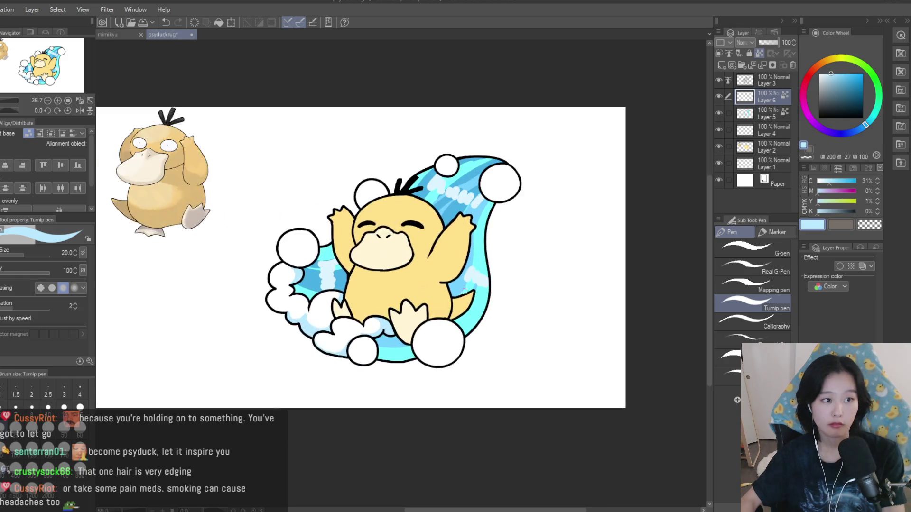
scroll(466, 293, "up", 3)
left_click(717, 113)
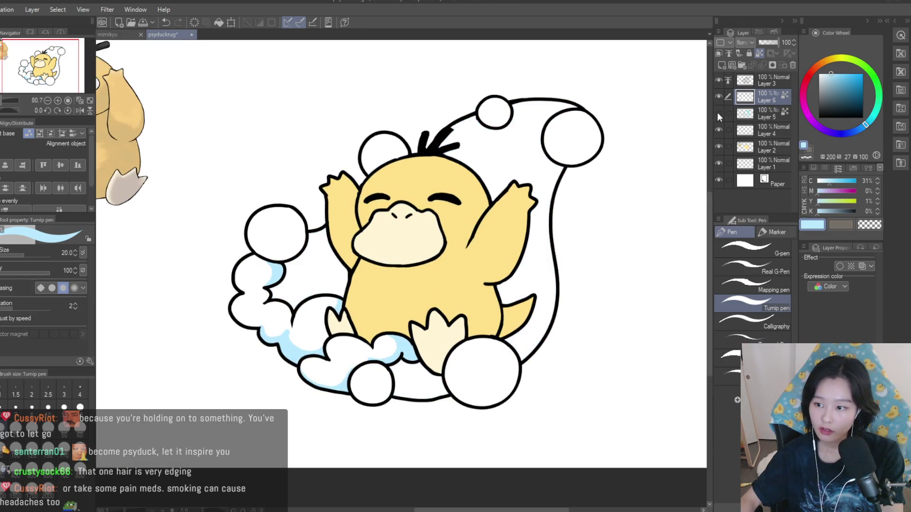
- Make wave fill Layer 5 active, choose cyan, and enlarge the brush to a huge size
left_click(718, 113)
left_click(718, 113)
left_click(718, 113)
left_click(747, 114)
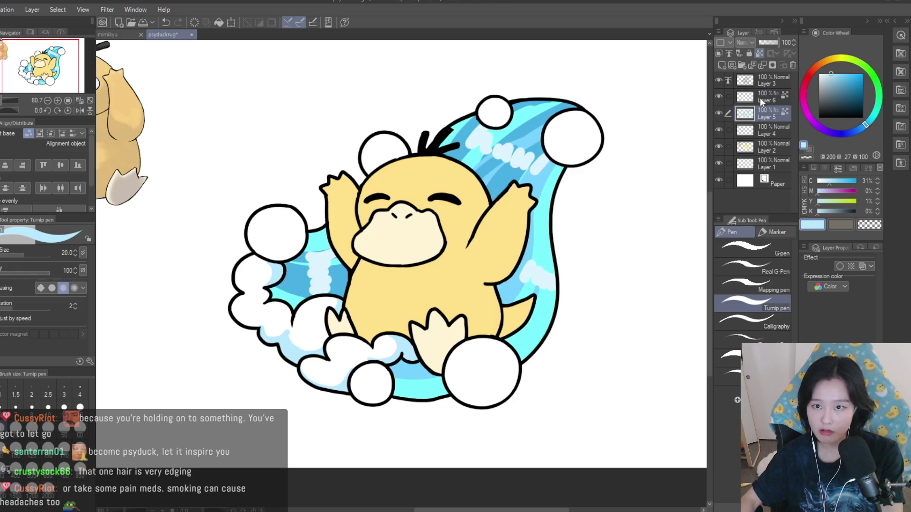
left_click(525, 122, "alt")
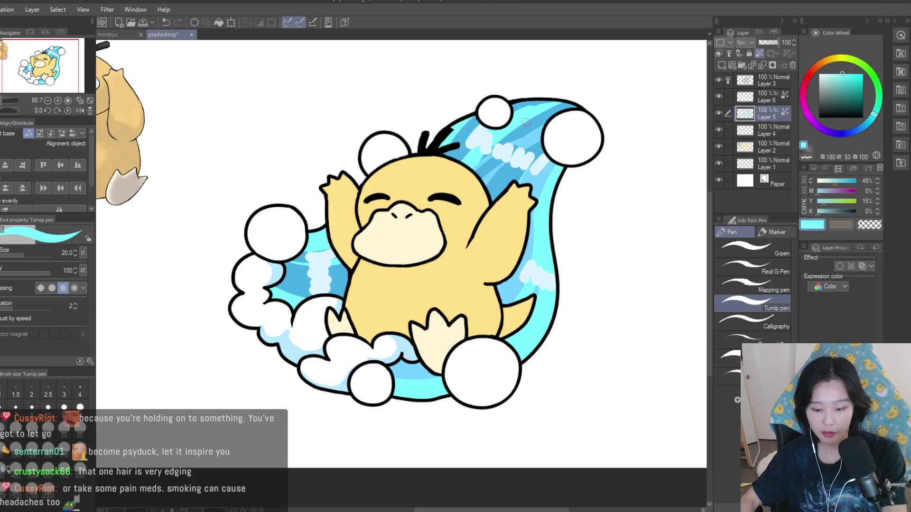
mouse_move(461, 170)
left_mouse_down()
mouse_move(673, 170)
mouse_move(557, 170)
left_mouse_up()
scroll(593, 239, "down", 4)
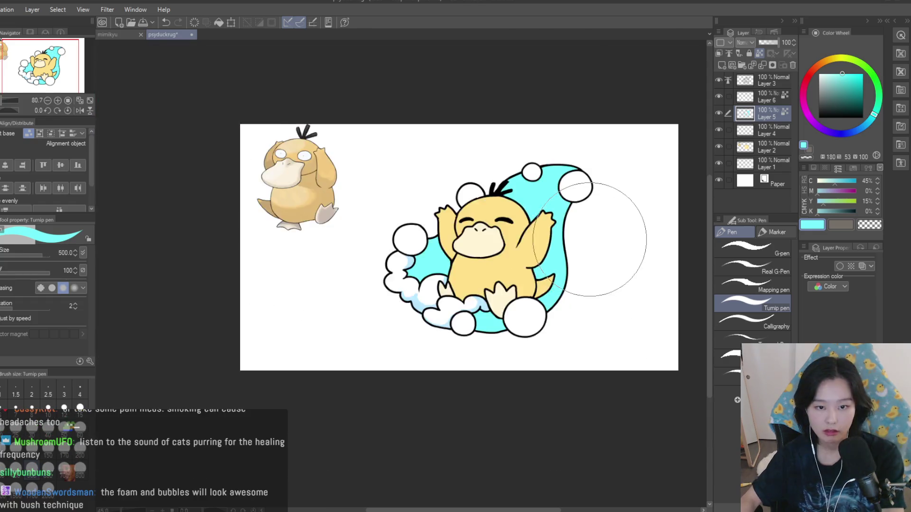
scroll(592, 237, "up", 5)
scroll(577, 161, "down", 2)
scroll(565, 148, "down", 2)
scroll(568, 176, "up", 2)
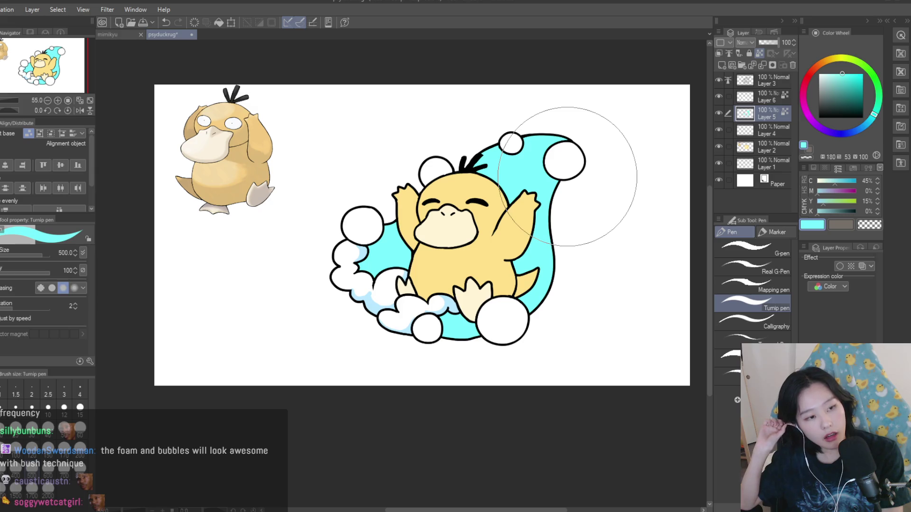
- Shrink the brush to 400, then 150, and pick a deeper blue
key("bracketleft")
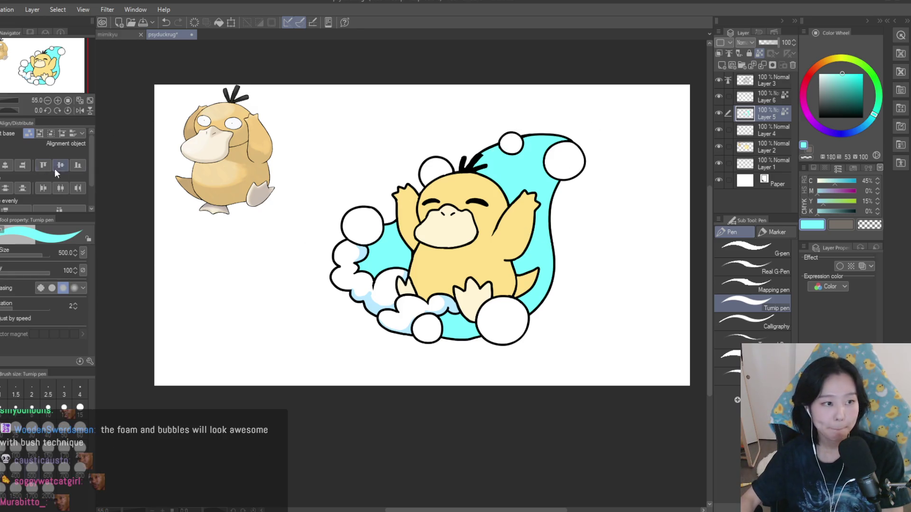
key("bracketleft")
key("bracketleft")
key("bracketleft")
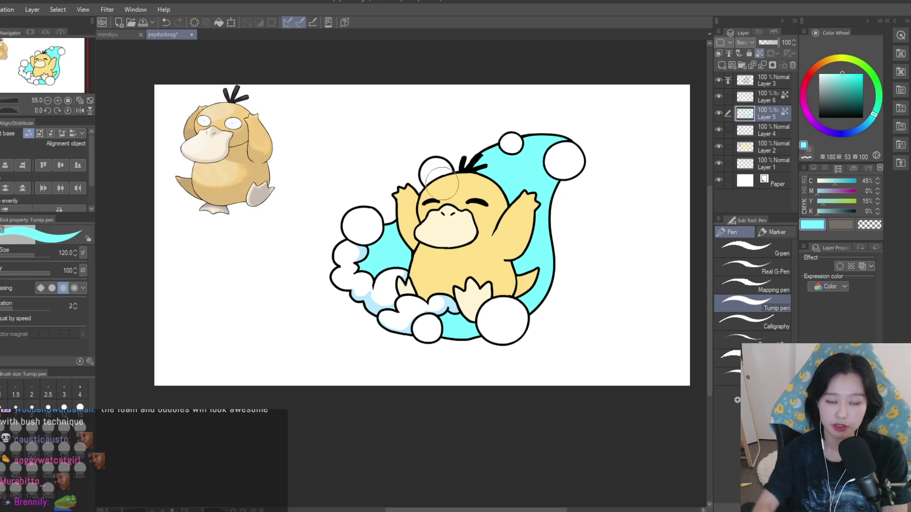
scroll(441, 175, "up", 5)
scroll(607, 203, "down", 4)
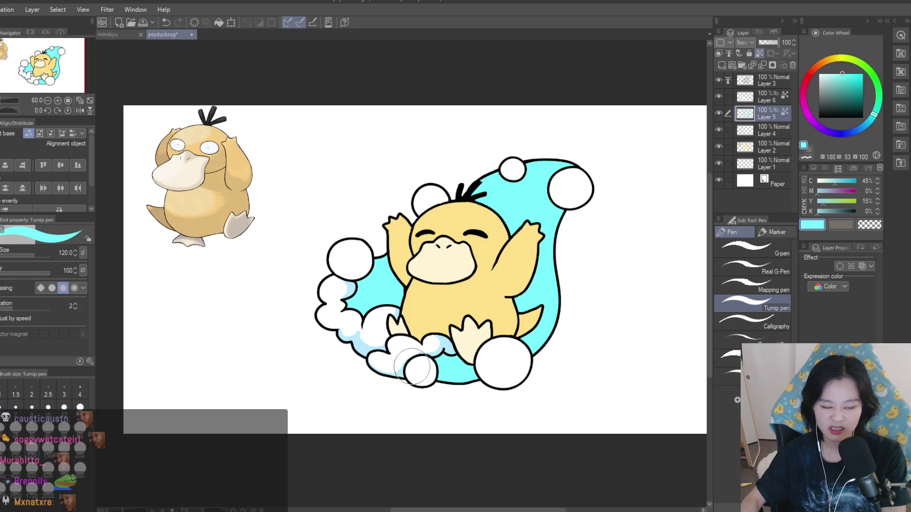
scroll(335, 254, "up", 3)
scroll(336, 254, "down", 3)
scroll(589, 183, "up", 3)
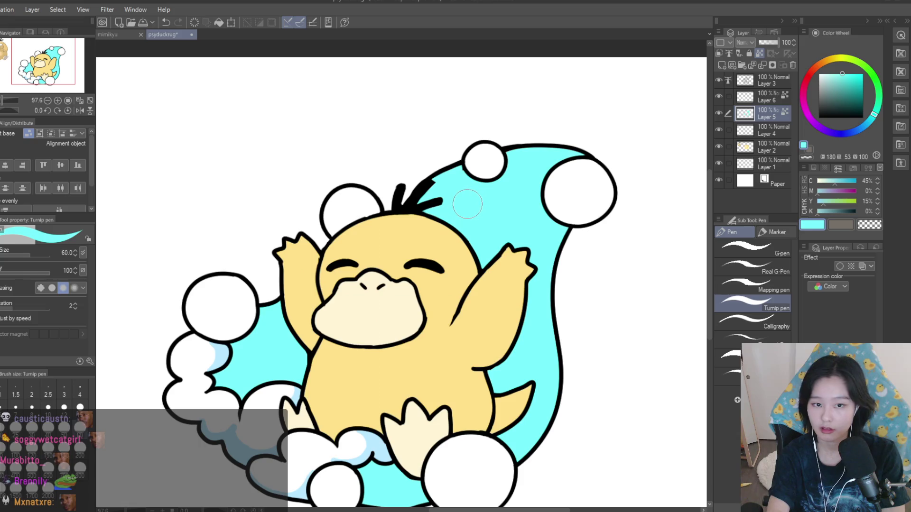
scroll(551, 204, "up", 2)
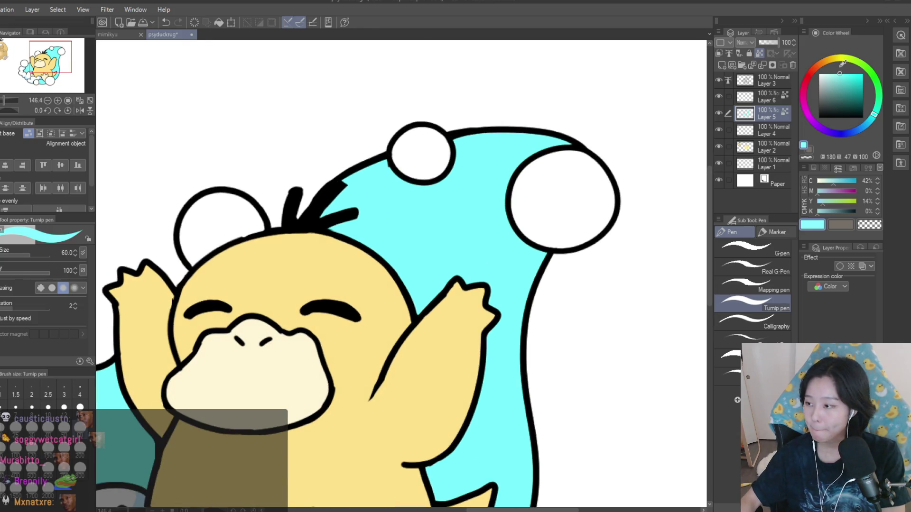
left_click_drag(873, 97, 859, 126)
left_click(856, 74)
- Add a new layer above Layer 5, remove the stray stroke, and pick a darker cyan
left_click(721, 65)
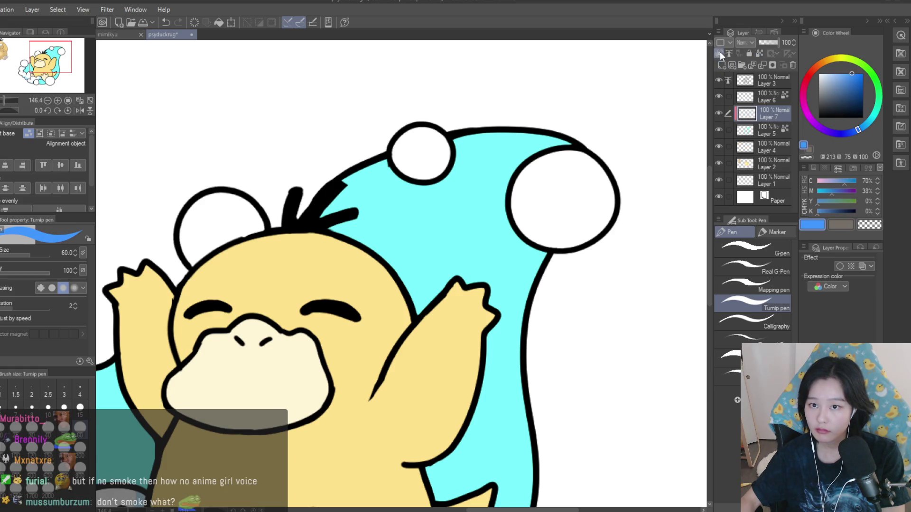
scroll(555, 72, "down", 2)
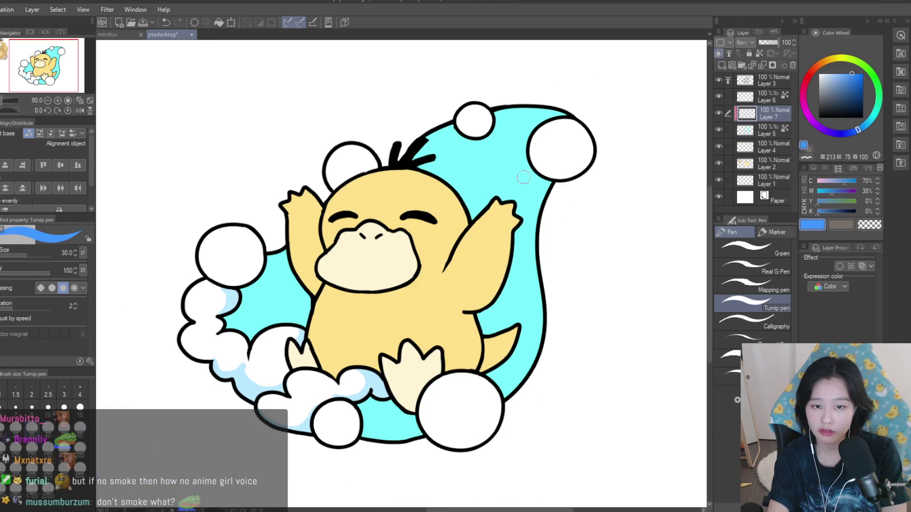
key("ctrl+z")
key("bracketright")
mouse_move(858, 129)
left_mouse_down()
mouse_move(875, 116)
mouse_move(869, 121)
left_mouse_up()
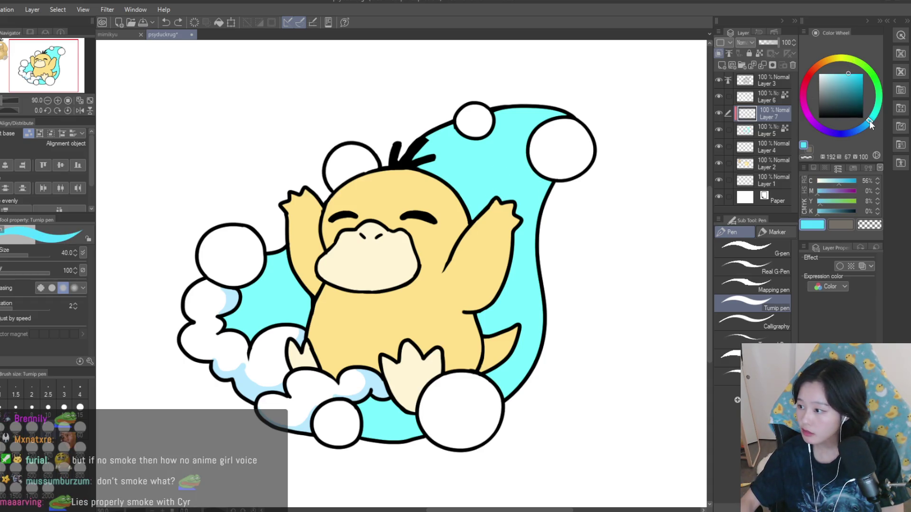
left_click(848, 76)
- Shade the bath shape's right side in darker cyan, redrawing strokes until they sit right
mouse_move(550, 166)
left_mouse_down()
mouse_move(498, 199)
mouse_move(488, 339)
left_mouse_up()
key("ctrl+z")
key("ctrl+z")
mouse_move(529, 188)
left_mouse_down()
mouse_move(496, 340)
mouse_move(509, 375)
mouse_move(546, 374)
left_mouse_up()
key("ctrl+z")
key("ctrl+z")
left_click_drag(529, 228, 543, 375)
mouse_move(514, 266)
left_mouse_down()
mouse_move(506, 404)
mouse_move(515, 394)
left_mouse_up()
key("ctrl+z")
mouse_move(496, 267)
left_mouse_down()
mouse_move(514, 394)
mouse_move(503, 309)
mouse_move(488, 280)
left_mouse_up()
key("ctrl+z")
left_click_drag(498, 332, 488, 299)
key("ctrl+z")
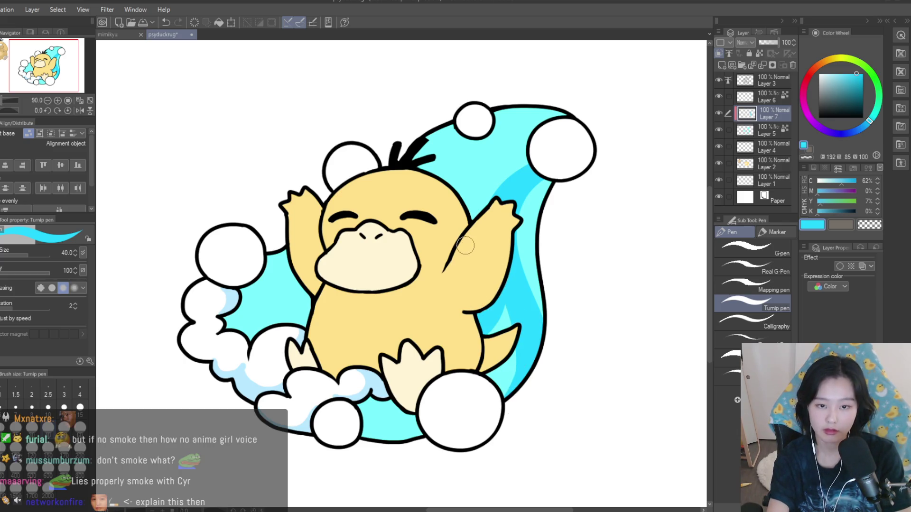
key("ctrl+z")
- Paint darker-cyan diagonals under the head and left of the body, leaving lighter stripes
left_click_drag(520, 151, 453, 197)
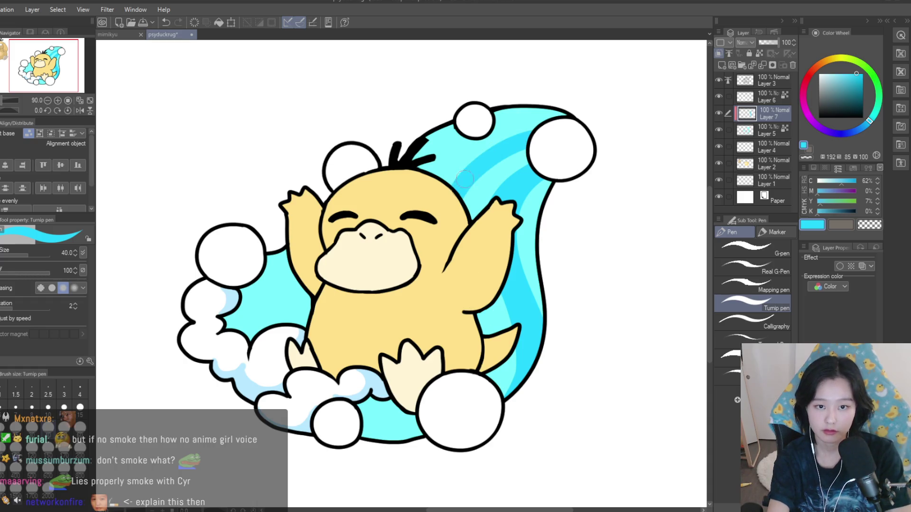
left_click_drag(553, 125, 440, 198)
left_click_drag(477, 142, 427, 177)
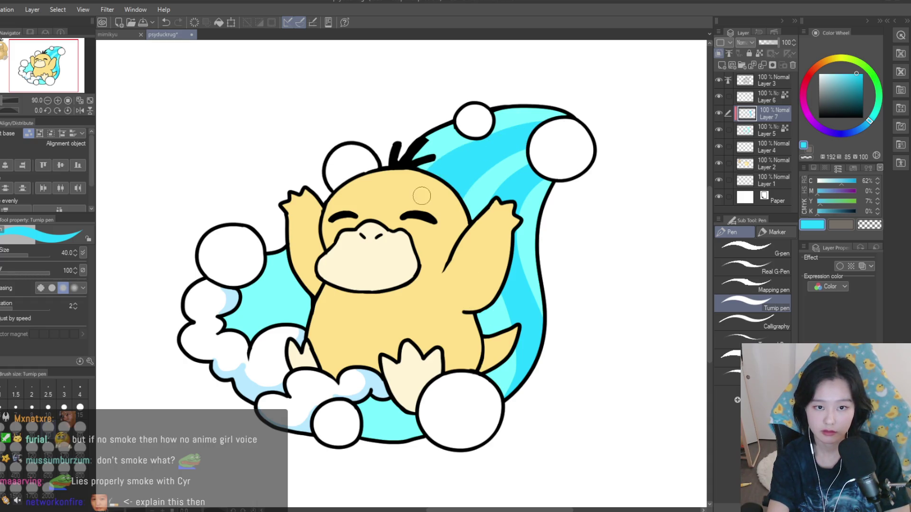
mouse_move(320, 285)
left_mouse_down()
mouse_move(242, 304)
mouse_move(244, 284)
left_mouse_up()
left_click_drag(303, 301, 240, 291)
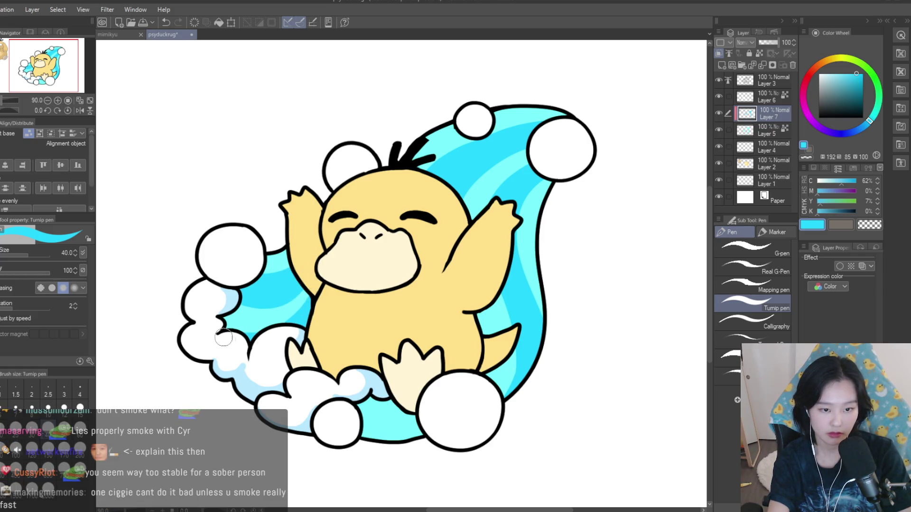
- Shade the underside of the small foam cloud near the feet
left_click_drag(403, 382, 360, 406)
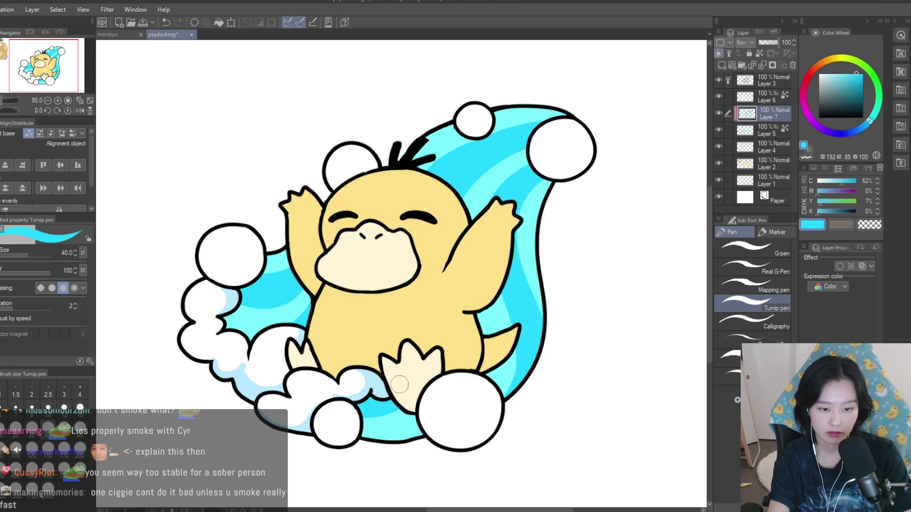
scroll(500, 265, "down", 5)
scroll(489, 263, "up", 2)
scroll(520, 244, "up", 3)
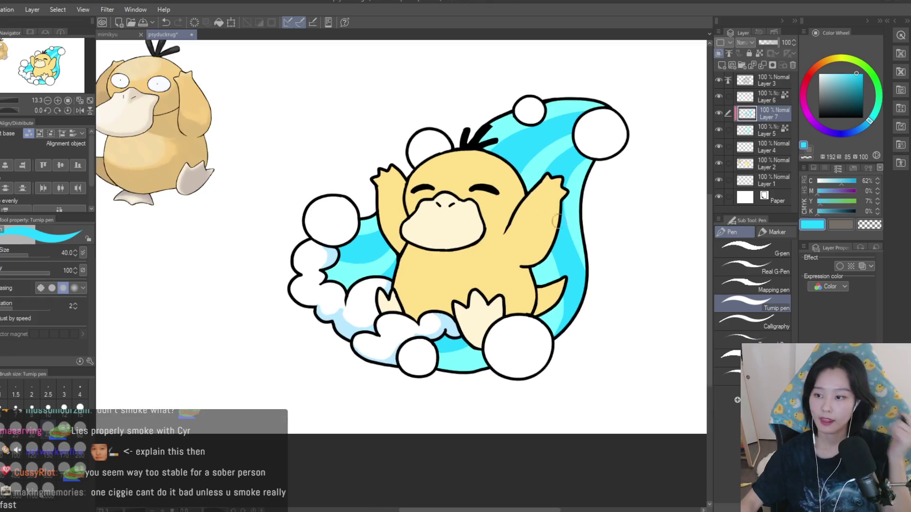
- Add a new stripe layer, try a deep-blue stripe, then undo it and shrink the brush
left_click(722, 65)
scroll(569, 98, "up", 1)
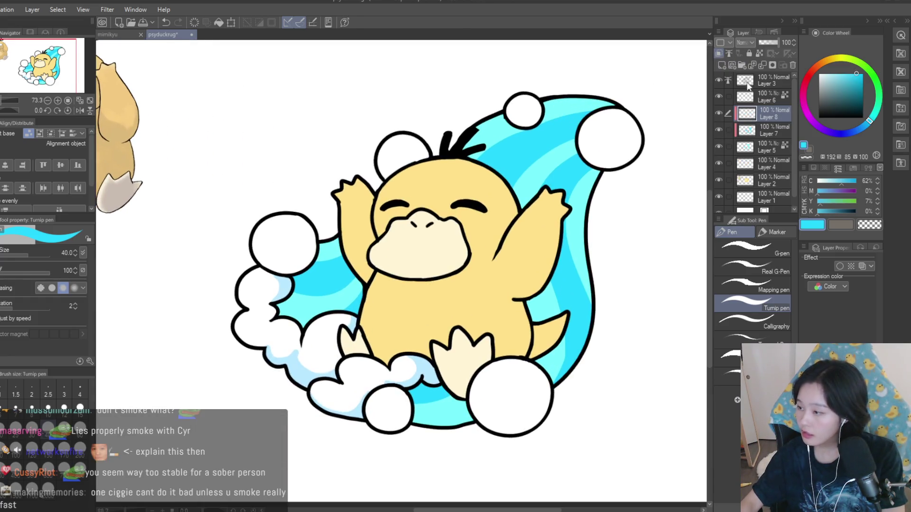
left_click(861, 129)
left_click_drag(595, 69, 538, 159)
left_click_drag(518, 231, 458, 289)
key("ctrl+z")
key("bracketleft")
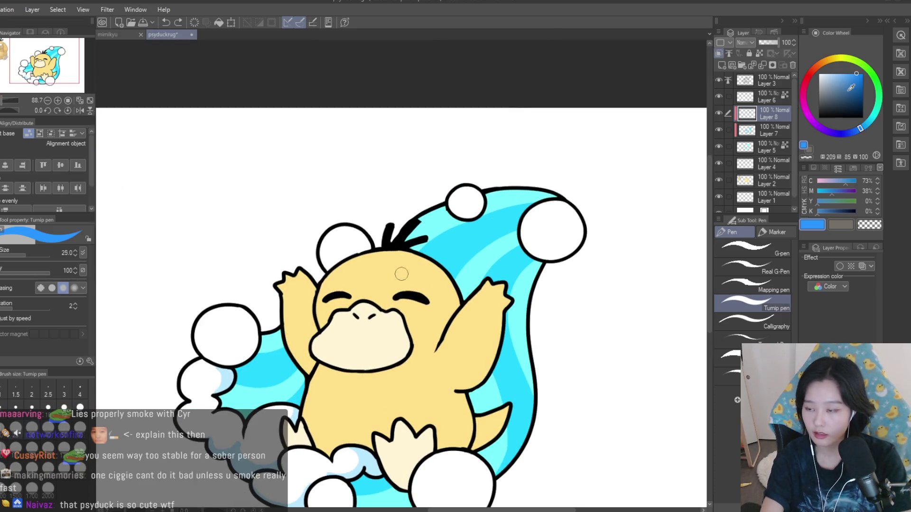
key("bracketleft")
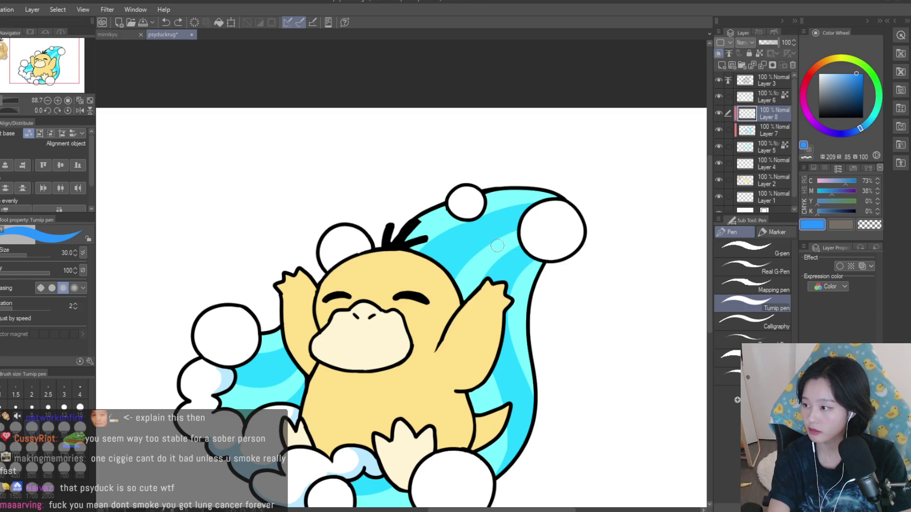
- Paint a softer light-blue stripe and move the new layer beneath Layer 7
left_click(846, 74)
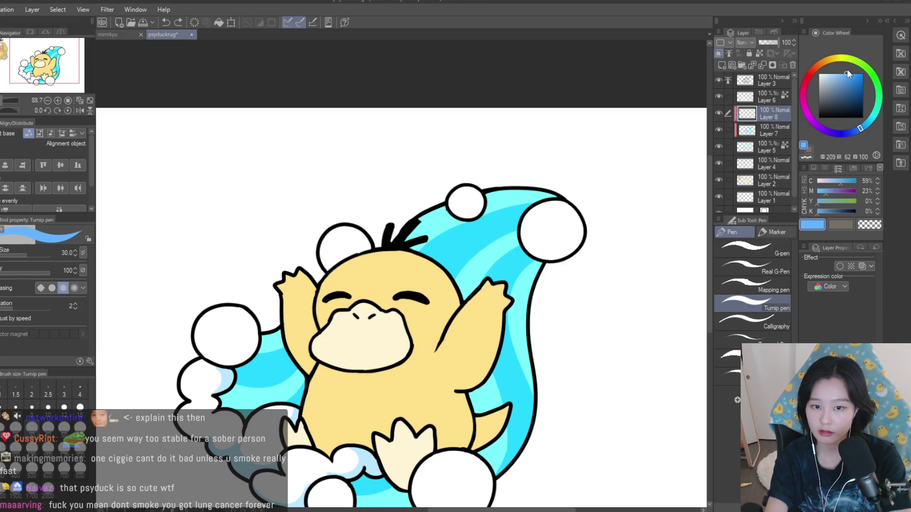
left_click_drag(517, 224, 450, 287)
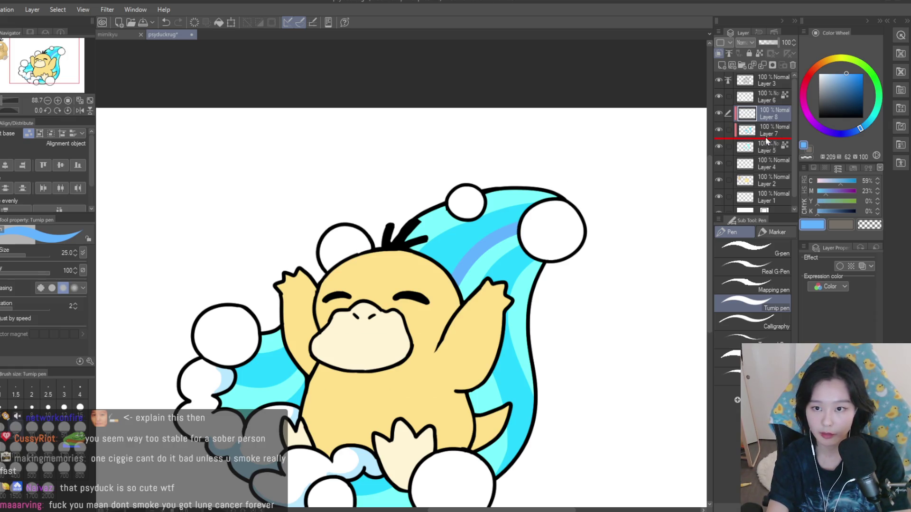
left_click_drag(765, 140, 766, 140)
key("bracketright")
key("bracketright")
key("bracketright")
key("ctrl+z")
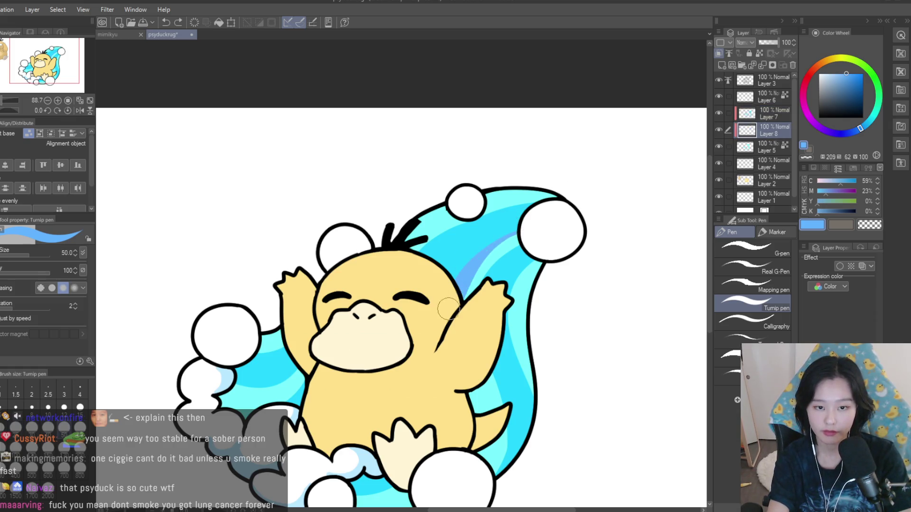
- Paint light-blue stripes along the wave's right edge and top, then select Layer 7
left_click_drag(512, 285, 535, 389)
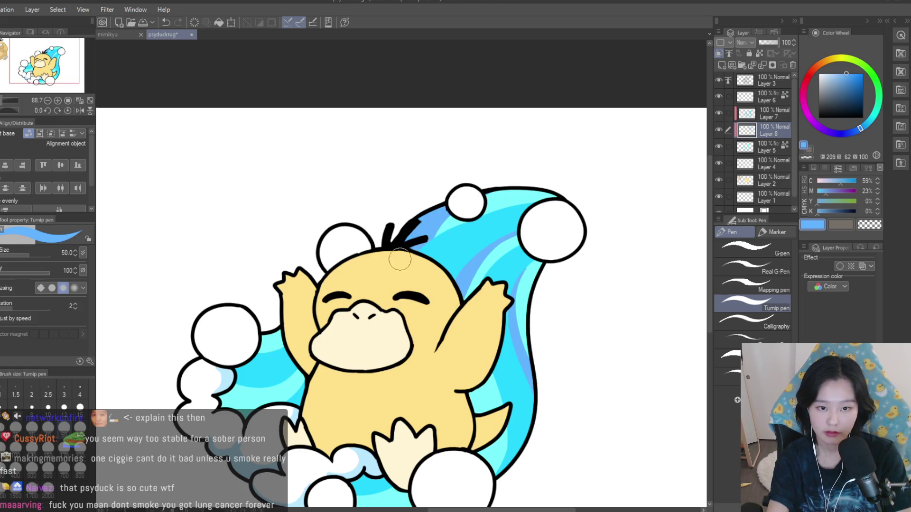
left_click_drag(488, 190, 566, 191)
key("ctrl+z")
key("ctrl+y")
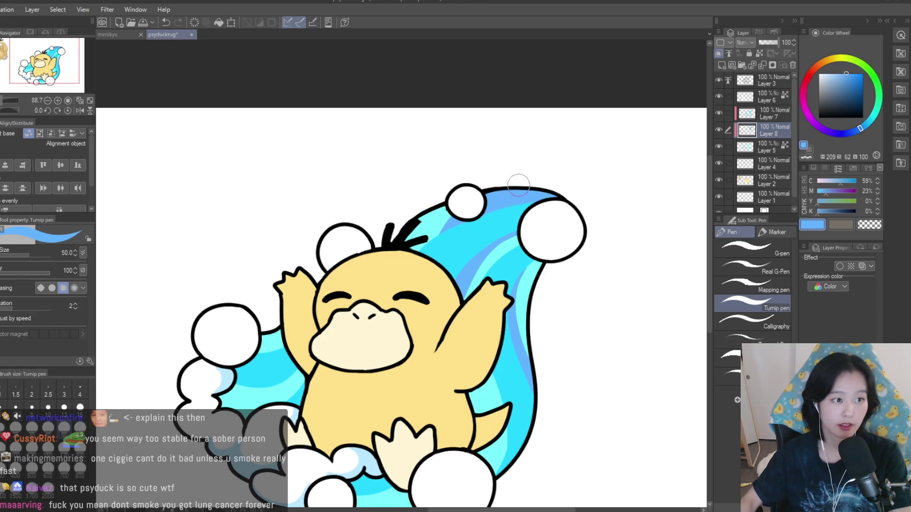
scroll(474, 214, "down", 5)
scroll(454, 262, "up", 3)
scroll(454, 263, "up", 5)
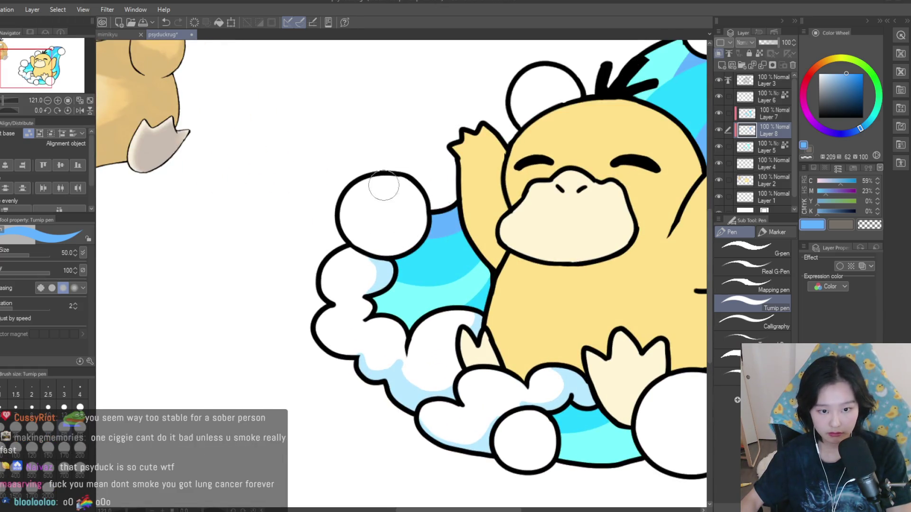
scroll(386, 176, "down", 1)
scroll(416, 314, "down", 3)
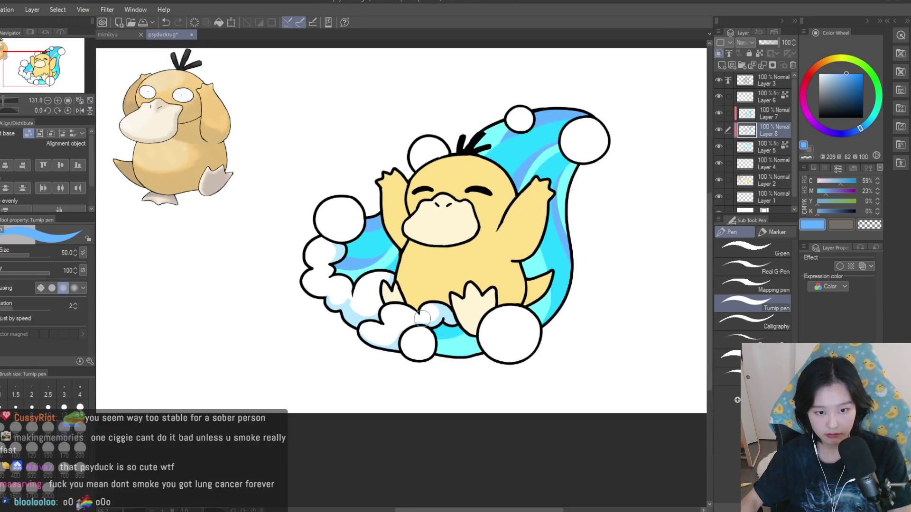
scroll(415, 314, "up", 2)
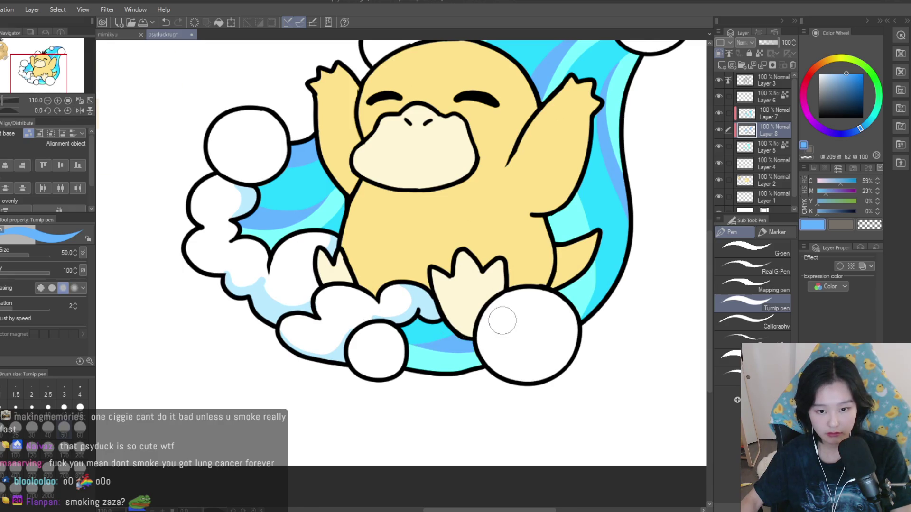
scroll(504, 315, "down", 4)
scroll(519, 270, "up", 3)
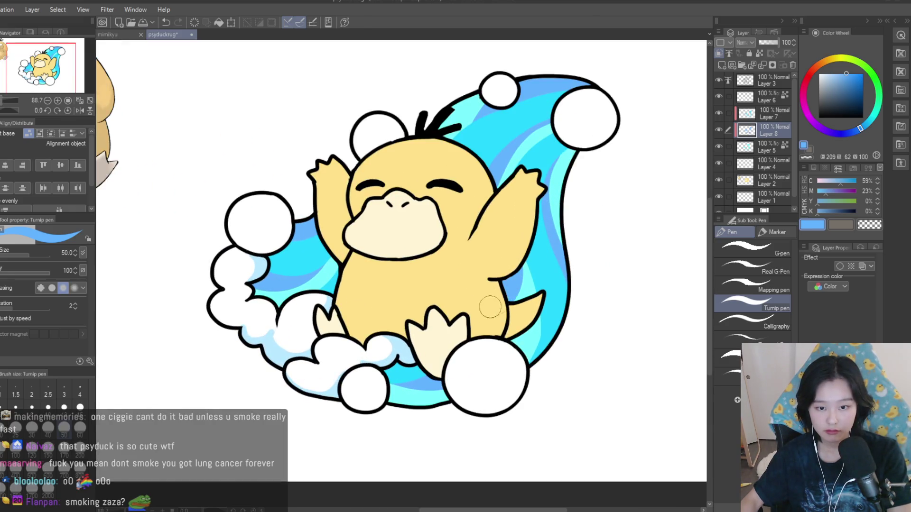
scroll(596, 256, "down", 2)
scroll(587, 255, "up", 1)
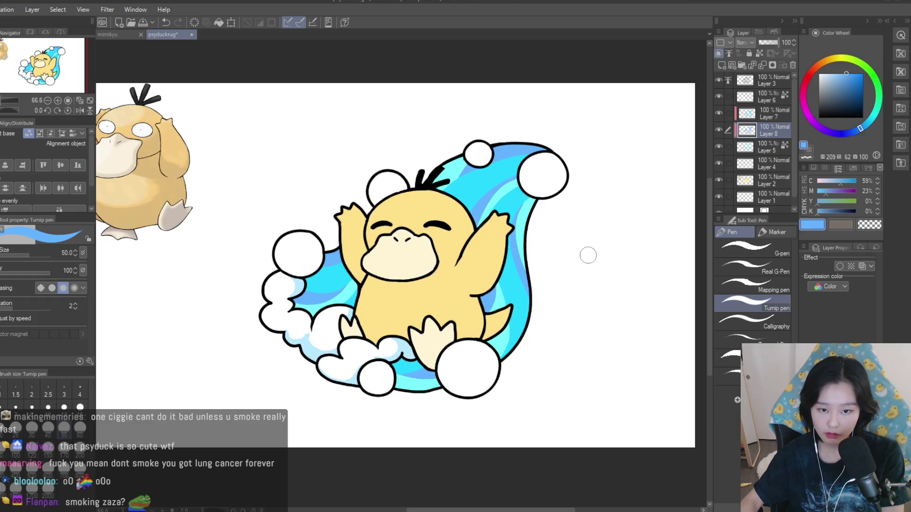
scroll(593, 254, "down", 2)
scroll(589, 252, "up", 2)
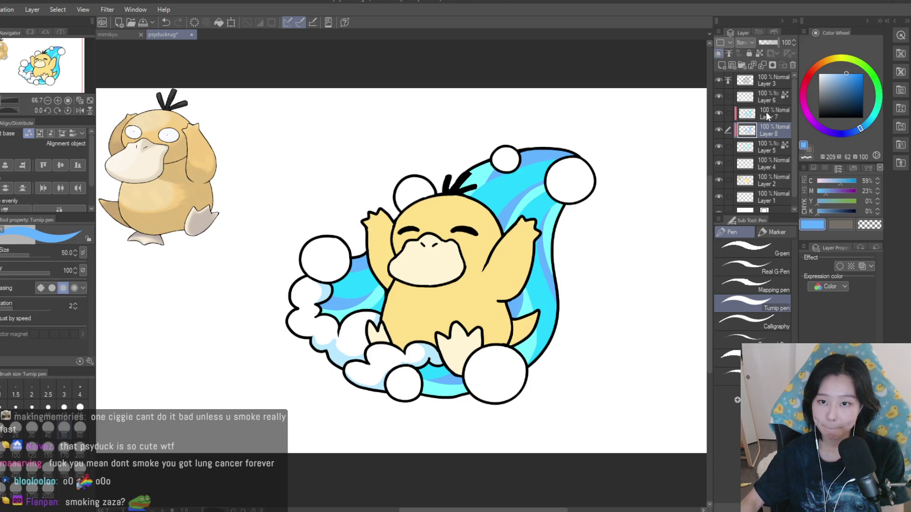
left_click(765, 112)
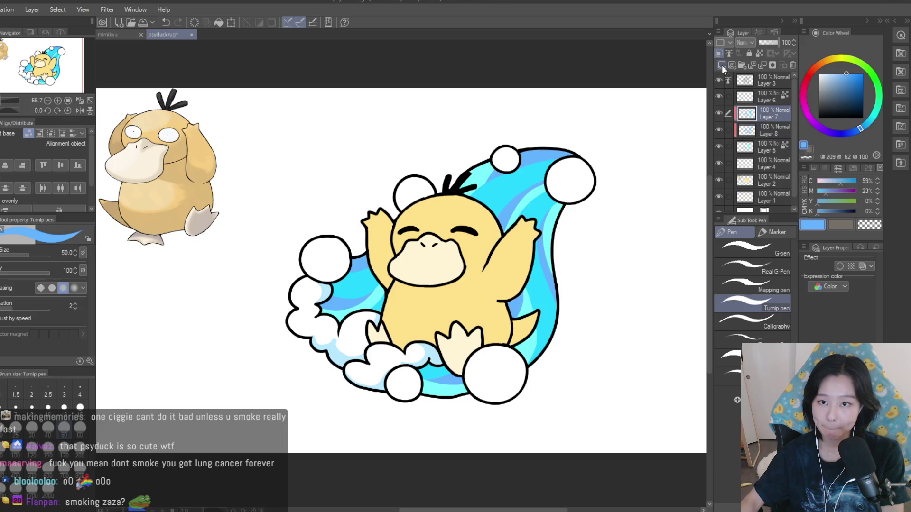
- Add a new layer above Layer 7 and pick light cyan with a smaller brush
left_click(722, 65)
scroll(624, 132, "up", 2)
key("bracketleft")
key("bracketleft")
key("bracketleft")
key("bracketleft")
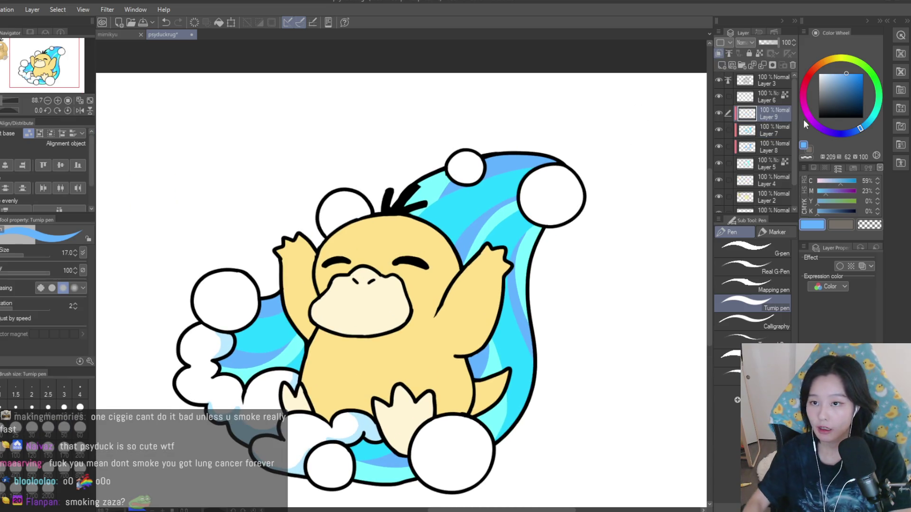
left_click(833, 74)
scroll(466, 75, "up", 2)
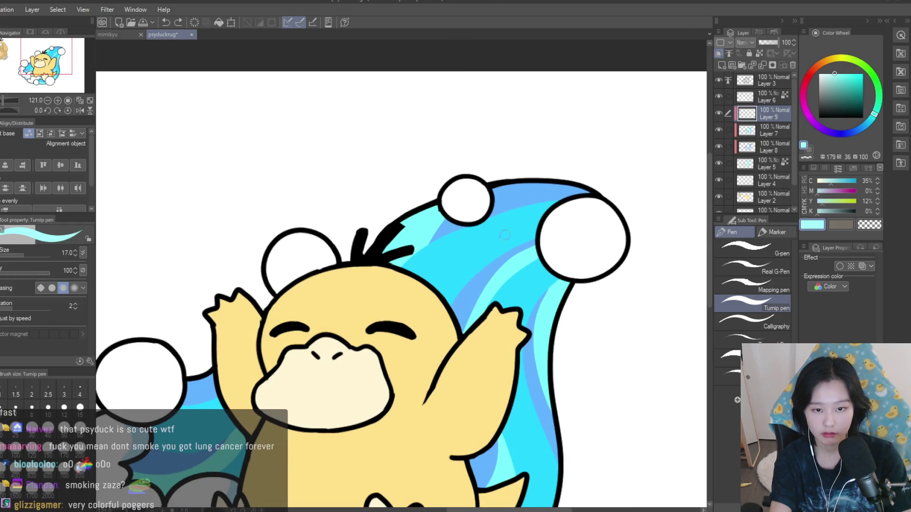
- Paint two light cyan highlight streaks across the wave, redoing the first attempt
key("ctrl+z")
mouse_move(421, 276)
left_mouse_down()
mouse_move(502, 237)
mouse_move(418, 279)
left_mouse_up()
key("ctrl+z")
key("ctrl+z")
key("ctrl+z")
mouse_move(496, 239)
left_mouse_down()
mouse_move(418, 279)
mouse_move(437, 283)
left_mouse_up()
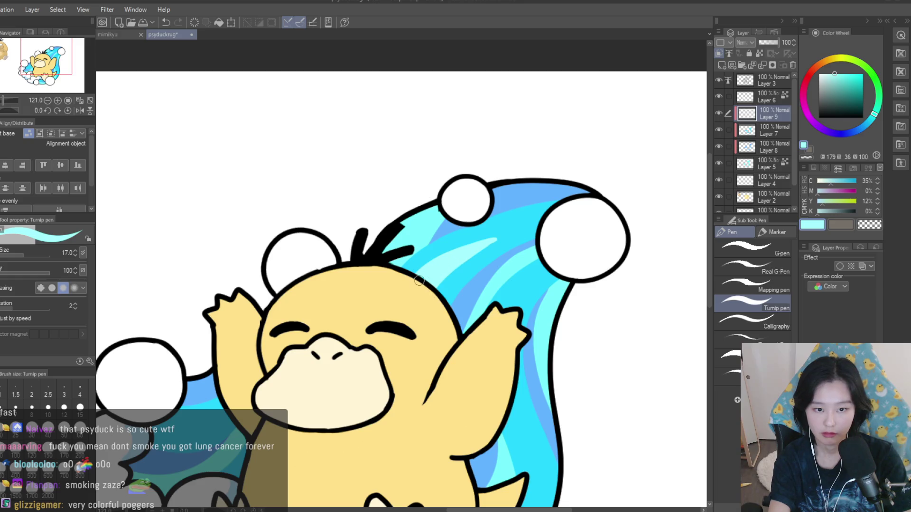
scroll(417, 212, "down", 1)
scroll(385, 265, "down", 4)
scroll(357, 246, "up", 7)
mouse_move(475, 239)
left_mouse_down()
mouse_move(420, 264)
mouse_move(395, 261)
left_mouse_up()
- Add three light cyan highlight streaks down the wave's right side
scroll(355, 238, "down", 4)
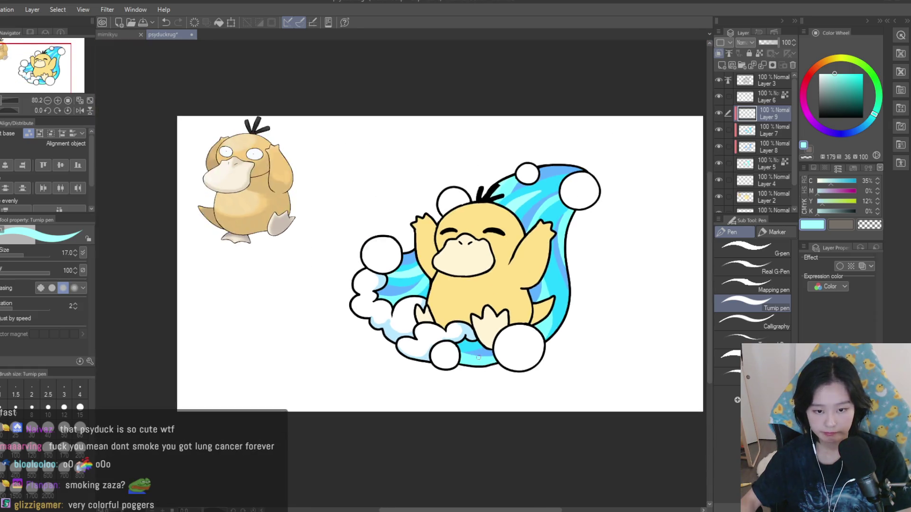
scroll(437, 365, "up", 4)
scroll(437, 365, "down", 1)
scroll(437, 365, "down", 3)
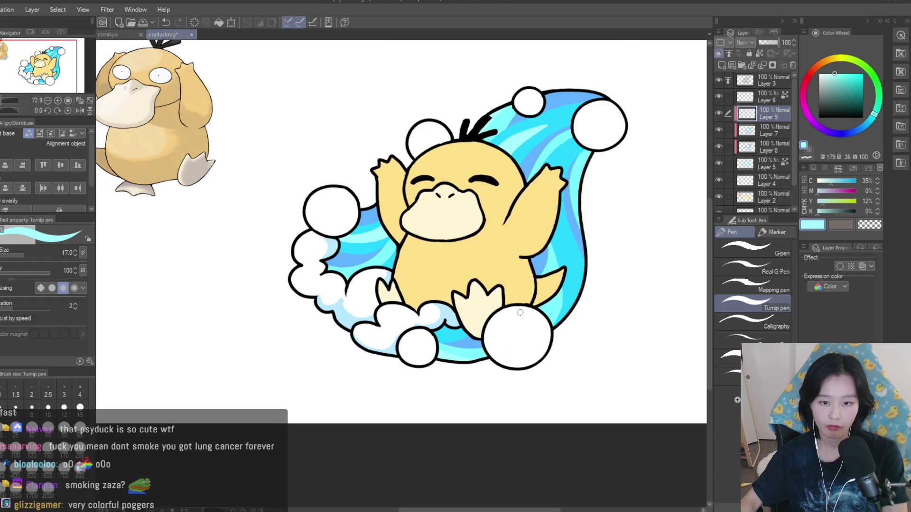
scroll(556, 219, "up", 6)
mouse_move(556, 222)
left_mouse_down()
mouse_move(593, 323)
mouse_move(581, 375)
left_mouse_up()
left_click_drag(569, 269, 588, 344)
left_click_drag(581, 296, 599, 328)
- Erase part of a right-wave stripe with transparent colour, then repaint cyan highlights there
scroll(603, 258, "down", 3)
scroll(604, 258, "down", 5)
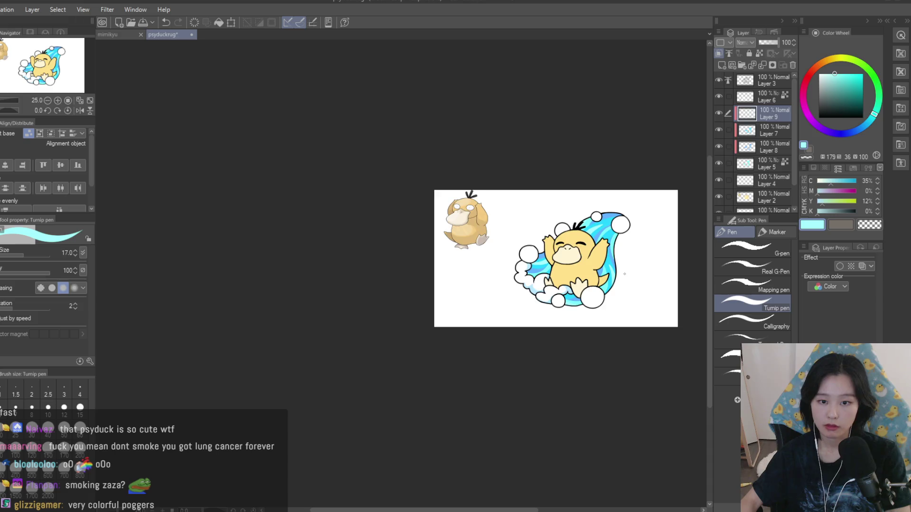
scroll(624, 274, "up", 8)
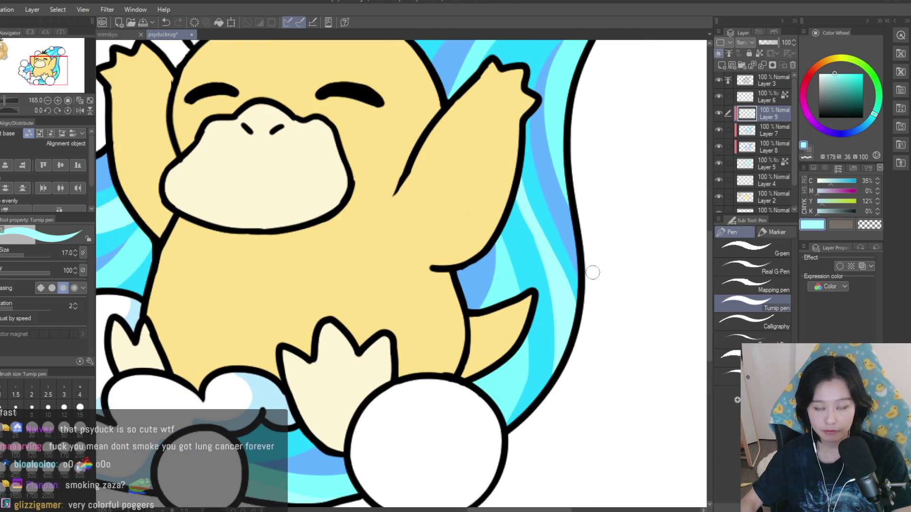
left_click(863, 227)
left_click_drag(524, 178, 572, 296)
key("c")
left_click_drag(520, 202, 556, 261)
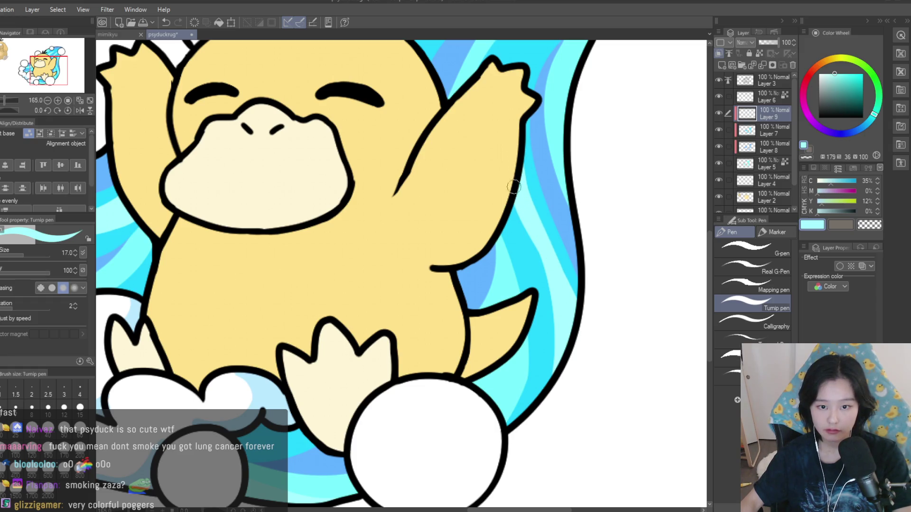
scroll(604, 321, "down", 10)
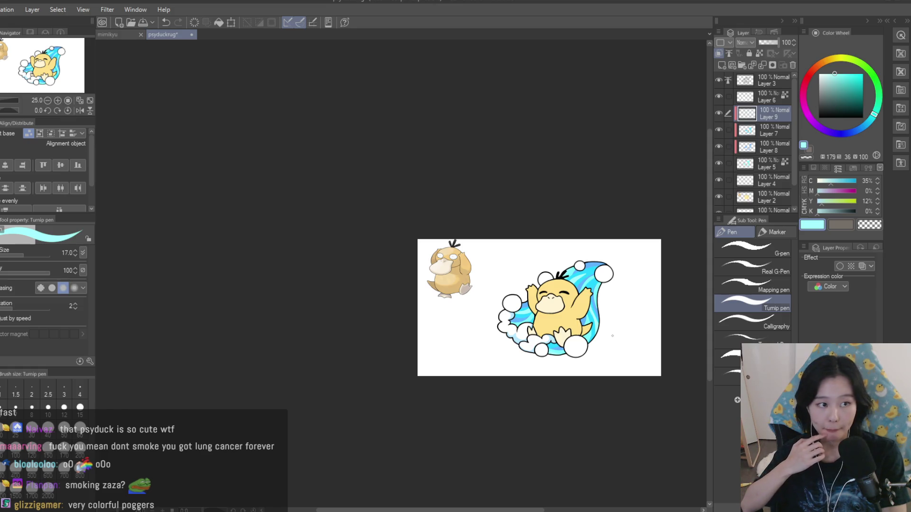
scroll(611, 332, "up", 5)
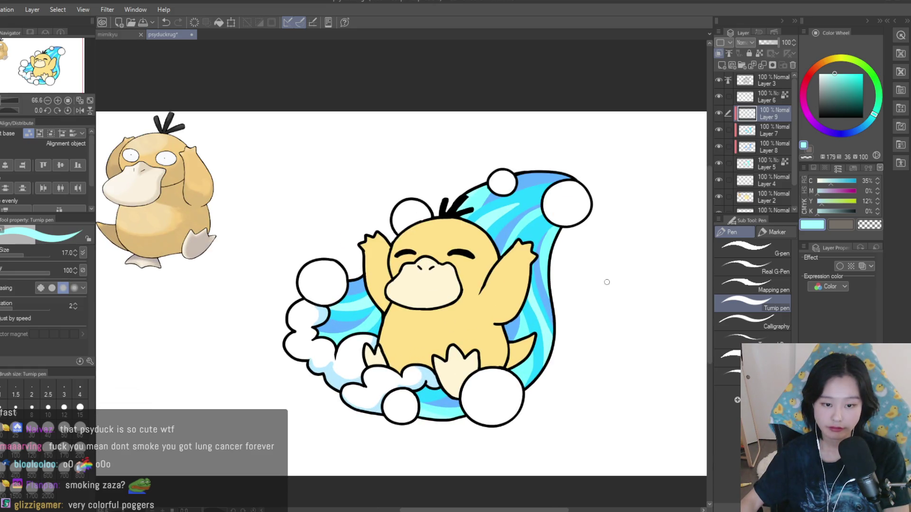